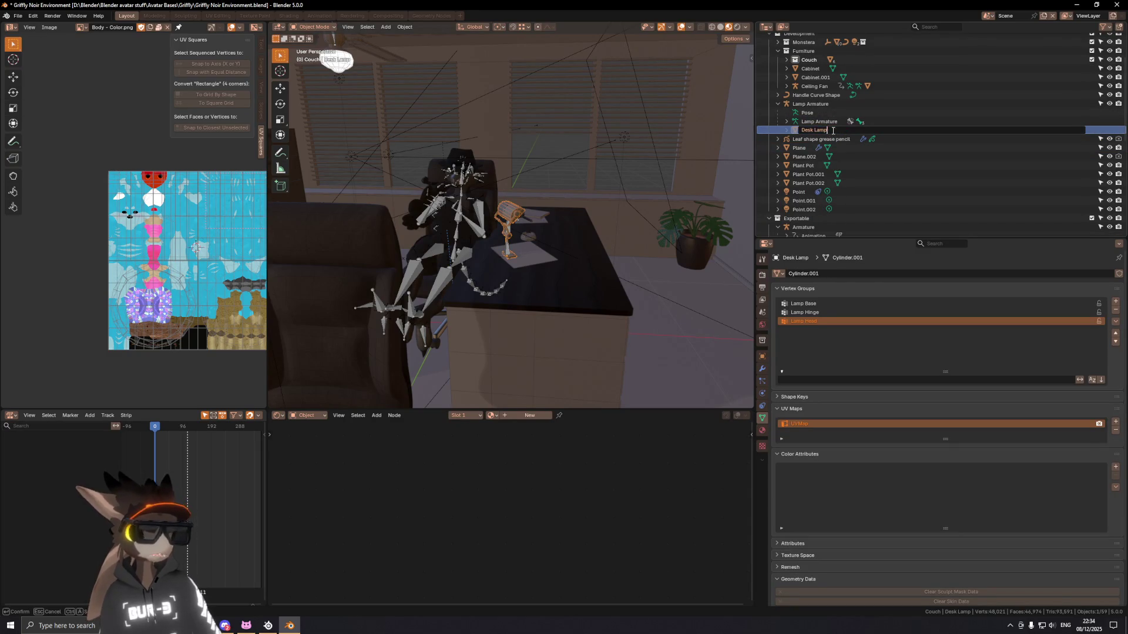
text(- Mesh)
Step: Confirm the name Desk Lamp - Mesh, expand it and name its child Lamp Mat
key(Return)
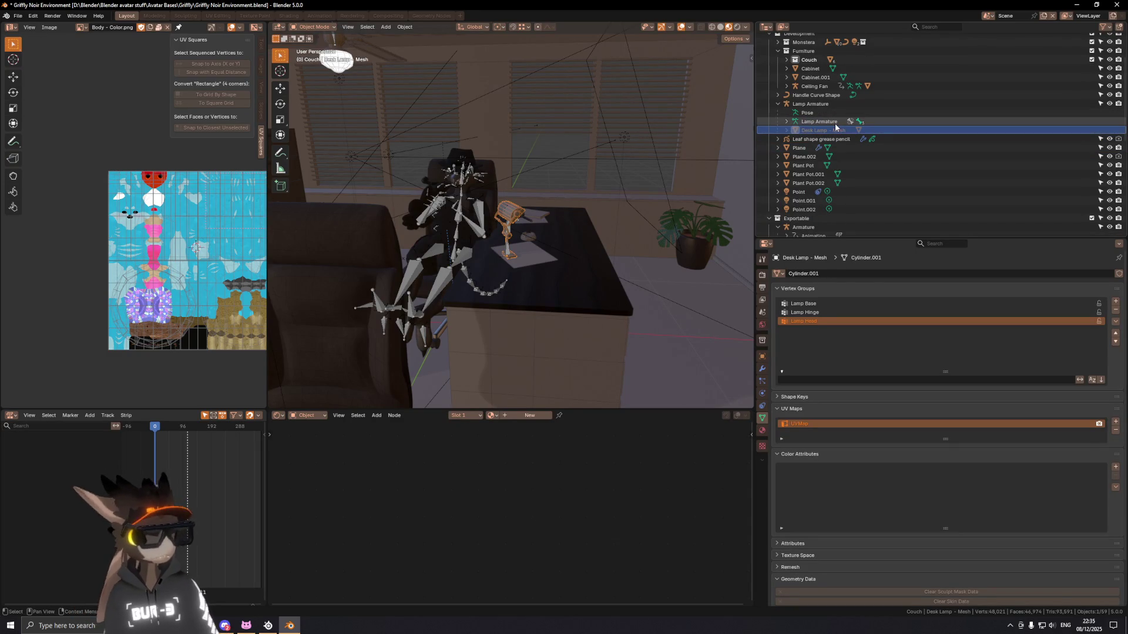
click(788, 130)
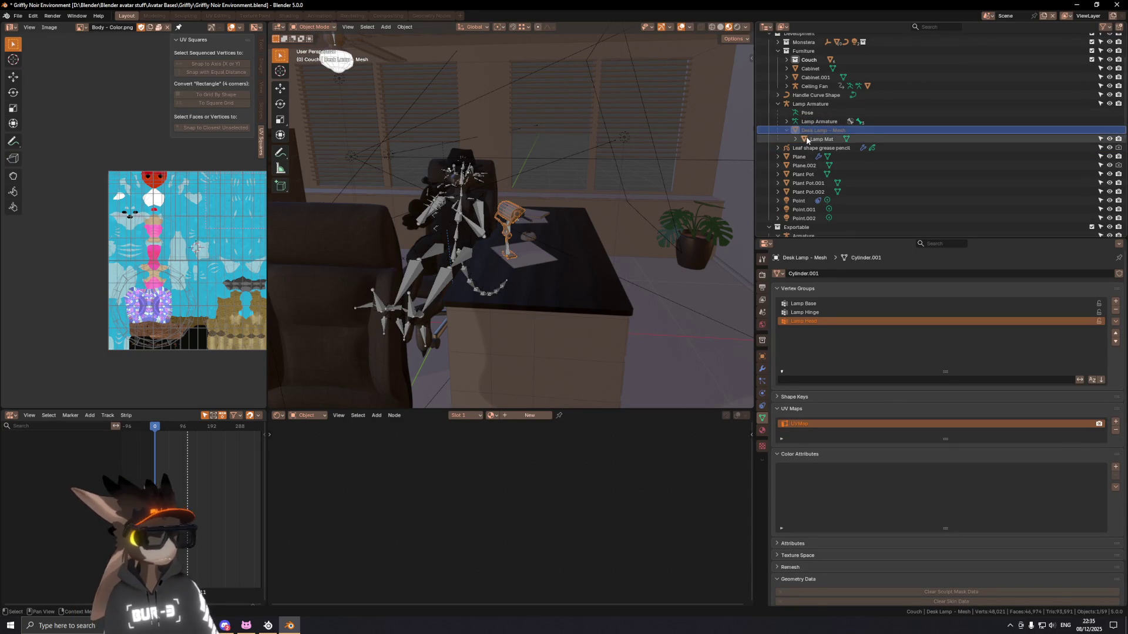
mouse_move(593, 227)
middle_down()
mouse_move(534, 250)
mouse_move(545, 225)
middle_up()
scroll(534, 249, up, 5)
double_click(838, 139)
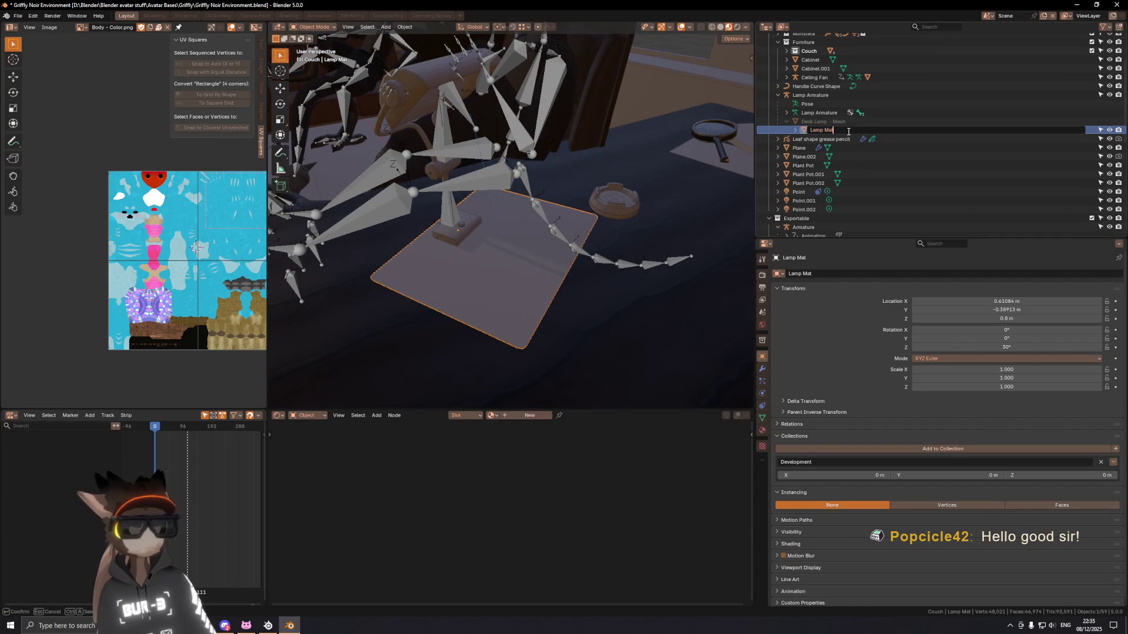
key(Escape)
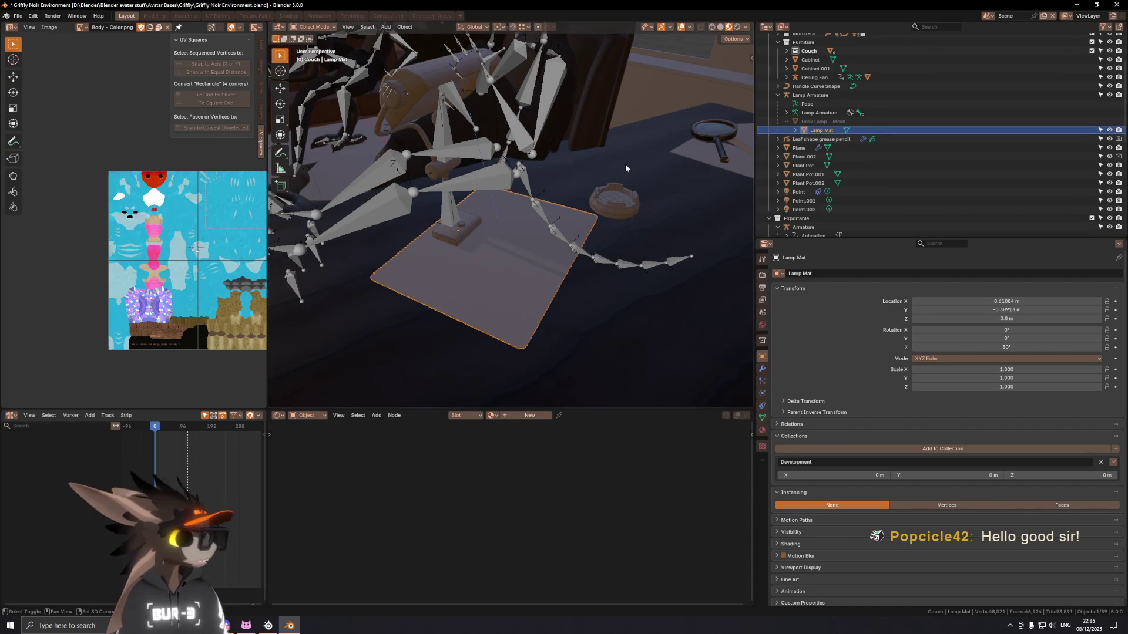
middle_drag(550, 206, 530, 142)
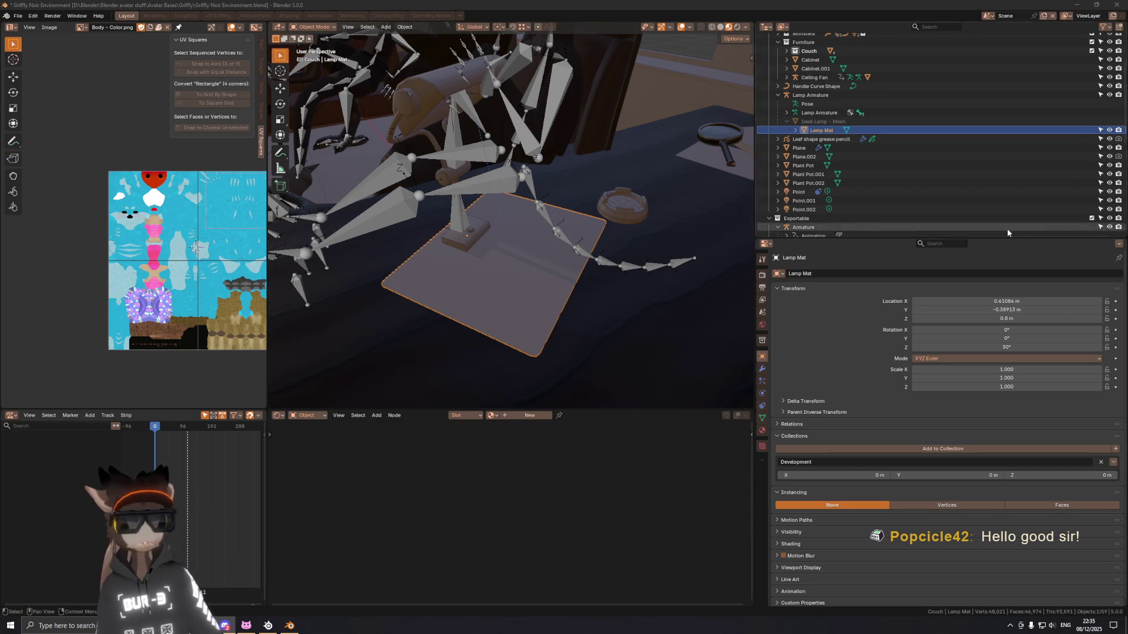
Step: Select Desk Lamp - Mesh in the outliner and expand it to show Cylinder.001 and Lamp Mat
middle_drag(387, 188, 472, 157)
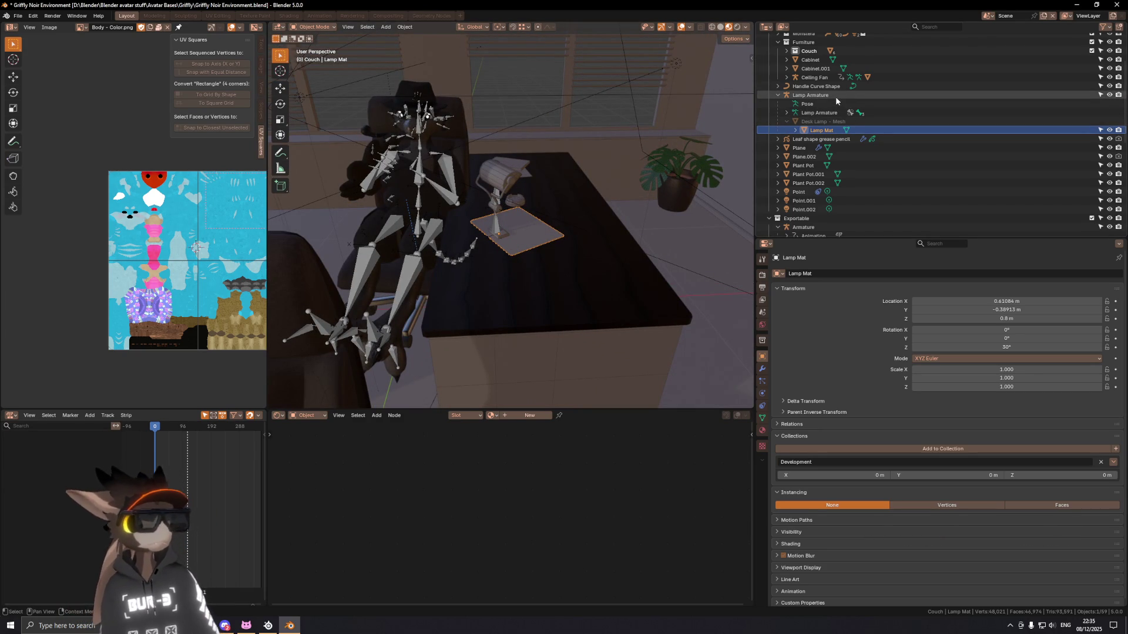
mouse_move(630, 150)
middle_down()
mouse_move(509, 227)
mouse_move(529, 198)
mouse_move(462, 179)
mouse_move(504, 213)
mouse_move(494, 220)
middle_up()
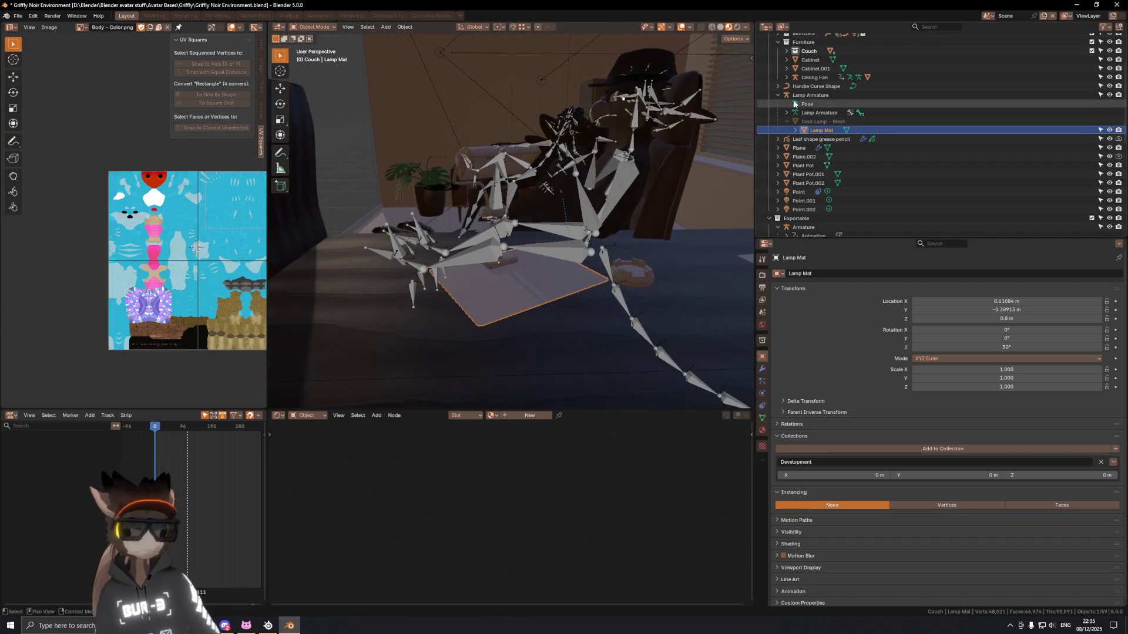
click(1041, 120)
mouse_move(600, 187)
middle_down()
mouse_move(616, 198)
mouse_move(729, 150)
middle_up()
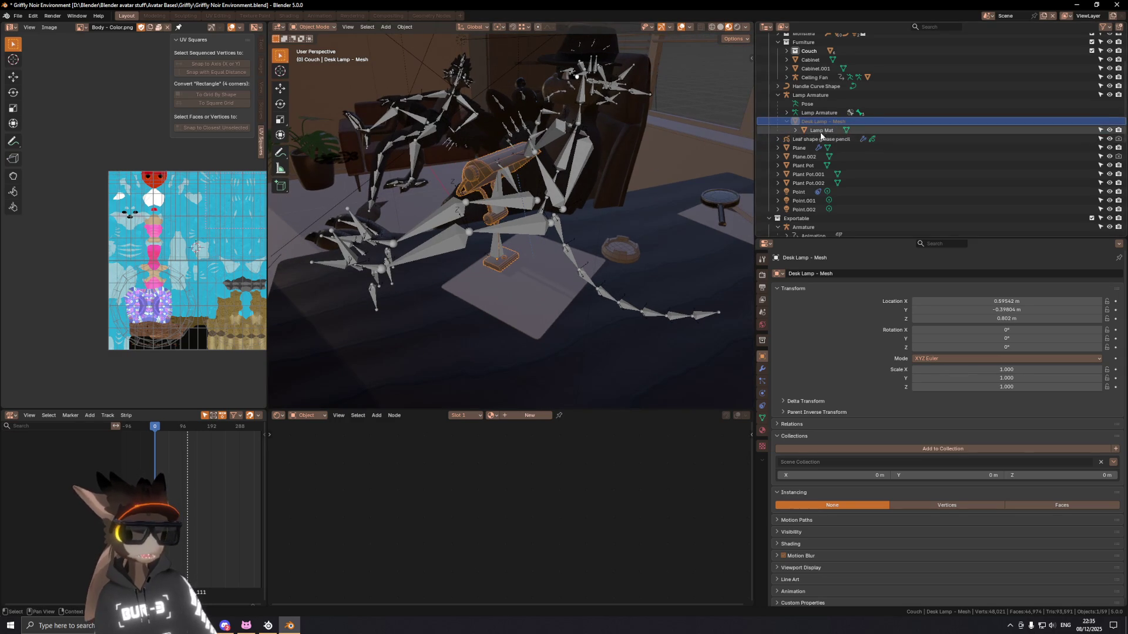
middle_drag(648, 204, 618, 198)
drag(829, 239, 899, 391)
scroll(897, 273, down, 3)
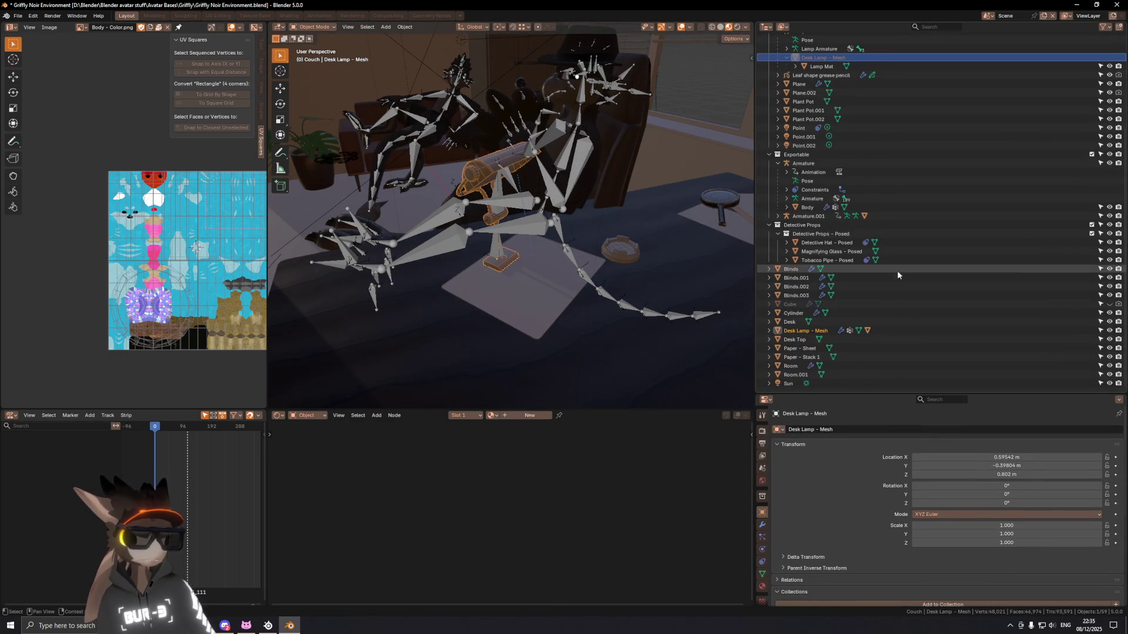
scroll(811, 332, up, 2)
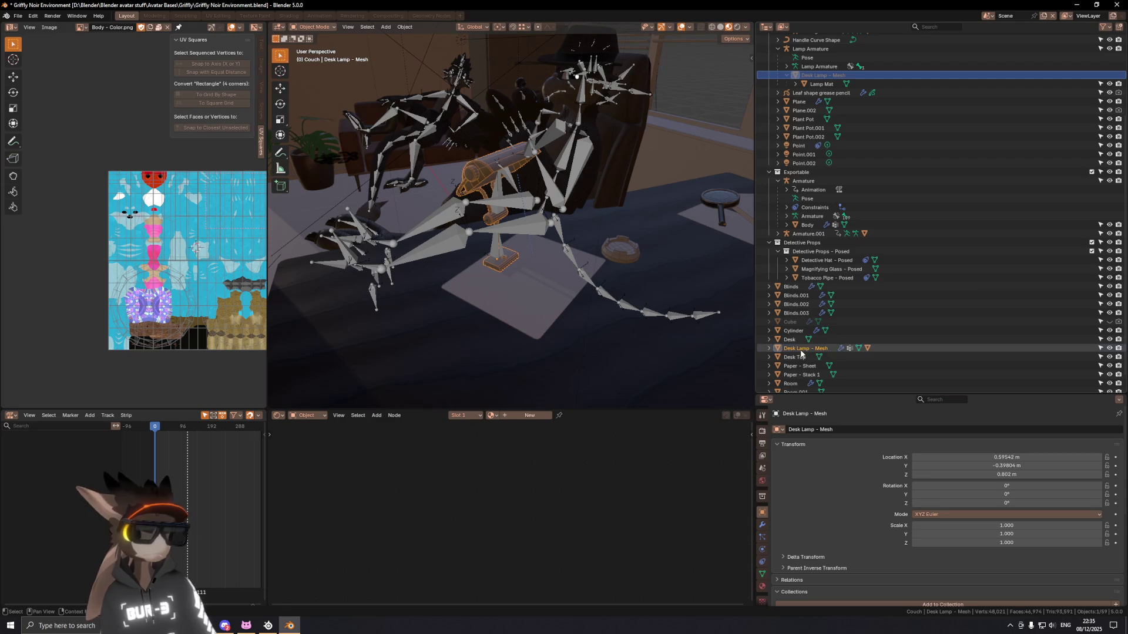
drag(801, 354, 834, 78)
scroll(832, 105, up, 5)
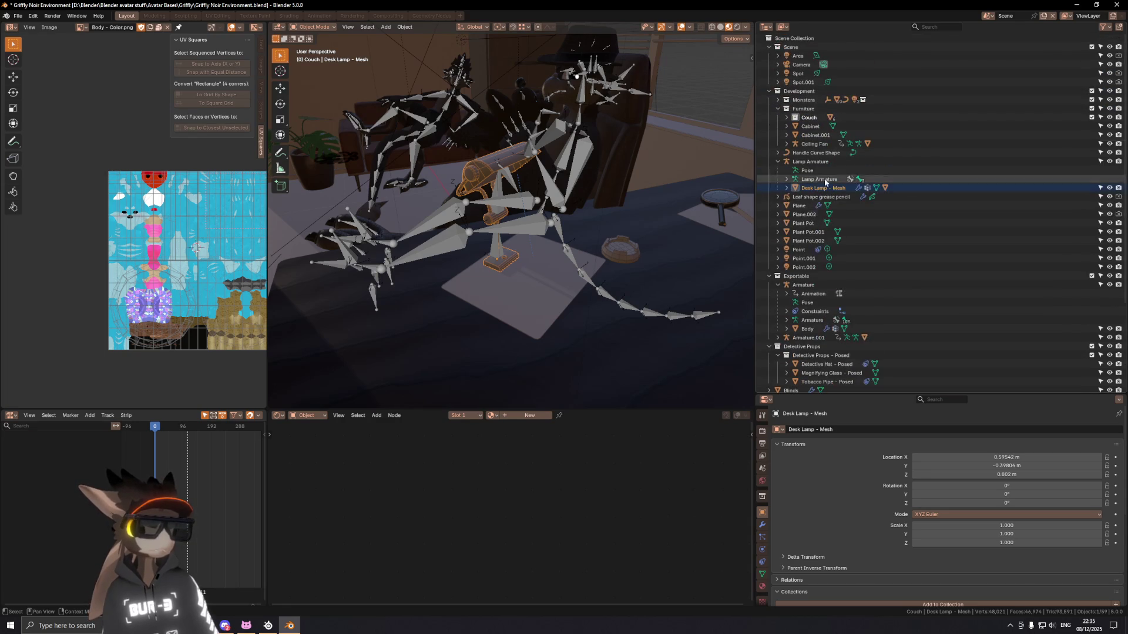
click(787, 188)
Step: Select the Lamp Armature and collapse its children in the outliner
click(822, 223)
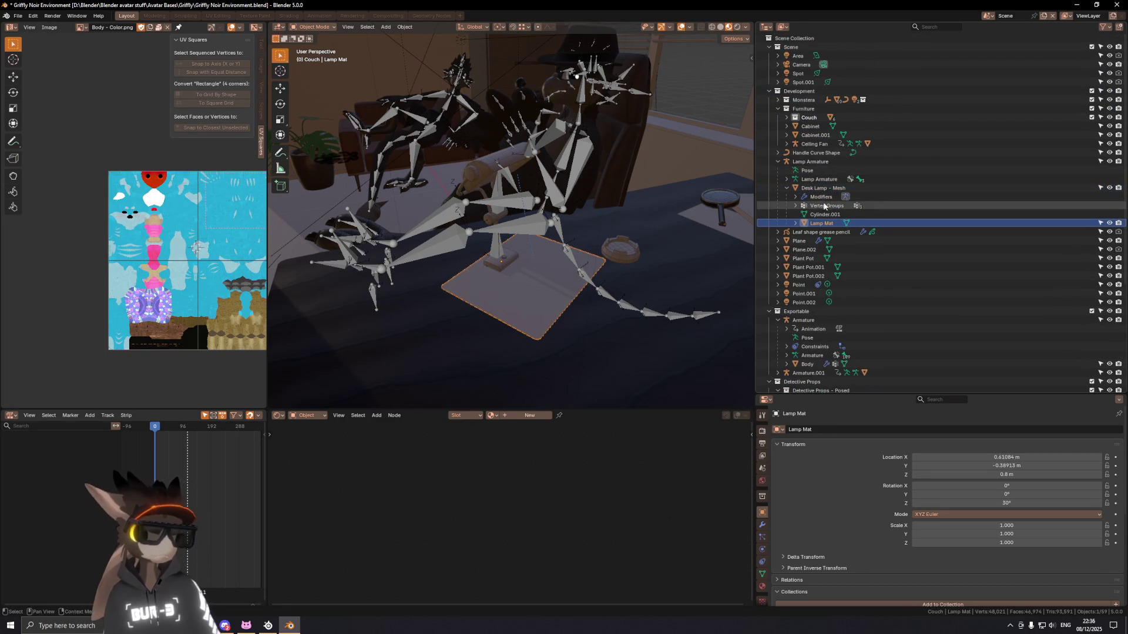
ctrl+click(782, 163)
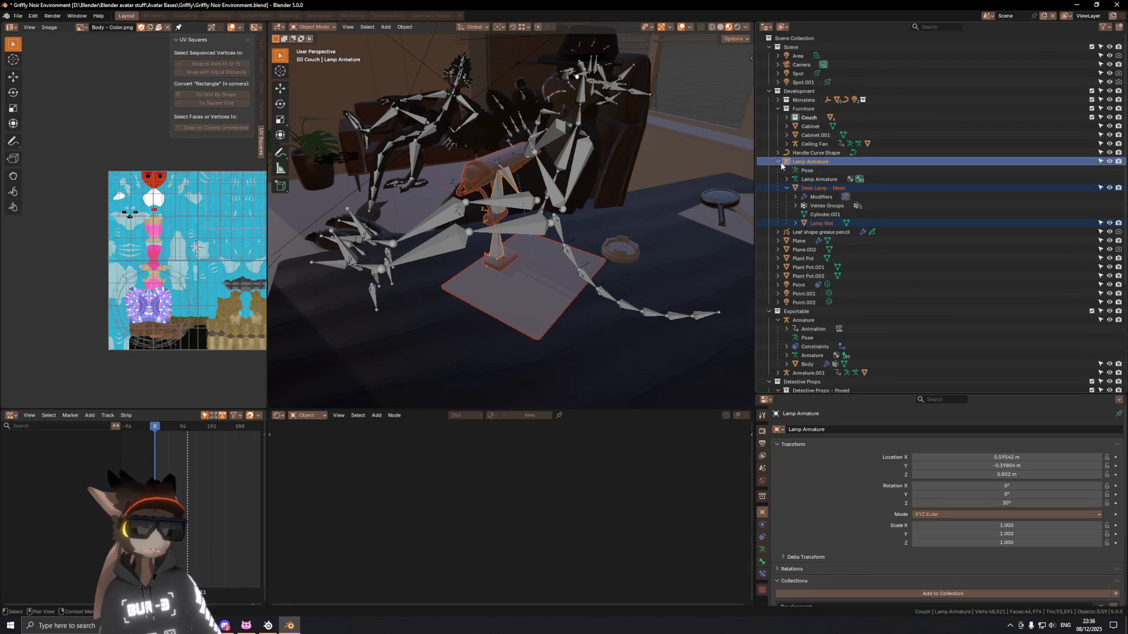
click(780, 163)
click(778, 162)
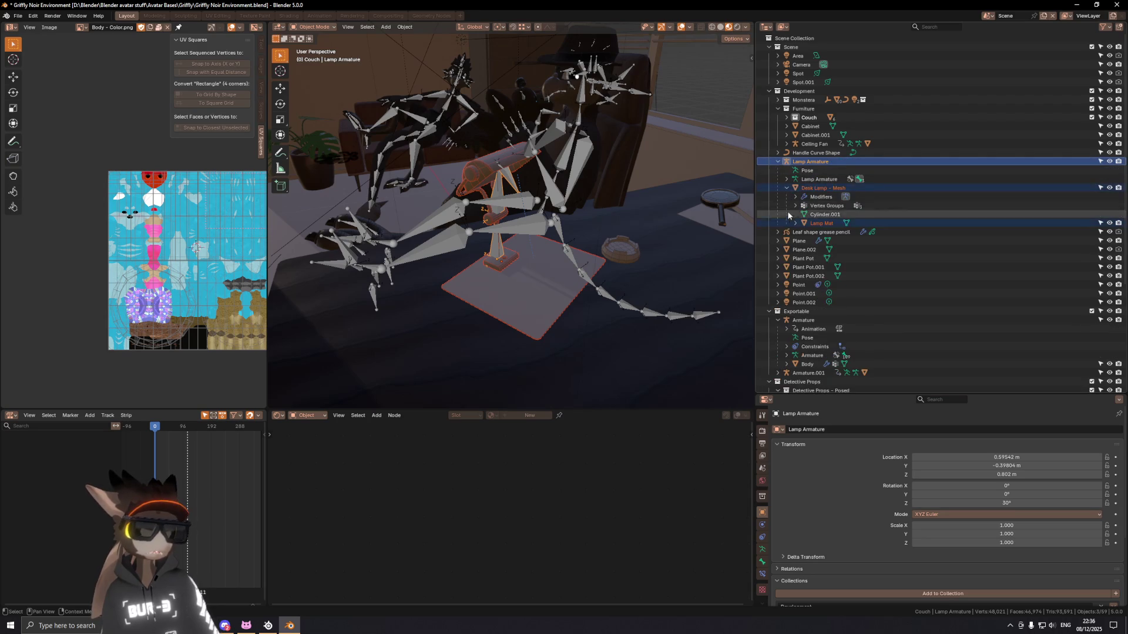
click(779, 163)
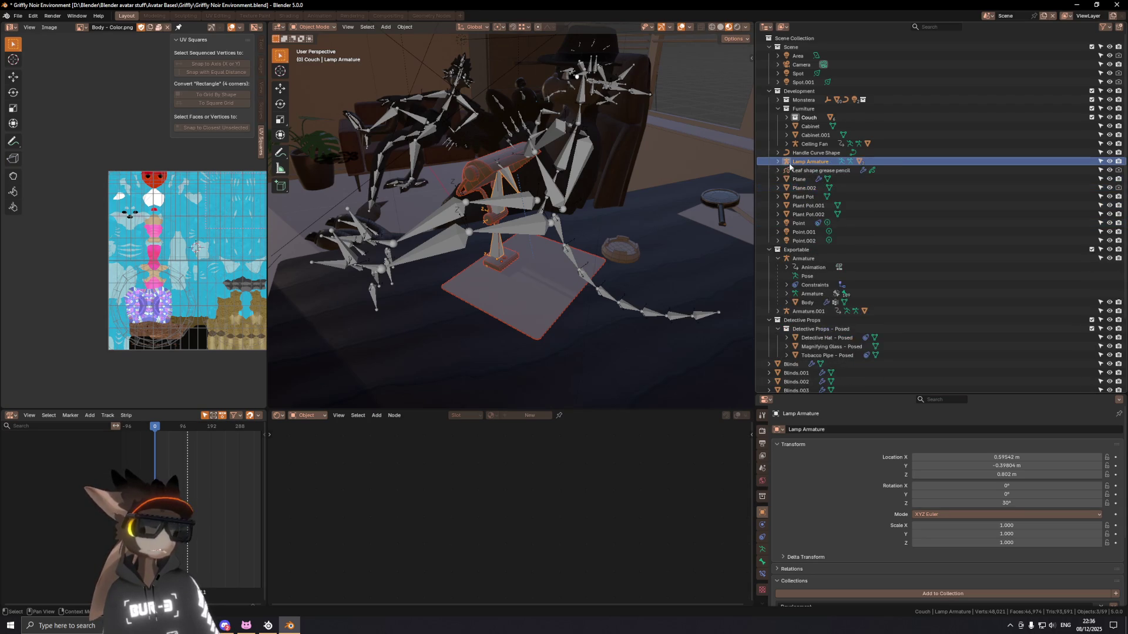
Step: Drop Lamp Armature into the Furniture collection below Ceiling Fan, then select and frame Cabinet.001
drag(804, 166, 806, 119)
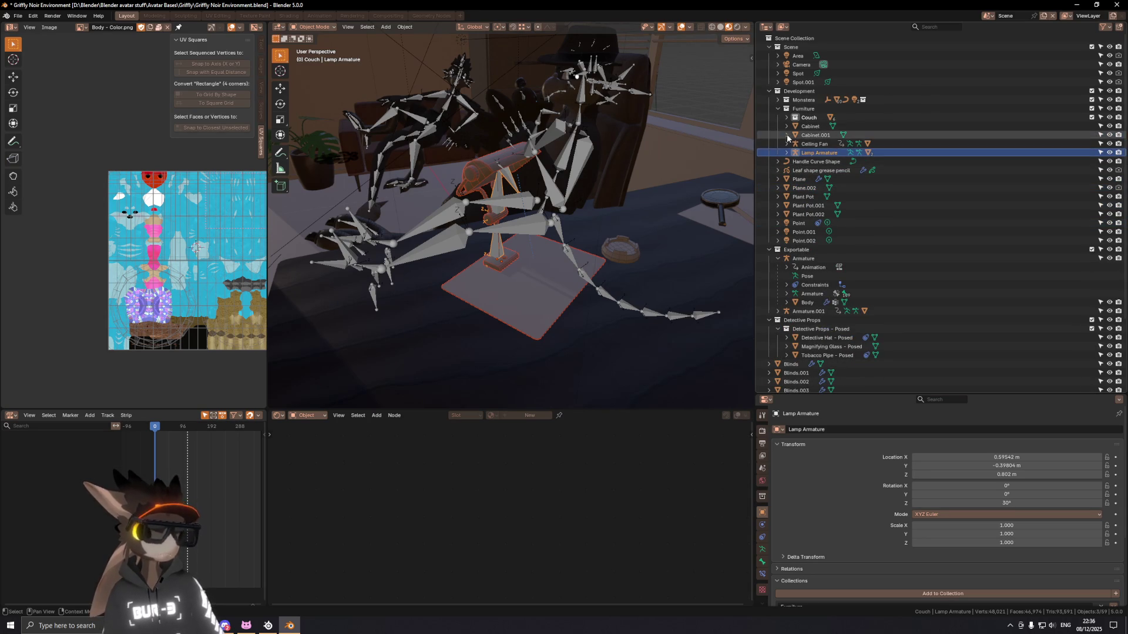
click(816, 135)
key(KP_Decimal)
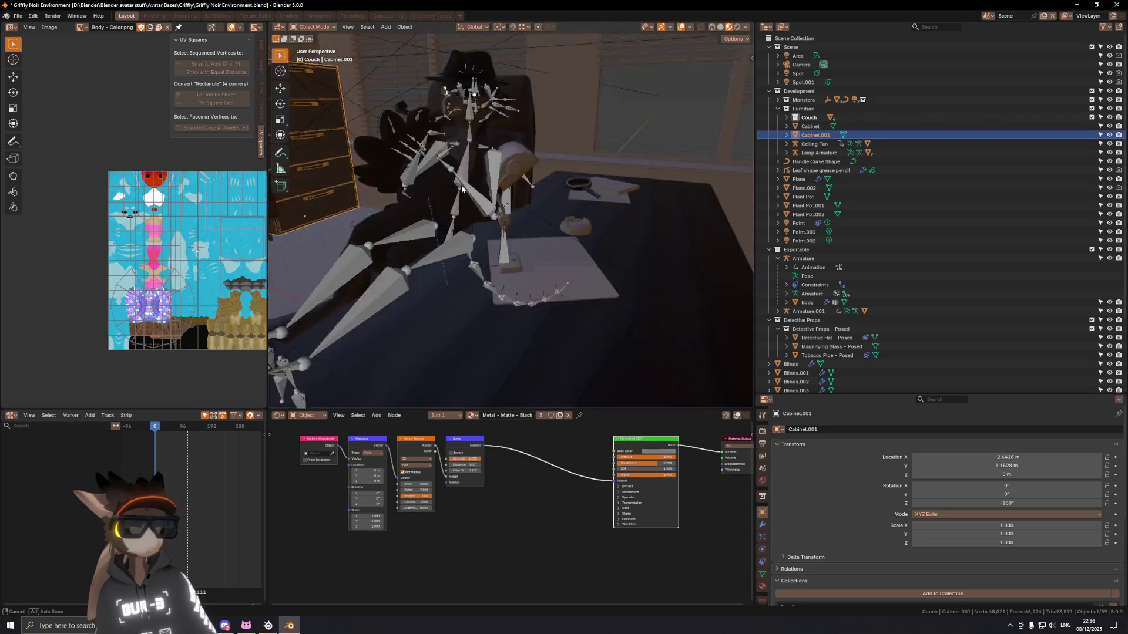
Step: Rename Cabinet.001 to Cabinet - Left and Cabinet to Cabinet - Right
middle_drag(461, 182, 484, 193)
double_click(816, 135)
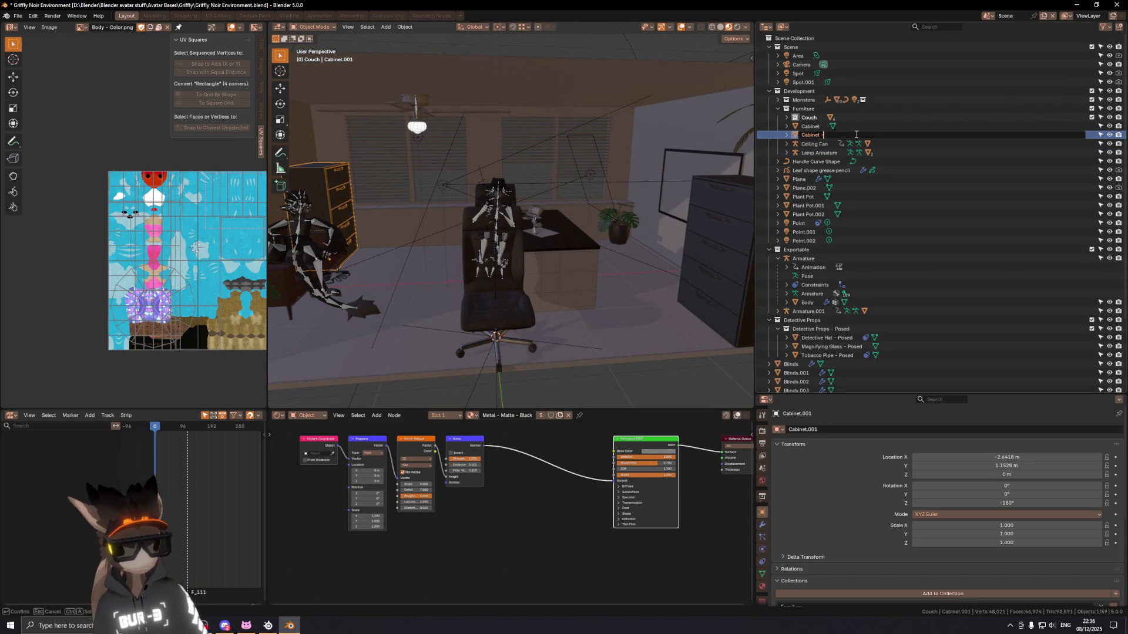
text(- Left)
key(Return)
click(822, 128)
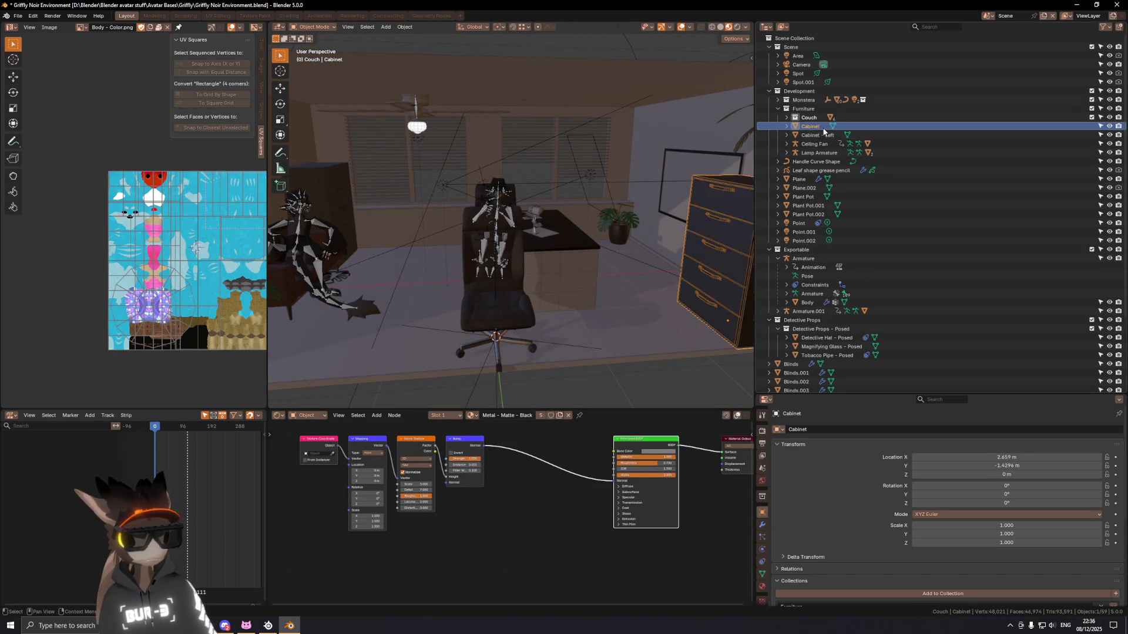
double_click(817, 130)
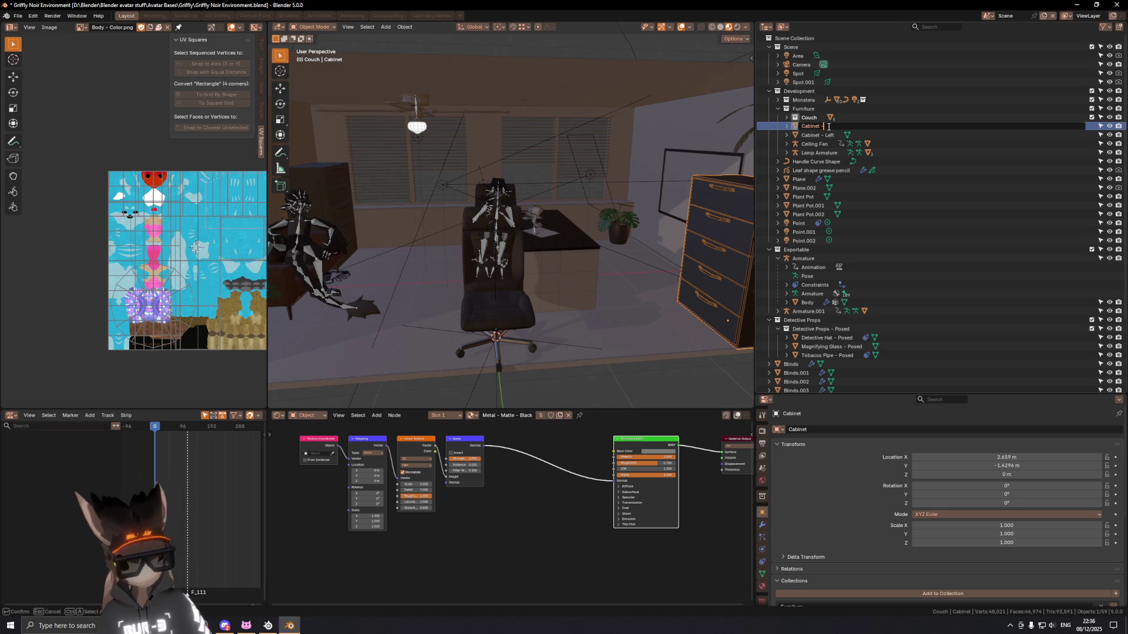
text(- Right)
key(Return)
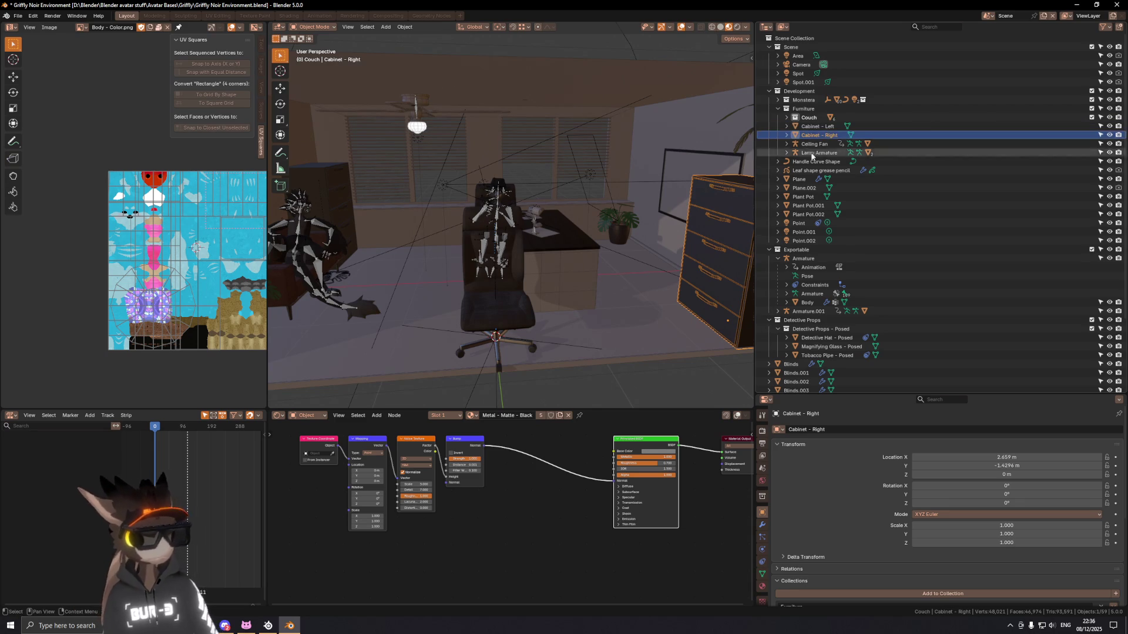
click(762, 574)
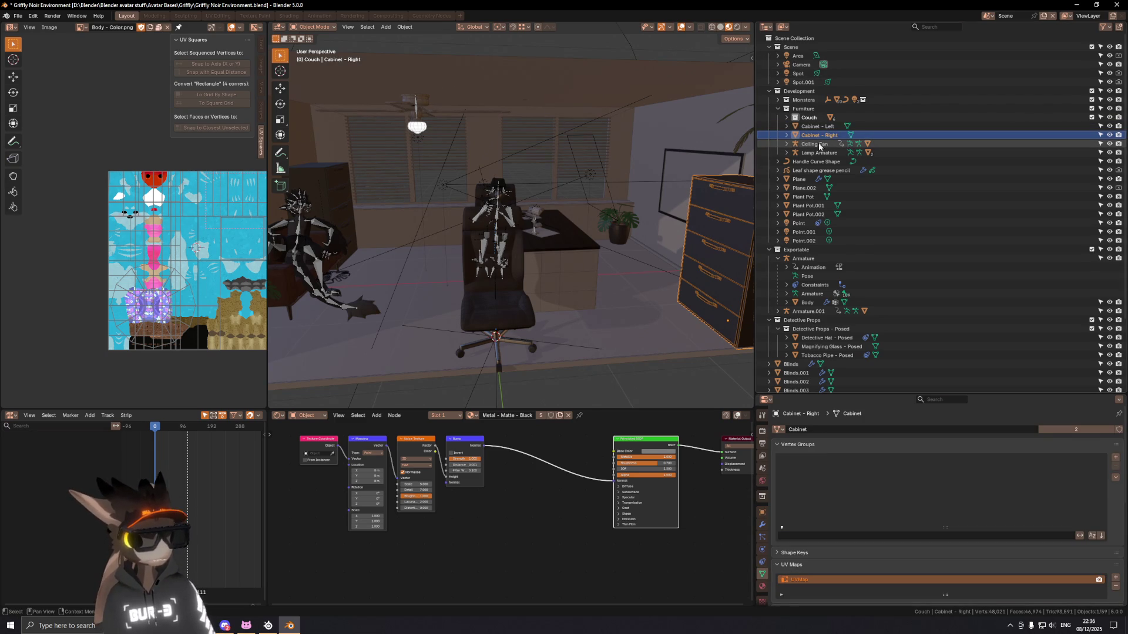
Step: Expand Lamp Armature and Desk Lamp - Mesh to reach the Cylinder.001 mesh data for renaming
click(787, 144)
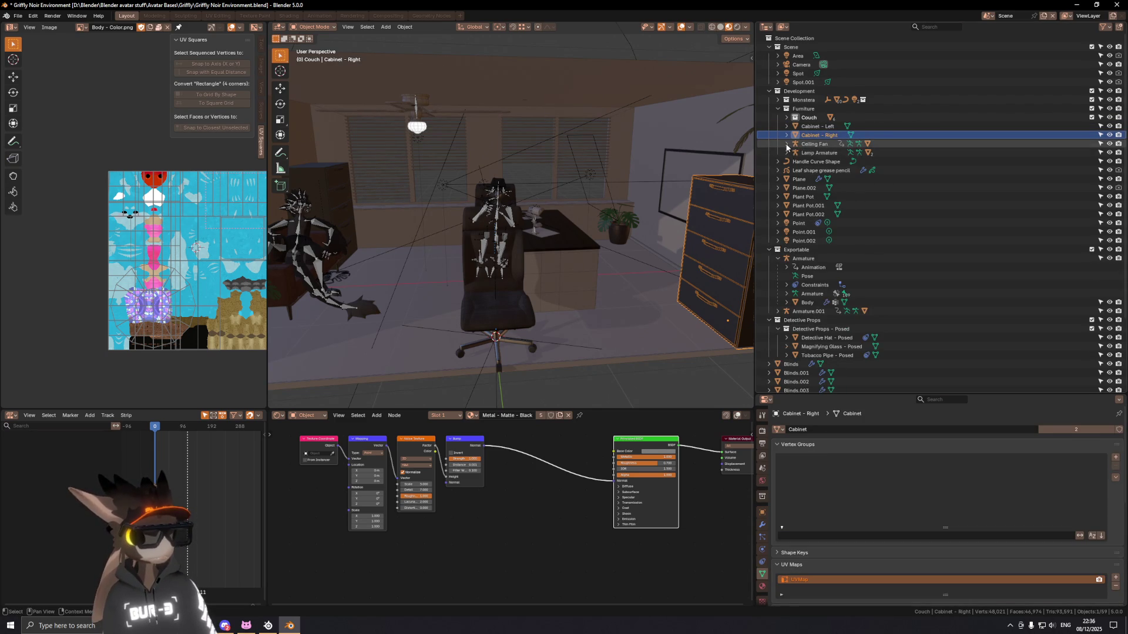
click(786, 144)
click(797, 180)
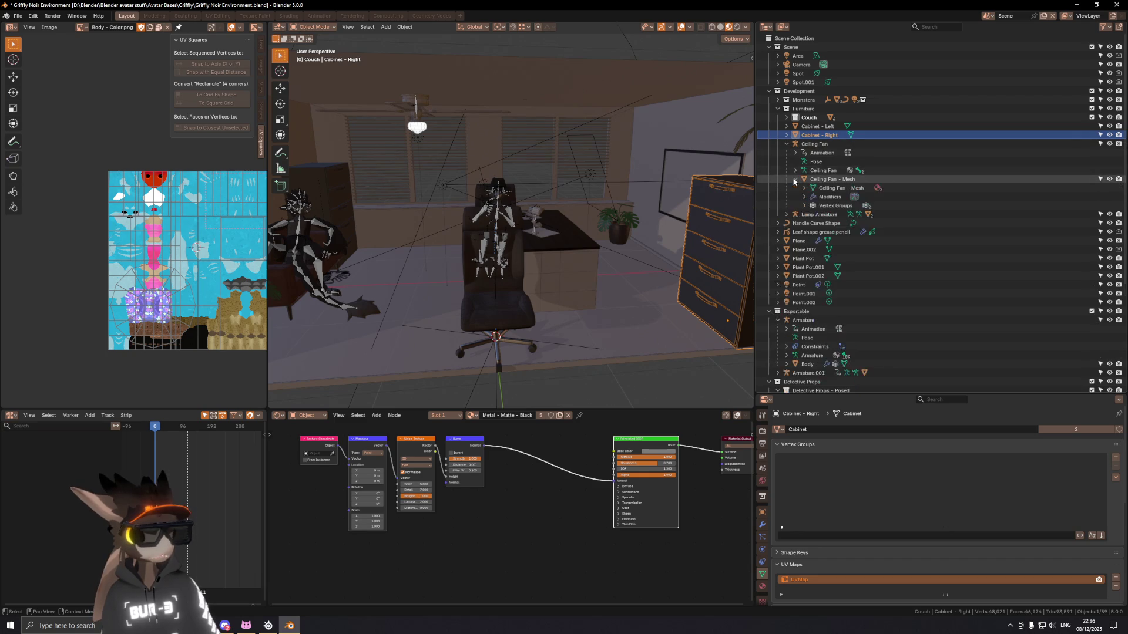
click(786, 143)
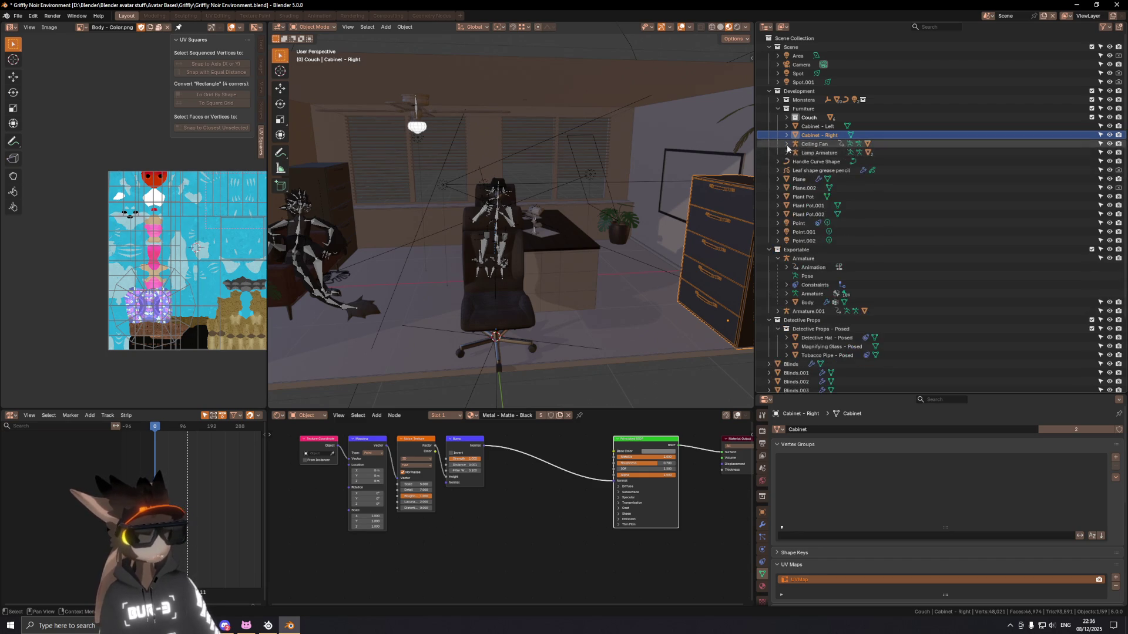
click(786, 153)
click(797, 180)
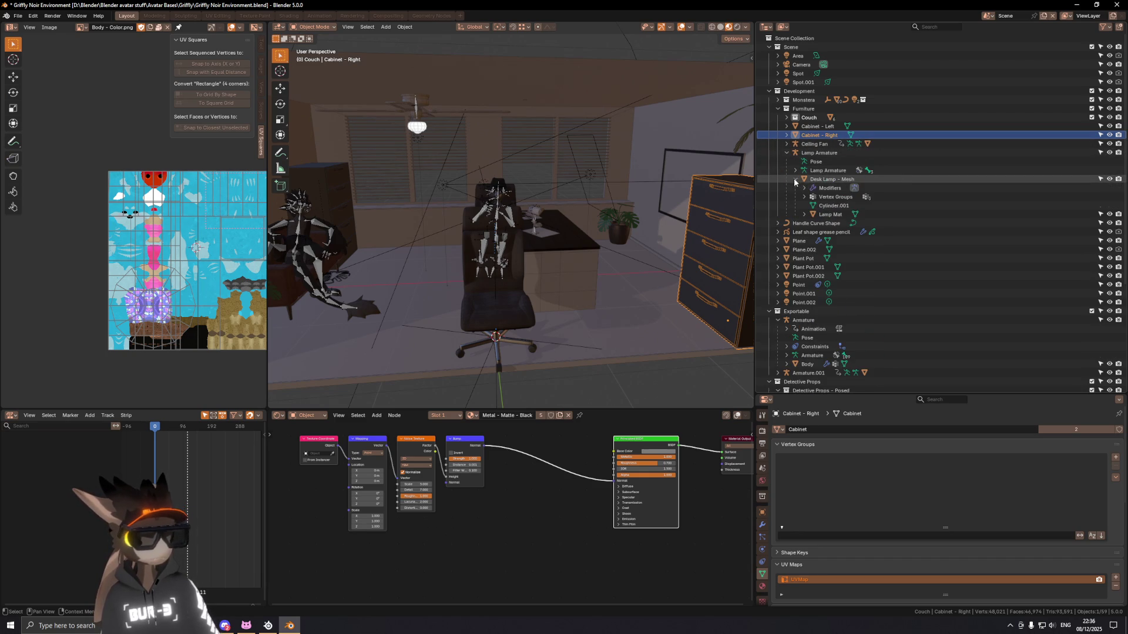
double_click(825, 206)
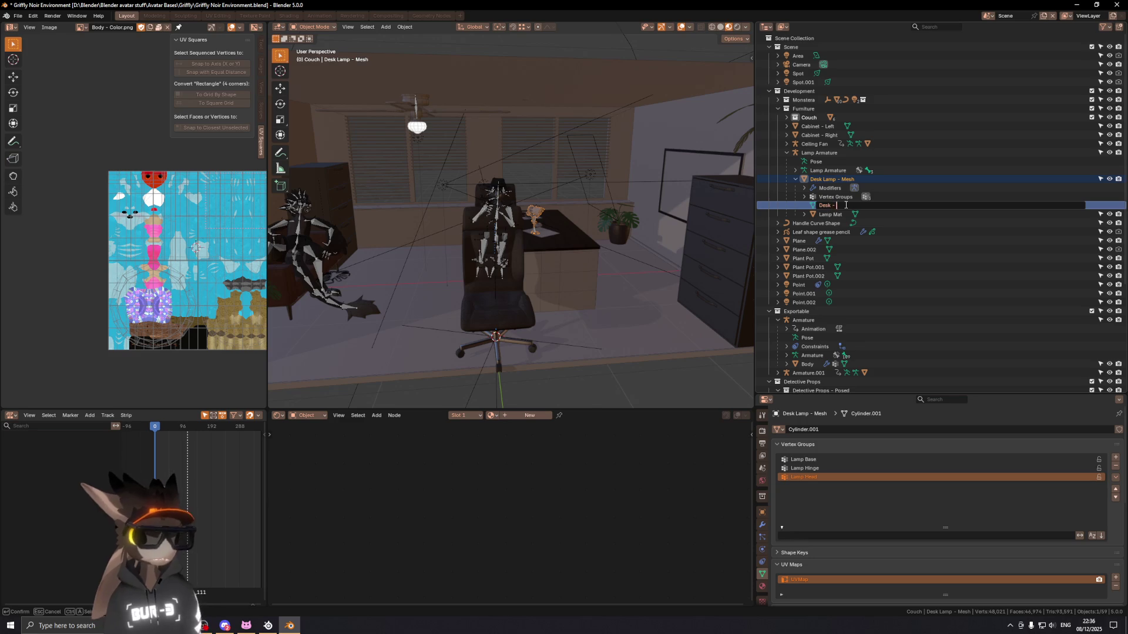
text(Lamp)
Step: Name the lamp's mesh data Desk Lamp and the Lamp Mat's mesh data Desk Lamp - Mat
key(Return)
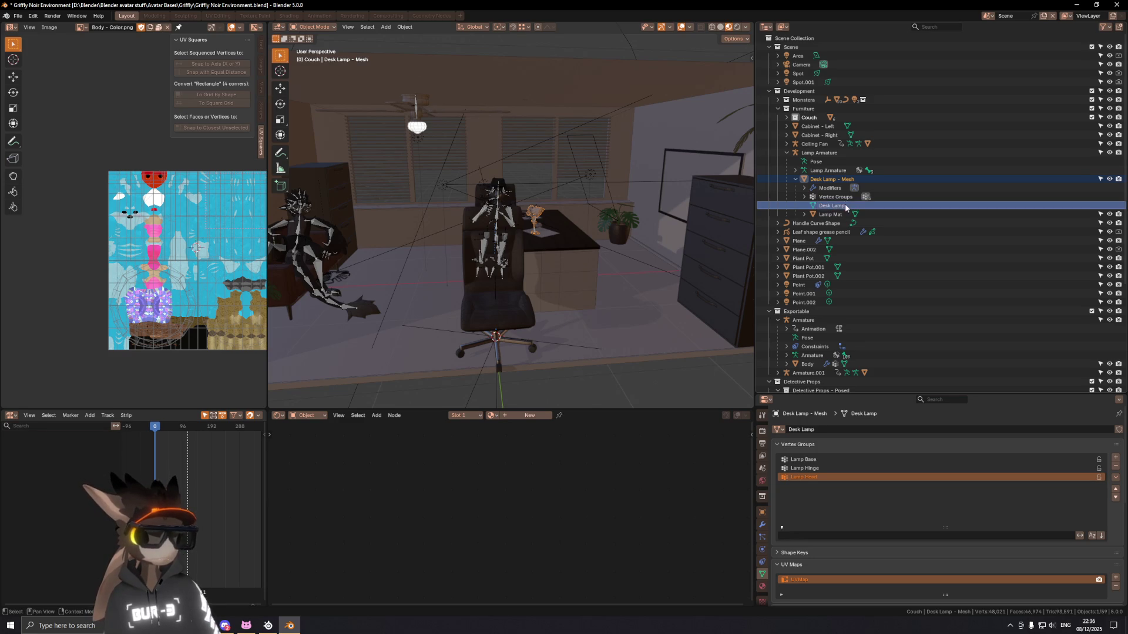
click(812, 214)
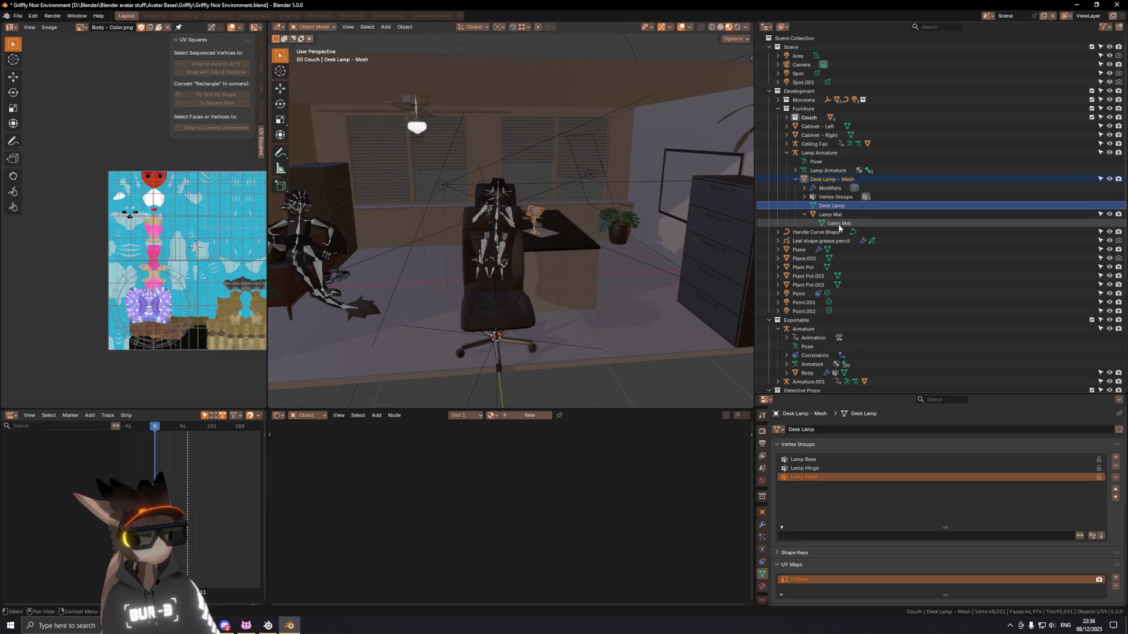
click(839, 225)
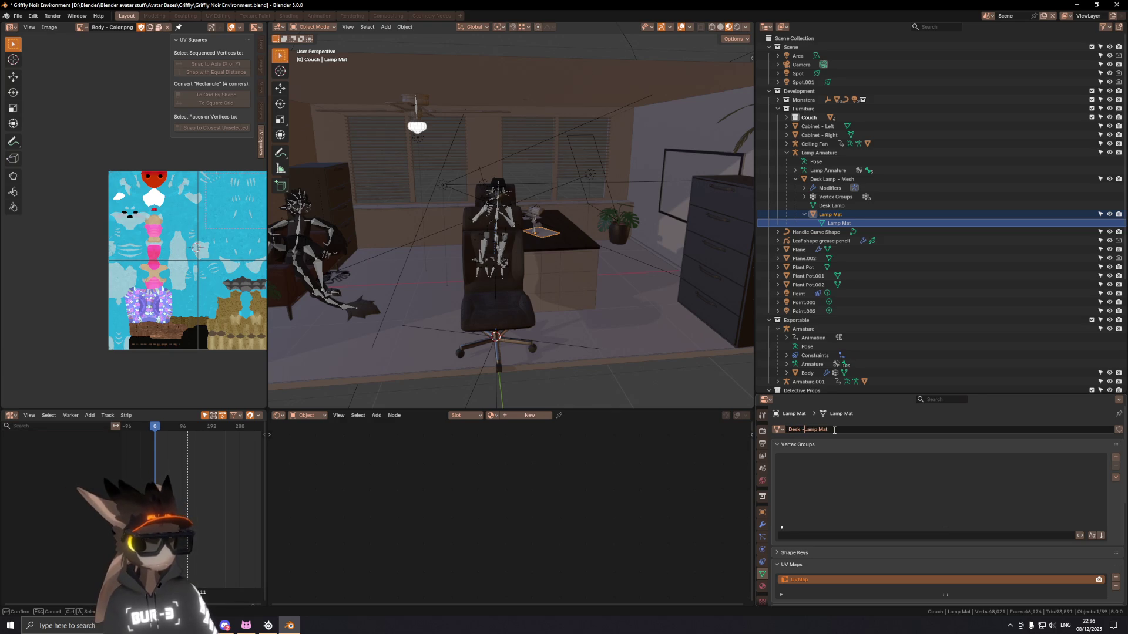
text(-)
key(Return)
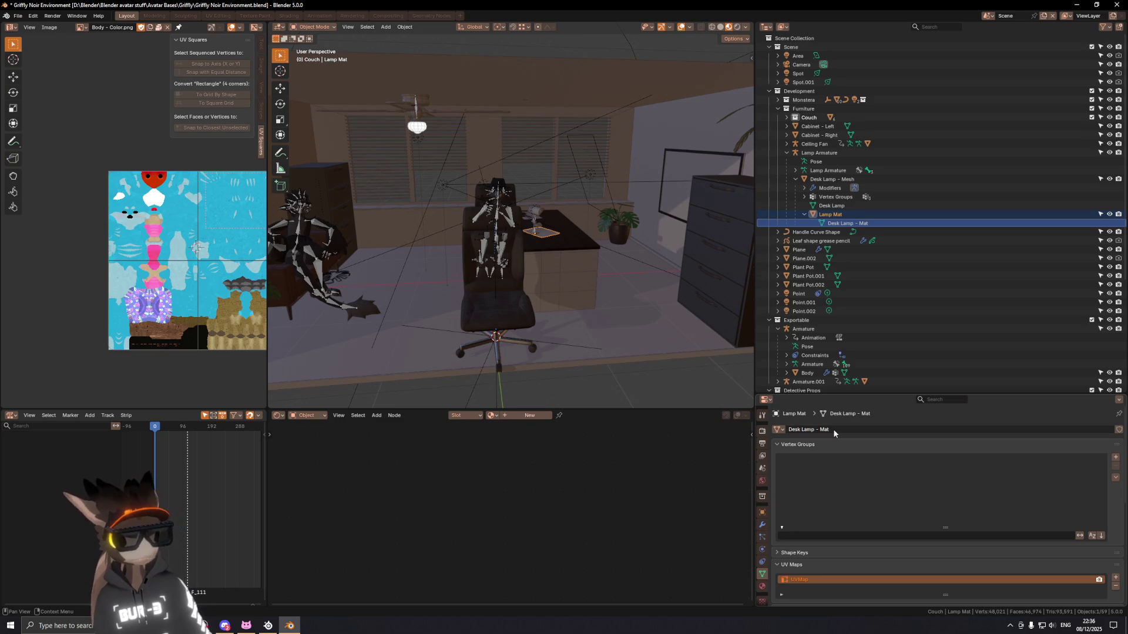
middle_drag(551, 216, 539, 230)
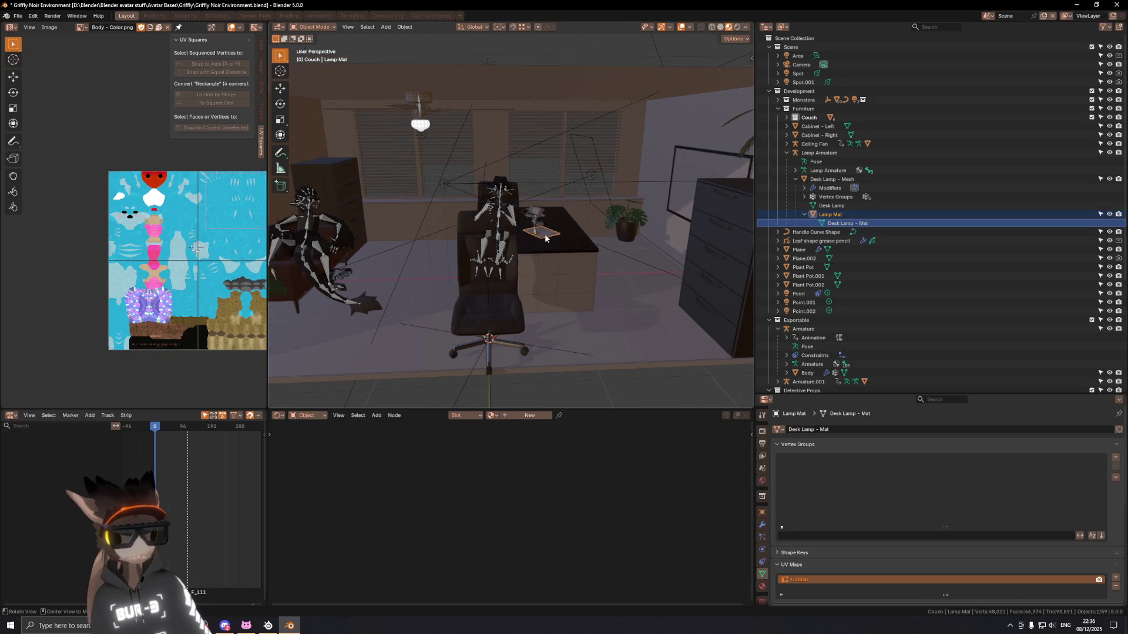
scroll(529, 231, up, 8)
middle_drag(464, 230, 476, 225)
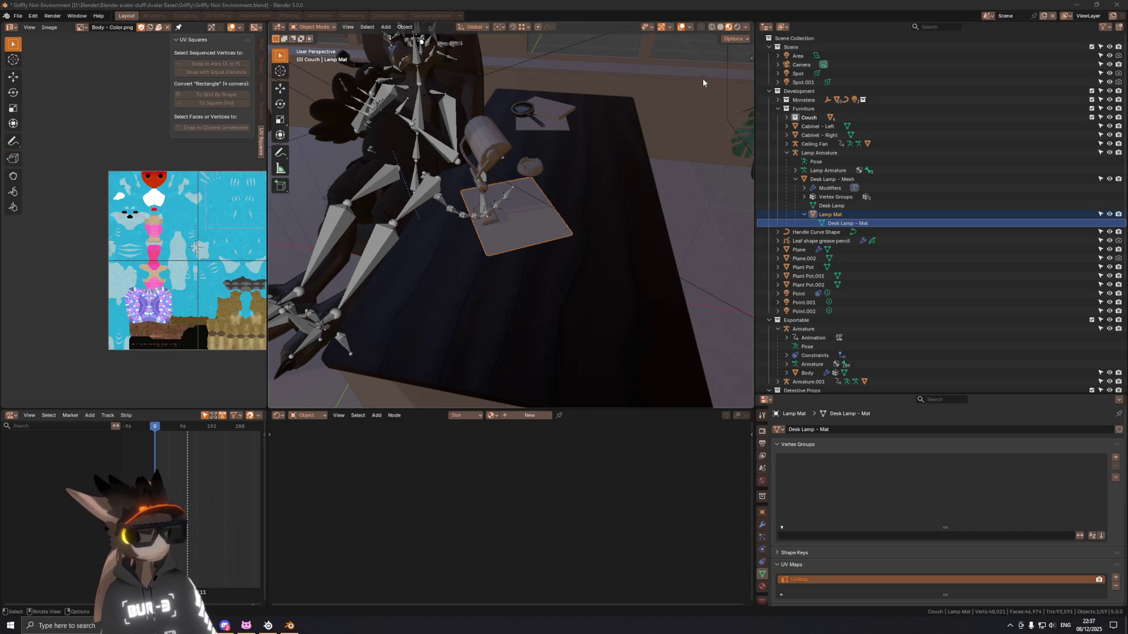
middle_drag(573, 124, 434, 133)
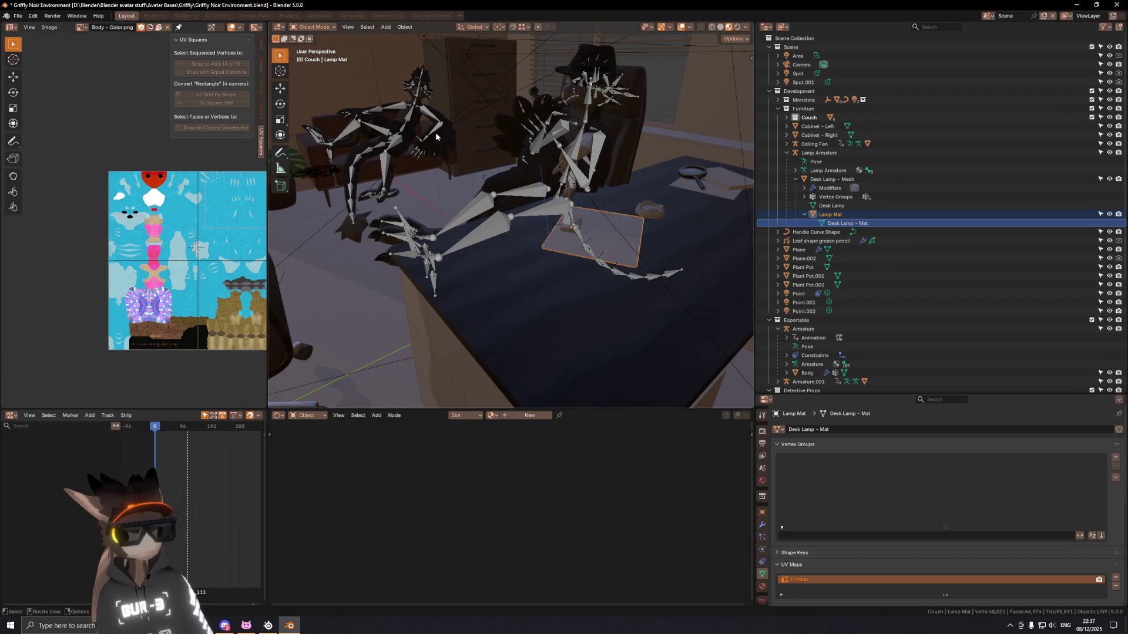
scroll(422, 129, up, 5)
mouse_move(381, 133)
middle_down()
mouse_move(533, 159)
mouse_move(527, 225)
mouse_move(495, 186)
middle_up()
scroll(534, 158, down, 5)
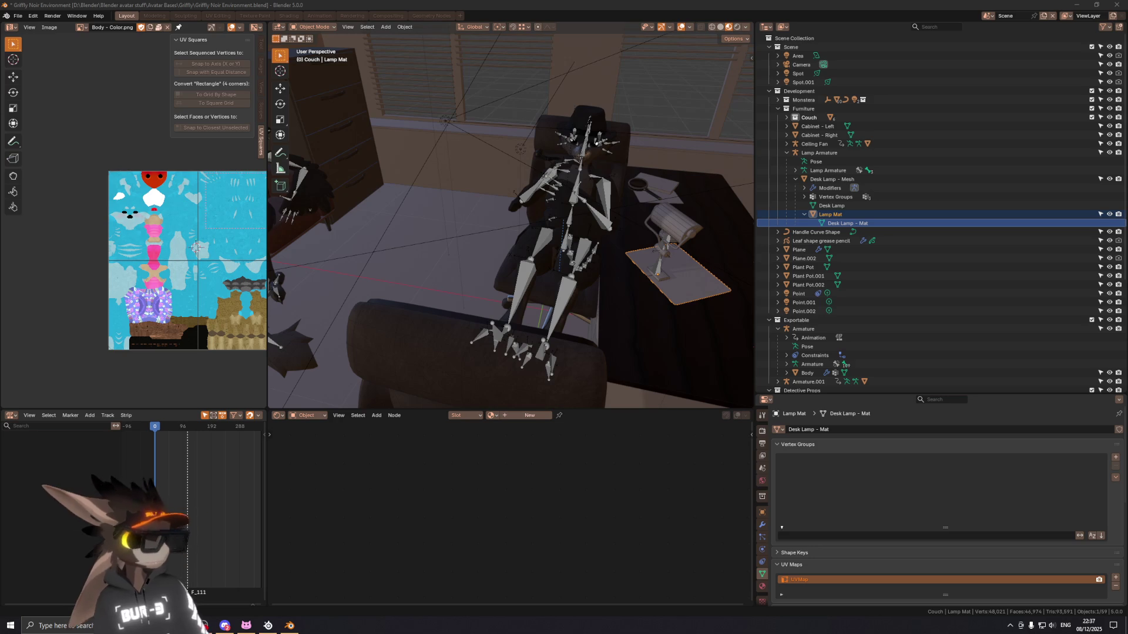
mouse_move(625, 241)
middle_down()
mouse_move(613, 218)
mouse_move(485, 225)
middle_up()
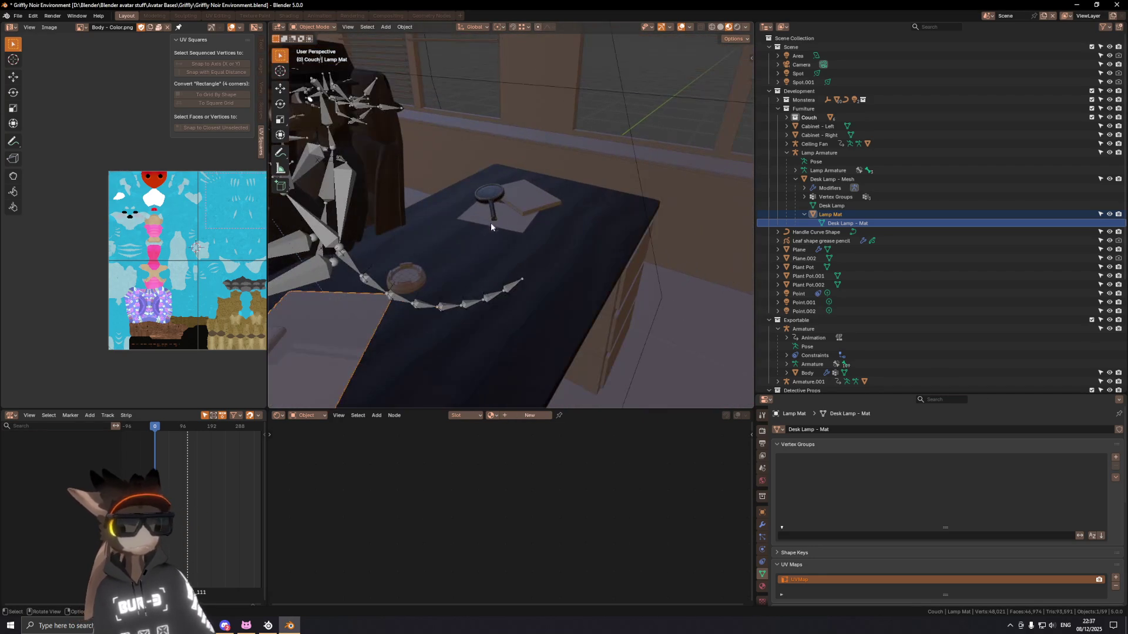
Step: Check the Paper - Sheet, Paper - Stack 1, Desk Top and Desk objects on the desk
click(511, 222)
scroll(926, 233, down, 3)
scroll(926, 234, down, 2)
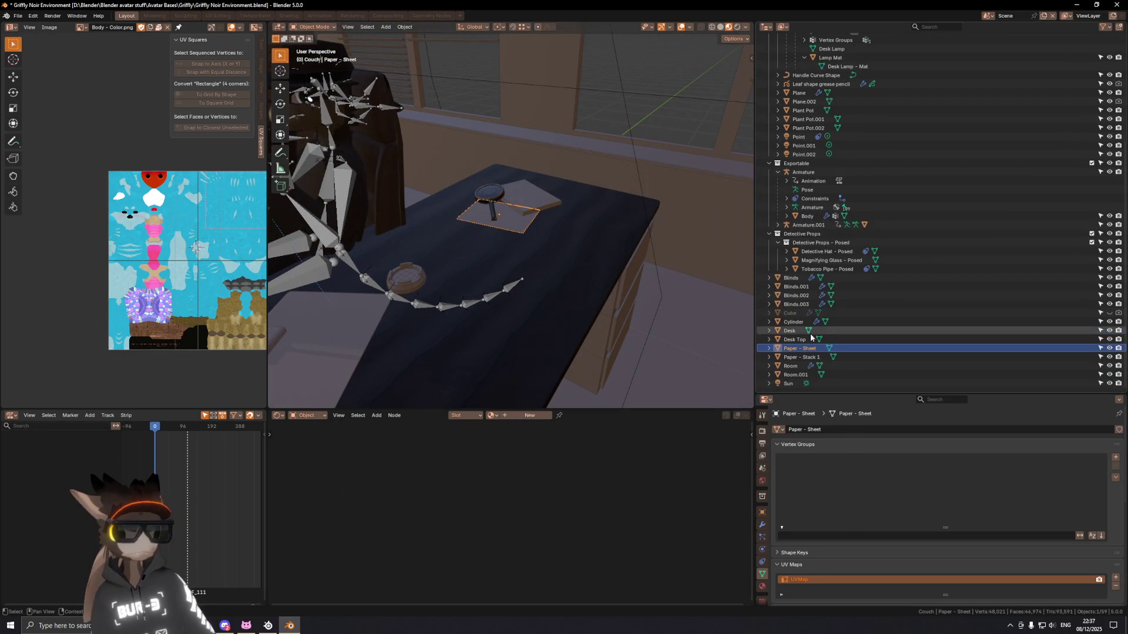
click(797, 357)
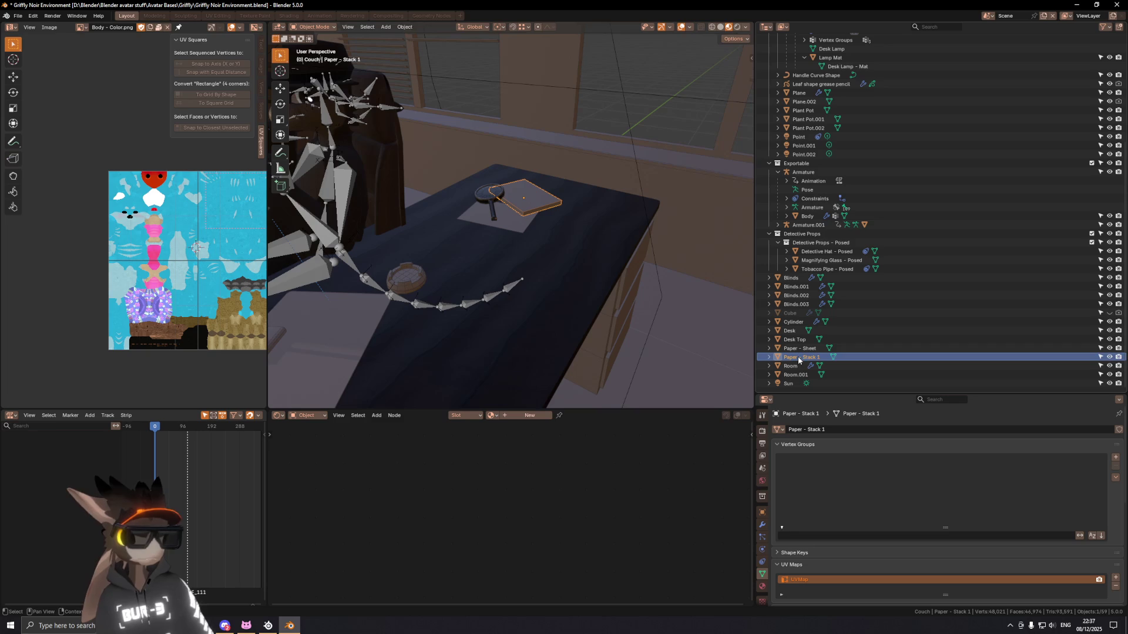
click(803, 349)
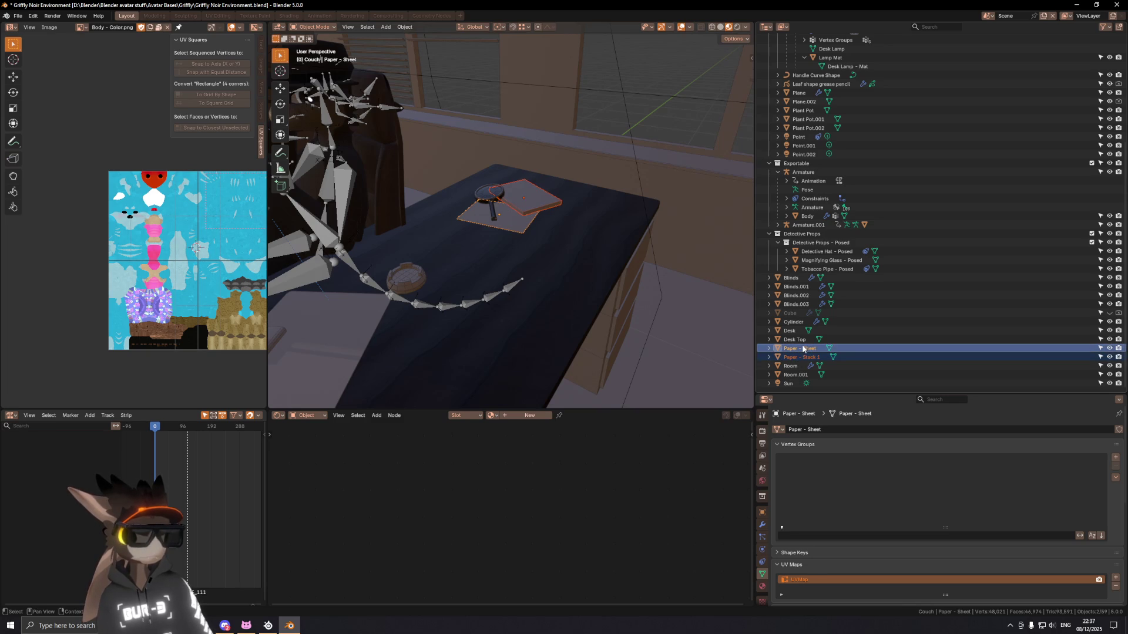
click(802, 357)
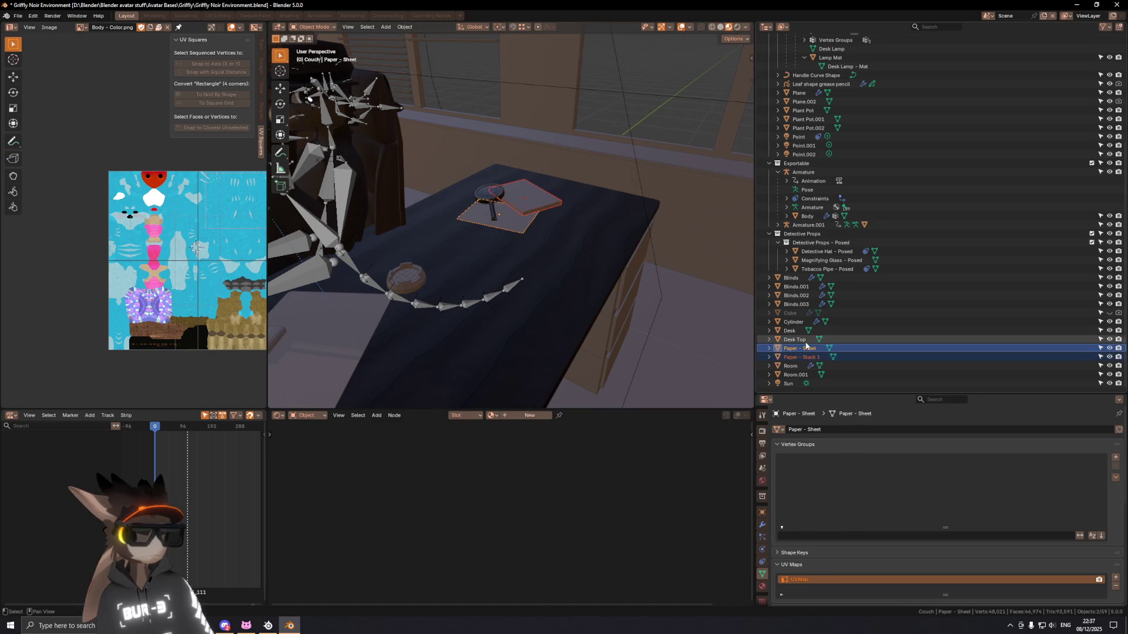
click(804, 341)
mouse_move(487, 277)
middle_down()
mouse_move(531, 237)
mouse_move(644, 297)
middle_up()
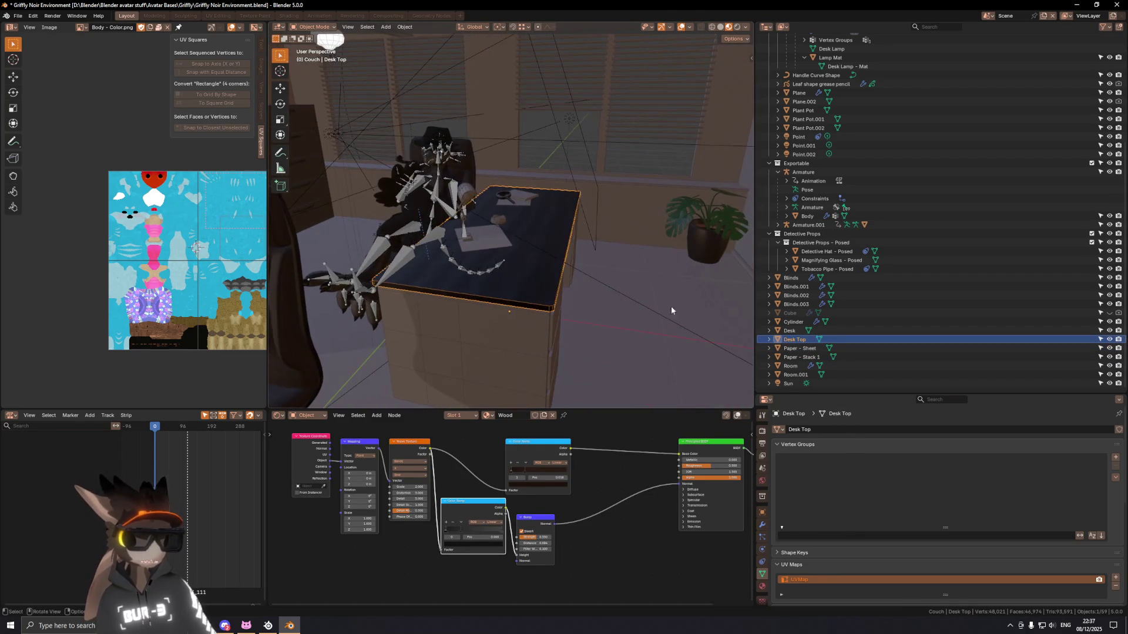
click(791, 332)
middle_drag(717, 315, 638, 278)
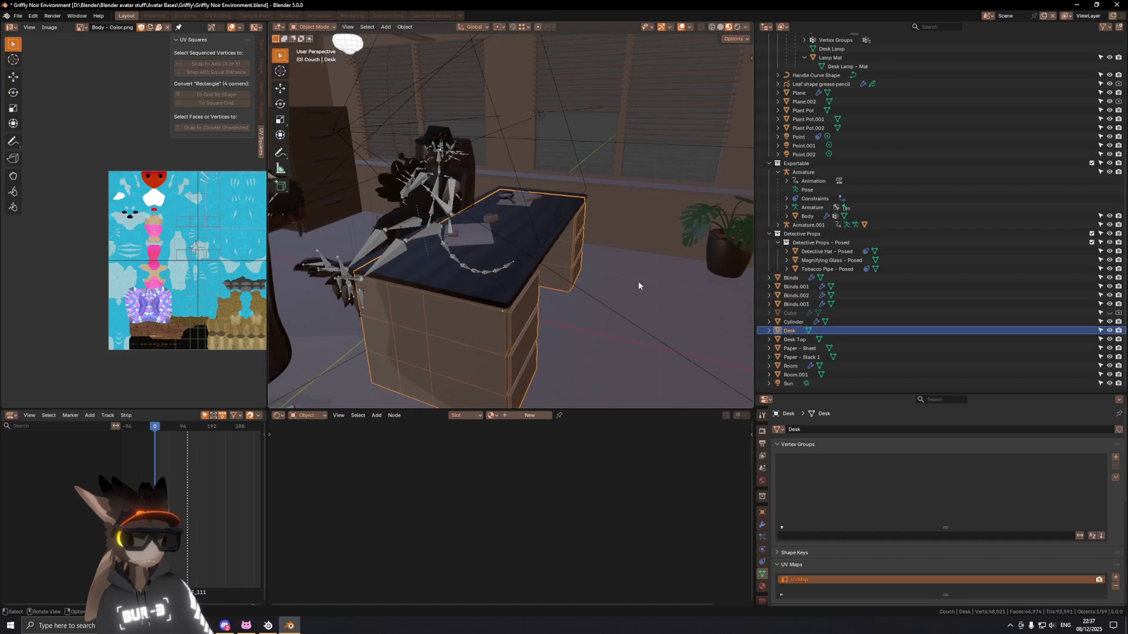
mouse_move(723, 309)
middle_down()
mouse_move(603, 270)
mouse_move(547, 270)
mouse_move(546, 250)
mouse_move(545, 268)
mouse_move(449, 271)
mouse_move(591, 216)
mouse_move(522, 234)
mouse_move(646, 258)
mouse_move(532, 223)
mouse_move(325, 212)
middle_up()
Step: Inspect two vertical edge loops of the Desk in Edit Mode, then return to Object Mode
key(Tab)
alt+click(504, 259)
ctrl+alt+click(407, 265)
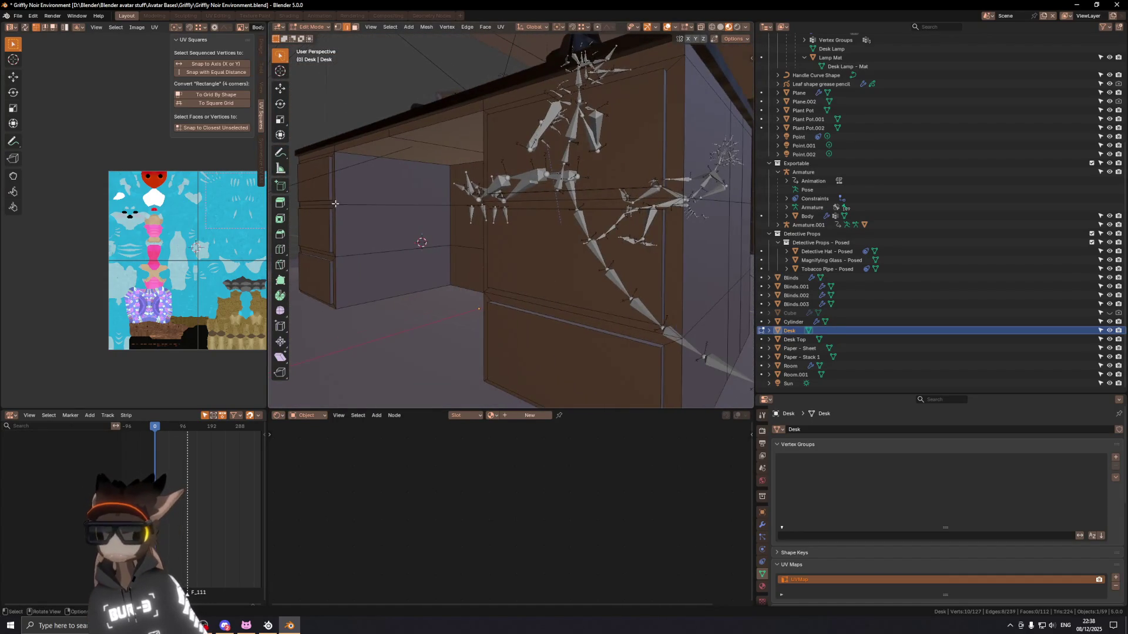
mouse_move(325, 212)
middle_down()
mouse_move(531, 210)
mouse_move(619, 308)
middle_up()
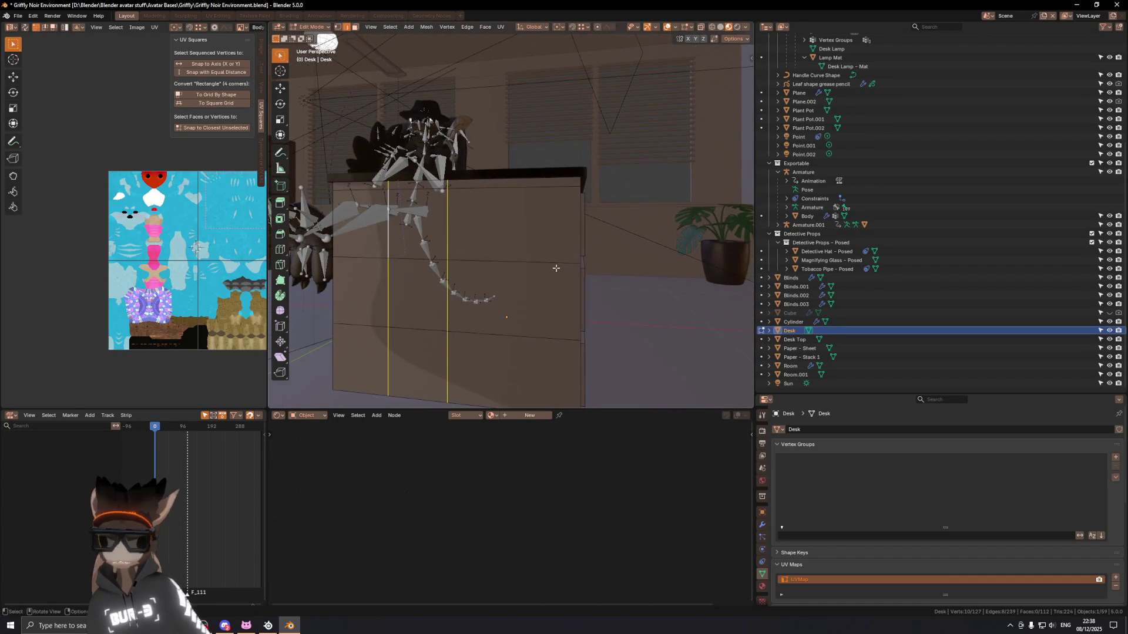
key(ctrl+Tab)
click(421, 290)
middle_drag(422, 290, 594, 287)
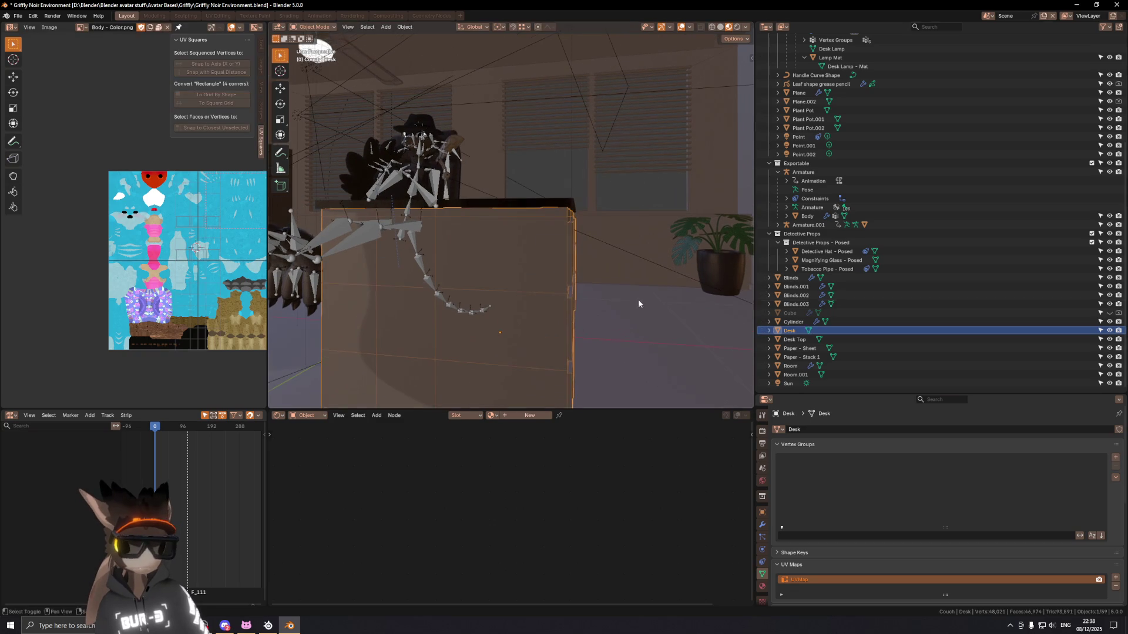
Step: Parent Desk Top to the Desk and expand Desk to show it beneath
click(798, 339)
drag(789, 343, 790, 331)
click(773, 340)
mouse_move(603, 265)
middle_down()
mouse_move(526, 232)
mouse_move(528, 269)
mouse_move(519, 266)
mouse_move(528, 265)
middle_up()
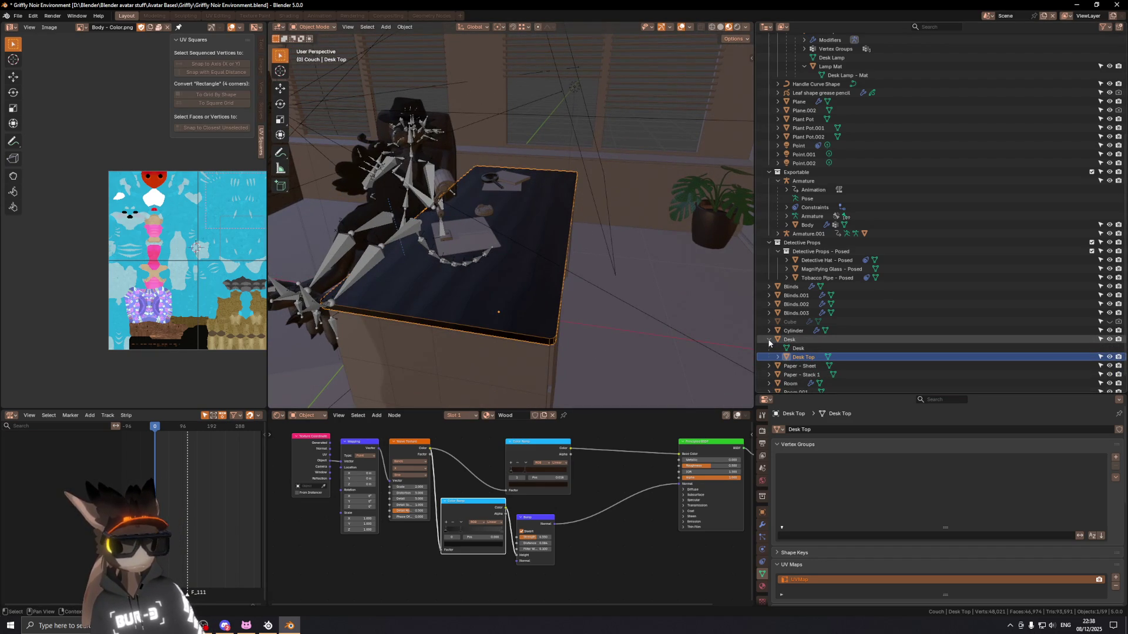
Step: Put Paper - Sheet and Paper - Stack 1 under the Desk and rename Desk Top to Desk - Top
click(797, 365)
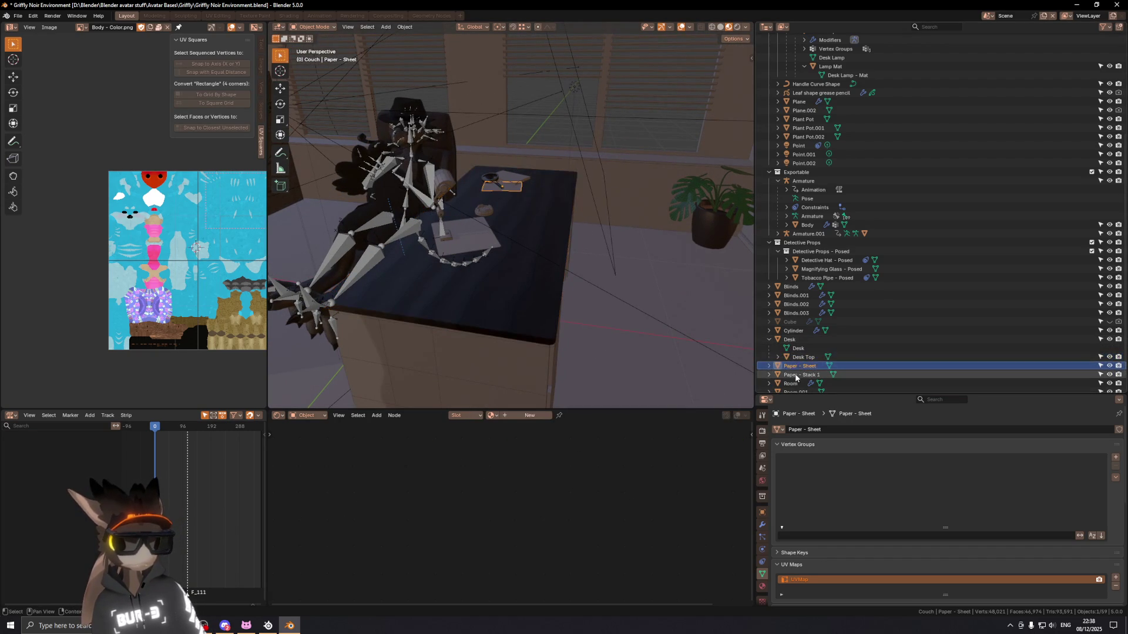
ctrl+click(797, 376)
drag(795, 377, 794, 323)
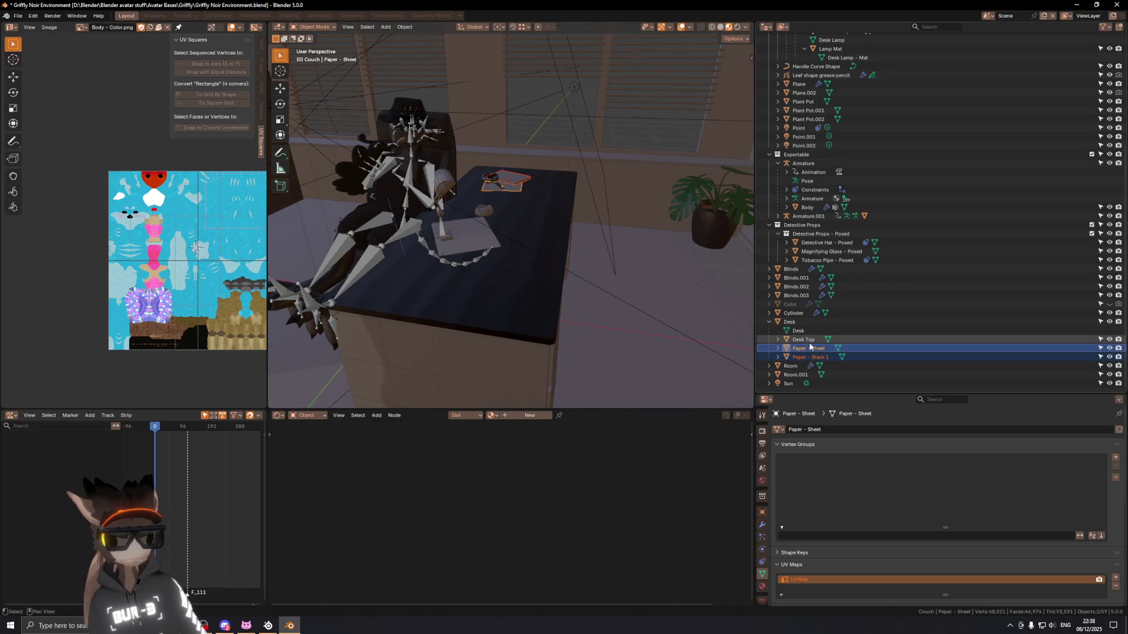
middle_drag(488, 260, 552, 321)
double_click(806, 339)
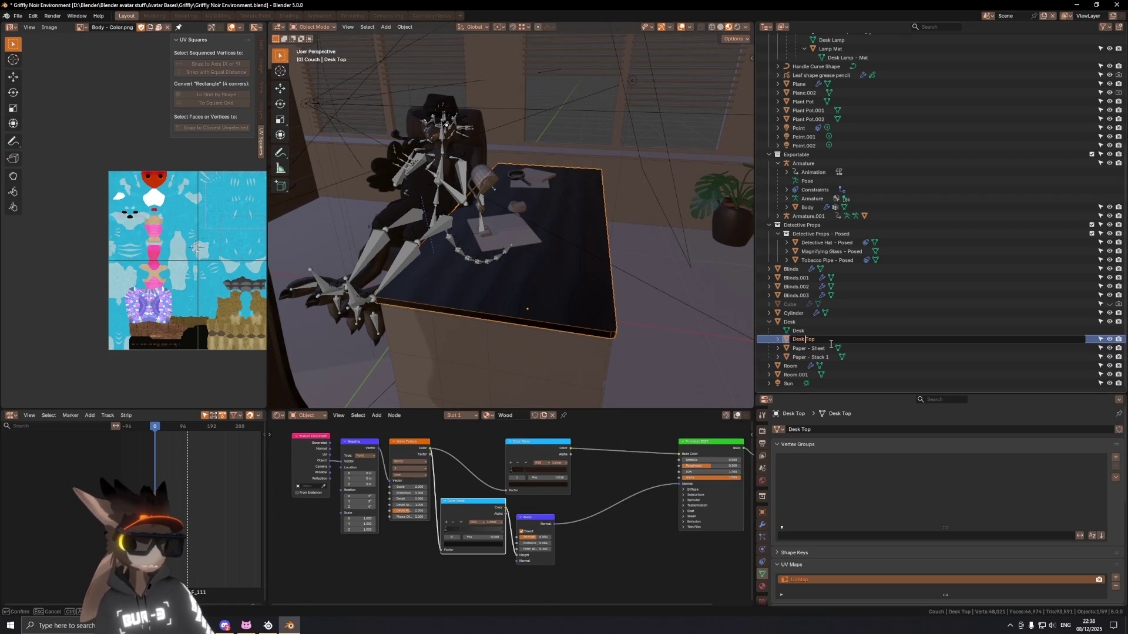
key(ctrl+a)
key(Return)
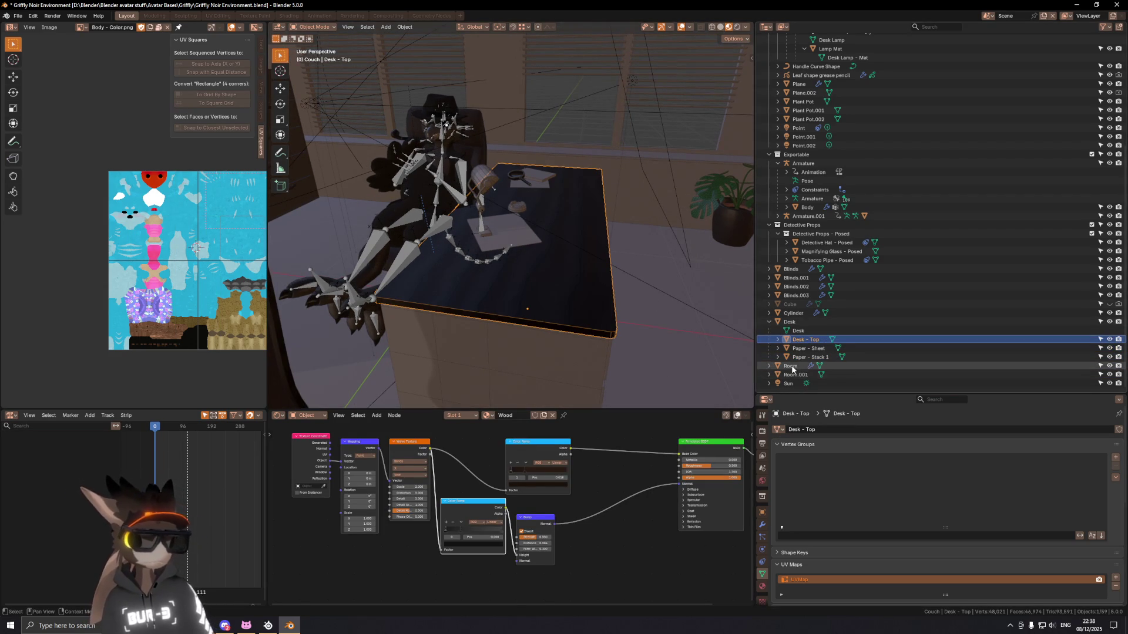
Step: Frame the whole Room in view and select the Room.001 object
click(791, 365)
key(KP_Decimal)
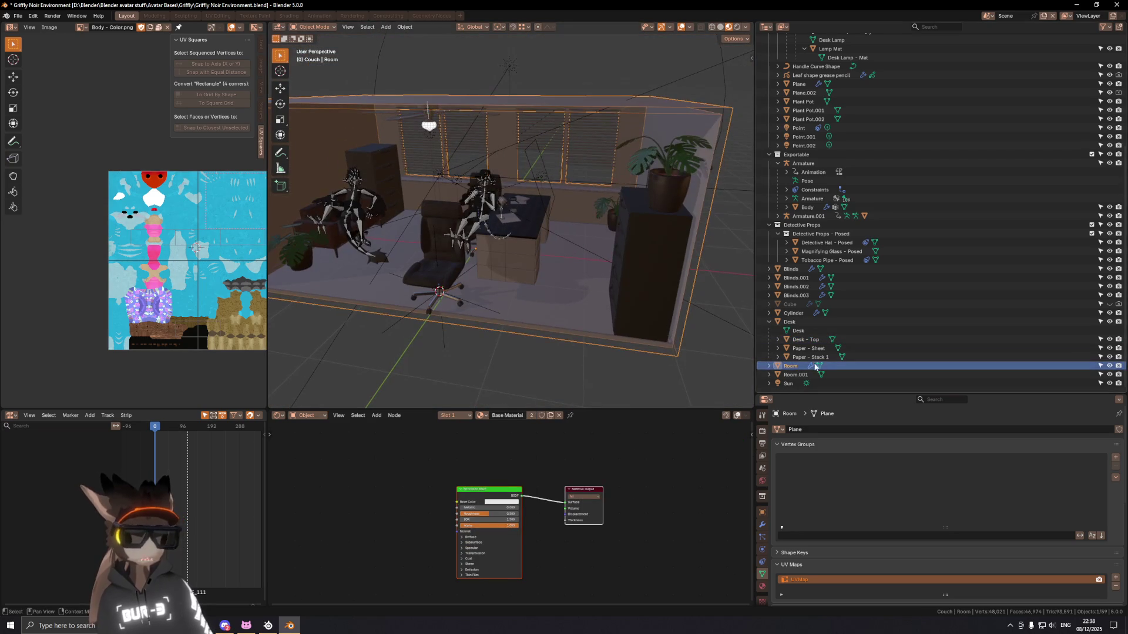
click(801, 376)
middle_drag(608, 301, 705, 318)
double_click(798, 375)
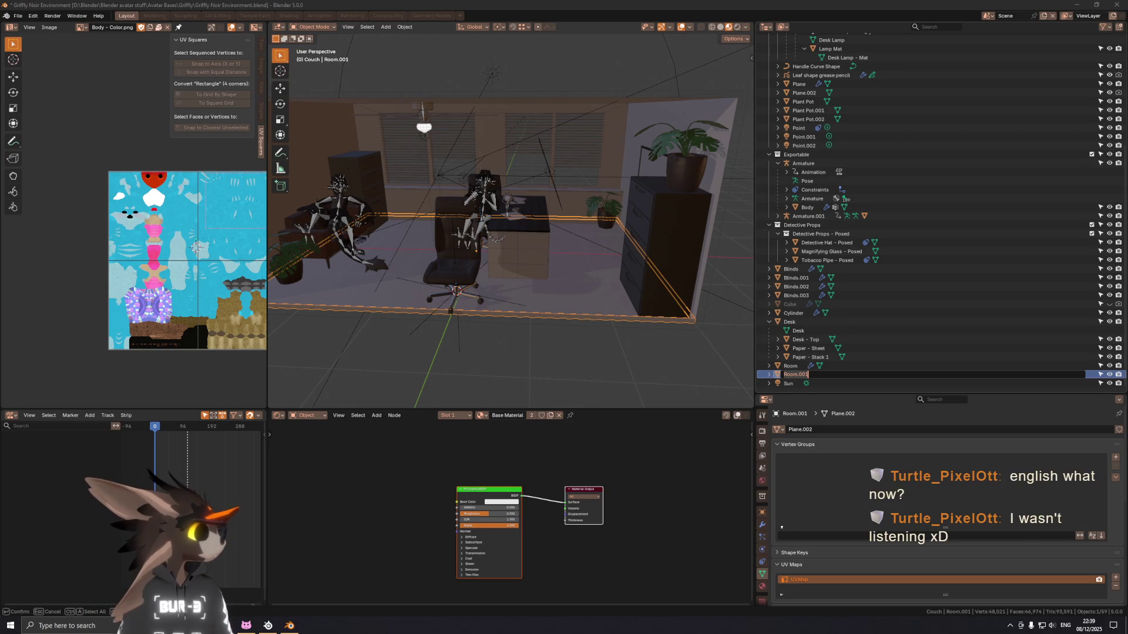
key(Return)
mouse_move(555, 313)
middle_down()
mouse_move(606, 303)
mouse_move(583, 270)
mouse_move(685, 302)
mouse_move(293, 280)
mouse_move(383, 239)
mouse_move(532, 227)
mouse_move(432, 214)
mouse_move(567, 294)
mouse_move(434, 278)
mouse_move(506, 217)
mouse_move(514, 231)
mouse_move(499, 221)
mouse_move(599, 222)
mouse_move(569, 223)
mouse_move(622, 206)
mouse_move(523, 198)
mouse_move(641, 336)
mouse_move(489, 295)
mouse_move(525, 267)
middle_up()
scroll(500, 277, up, 3)
scroll(496, 279, up, 2)
Step: Name the Plane.002 mesh data and the Room.001 object Skirting Board
click(852, 431)
text(s)
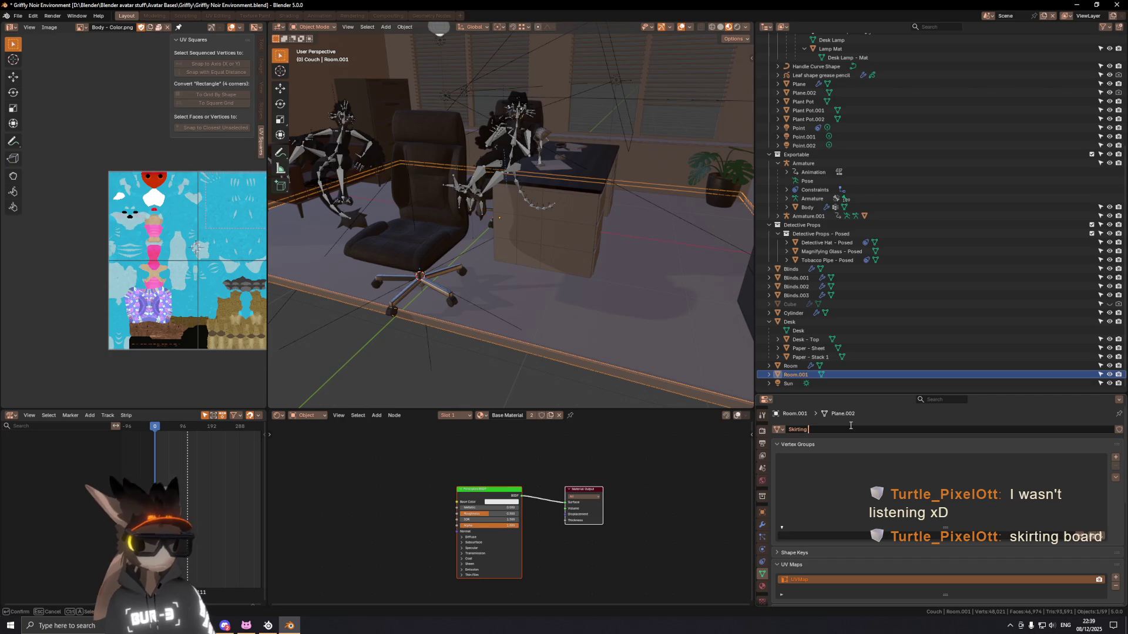
text(rd)
key(Return)
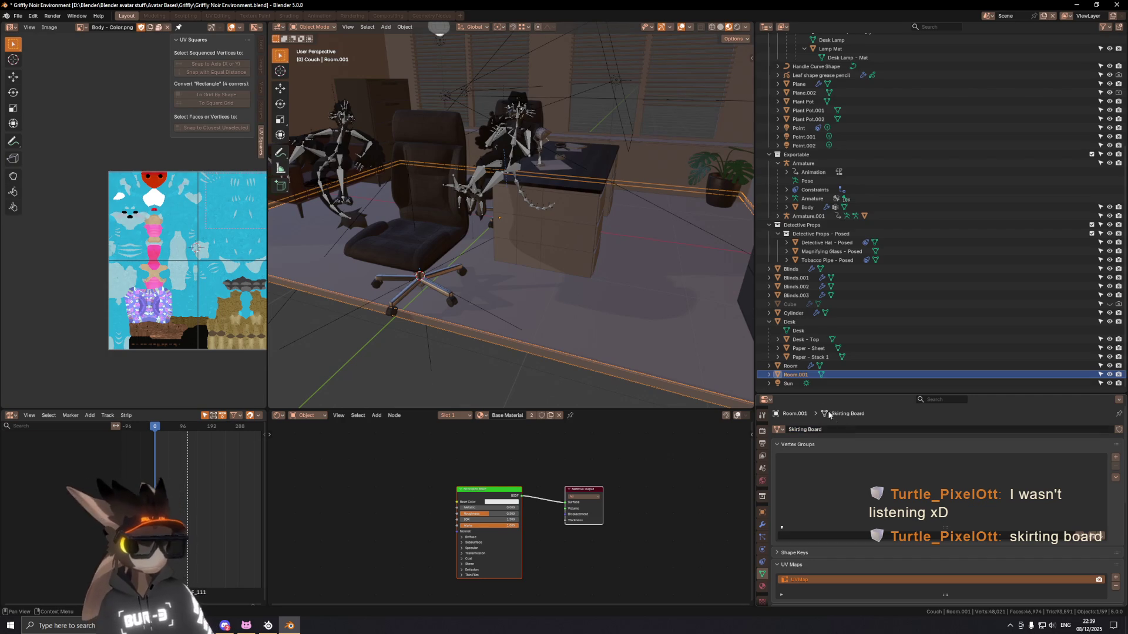
double_click(805, 379)
text(Skirting Board)
key(Return)
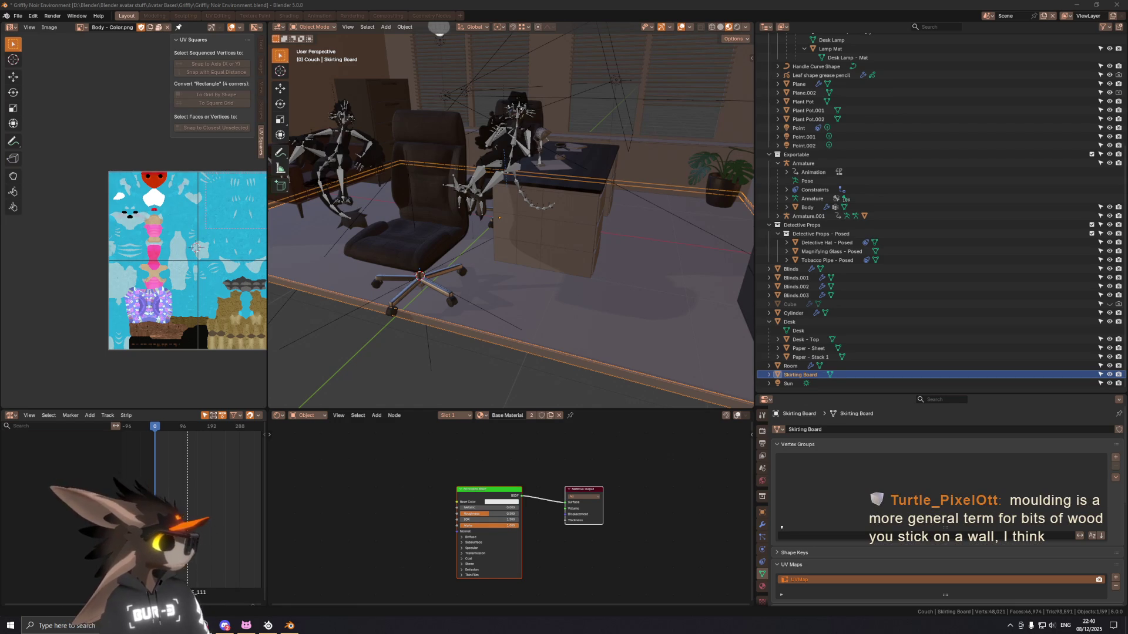
Step: Check moulding search results in the browser and return to Blender
key(alt+Tab)
drag(873, 5, 271, 3)
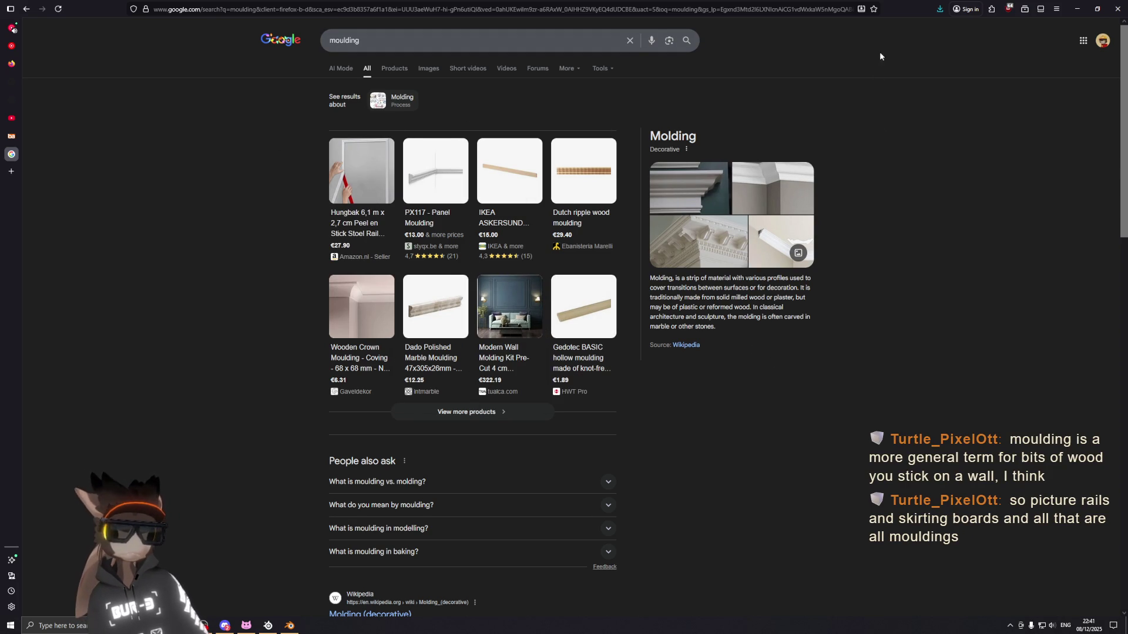
key(alt+Tab)
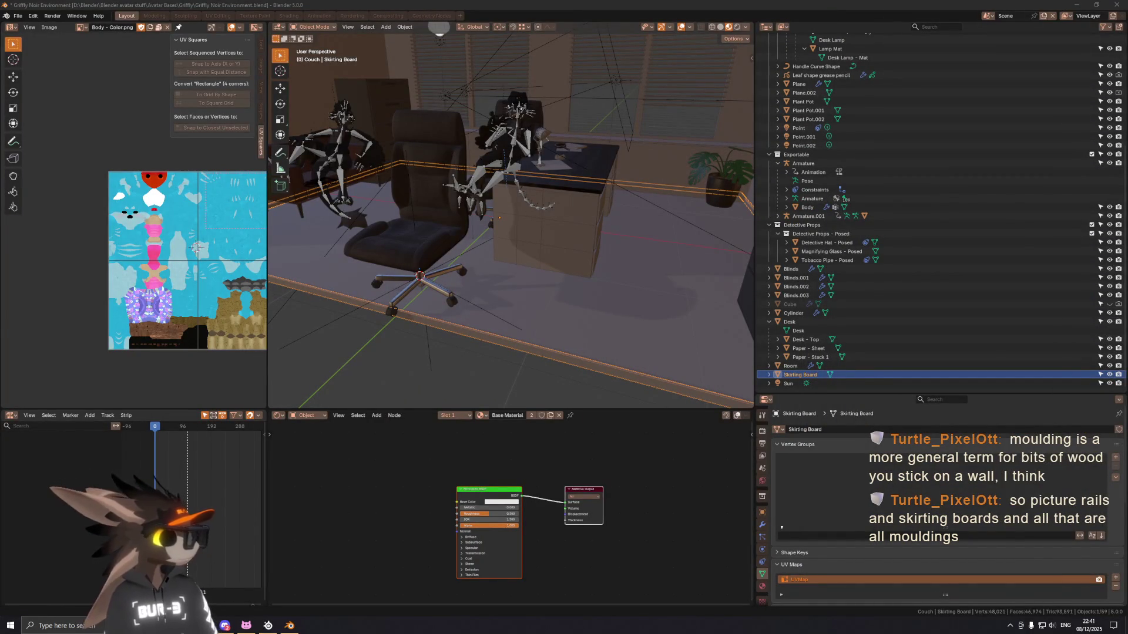
Step: Rename the Skirting Board mesh data and object to Molding
mouse_move(591, 88)
middle_down()
mouse_move(617, 119)
mouse_move(638, 92)
mouse_move(609, 77)
mouse_move(567, 181)
mouse_move(650, 206)
mouse_move(624, 177)
middle_up()
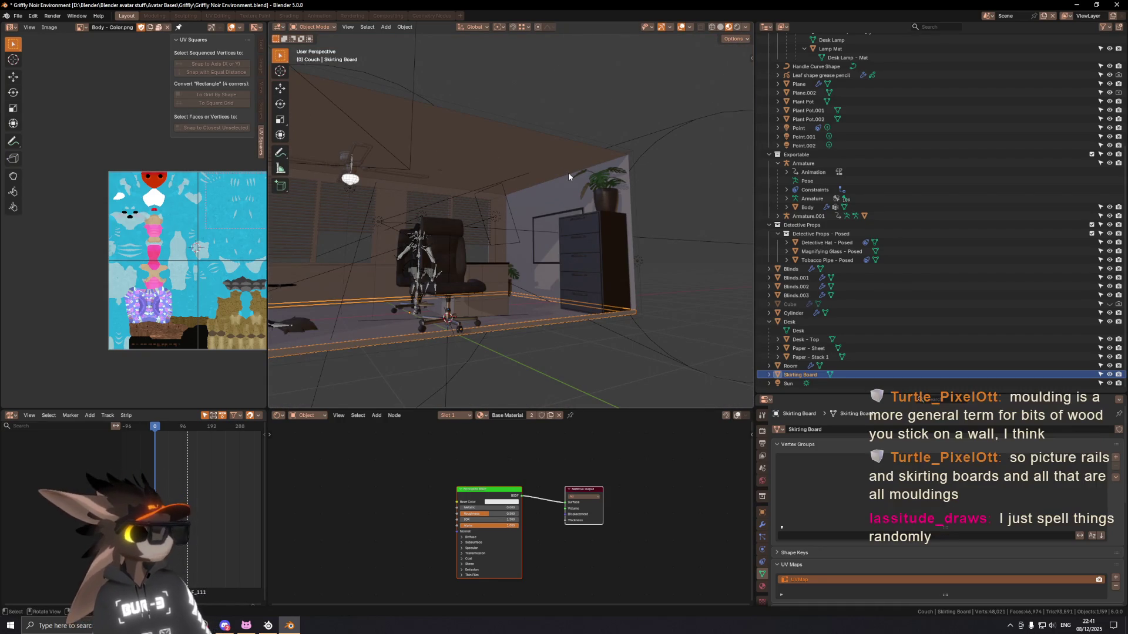
mouse_move(474, 170)
middle_down()
mouse_move(481, 249)
mouse_move(427, 276)
mouse_move(587, 273)
mouse_move(616, 321)
middle_up()
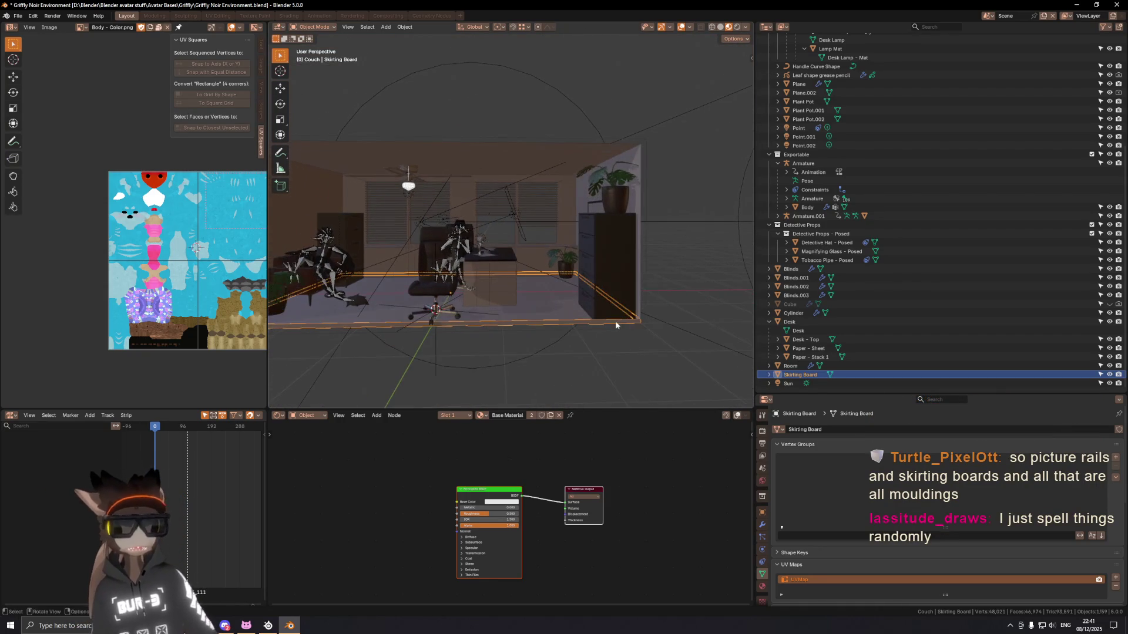
click(833, 431)
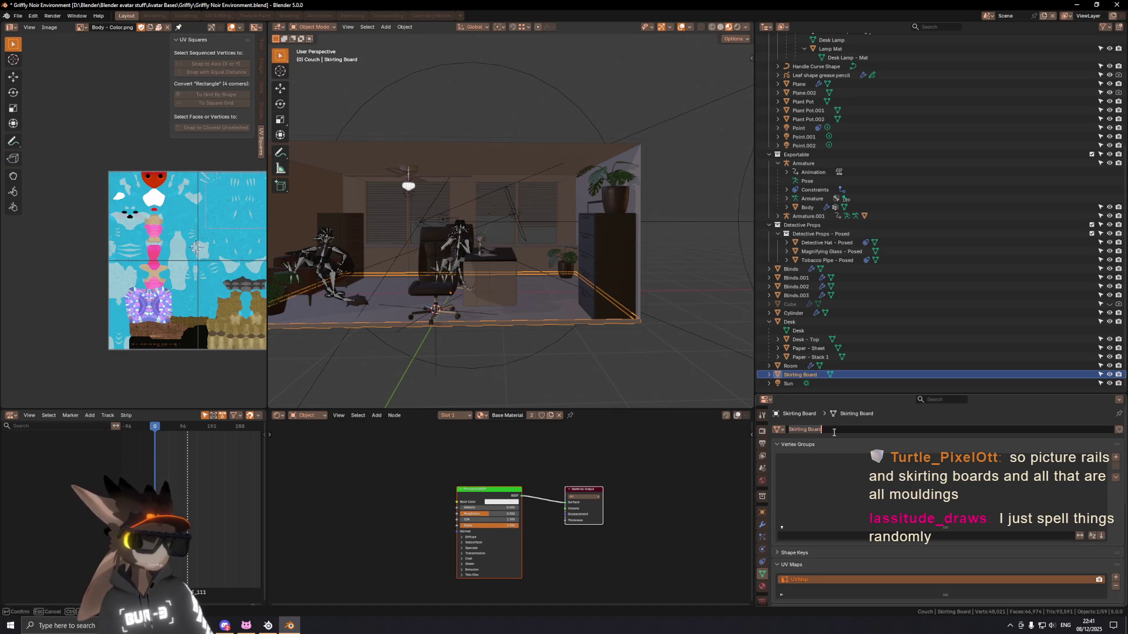
text(S)
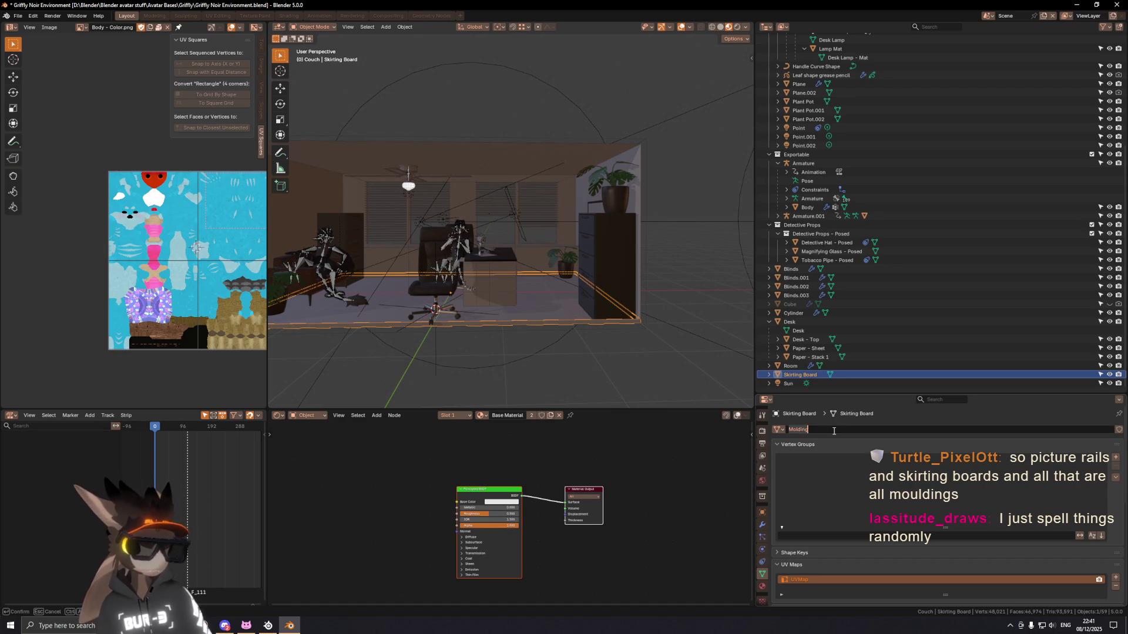
key(Return)
double_click(807, 377)
text(Molding)
key(Return)
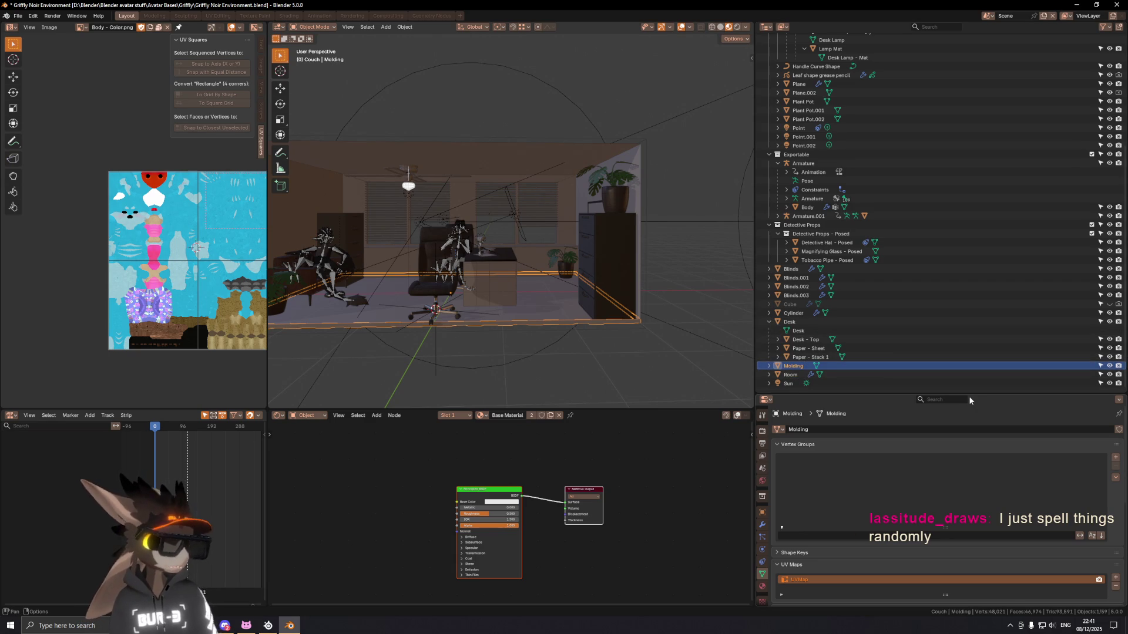
Step: Orbit around the office and select the office chair
middle_drag(476, 291, 545, 295)
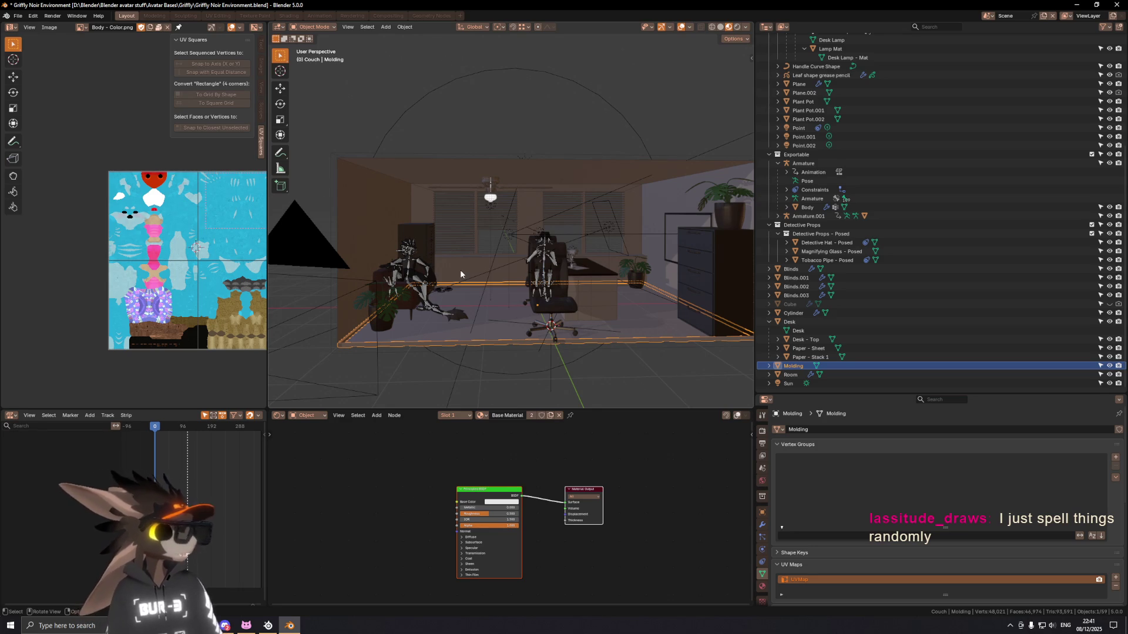
mouse_move(461, 274)
middle_down()
mouse_move(564, 295)
mouse_move(543, 293)
mouse_move(640, 224)
mouse_move(455, 282)
mouse_move(476, 198)
middle_up()
click(564, 296)
scroll(544, 293, down, 3)
scroll(543, 292, up, 8)
Step: Move the character's Armature down about 0.02 m along Z onto the chair
click(469, 250)
click(461, 280)
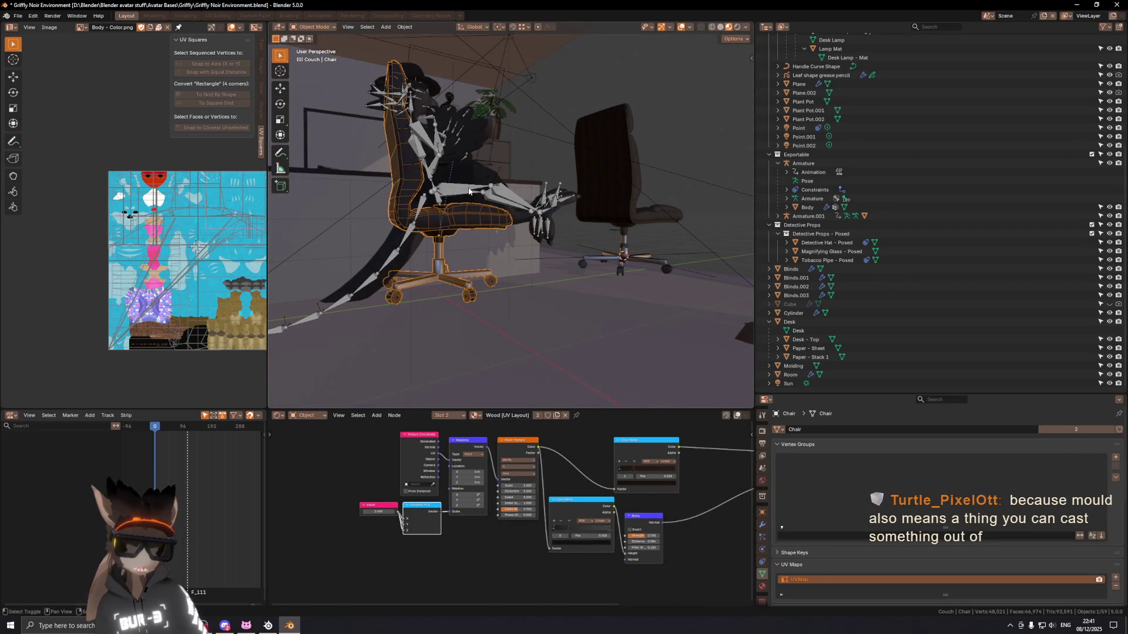
click(470, 189)
key(g)
key(z)
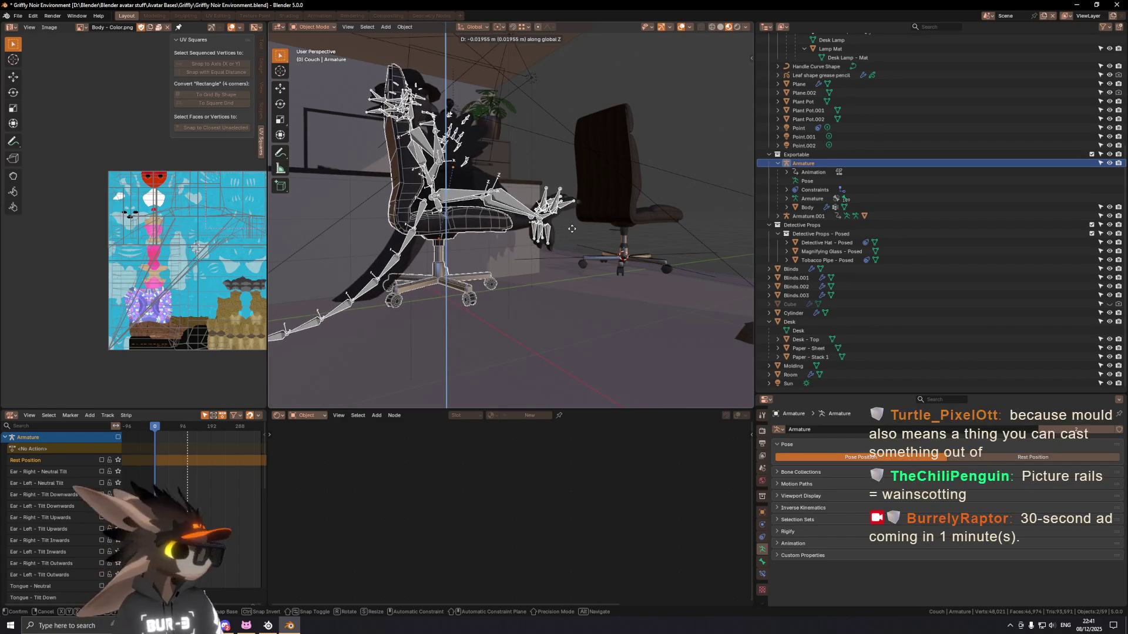
click(572, 229)
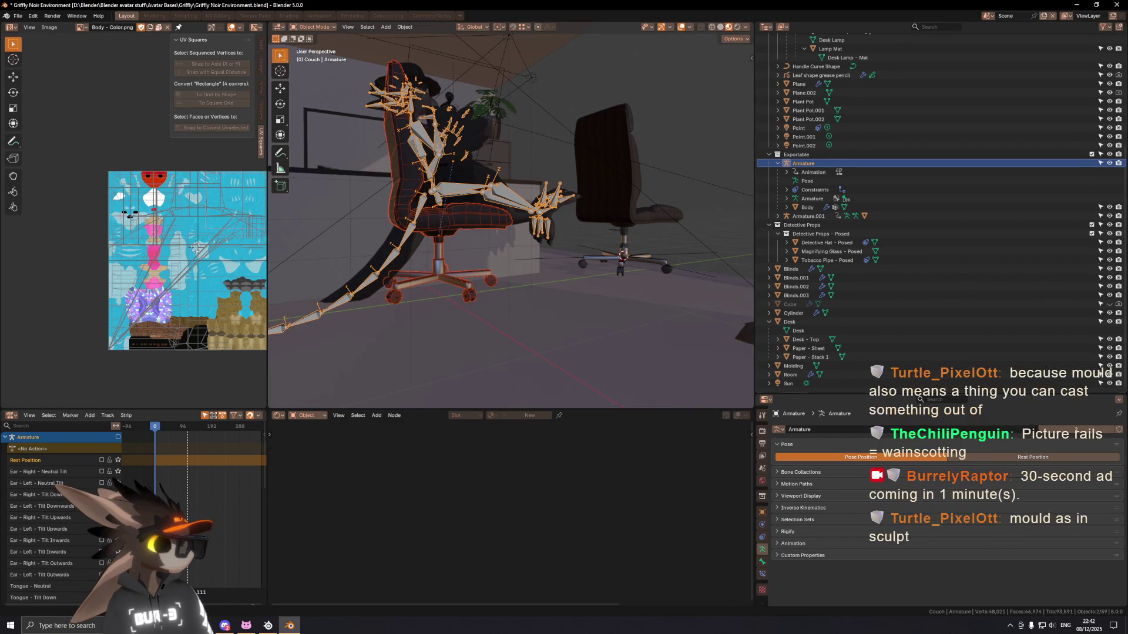
scroll(446, 277, up, 5)
mouse_move(516, 252)
middle_down()
mouse_move(530, 232)
mouse_move(567, 234)
middle_up()
Step: Read a chair-wheel vertex's global Z coordinate in Edit Mode via the N sidebar
click(567, 234)
key(Tab)
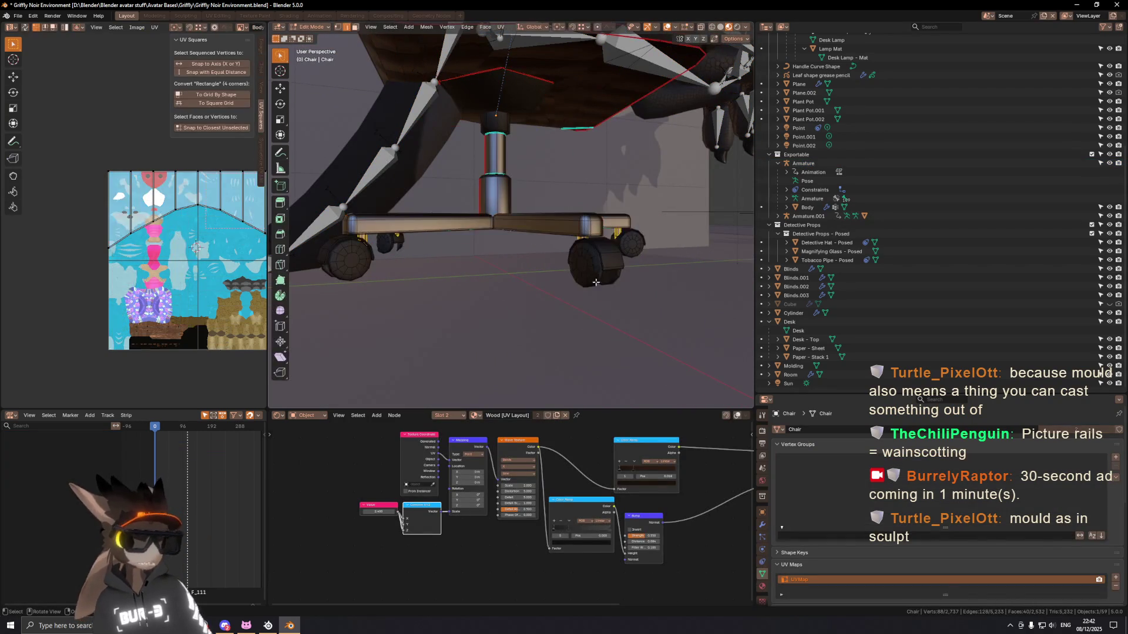
click(619, 280)
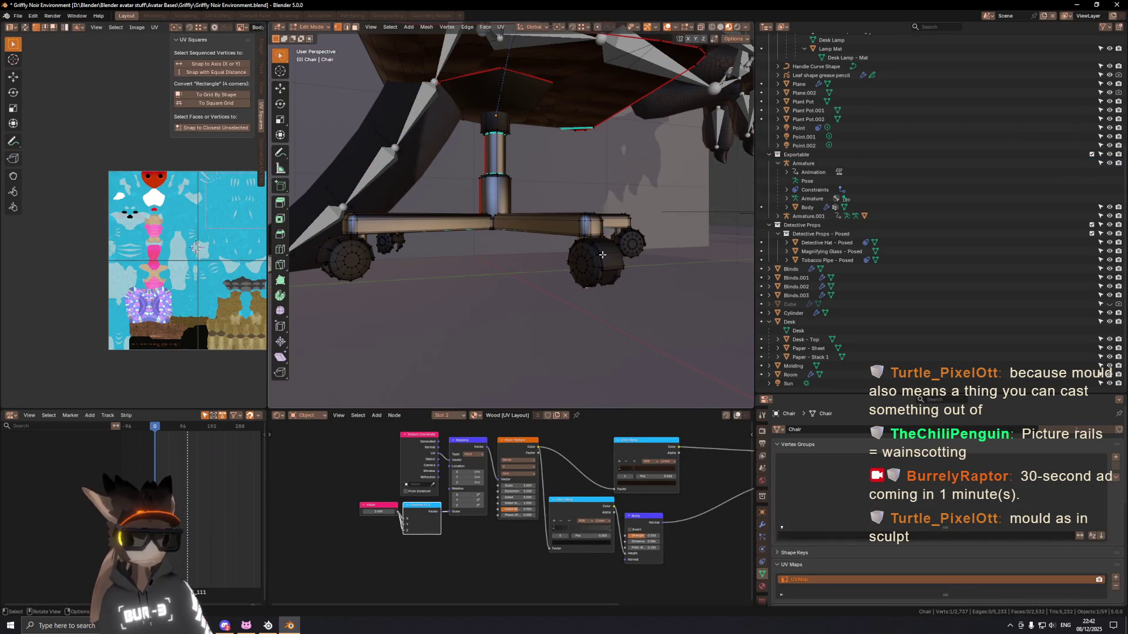
middle_drag(604, 255, 617, 246)
key(n)
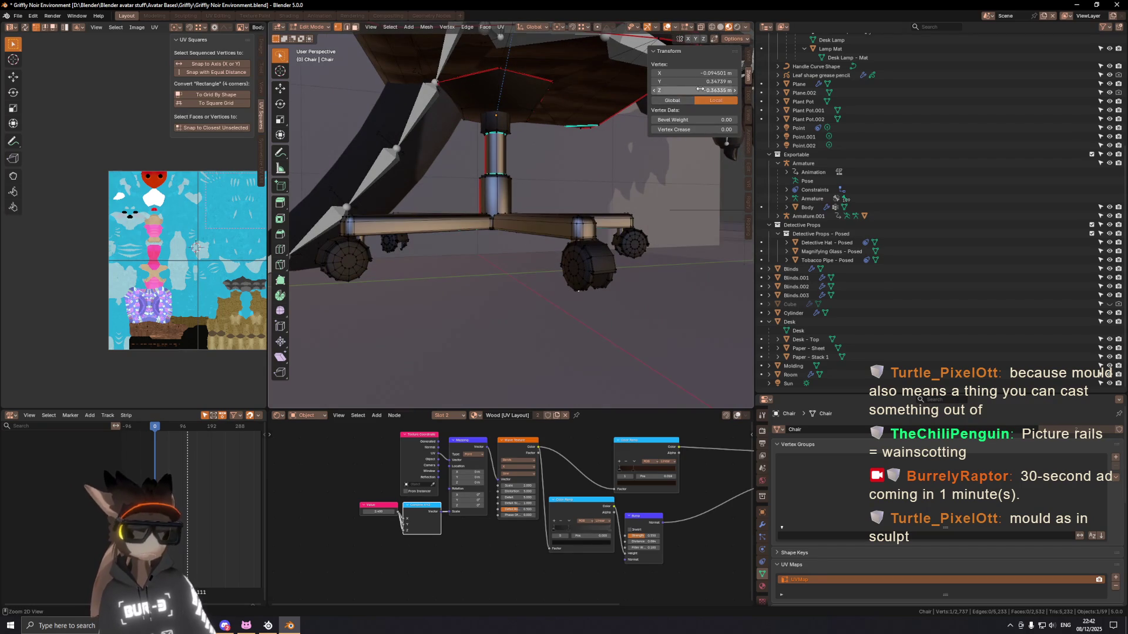
middle_drag(616, 176, 617, 229)
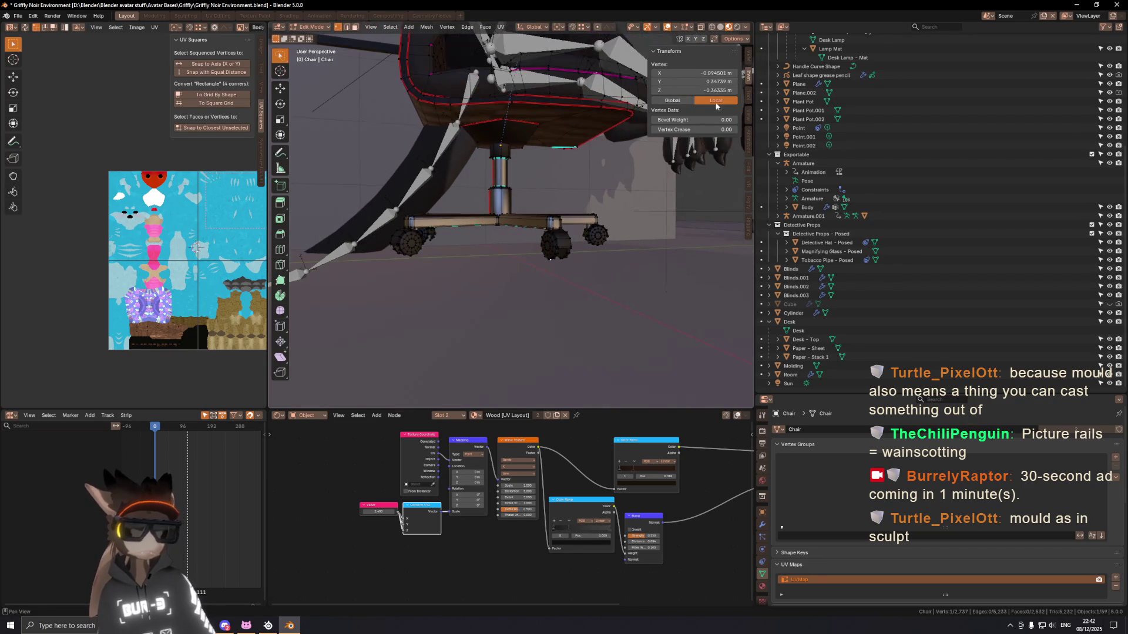
click(671, 100)
middle_drag(550, 259, 518, 180)
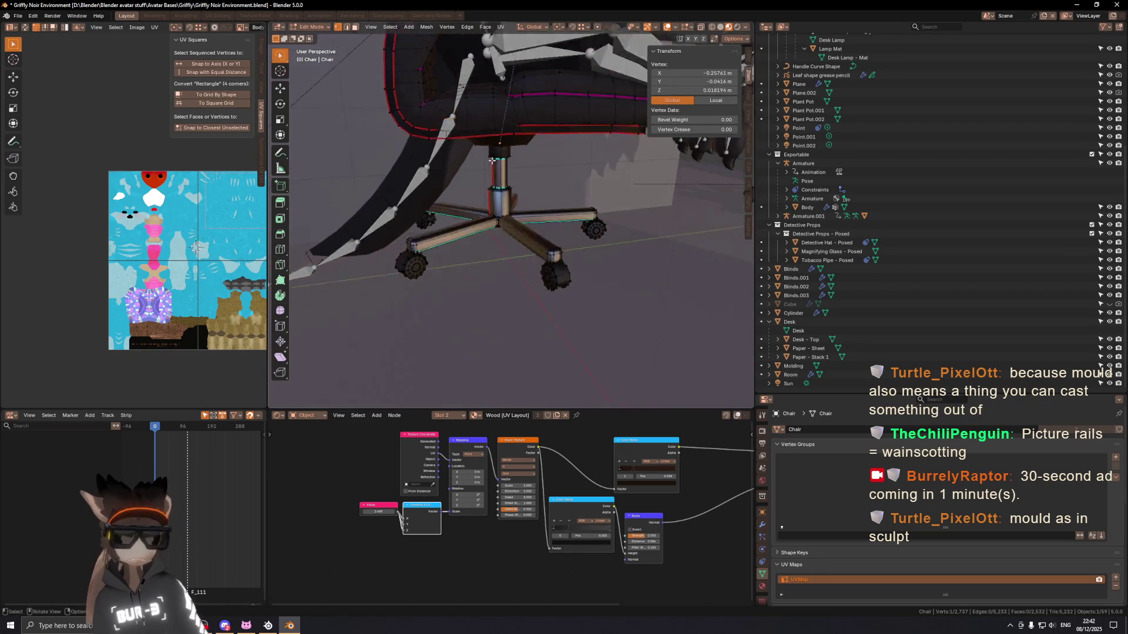
Step: Lower the character's armature 0.018 m along Z and enter Pose Mode
key(Tab)
click(532, 114)
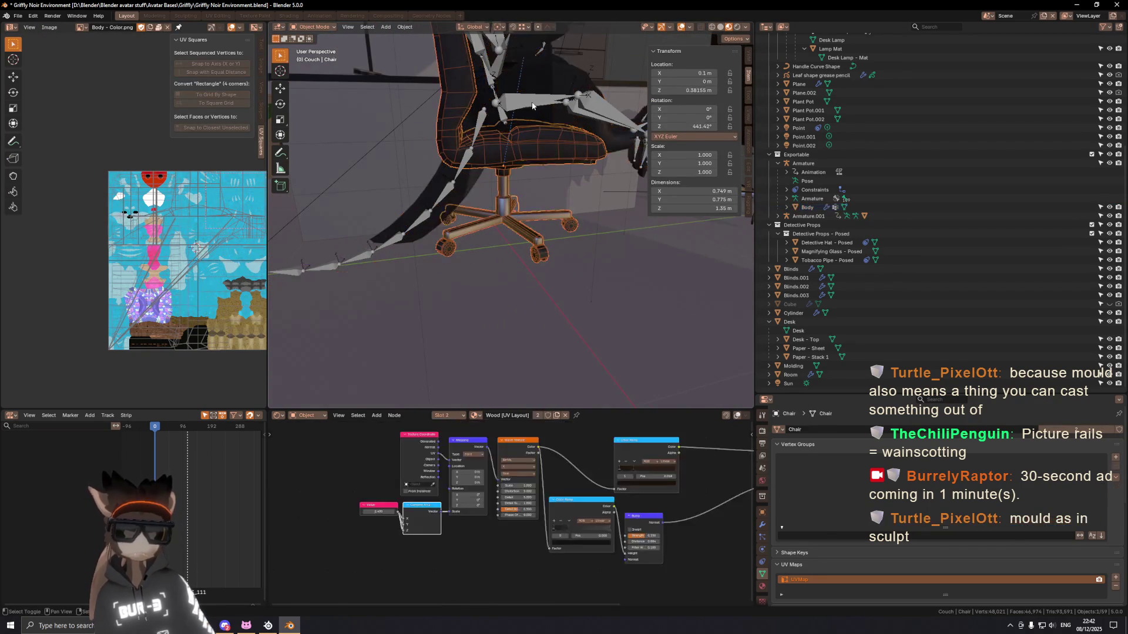
key(g)
key(z)
key(minus)
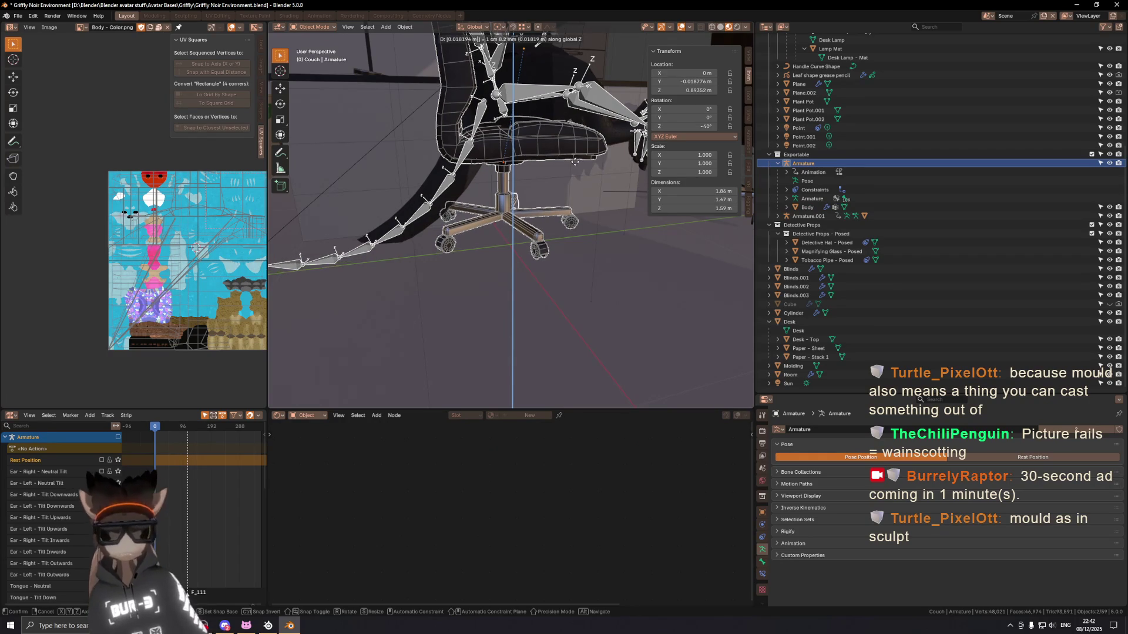
key(Return)
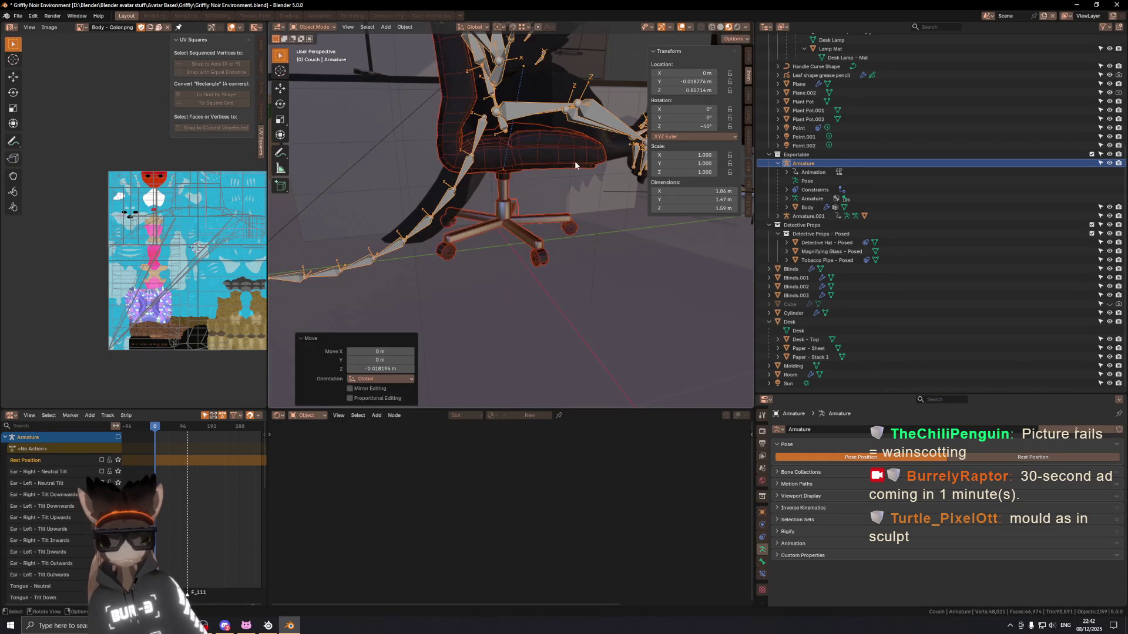
scroll(534, 258, up, 2)
scroll(534, 257, up, 3)
mouse_move(533, 257)
middle_down()
mouse_move(445, 222)
mouse_move(504, 264)
mouse_move(487, 254)
mouse_move(599, 253)
middle_up()
scroll(467, 225, down, 5)
key(ctrl+Tab)
key(ctrl+Tab)
Step: Delete the chair, then undo so it stays in the scene
click(525, 228)
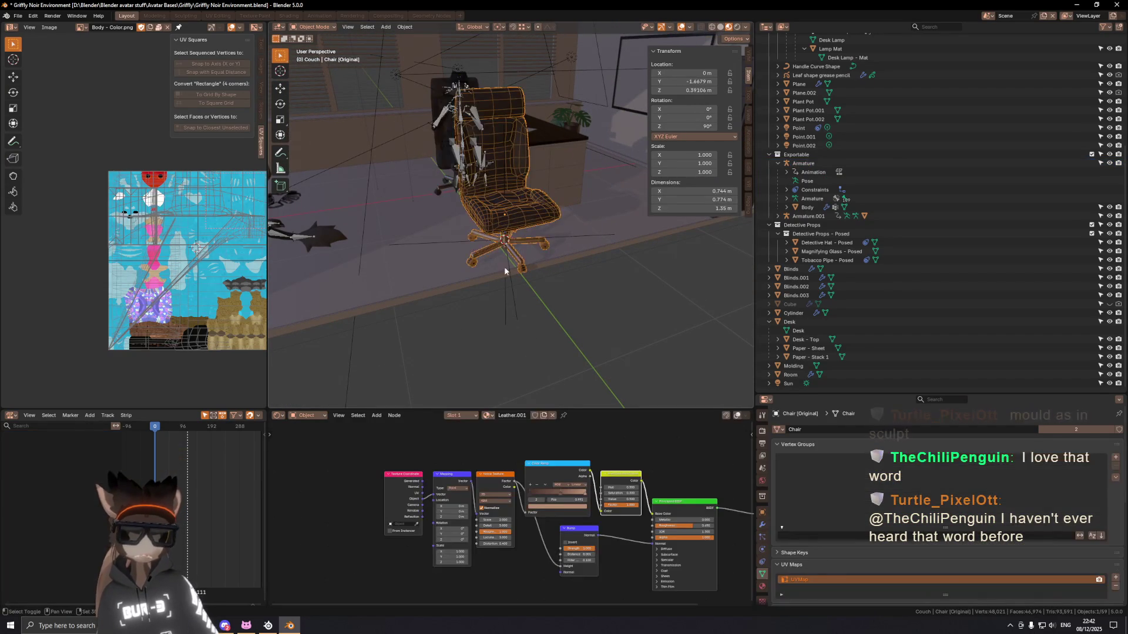
middle_drag(526, 227, 535, 243)
key(x)
click(634, 247)
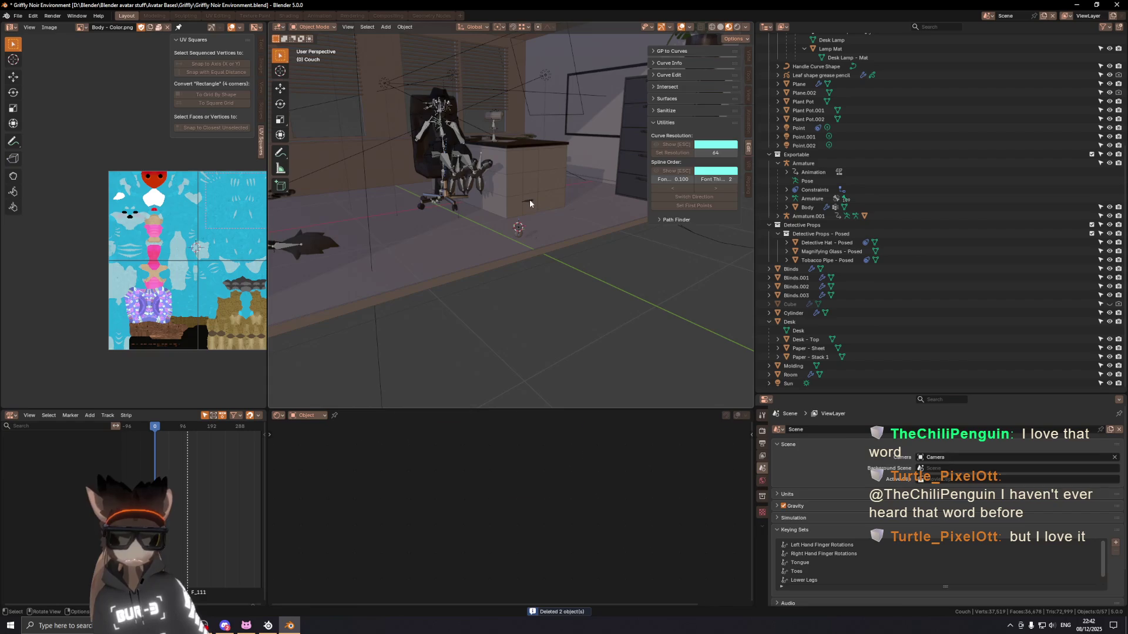
key(ctrl+z)
middle_drag(599, 193, 424, 166)
key(Delete)
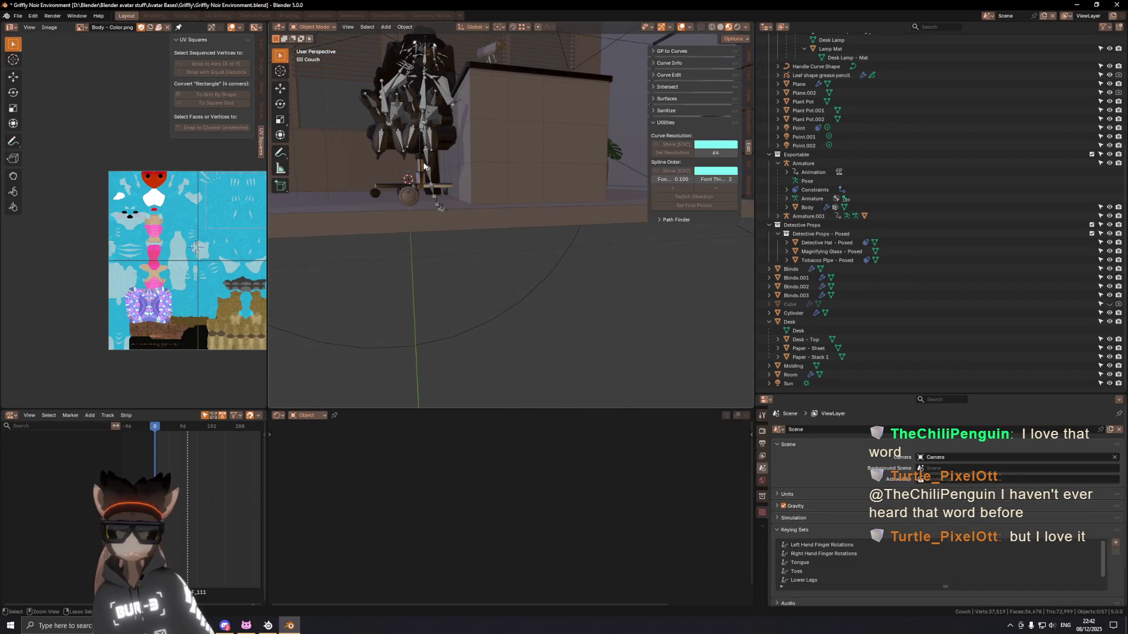
key(ctrl+z)
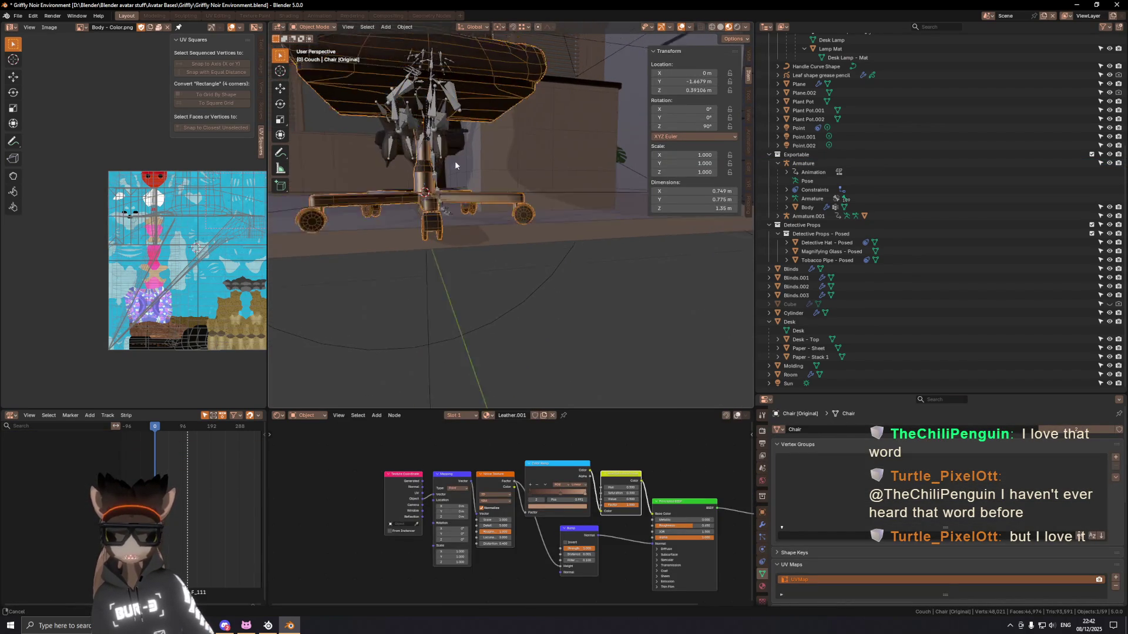
scroll(450, 158, up, 3)
Step: Select the chair's base handle to show its Metallic material
middle_drag(451, 157, 483, 182)
click(494, 166)
click(557, 146)
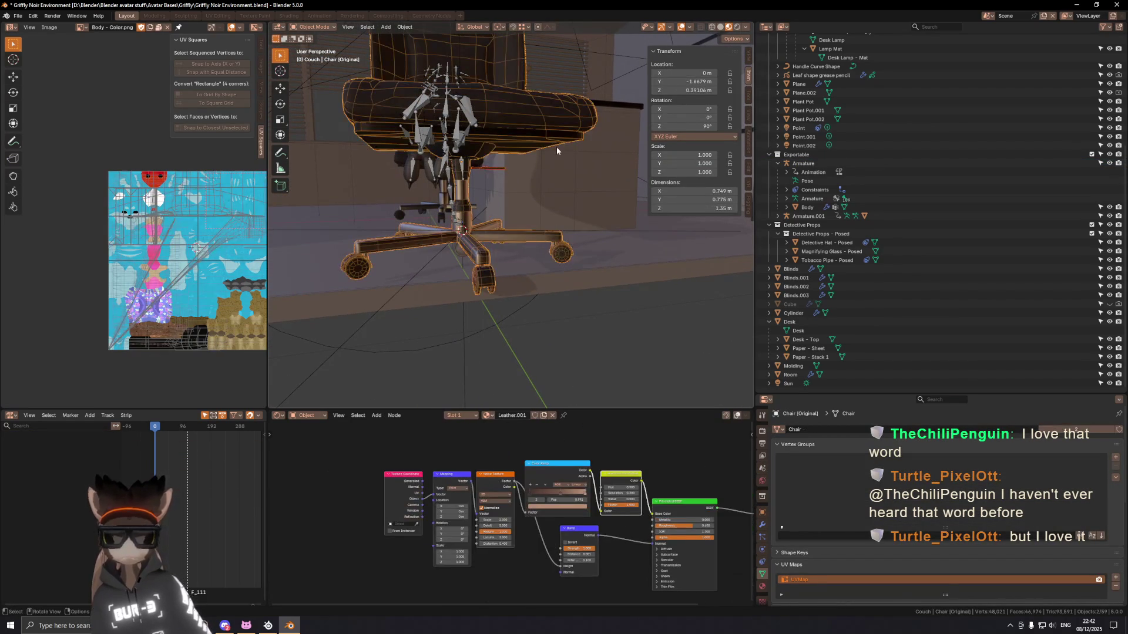
click(494, 170)
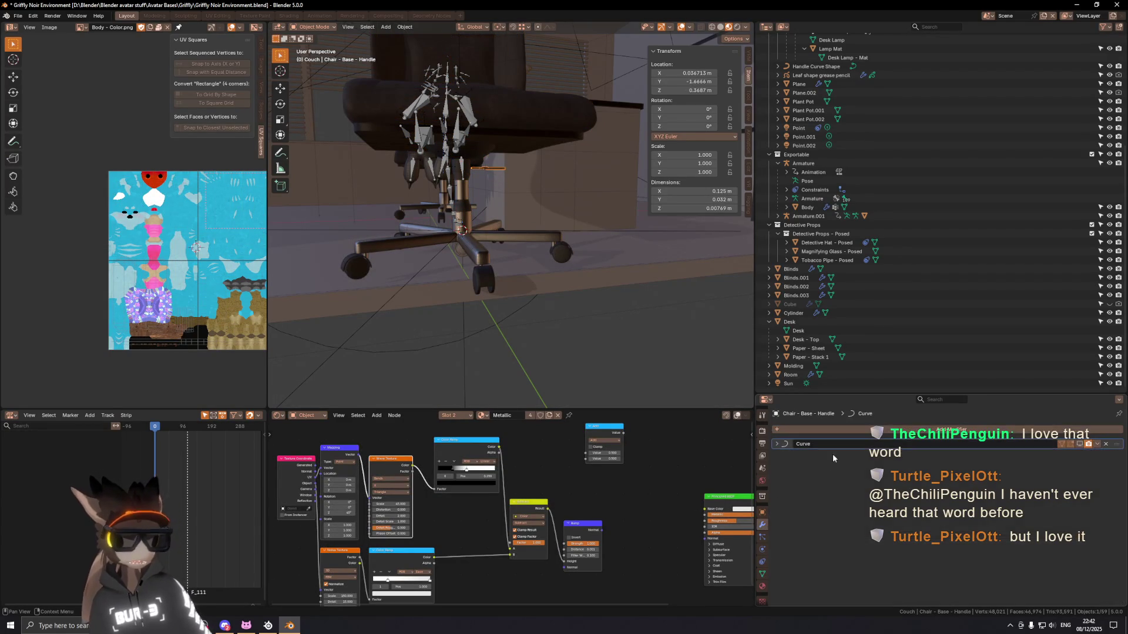
Step: Browse available materials for the handle's Color Grid slot, clearing the search
mouse_move(458, 203)
middle_down()
mouse_move(348, 190)
mouse_move(576, 227)
middle_up()
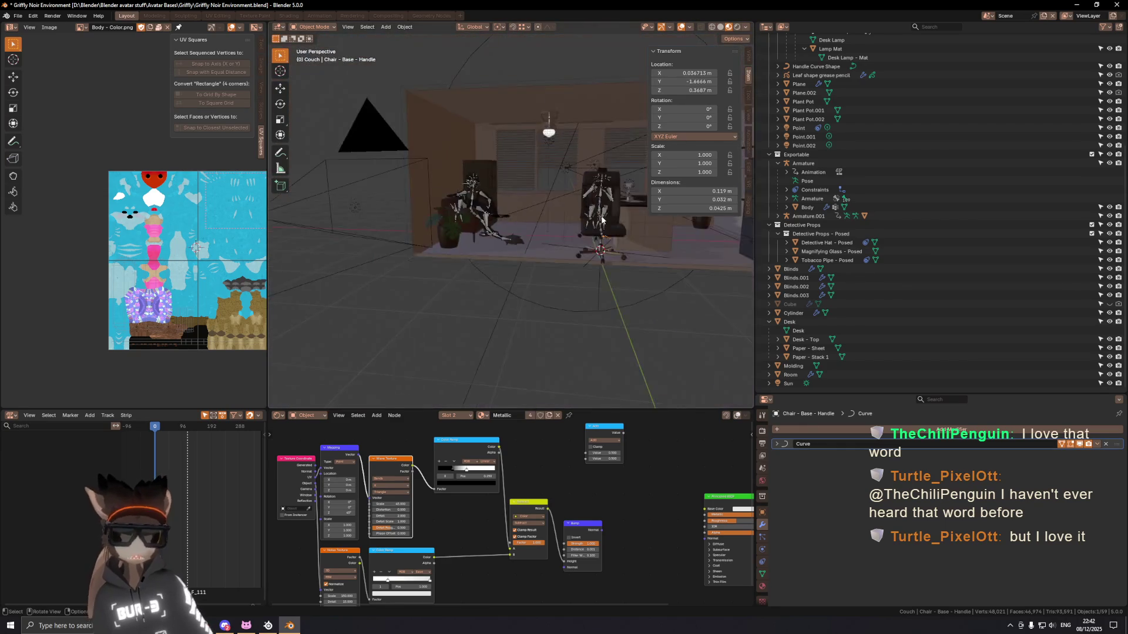
scroll(565, 242, up, 5)
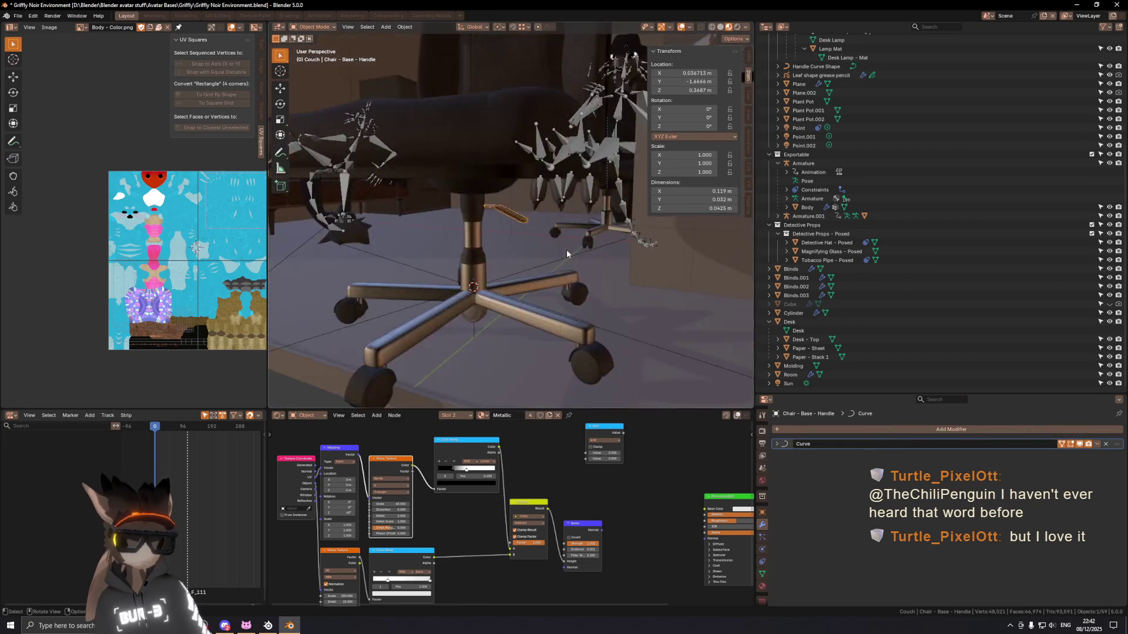
scroll(567, 249, up, 3)
middle_drag(540, 238, 541, 243)
click(764, 574)
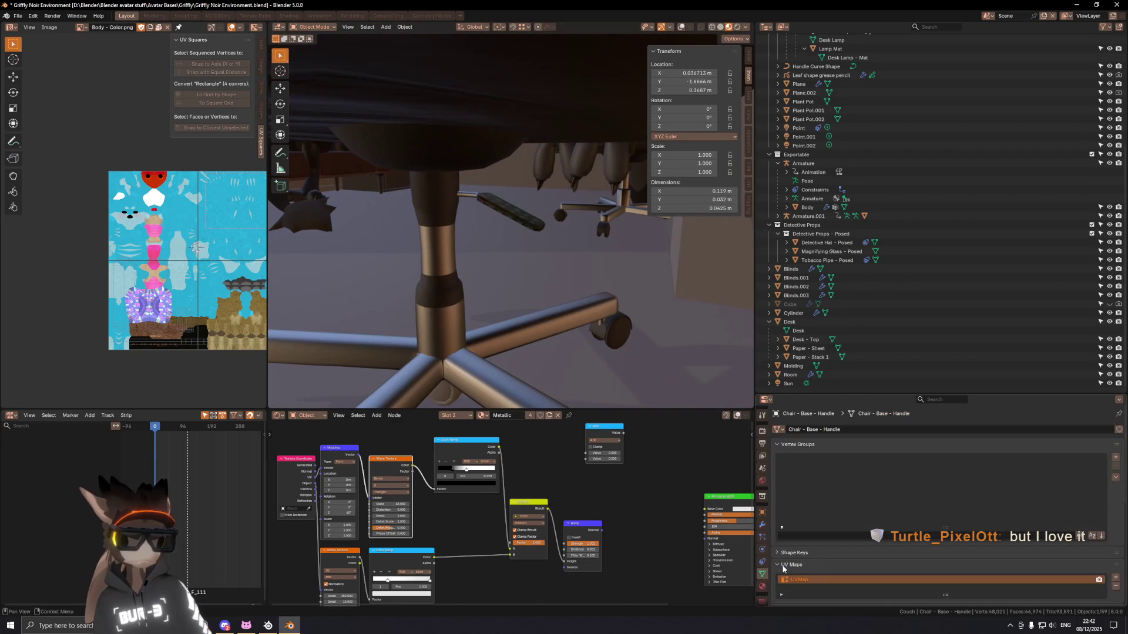
click(763, 587)
click(794, 432)
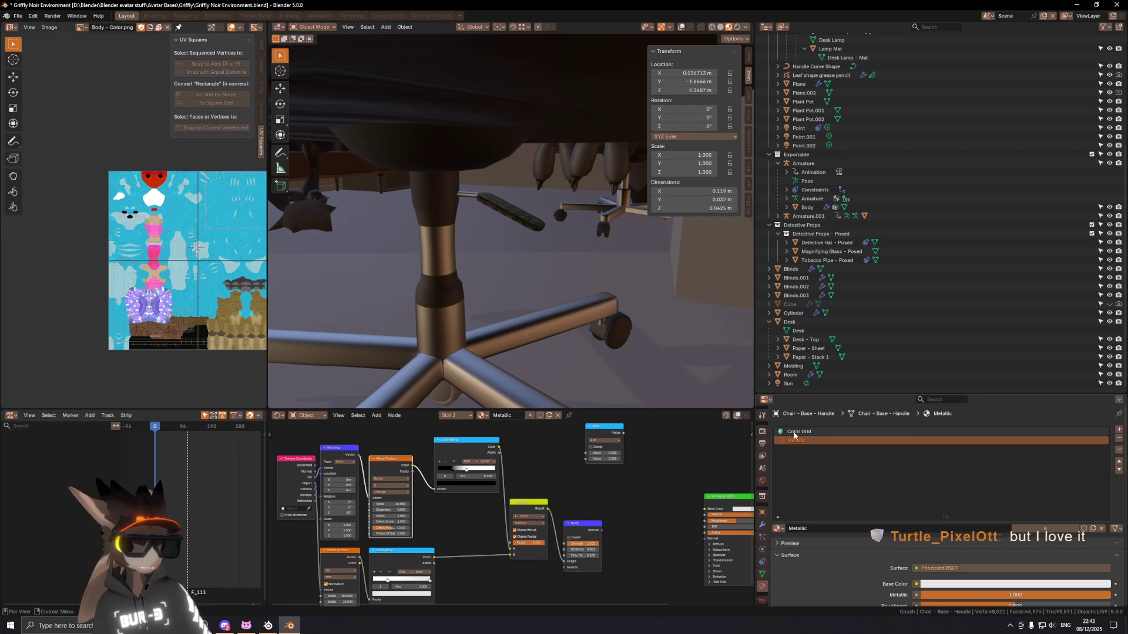
click(778, 528)
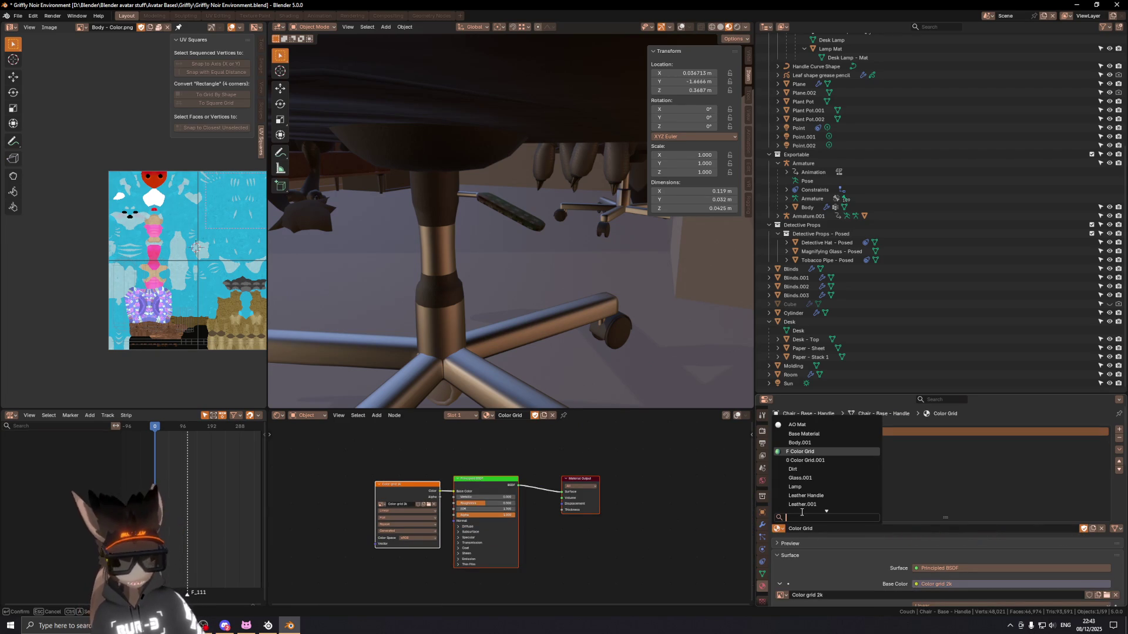
text(plant)
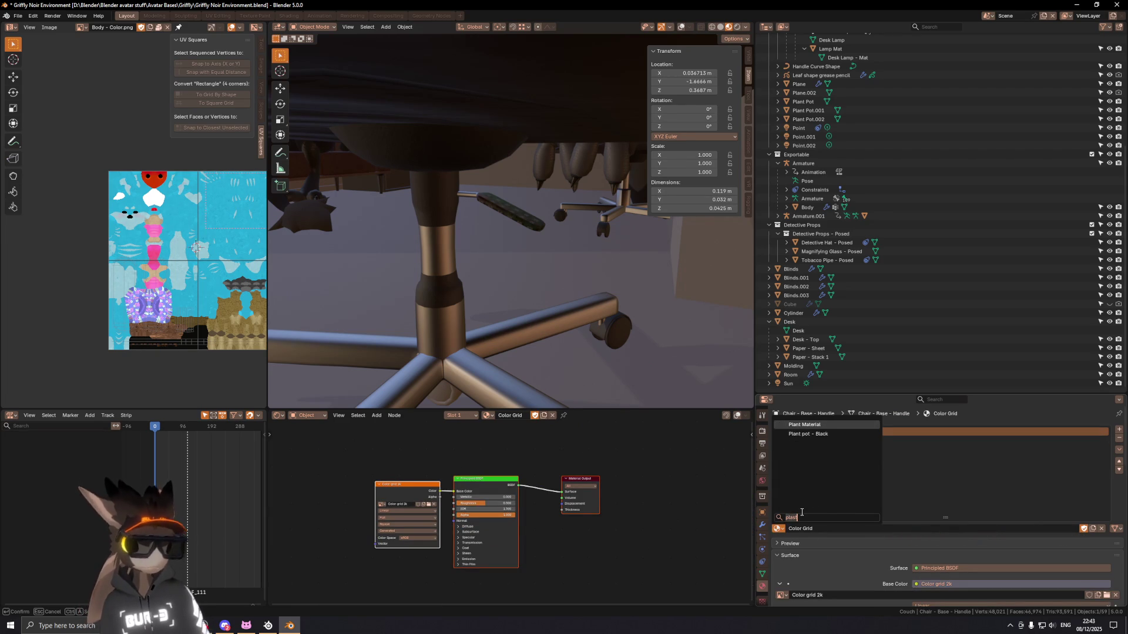
key(BackSpace)
key(BackSpace)
key(BackSpace)
Step: Review the chair's modifiers from a wider view of the room
click(457, 158)
mouse_move(457, 157)
middle_down()
mouse_move(553, 262)
mouse_move(523, 239)
middle_up()
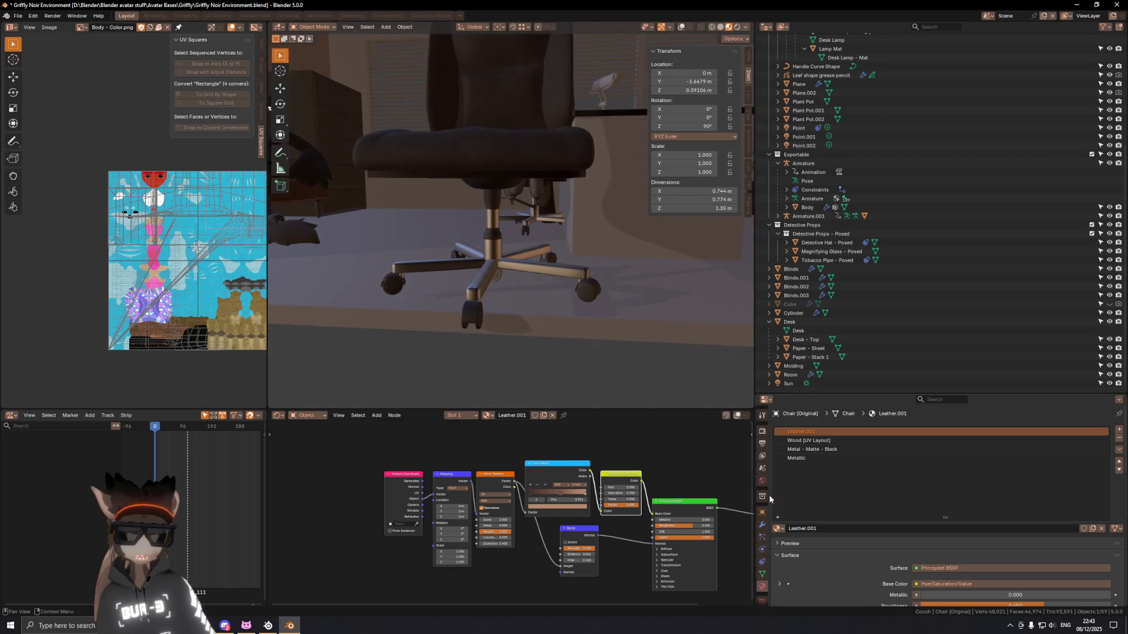
click(763, 524)
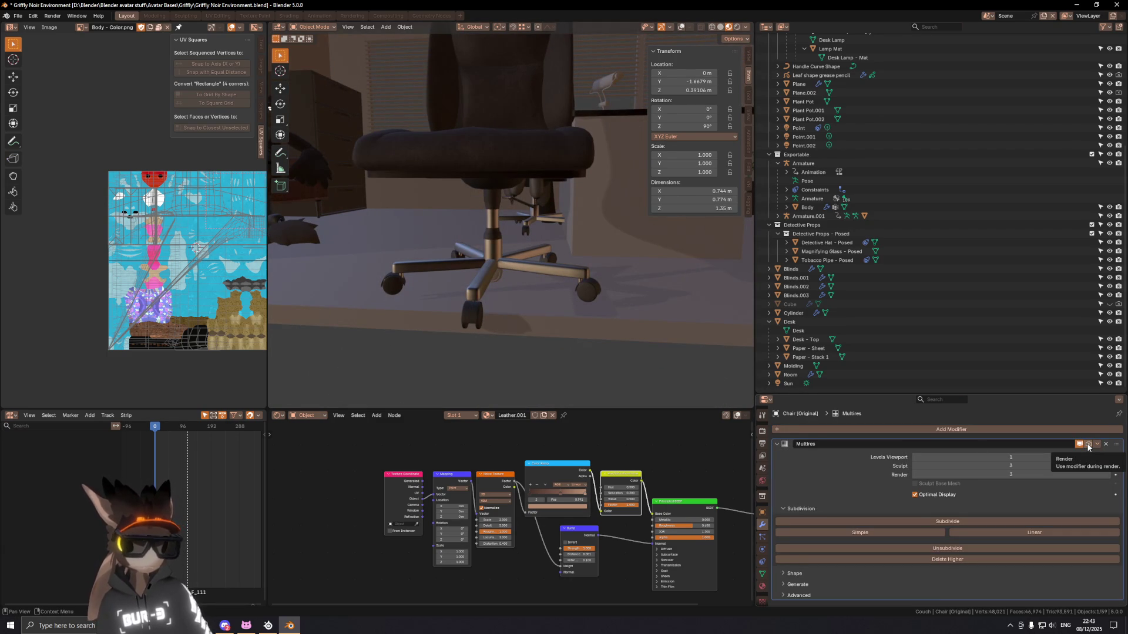
mouse_move(580, 233)
middle_down()
mouse_move(442, 179)
mouse_move(500, 186)
middle_up()
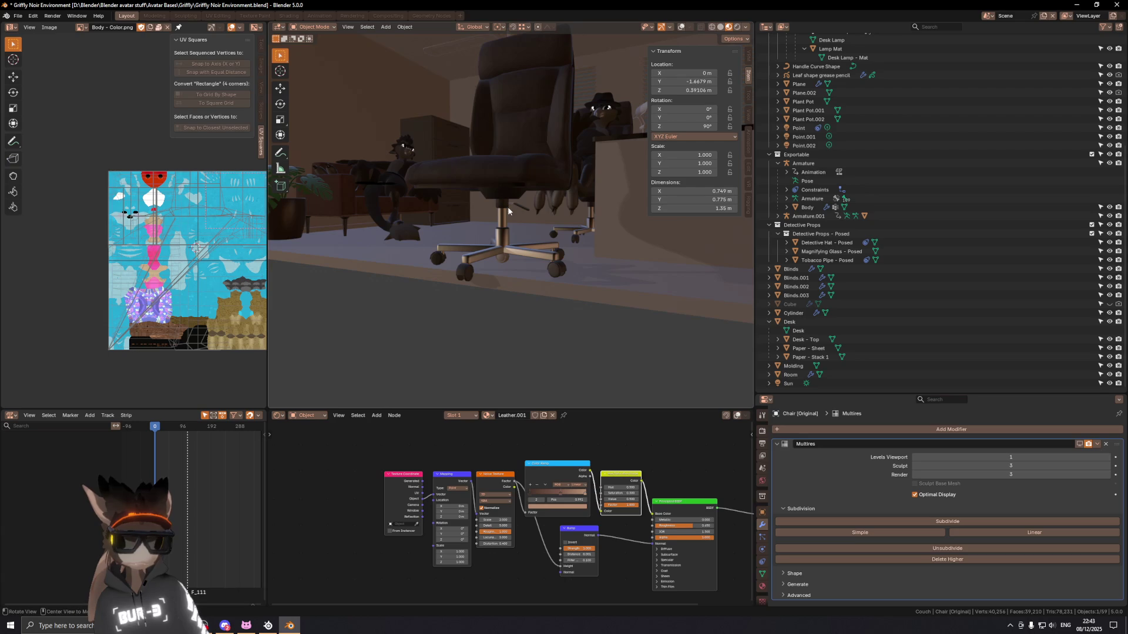
scroll(510, 209, up, 5)
scroll(511, 210, down, 5)
scroll(505, 205, down, 1)
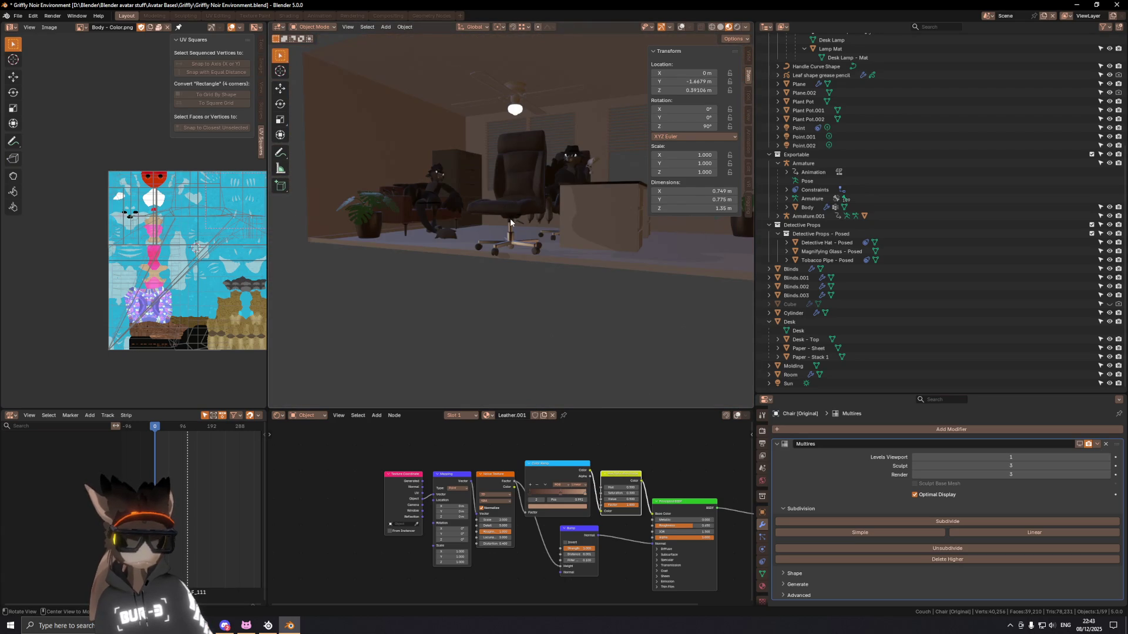
middle_drag(505, 205, 574, 247)
scroll(575, 247, up, 4)
scroll(565, 248, up, 1)
Step: Assign Metal - Matte - Black to the base handle in place of Color Grid
click(537, 253)
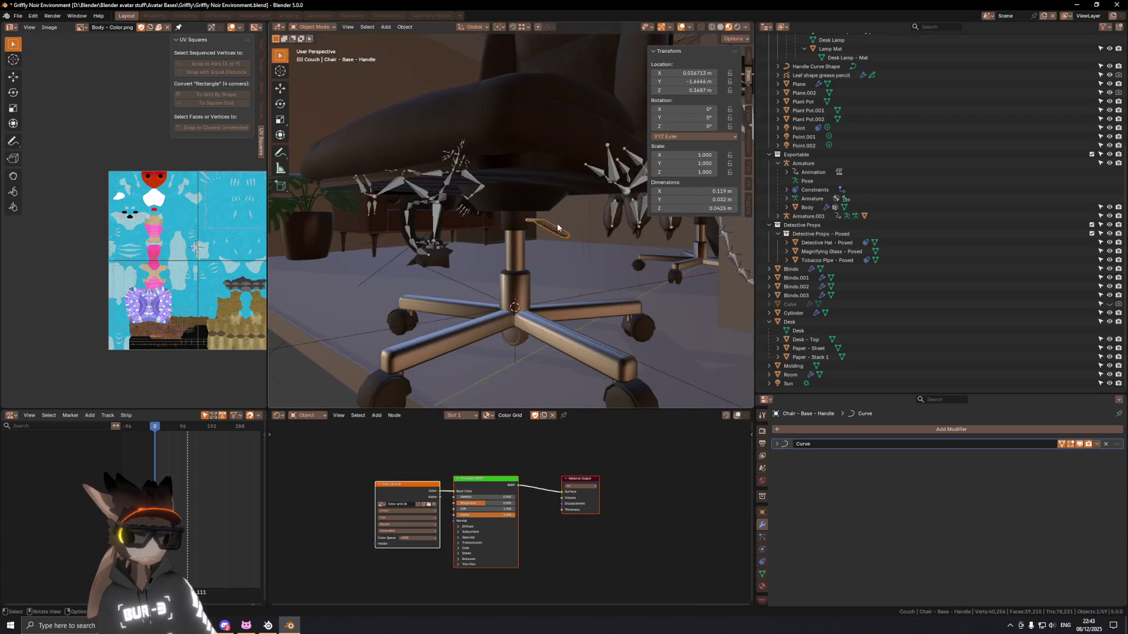
scroll(536, 253, up, 2)
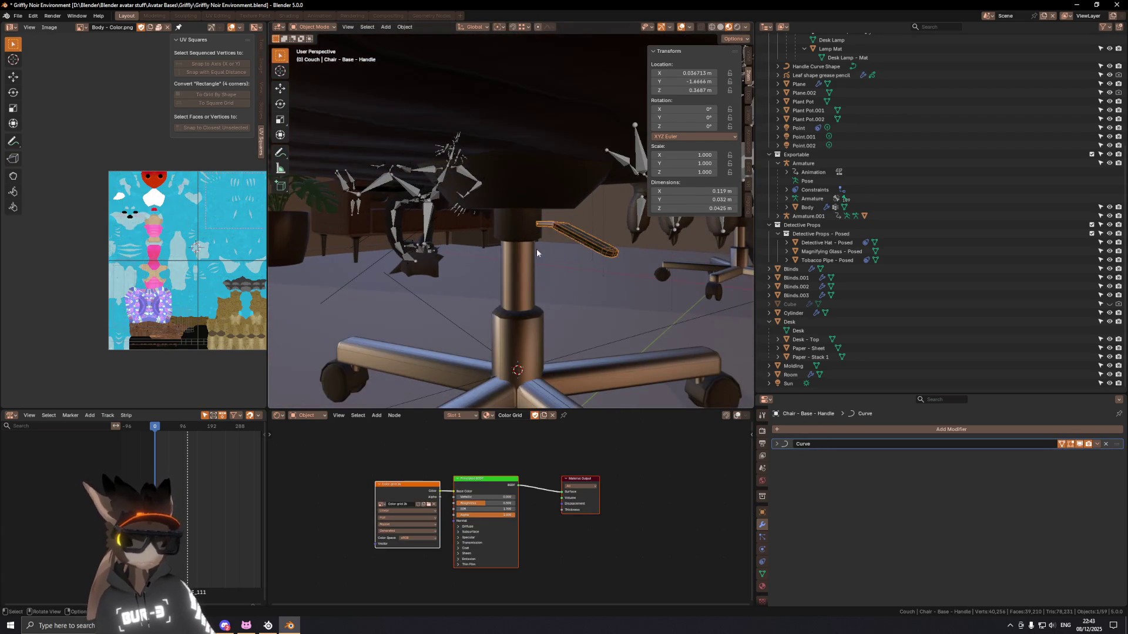
click(762, 586)
click(779, 529)
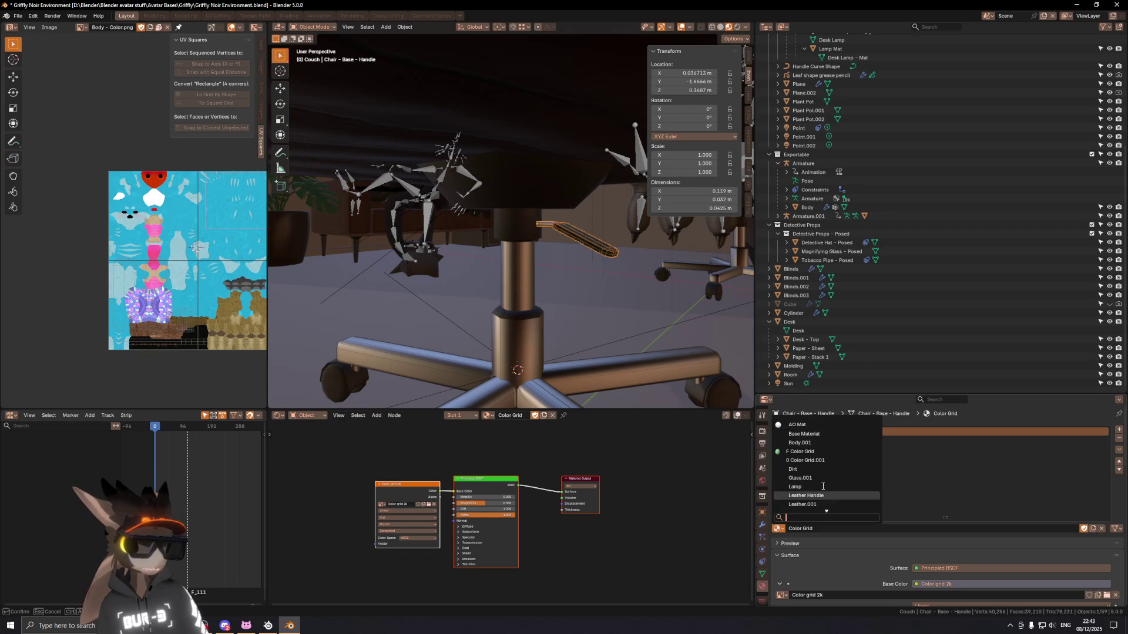
scroll(822, 487, down, 8)
scroll(822, 487, down, 5)
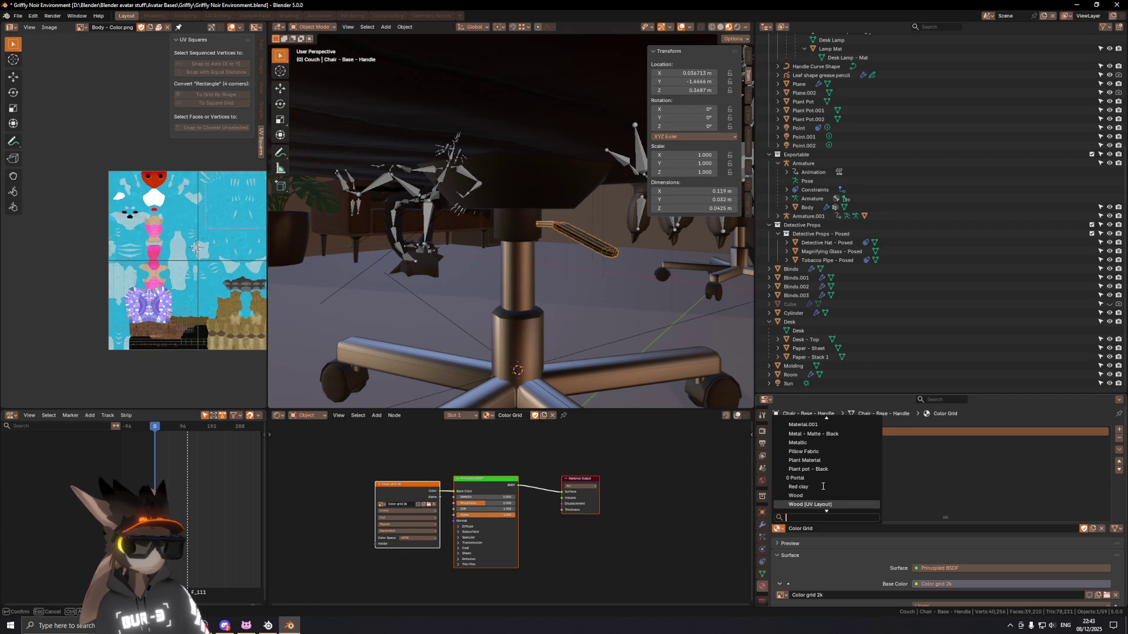
click(522, 248)
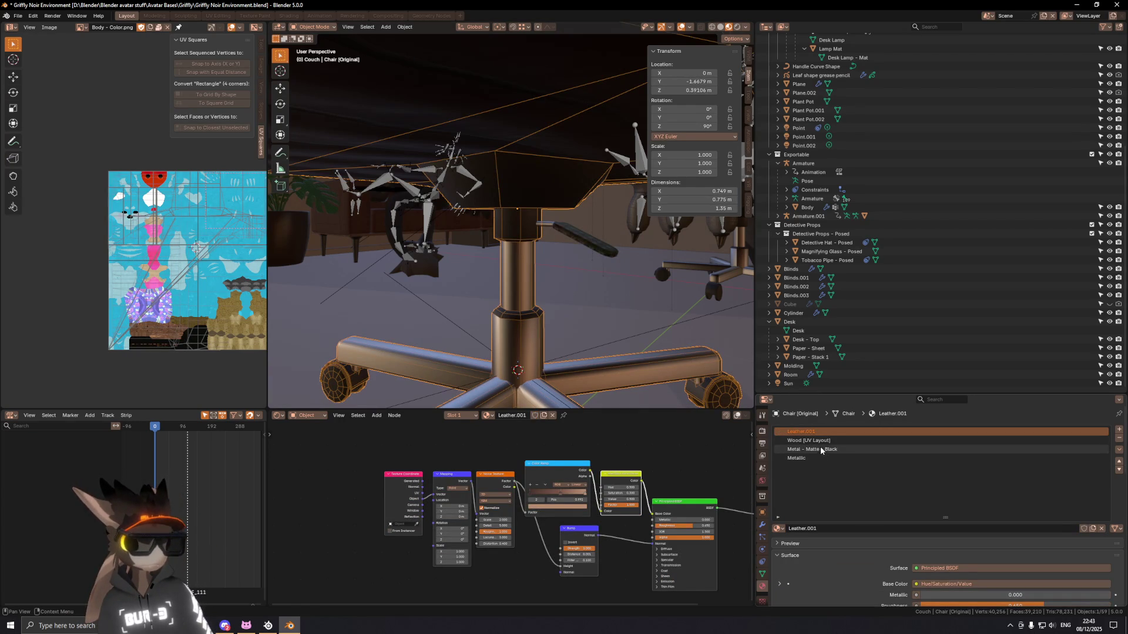
click(581, 245)
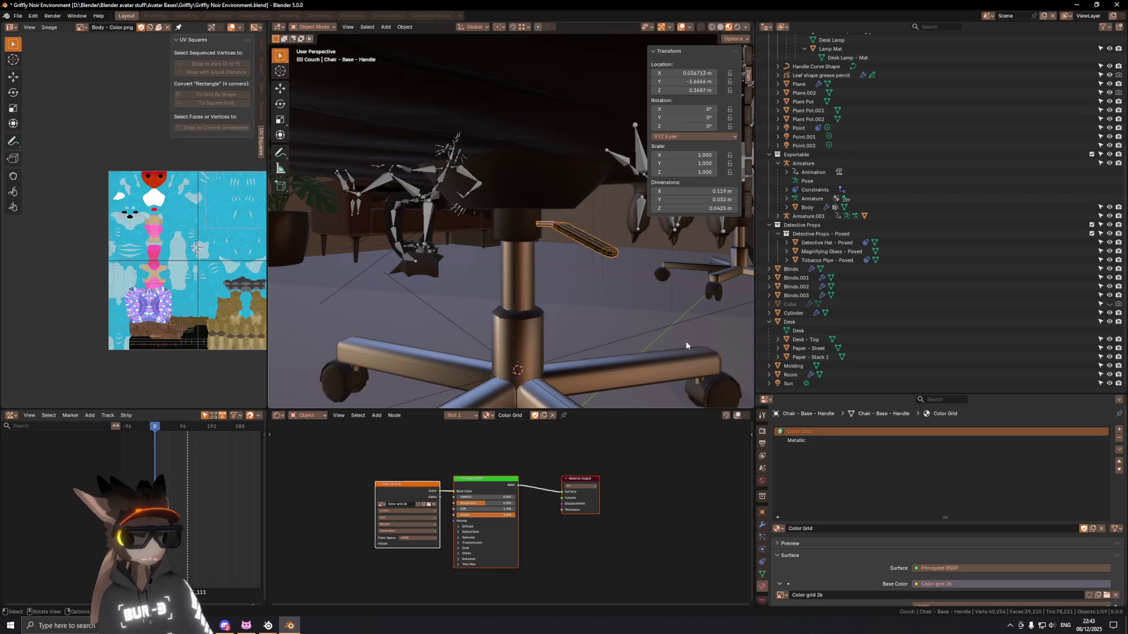
click(779, 528)
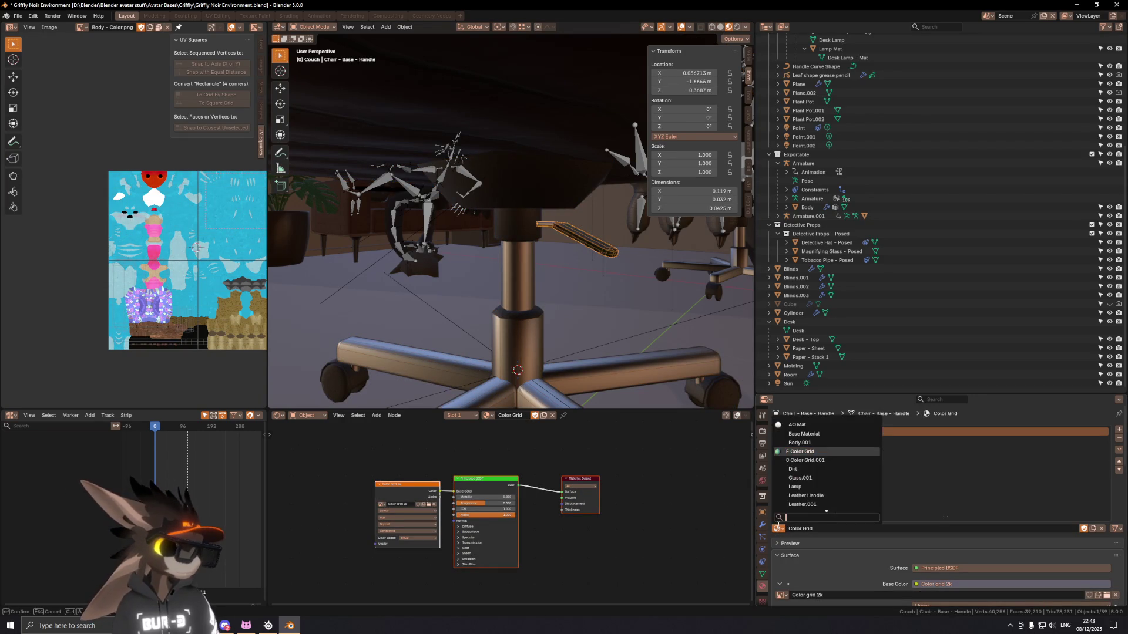
text(metal)
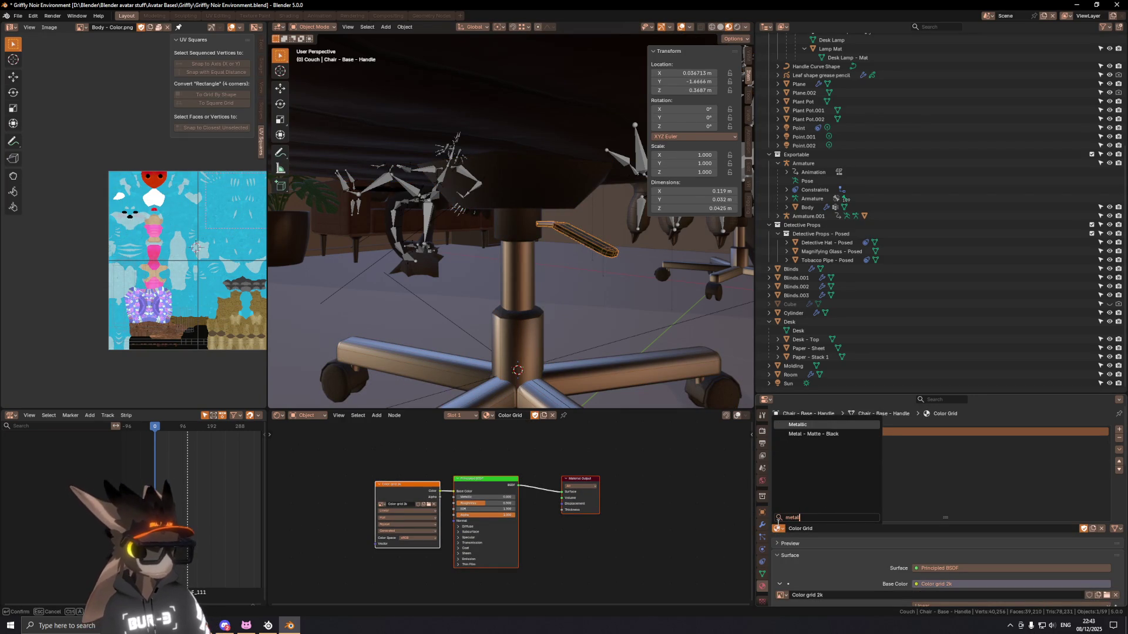
click(812, 433)
middle_drag(450, 167, 438, 189)
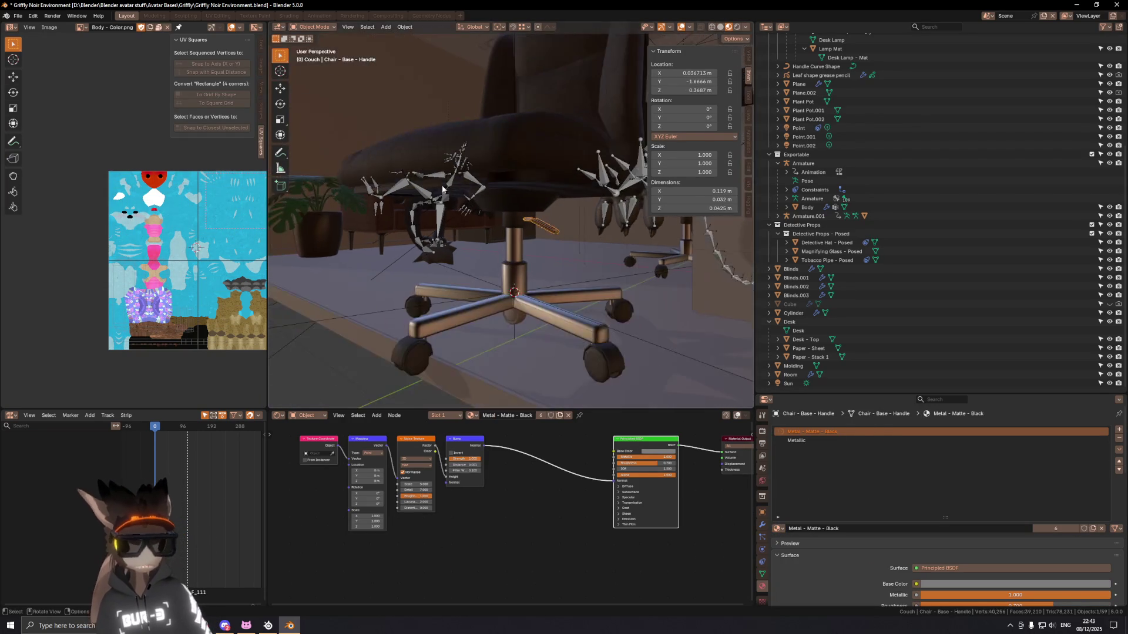
scroll(438, 189, up, 6)
mouse_move(541, 224)
middle_down()
mouse_move(529, 232)
mouse_move(518, 192)
mouse_move(520, 228)
mouse_move(542, 196)
mouse_move(544, 252)
mouse_move(483, 175)
mouse_move(513, 240)
mouse_move(541, 238)
mouse_move(514, 225)
middle_up()
scroll(527, 228, down, 4)
scroll(520, 216, down, 3)
Step: Save the file and select the base handle with viewport overlays shown
key(n)
key(ctrl+s)
scroll(542, 201, down, 2)
click(512, 248)
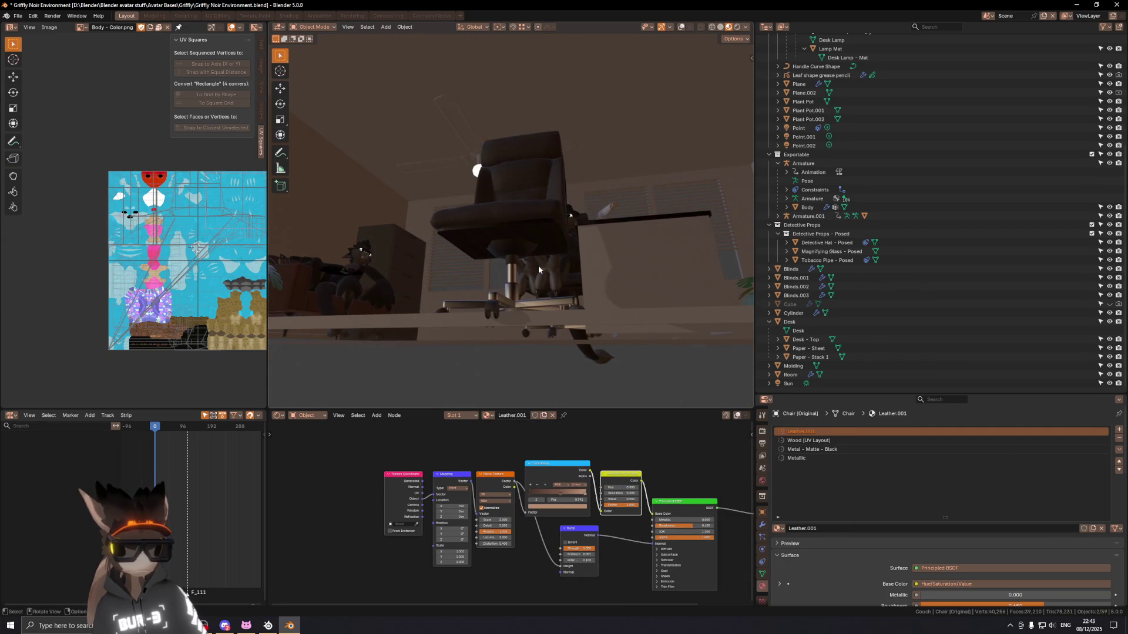
click(531, 262)
scroll(537, 262, up, 2)
mouse_move(544, 298)
middle_down()
mouse_move(529, 236)
mouse_move(666, 386)
middle_up()
key(shift+alt+z)
Step: Apply the base handle's Curve modifier with Ctrl+A, then hide overlays again
click(530, 228)
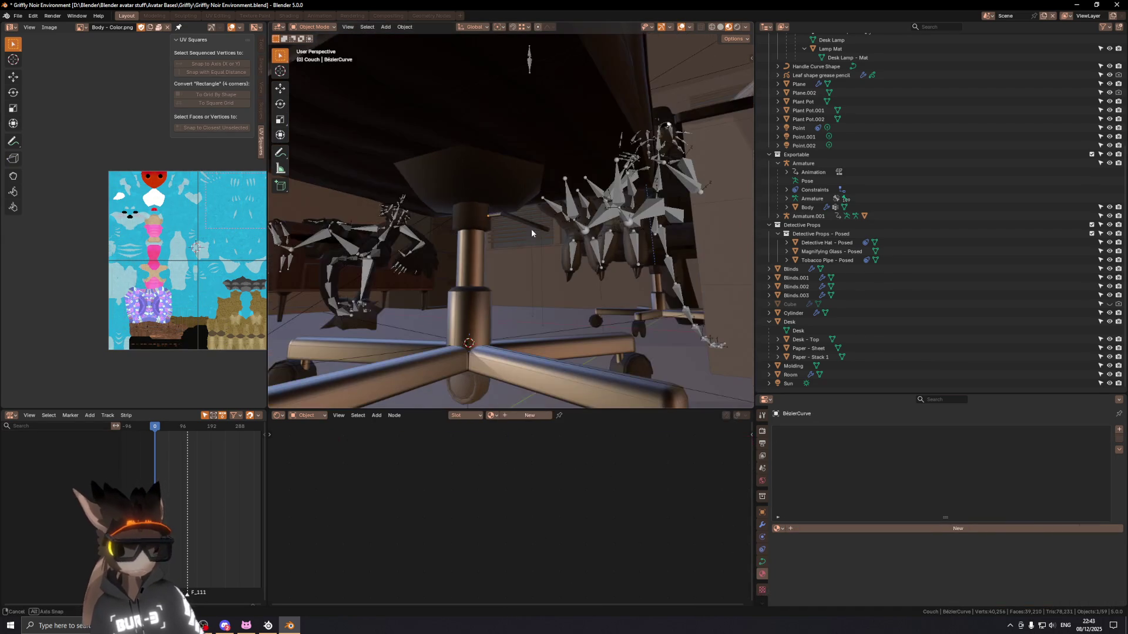
click(763, 510)
middle_drag(617, 265, 541, 233)
click(540, 232)
middle_drag(606, 282, 635, 308)
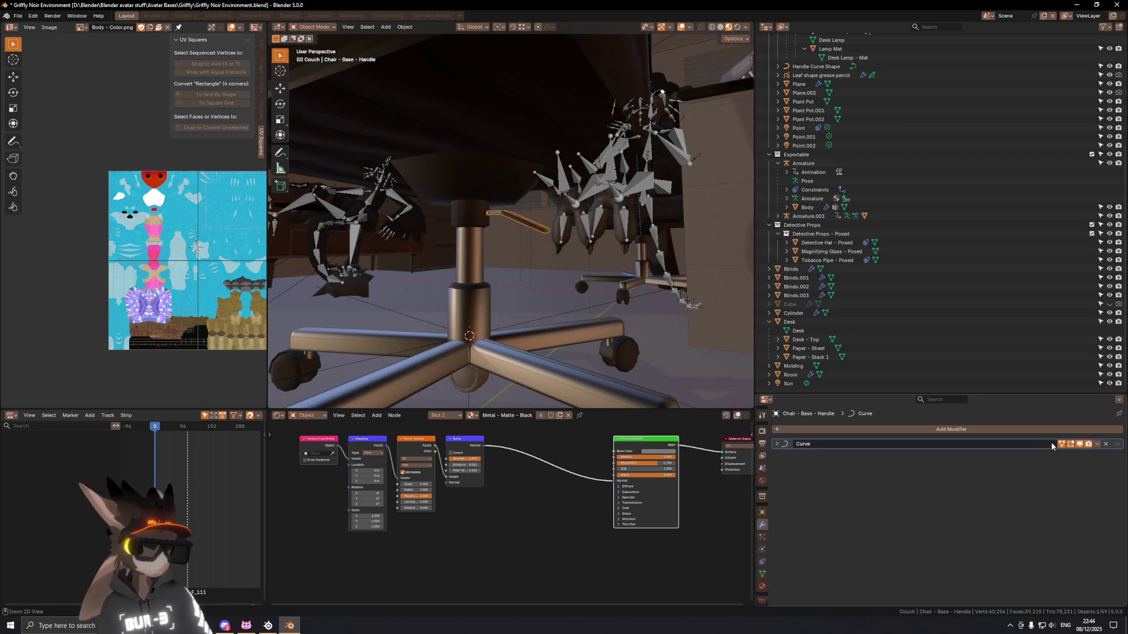
key(ctrl+a)
click(571, 188)
mouse_move(570, 188)
middle_down()
mouse_move(447, 153)
mouse_move(583, 204)
mouse_move(430, 171)
middle_up()
key(shift+alt+z)
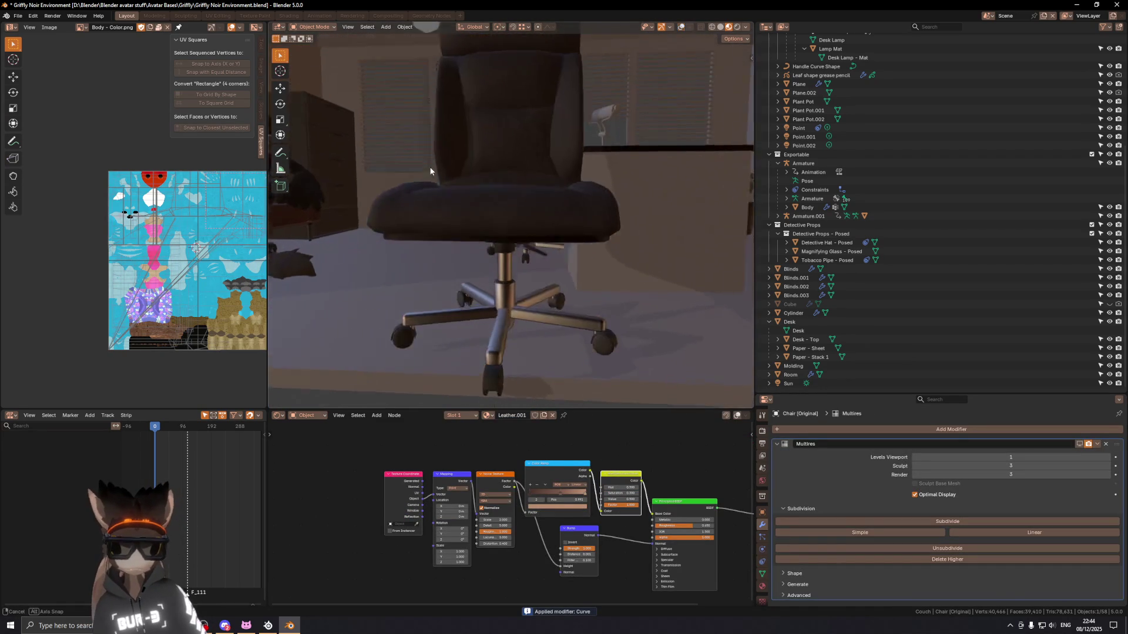
scroll(426, 165, down, 3)
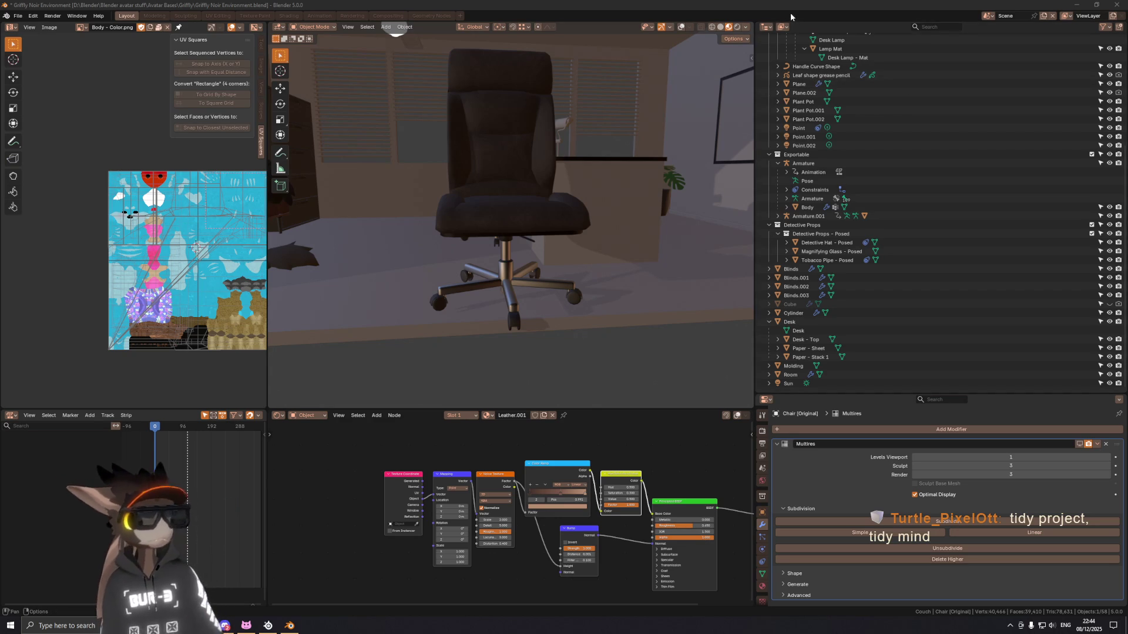
Step: Delete the extra office chair from the scene
click(554, 261)
middle_drag(571, 262, 495, 252)
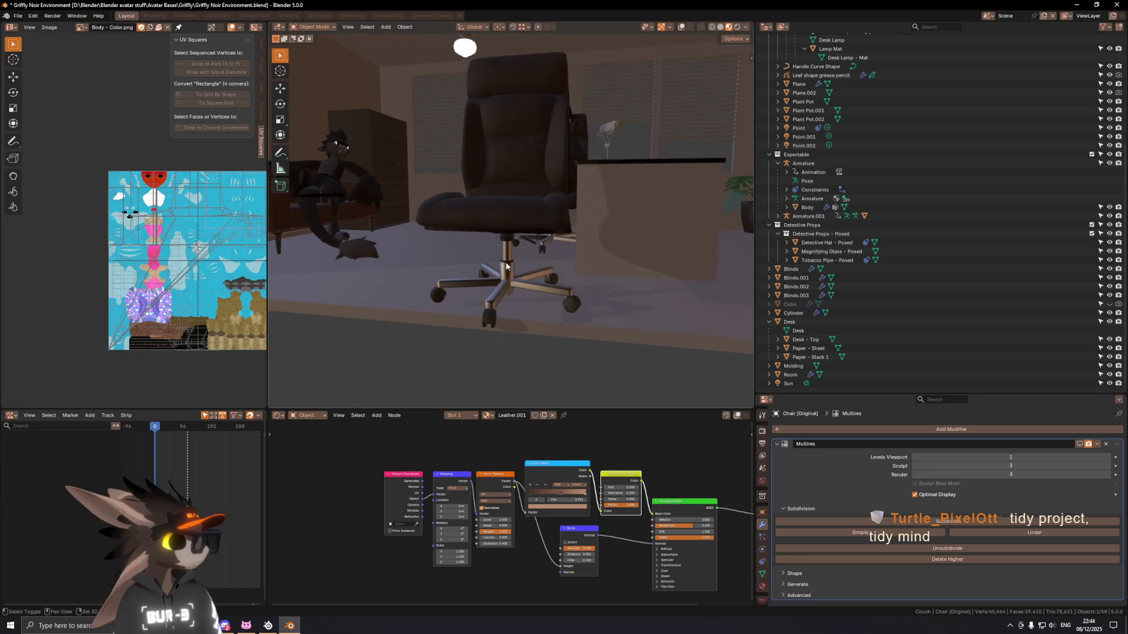
middle_drag(490, 197, 483, 196)
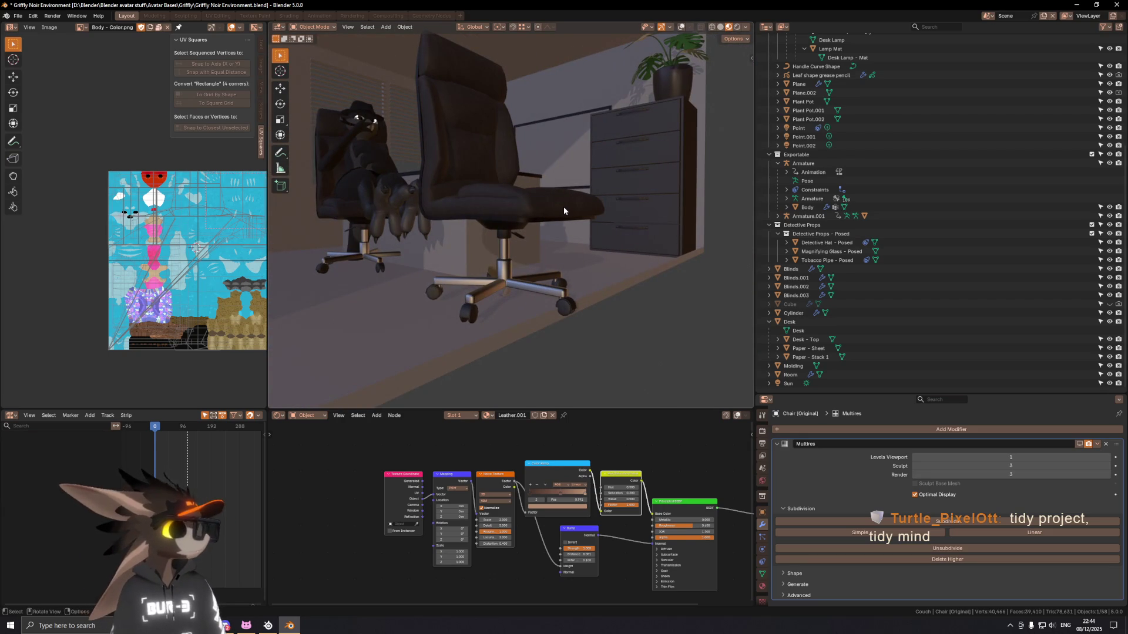
key(x)
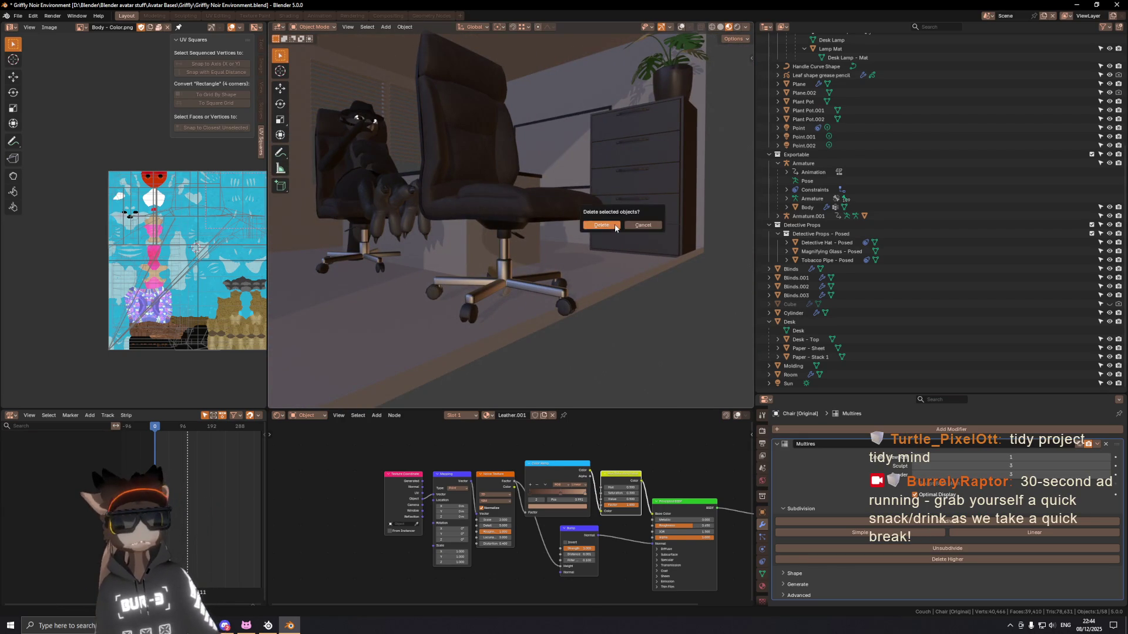
click(617, 231)
mouse_move(509, 224)
middle_down()
mouse_move(355, 226)
mouse_move(392, 208)
mouse_move(485, 254)
mouse_move(548, 188)
middle_up()
Step: Select the remaining chair, show overlays and save the file
click(486, 250)
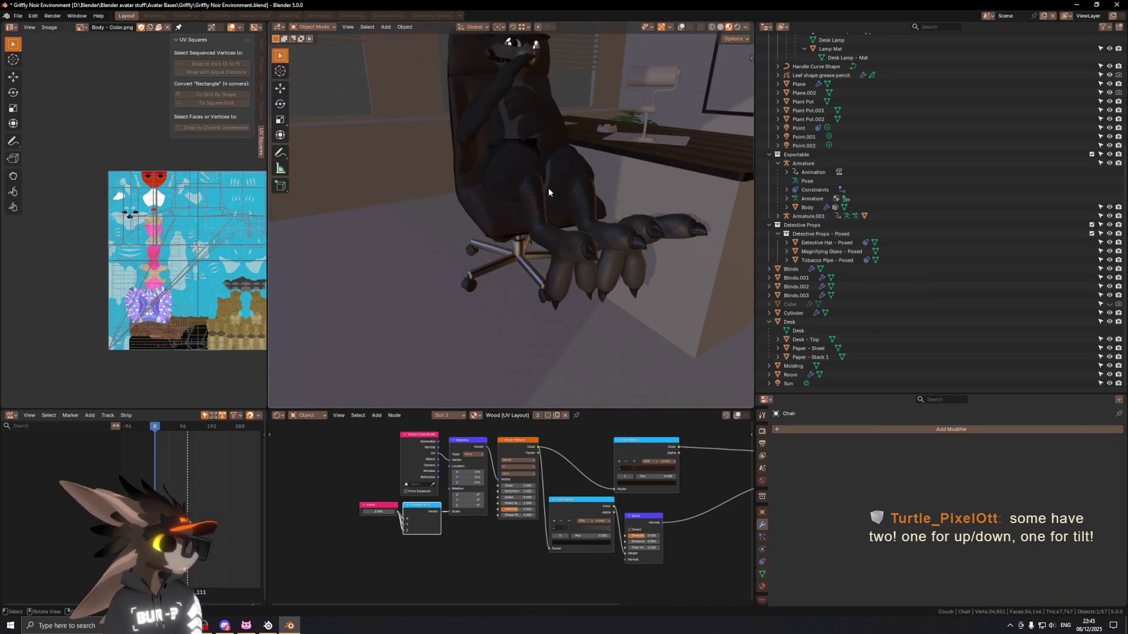
mouse_move(476, 87)
middle_down()
mouse_move(552, 180)
mouse_move(574, 186)
mouse_move(552, 236)
mouse_move(557, 220)
middle_up()
key(shift+alt+z)
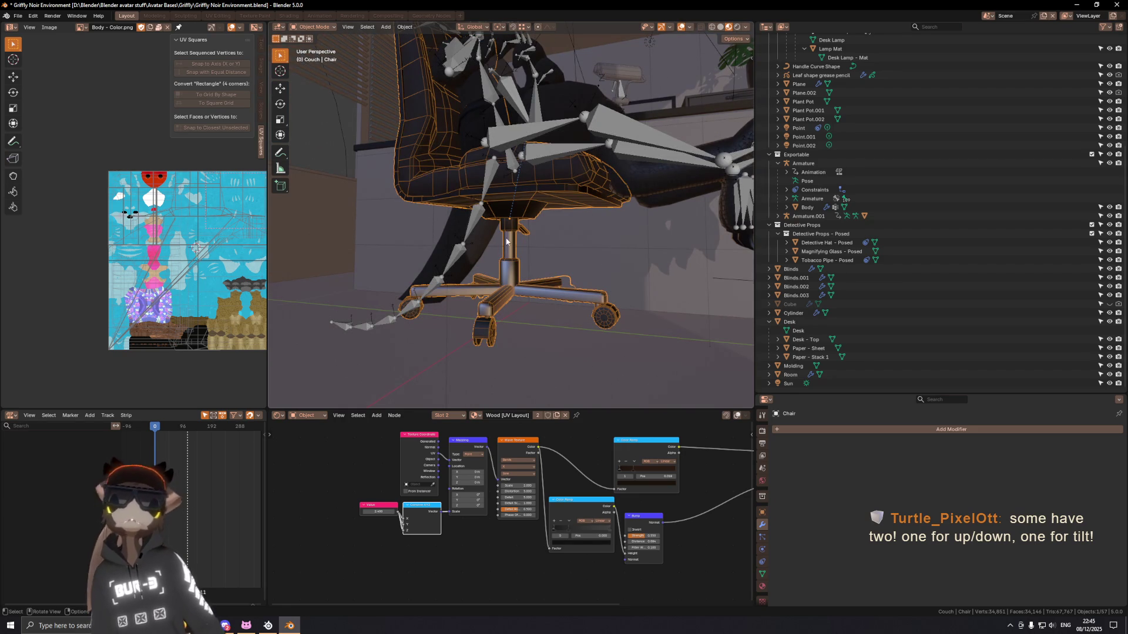
middle_drag(506, 240, 582, 243)
key(ctrl+s)
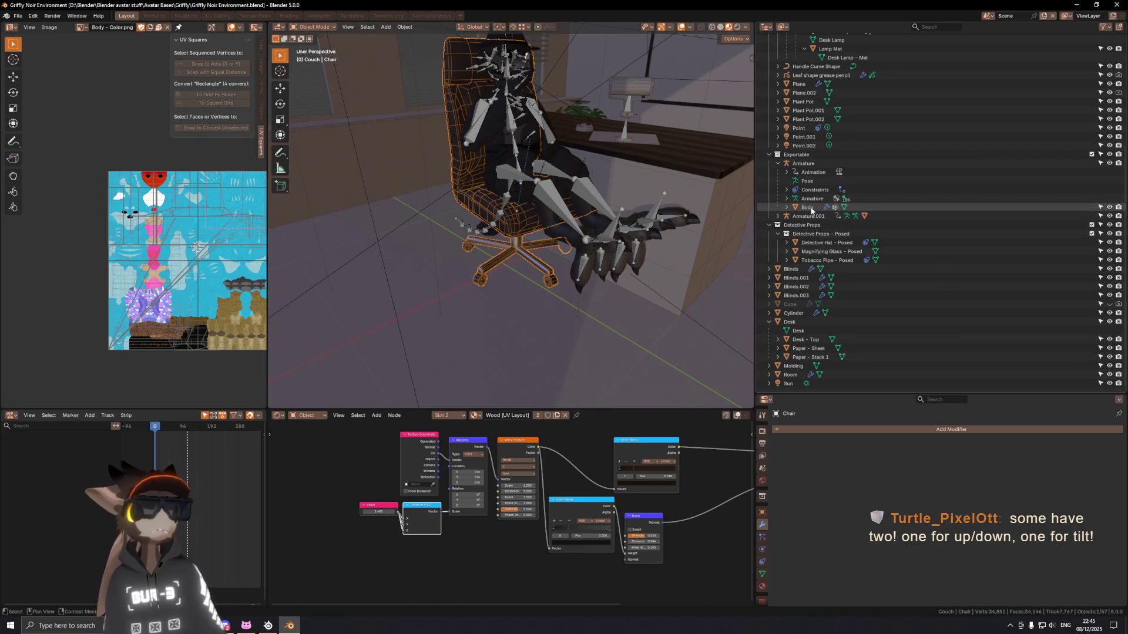
scroll(811, 209, up, 2)
scroll(811, 210, up, 2)
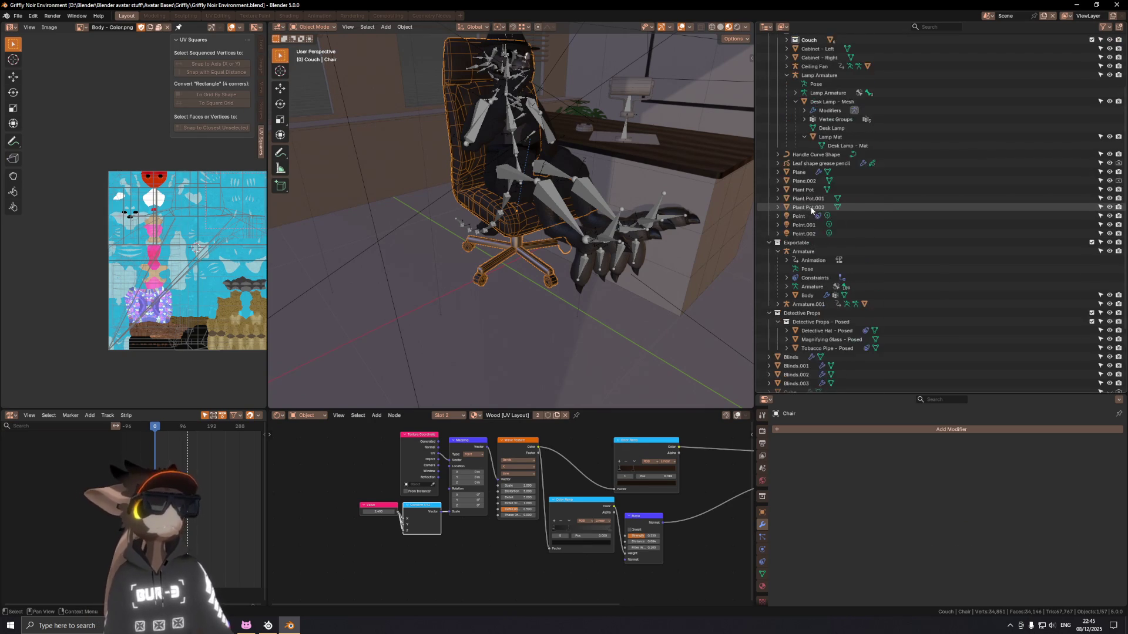
scroll(806, 203, up, 1)
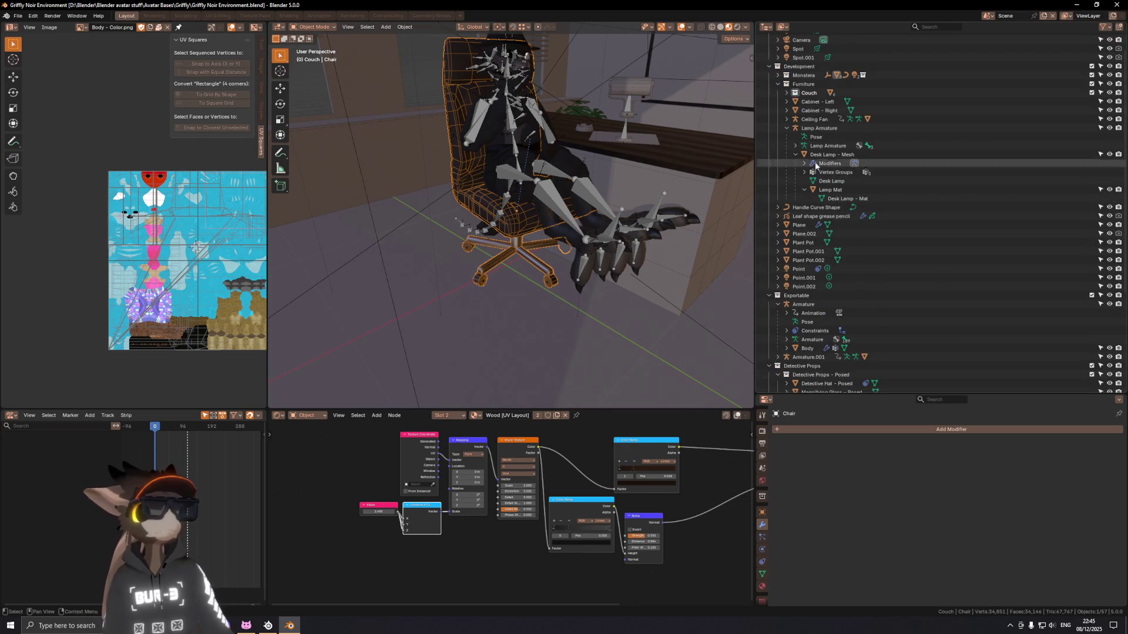
Step: Tidy the Outliner and select the stray Cylinder.002 on the floor
click(787, 129)
click(794, 138)
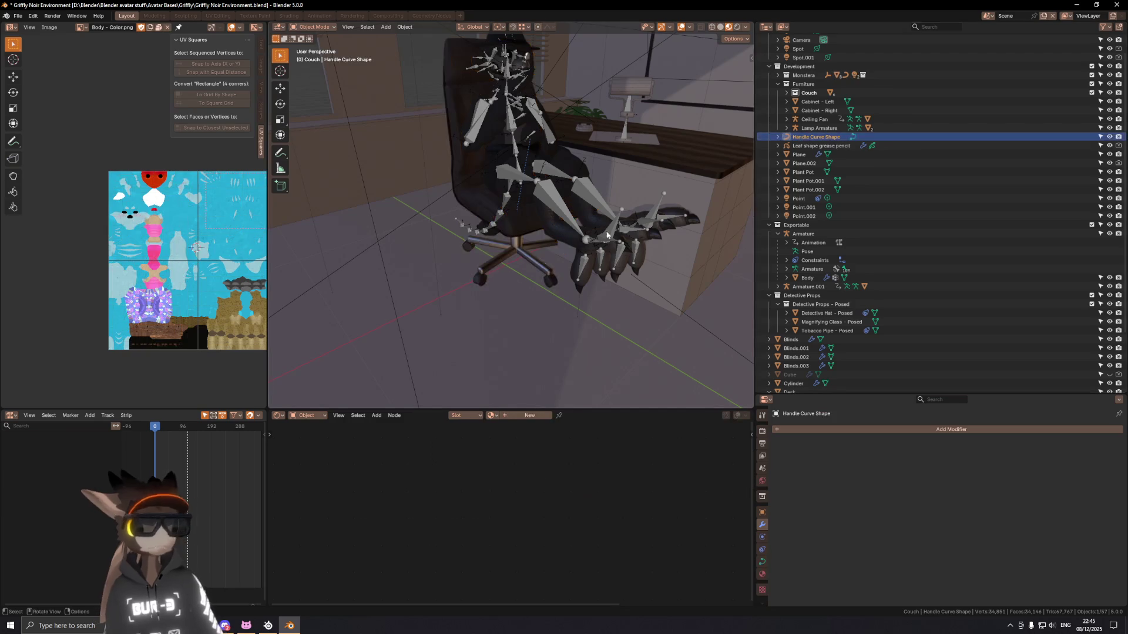
middle_drag(688, 193, 492, 255)
scroll(529, 255, down, 5)
key(shift+alt+z)
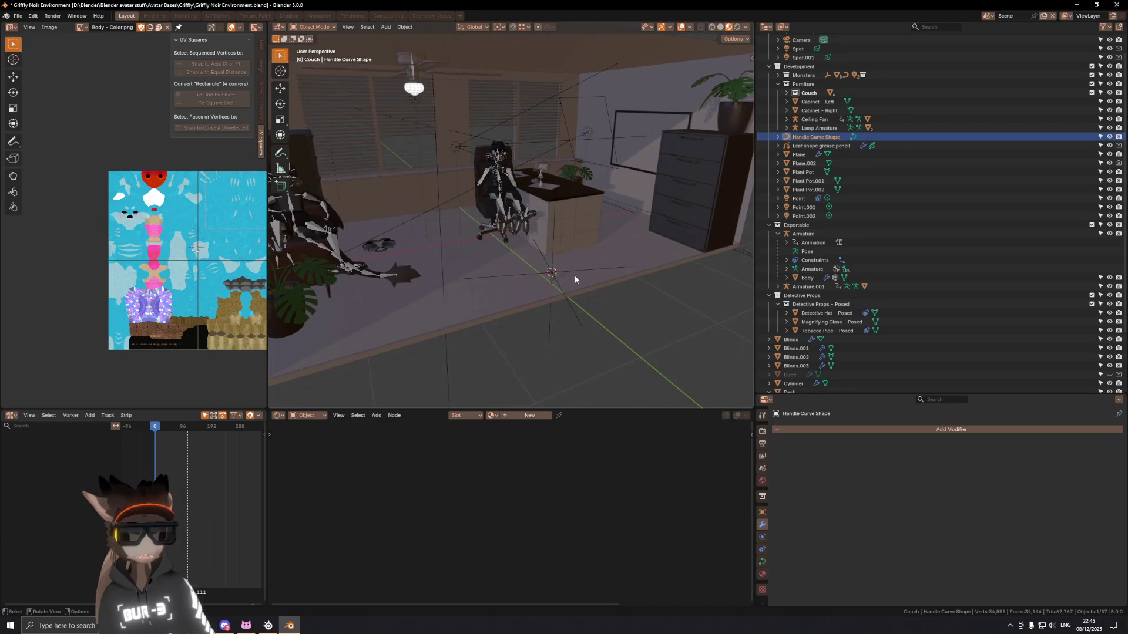
scroll(570, 272, up, 1)
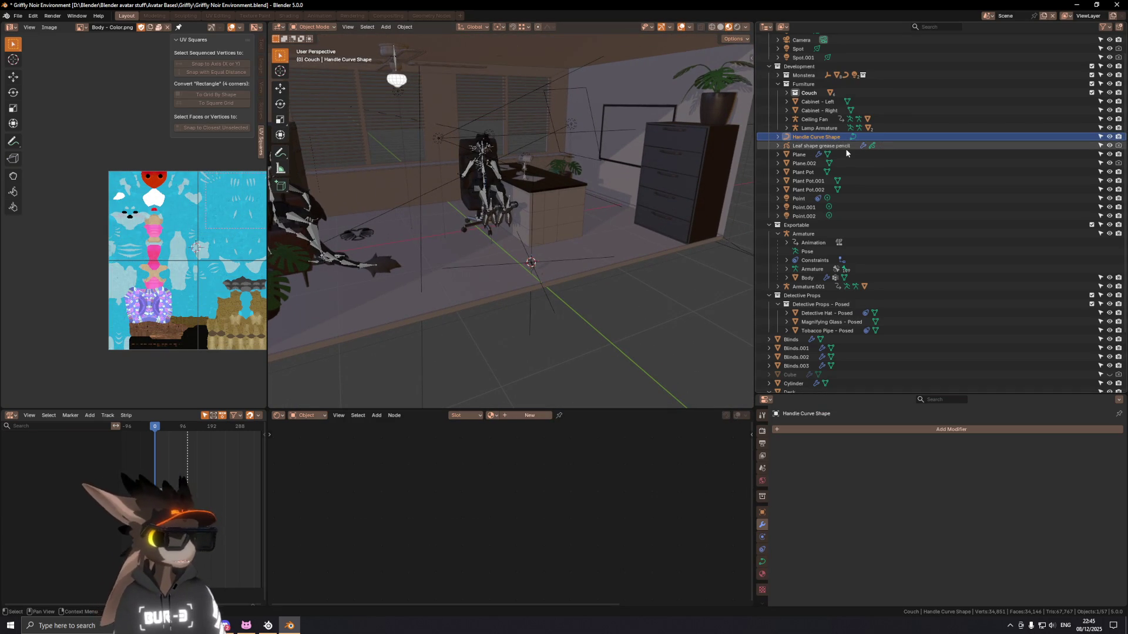
scroll(535, 267, up, 4)
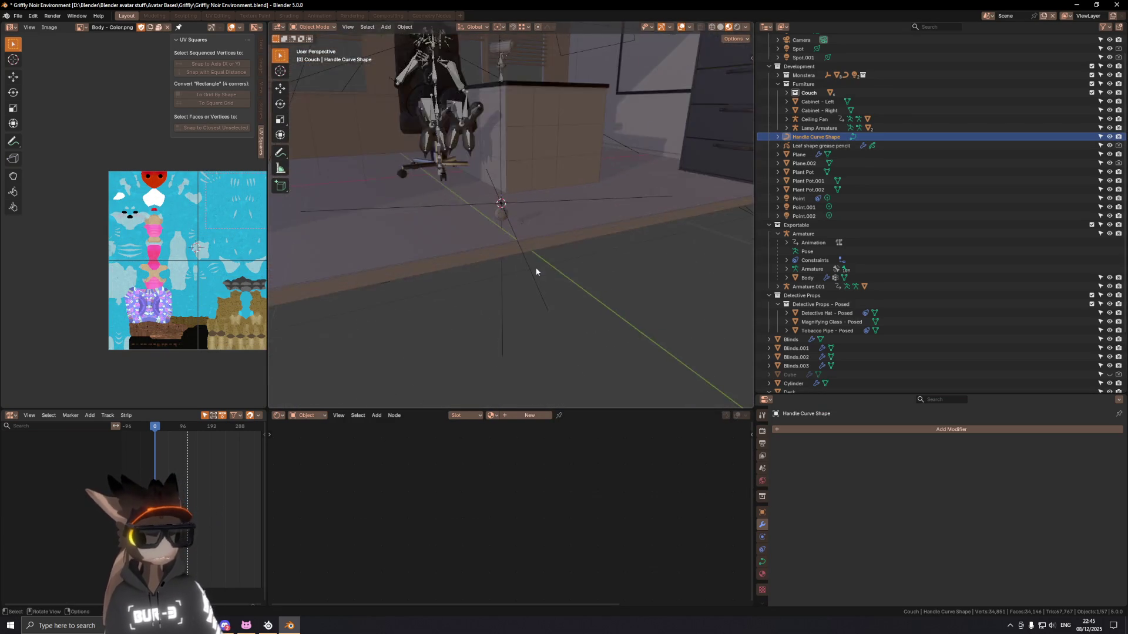
scroll(535, 268, up, 3)
click(507, 244)
key(shift+alt+z)
key(shift+alt+z)
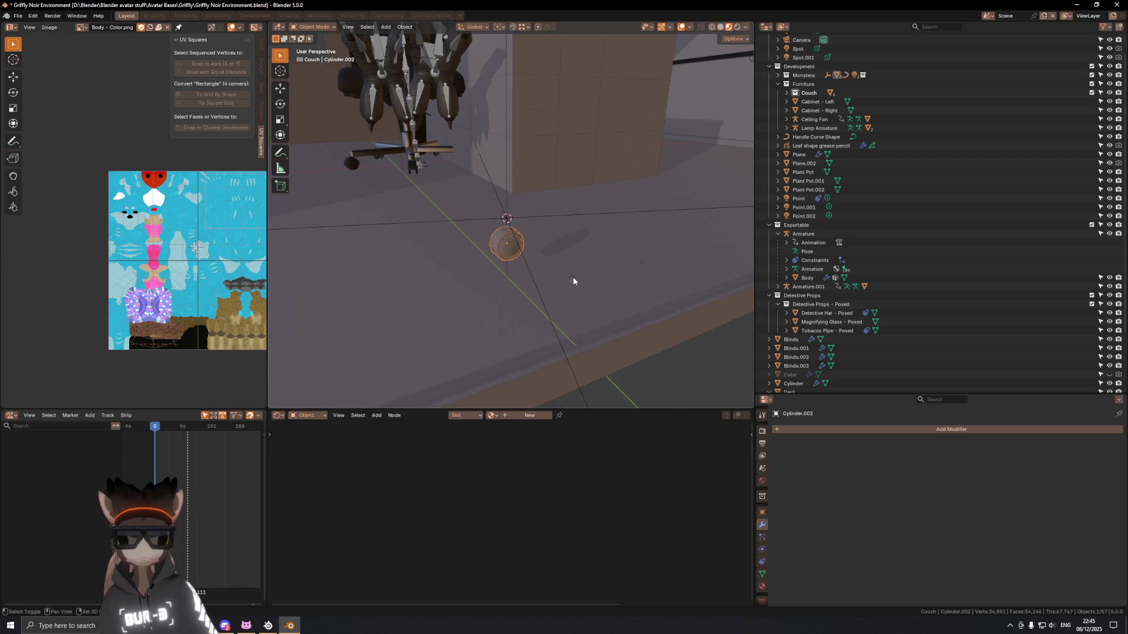
Step: Delete Cylinder.002, undoing and redoing around Empty.001
key(x)
mouse_move(572, 284)
middle_down()
mouse_move(484, 210)
mouse_move(656, 282)
middle_up()
scroll(654, 287, down, 3)
scroll(635, 265, down, 3)
scroll(630, 270, down, 3)
mouse_move(631, 270)
middle_down()
mouse_move(551, 263)
mouse_move(516, 204)
middle_up()
scroll(564, 269, up, 3)
scroll(579, 276, up, 2)
key(x)
click(582, 270)
key(ctrl+z)
key(x)
click(515, 206)
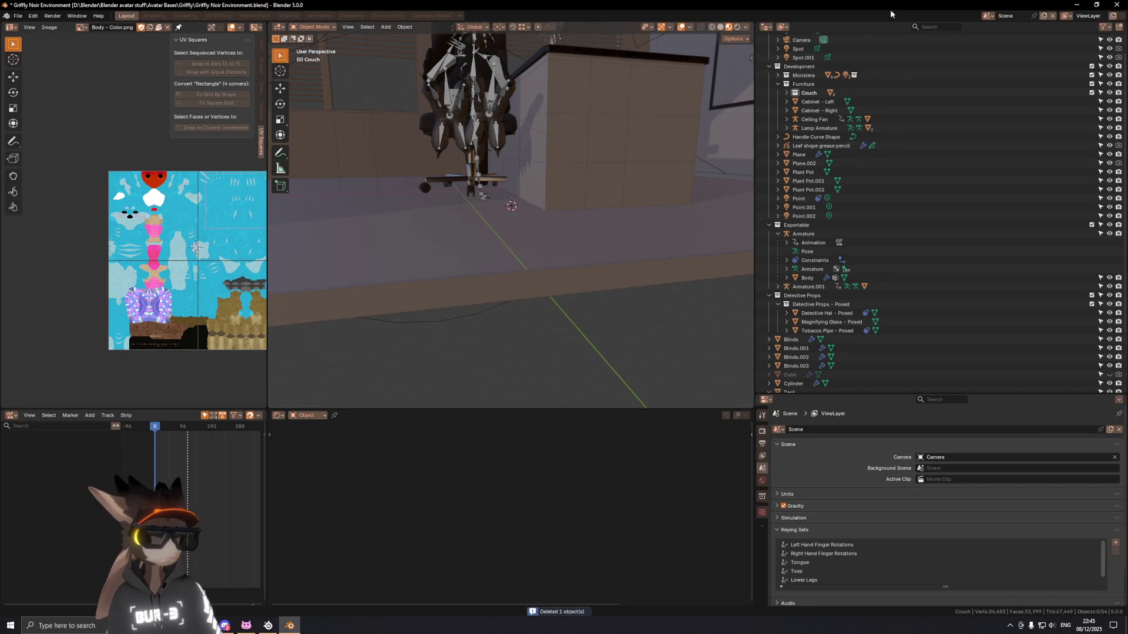
Step: Locate Empty.001 under the Monstera collection and delete it for good
key(ctrl+z)
click(776, 75)
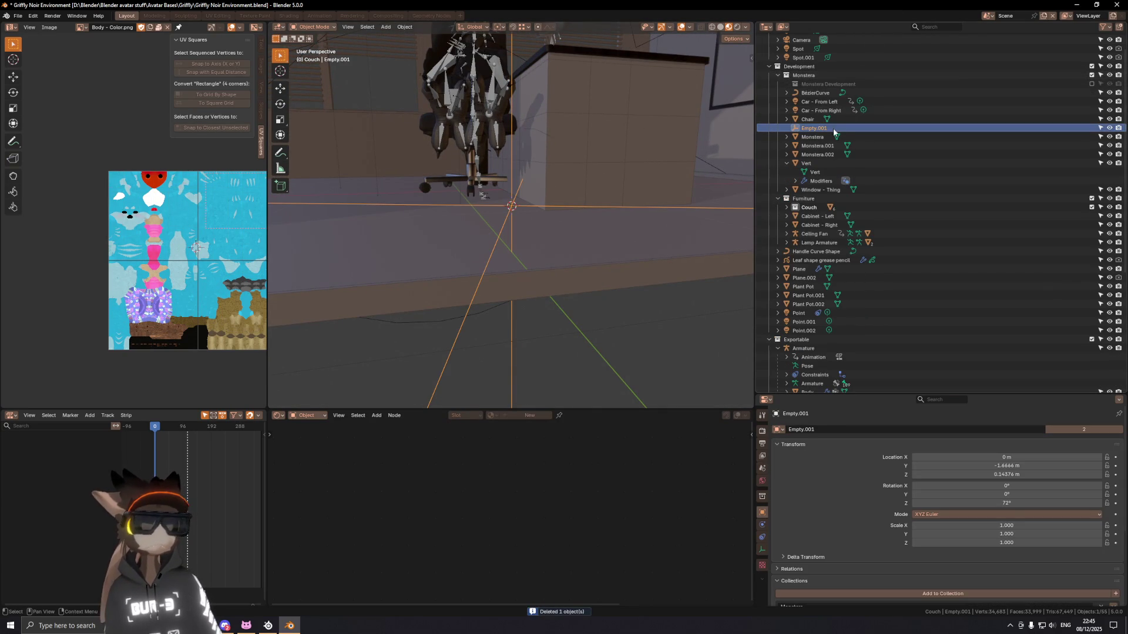
scroll(584, 115, down, 5)
middle_drag(585, 115, 635, 132)
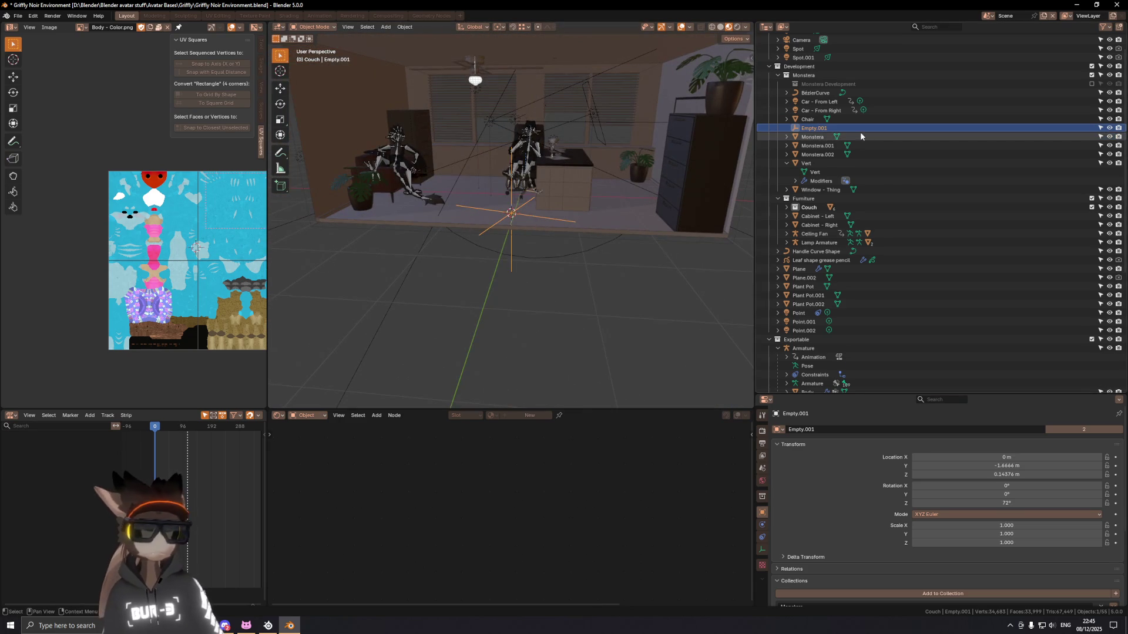
key(x)
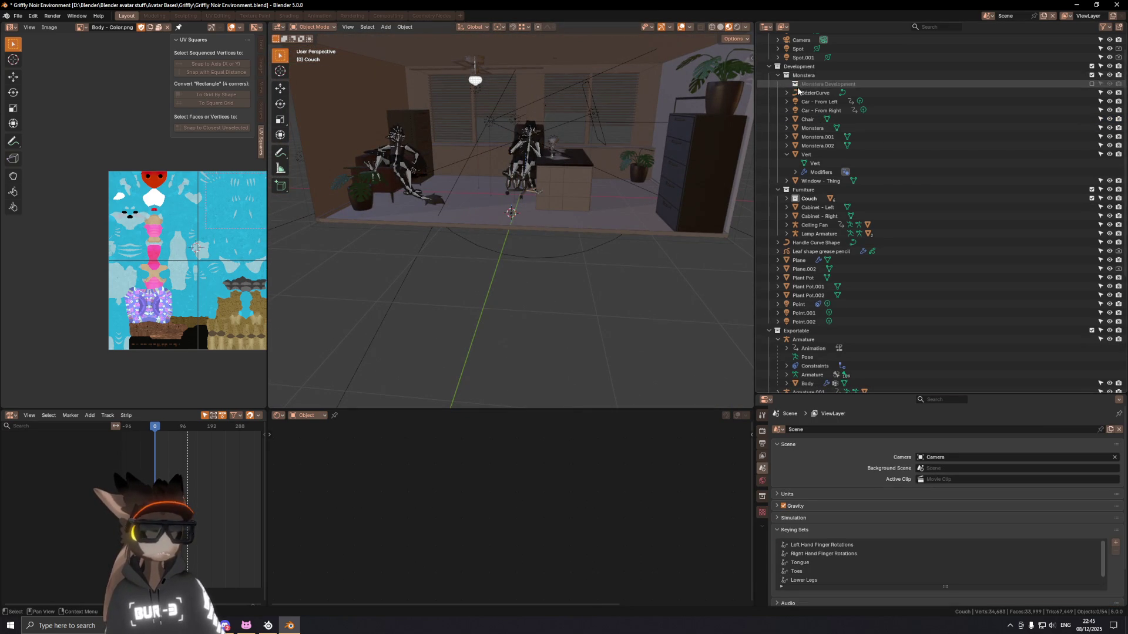
click(815, 101)
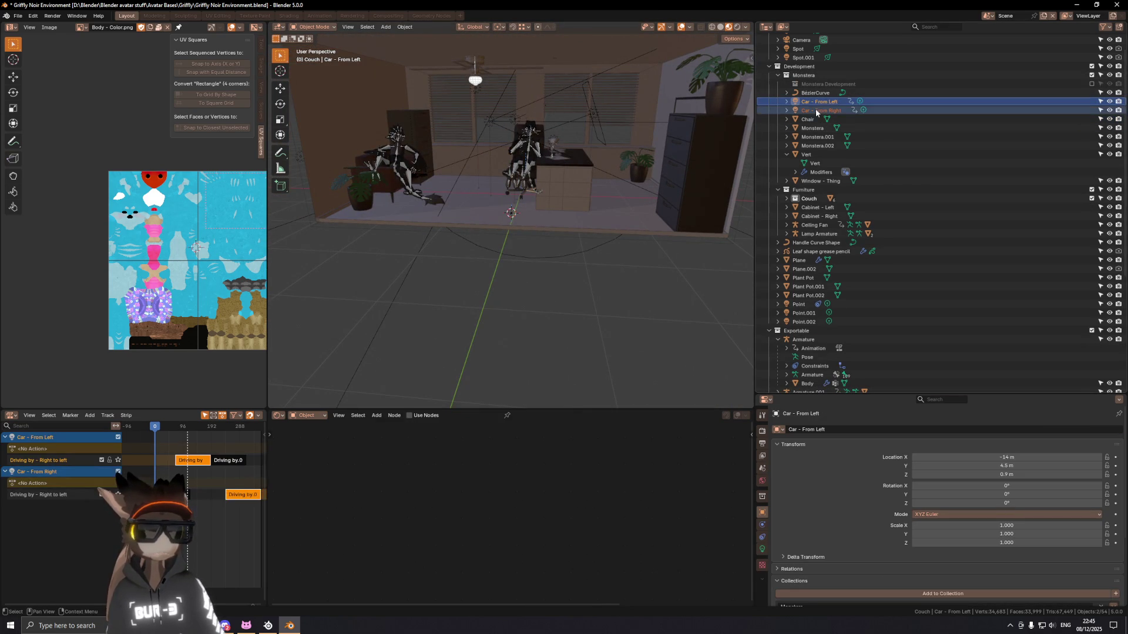
click(808, 76)
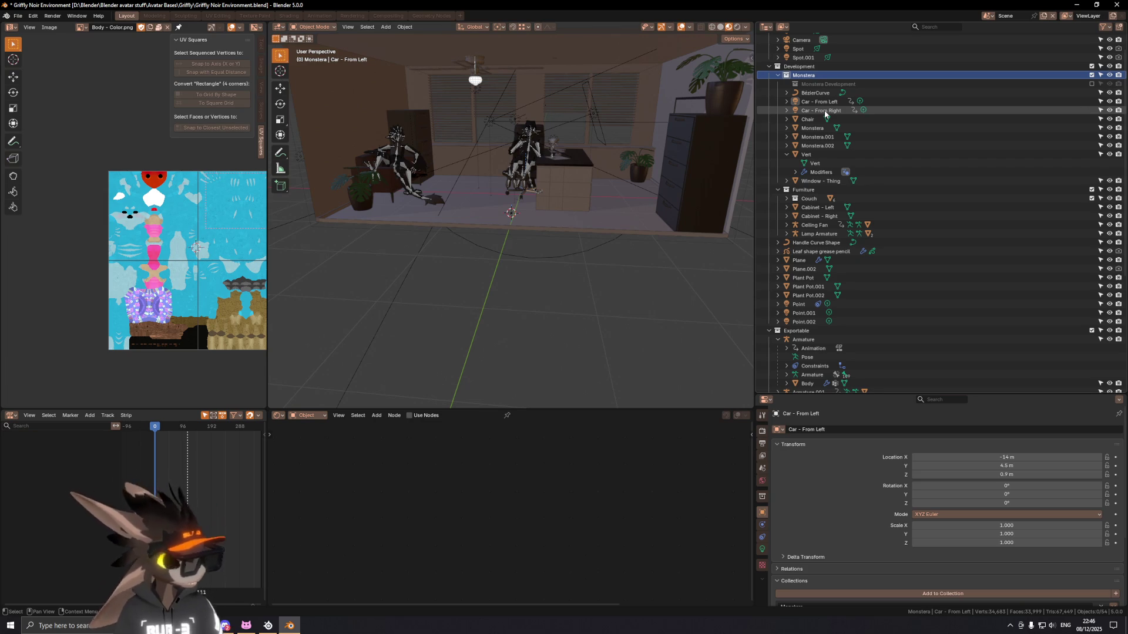
middle_drag(617, 220, 564, 225)
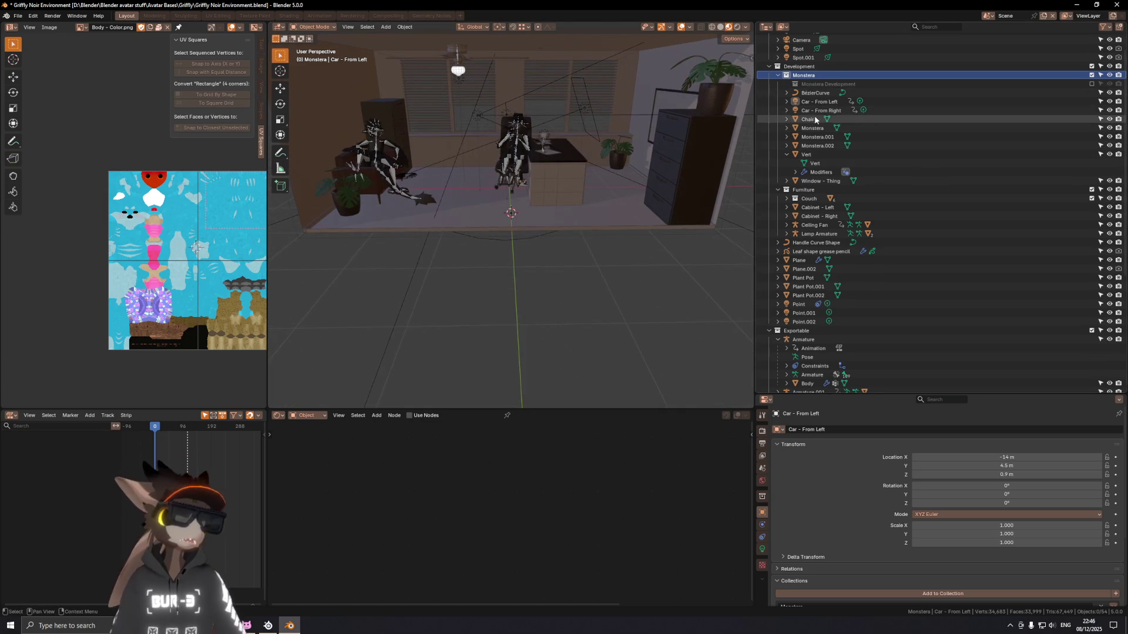
scroll(821, 111, up, 2)
scroll(815, 176, down, 4)
scroll(804, 249, down, 1)
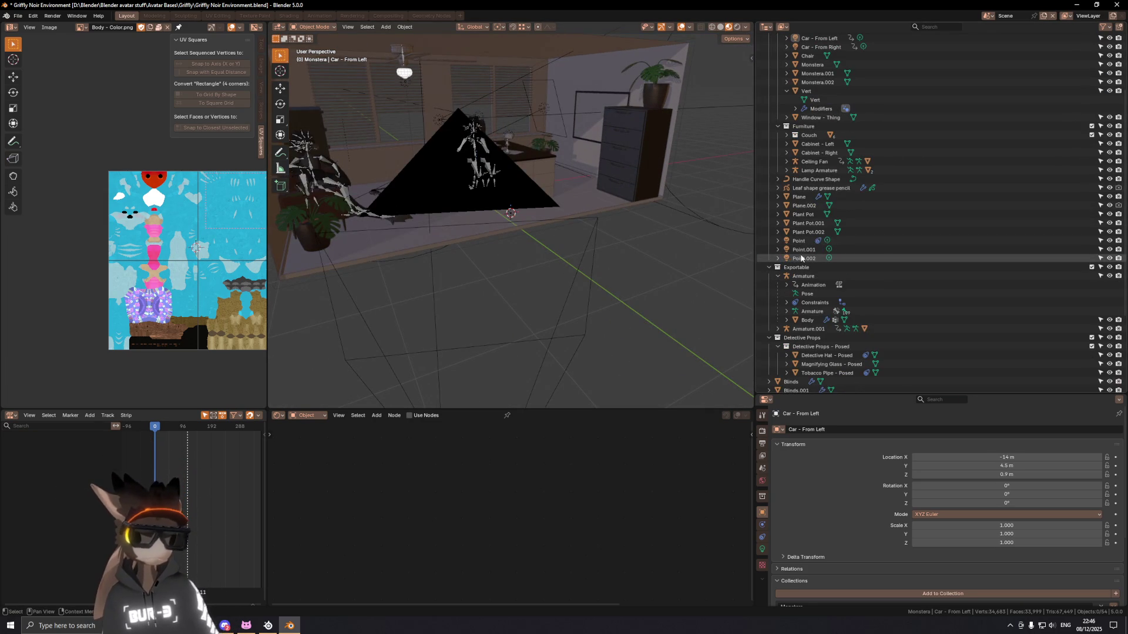
click(803, 258)
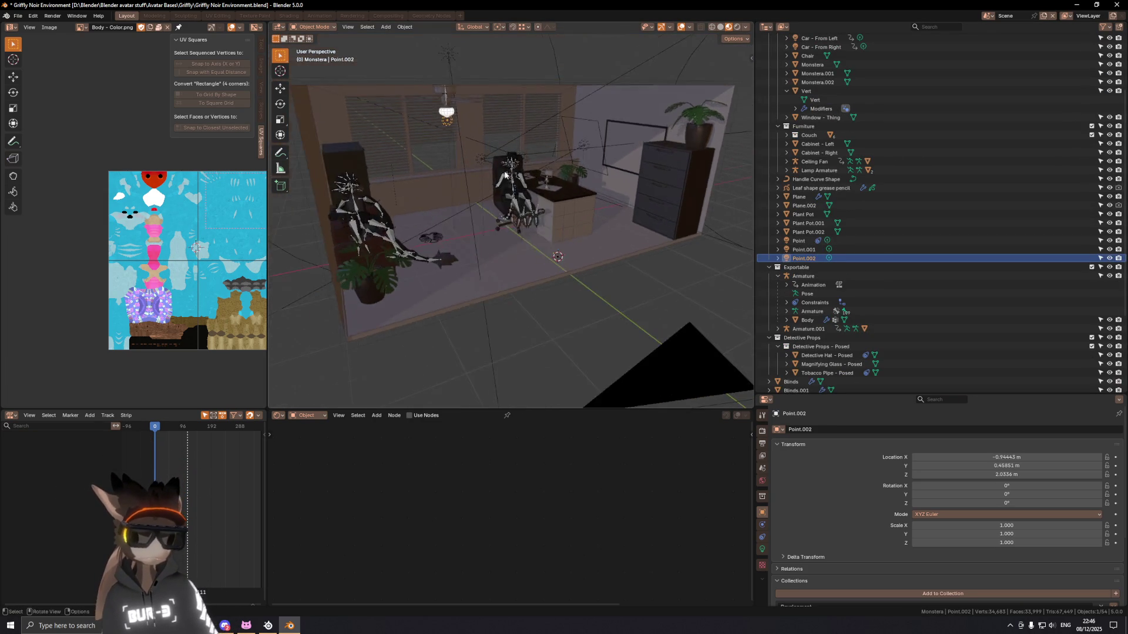
double_click(809, 260)
scroll(836, 262, down, 3)
key(Escape)
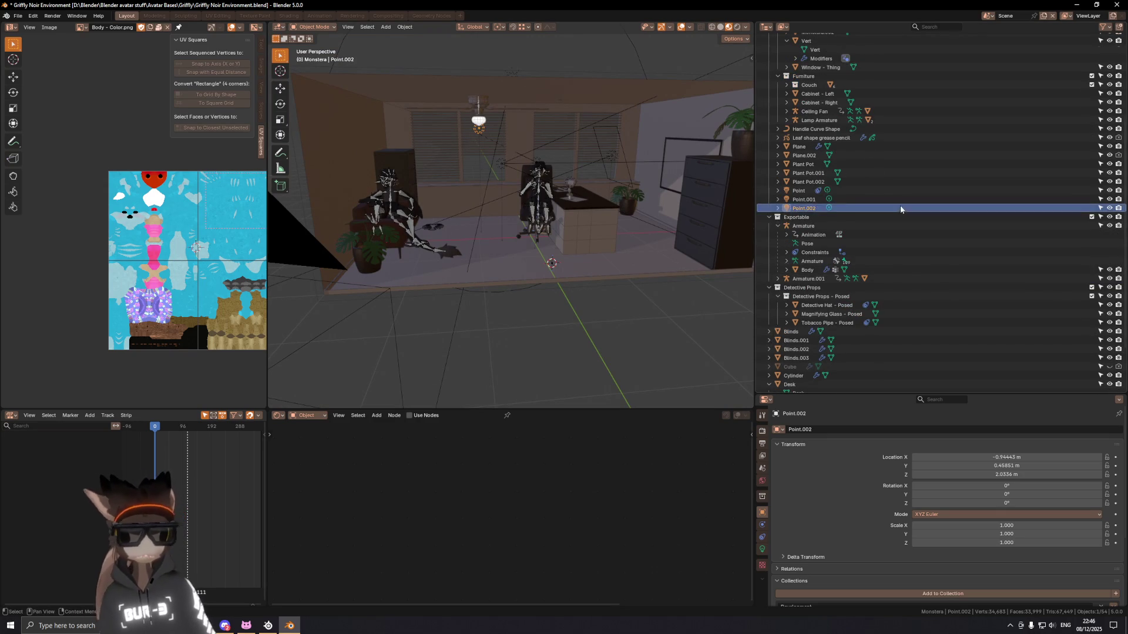
scroll(881, 255, up, 4)
scroll(811, 159, up, 4)
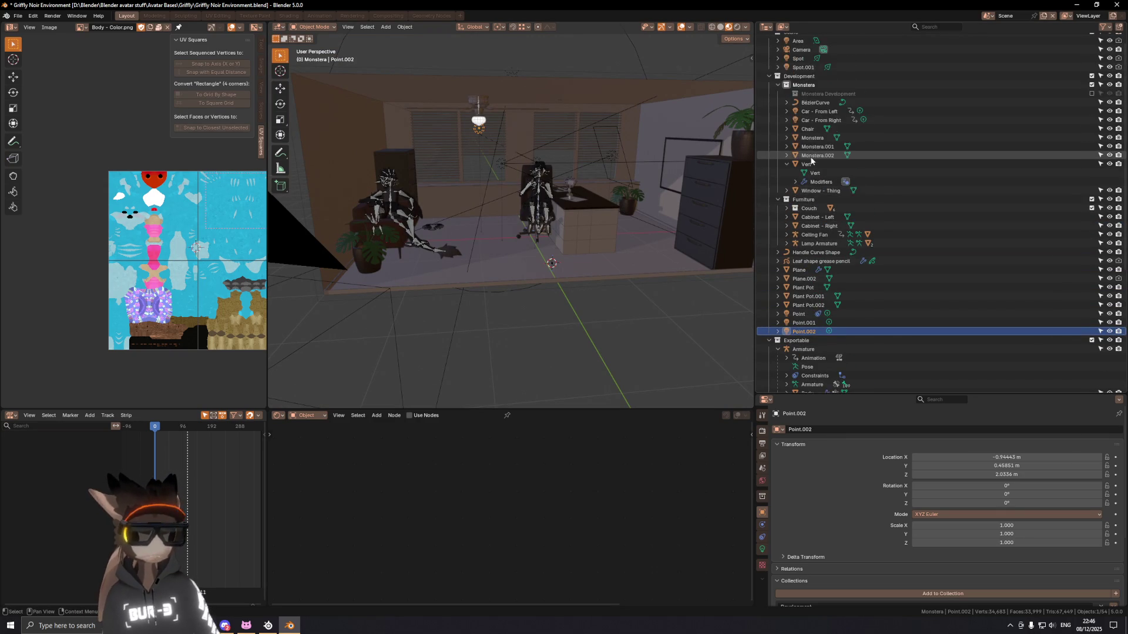
key(KP_Decimal)
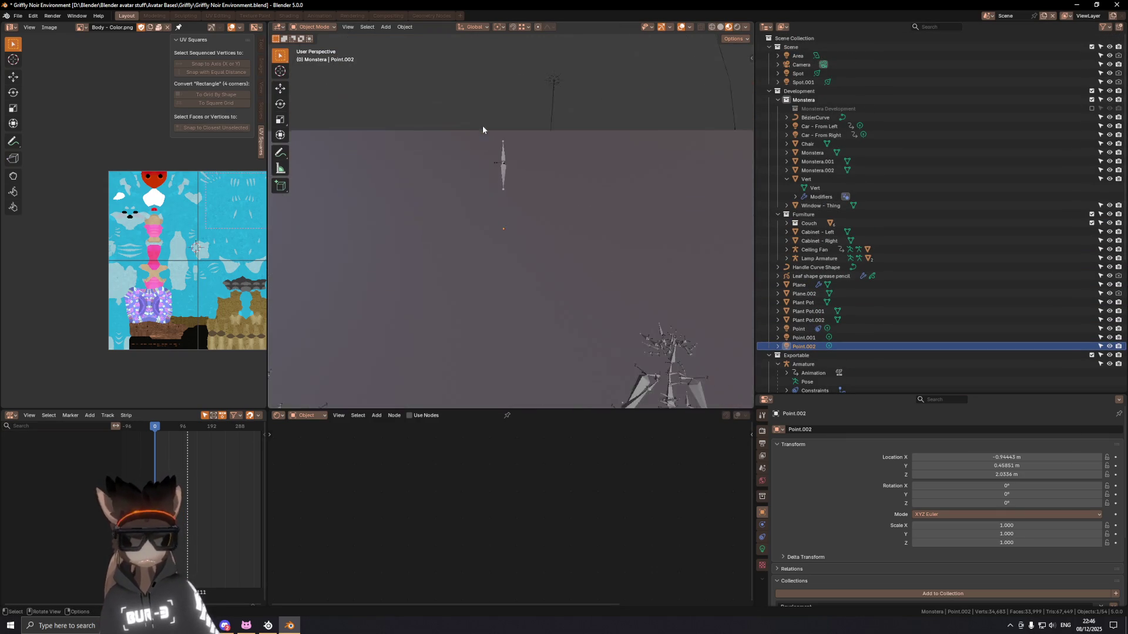
Step: Select the whole lamp globe geometry inside the ceiling fan mesh with Ctrl+L
middle_drag(482, 123, 547, 220)
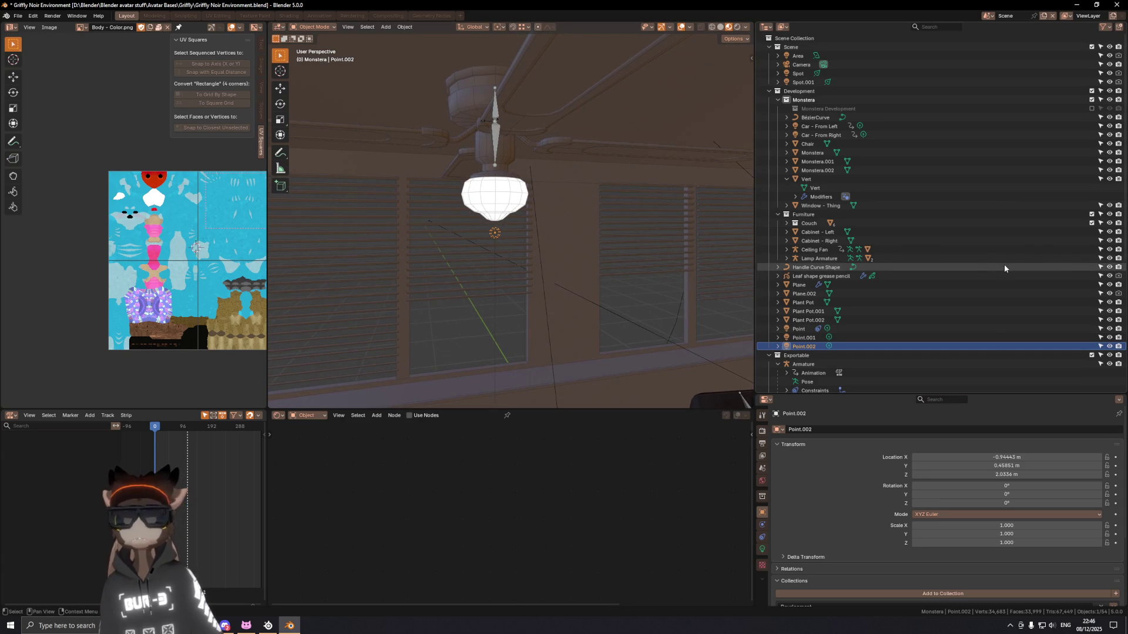
click(504, 179)
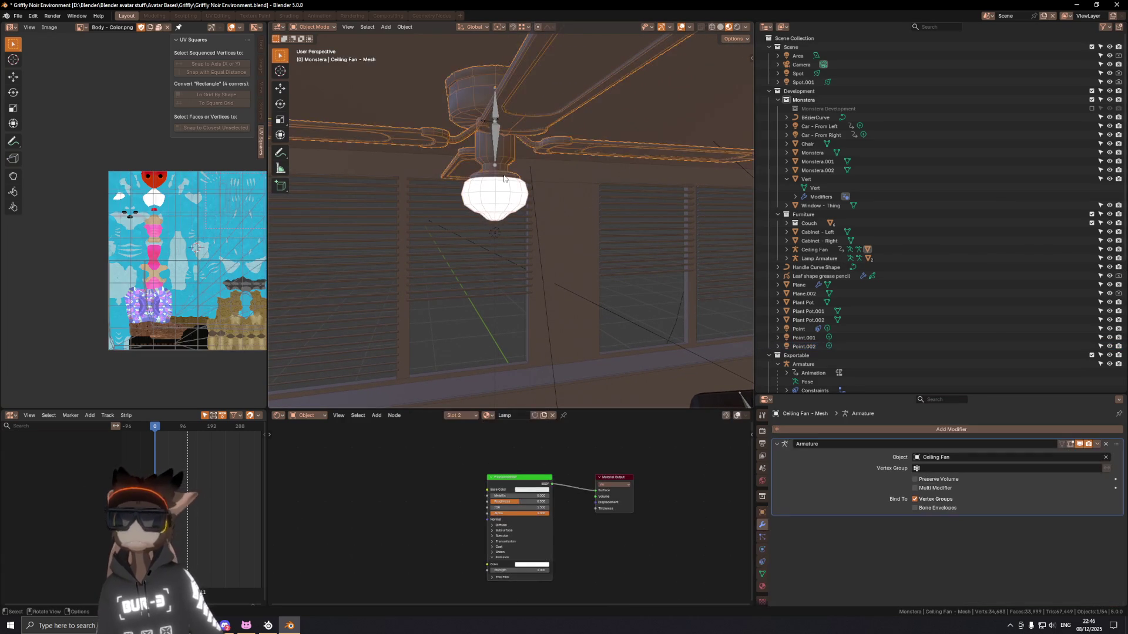
middle_drag(511, 183, 520, 187)
key(Tab)
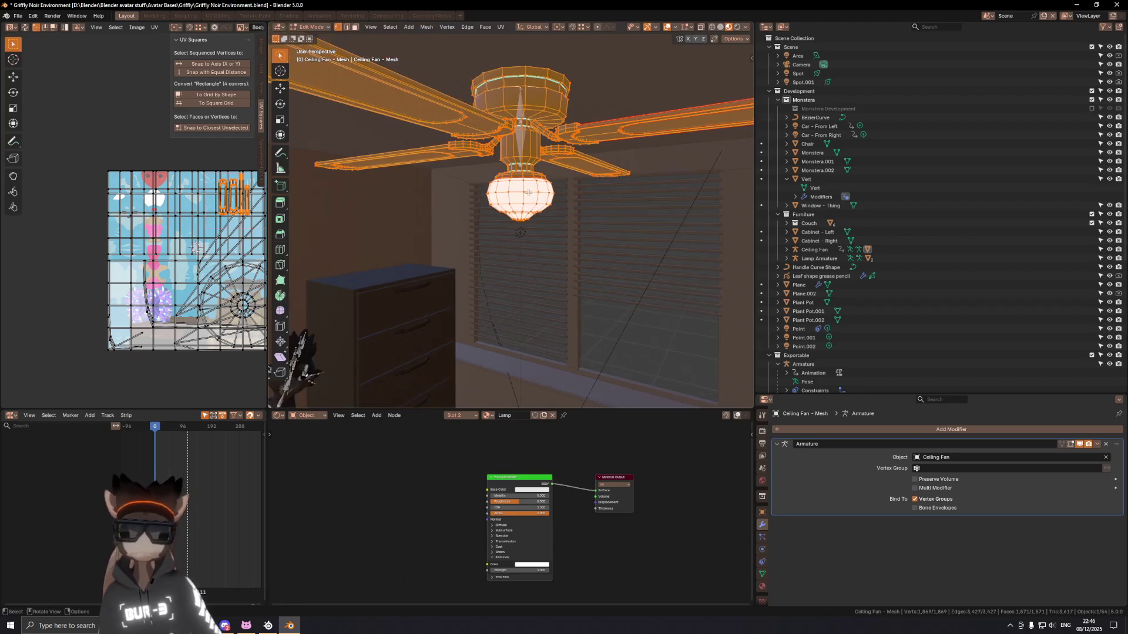
click(522, 188)
key(ctrl+l)
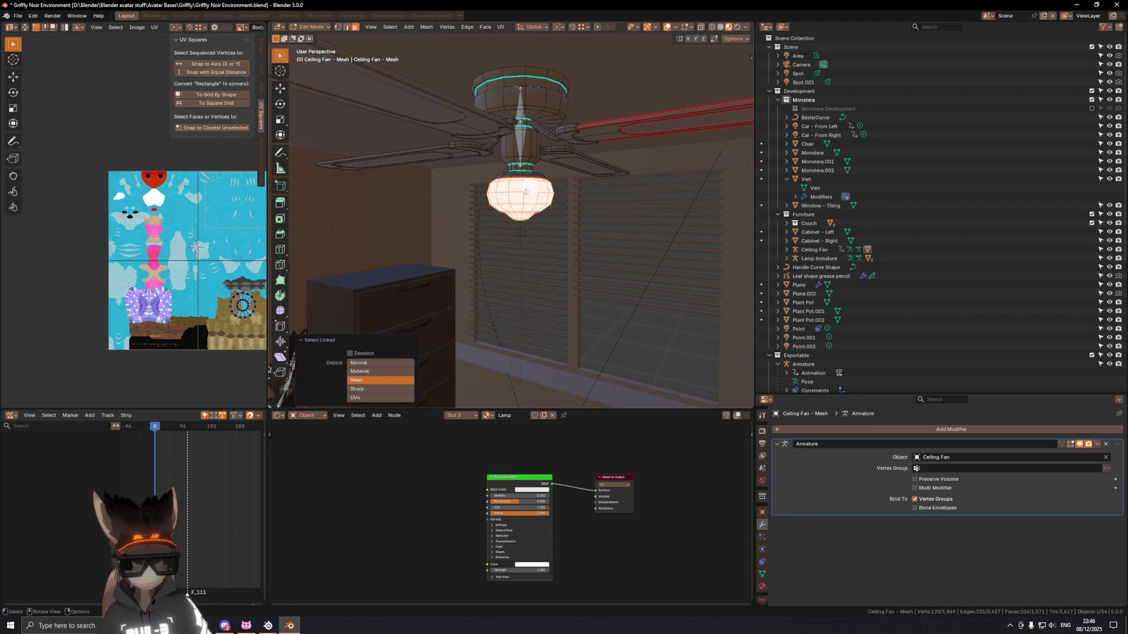
Step: Separate the globe into Ceiling Fan - Mesh.001 and start renaming it
key(x)
click(529, 185)
key(Tab)
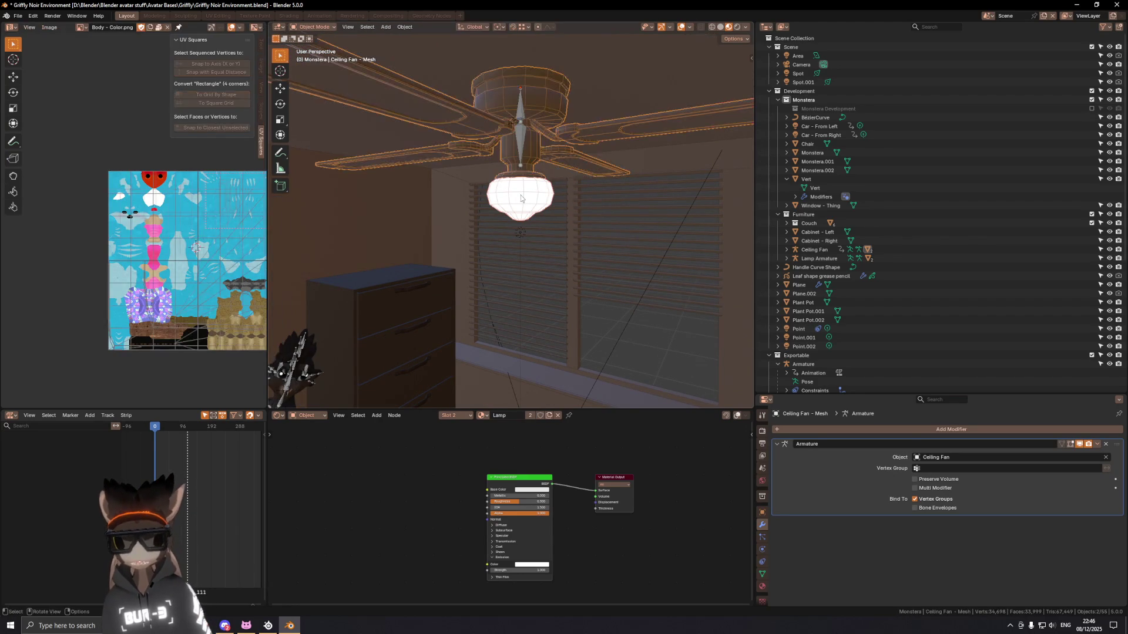
scroll(884, 218, down, 5)
scroll(884, 218, up, 5)
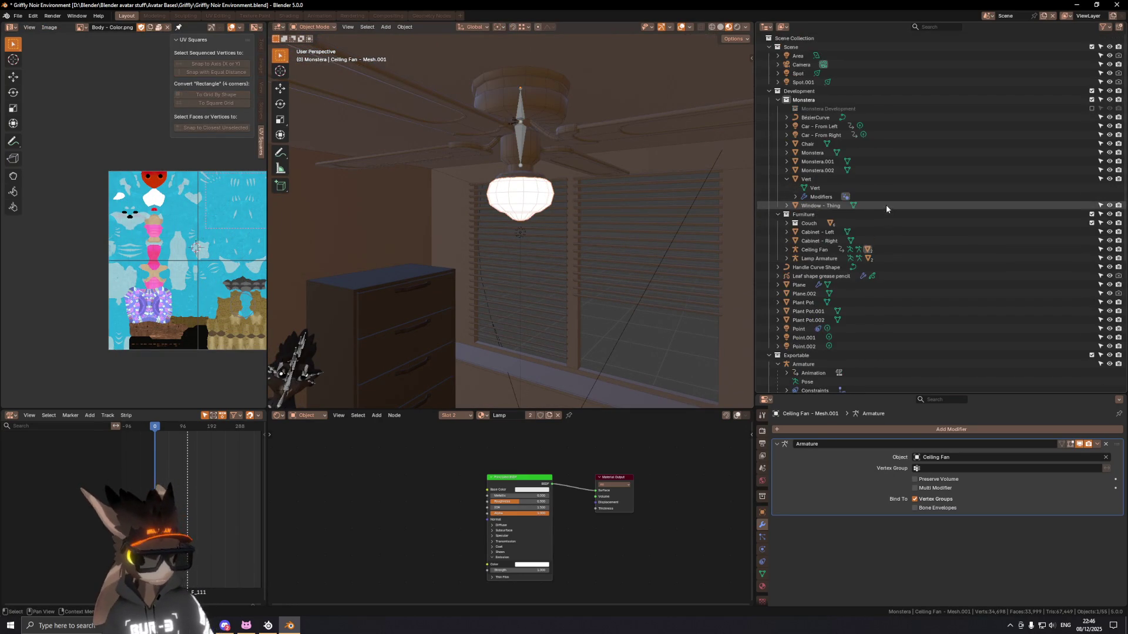
click(784, 249)
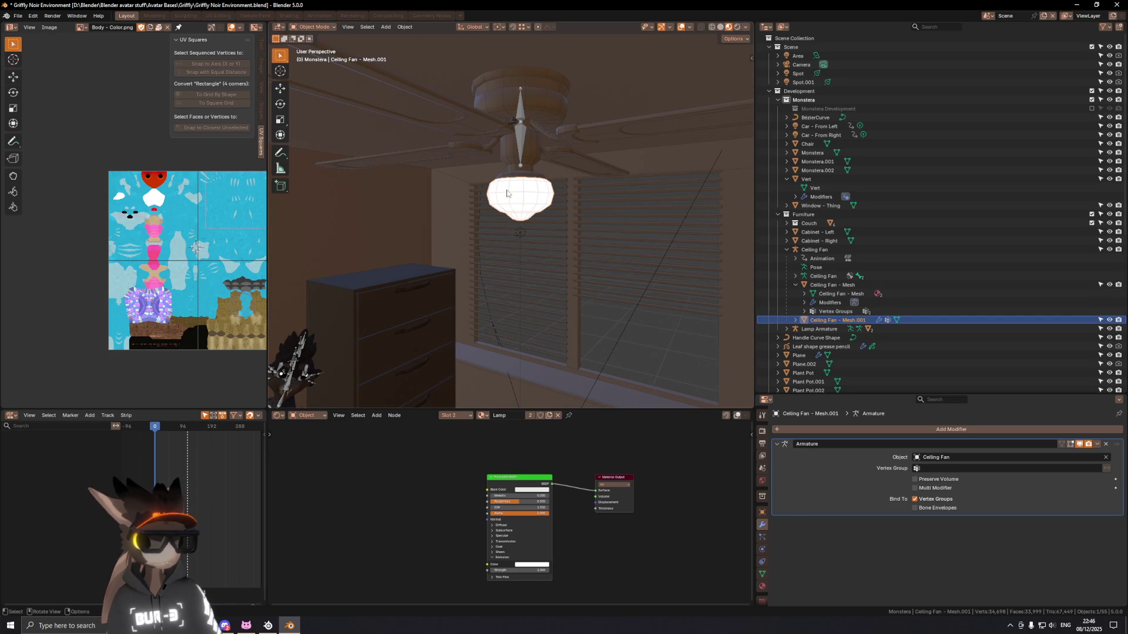
scroll(505, 196, up, 2)
scroll(506, 195, up, 1)
scroll(528, 203, up, 2)
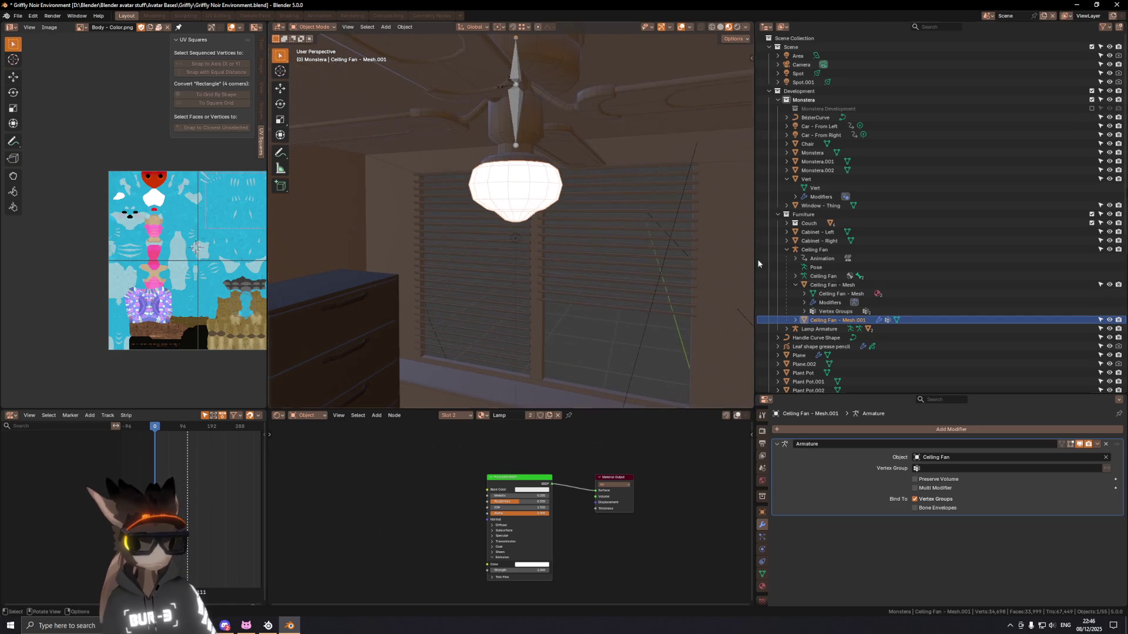
double_click(844, 321)
scroll(847, 309, down, 5)
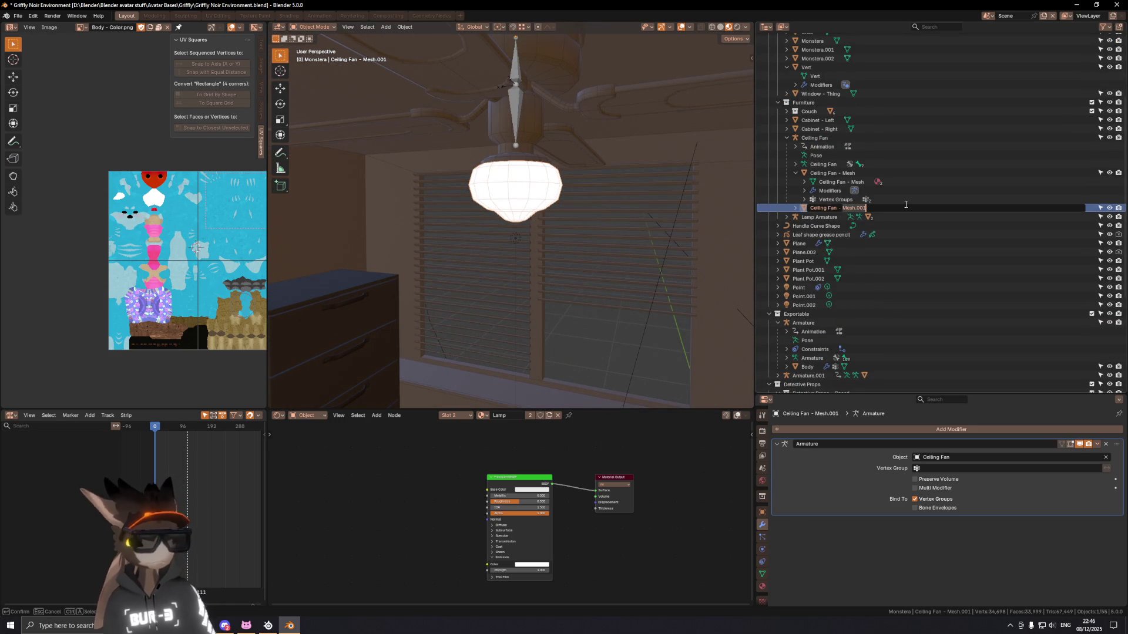
text(Lamp)
Step: Confirm the name Ceiling Fan - Lamp and inspect the fan mesh in Edit Mode
key(Return)
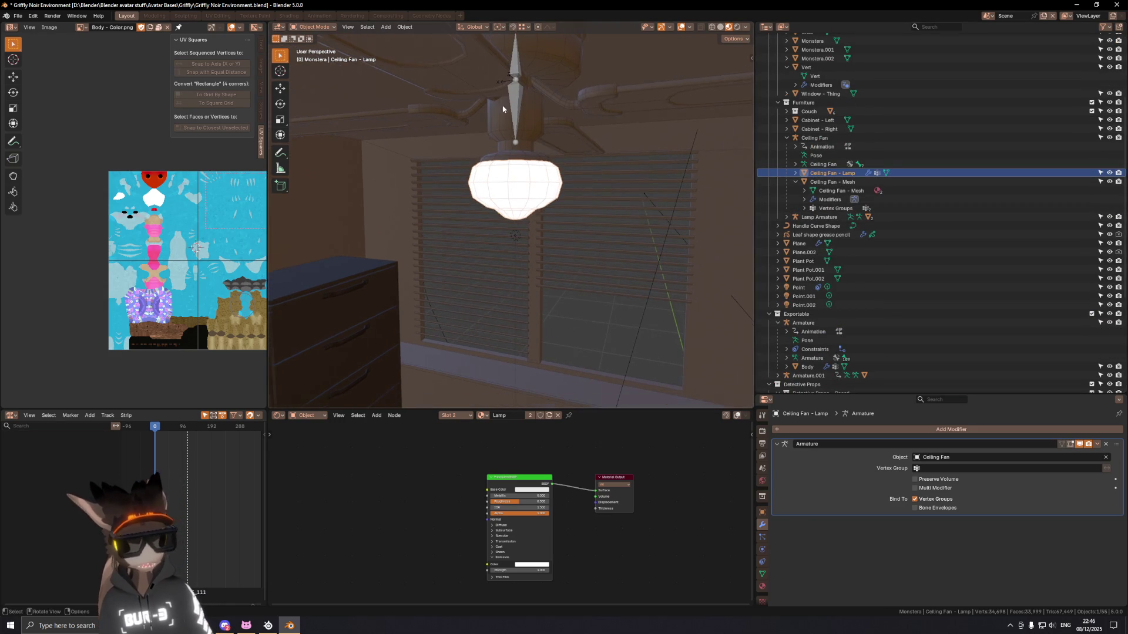
click(539, 160)
key(Tab)
scroll(540, 141, up, 1)
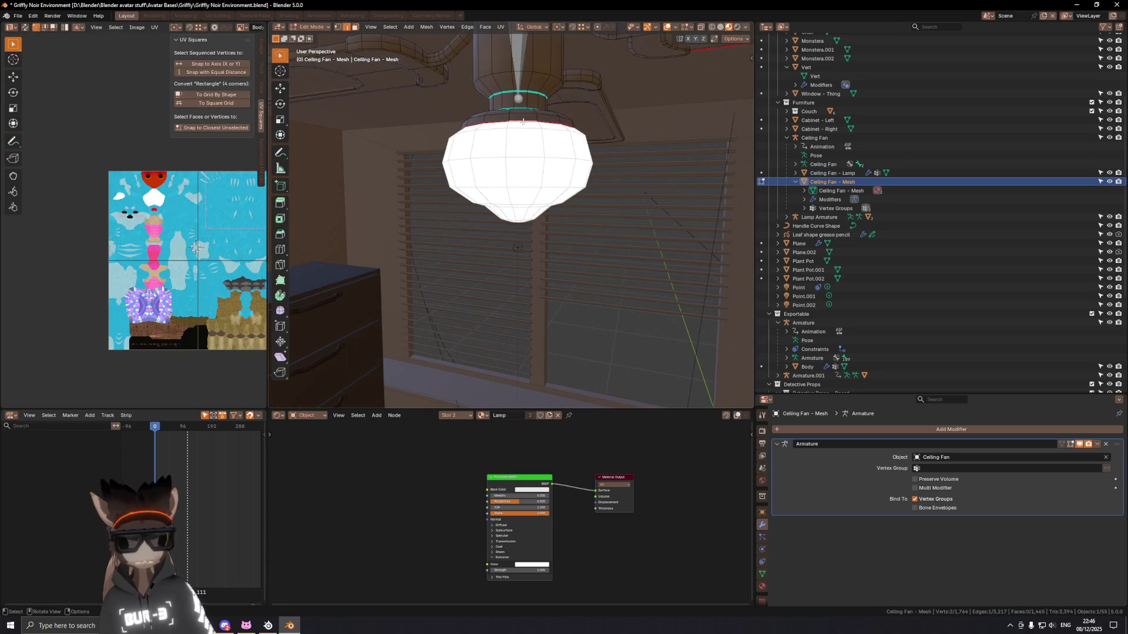
middle_drag(523, 122, 556, 124)
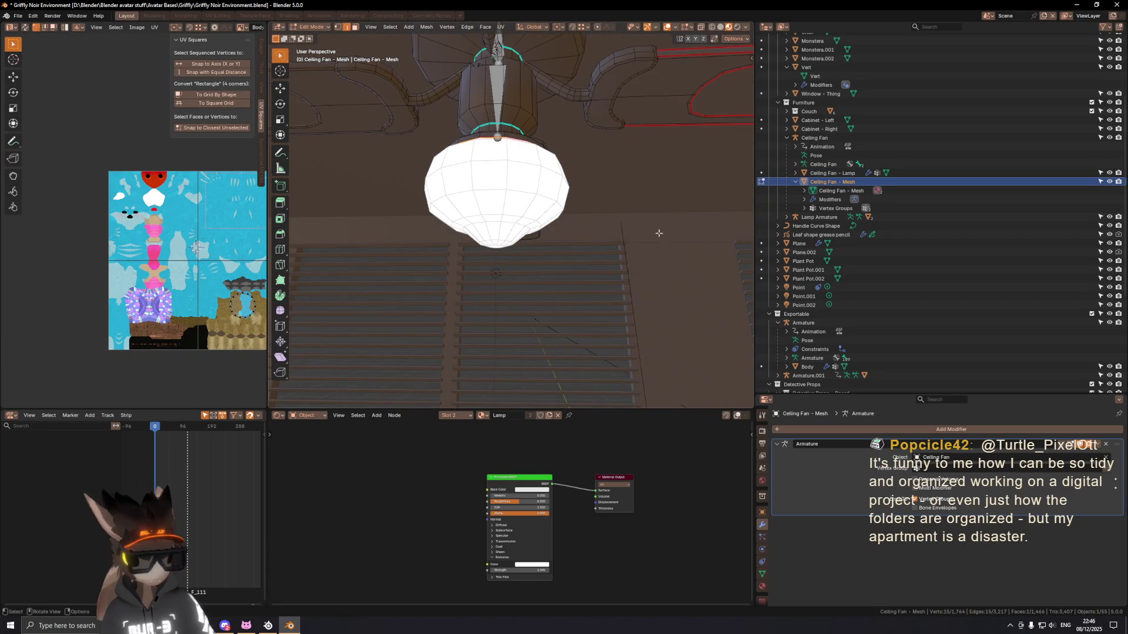
key(Tab)
Step: Hide and unhide Ceiling Fan - Lamp to verify the split
click(573, 193)
key(h)
mouse_move(601, 197)
middle_down()
mouse_move(561, 159)
mouse_move(544, 174)
mouse_move(560, 245)
middle_up()
key(alt+h)
scroll(560, 245, down, 1)
scroll(566, 246, down, 1)
scroll(561, 246, down, 1)
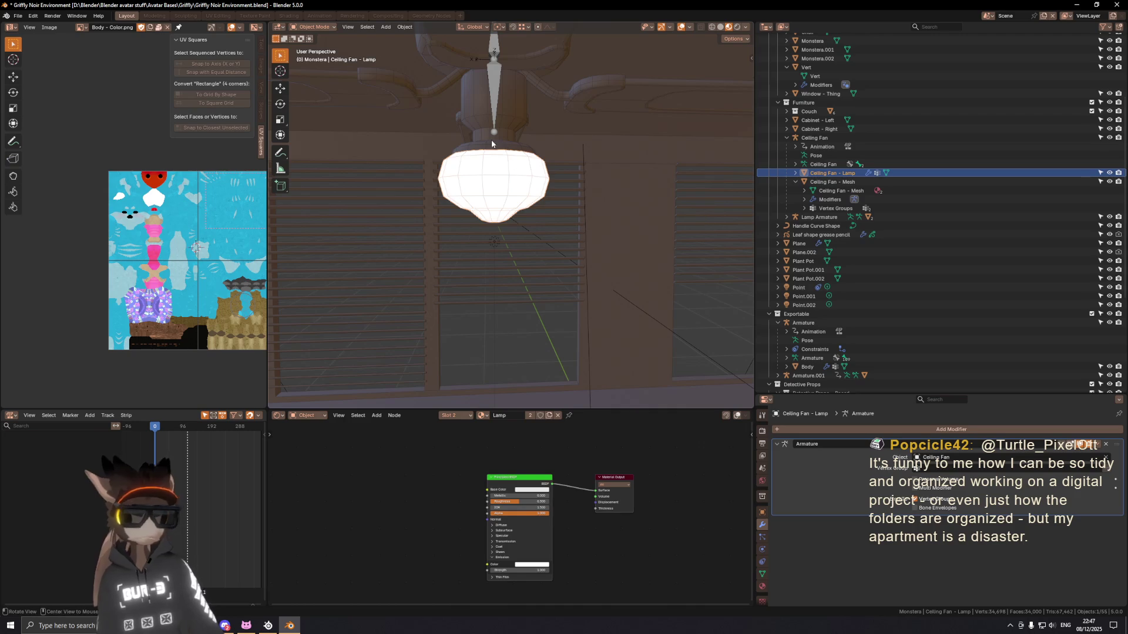
middle_drag(494, 144, 553, 236)
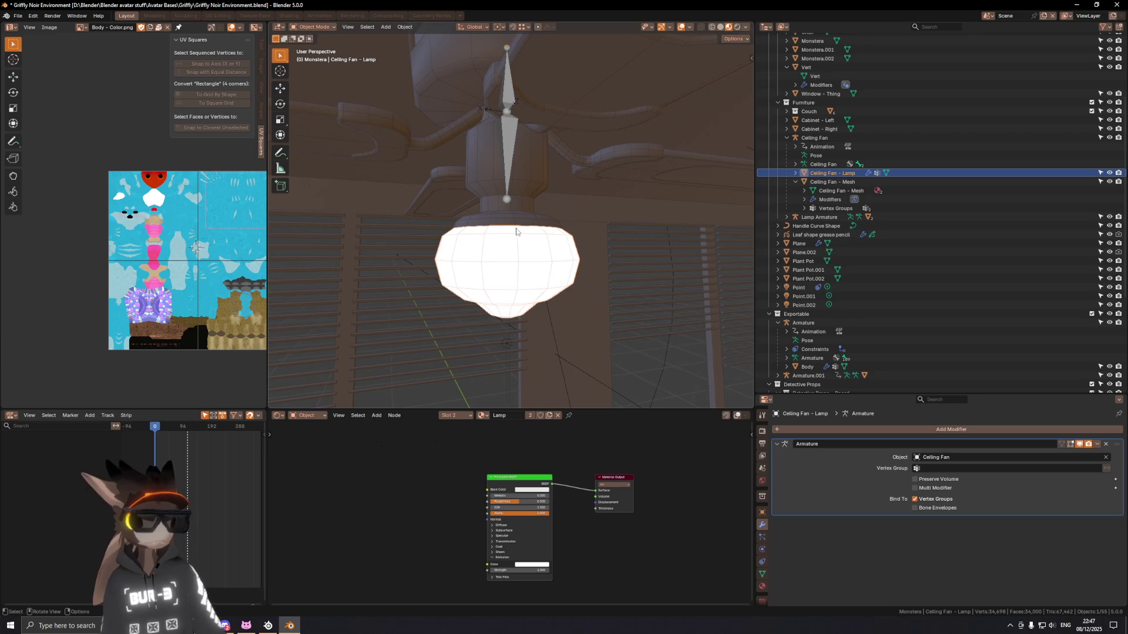
middle_drag(528, 222, 529, 226)
key(g)
key(z)
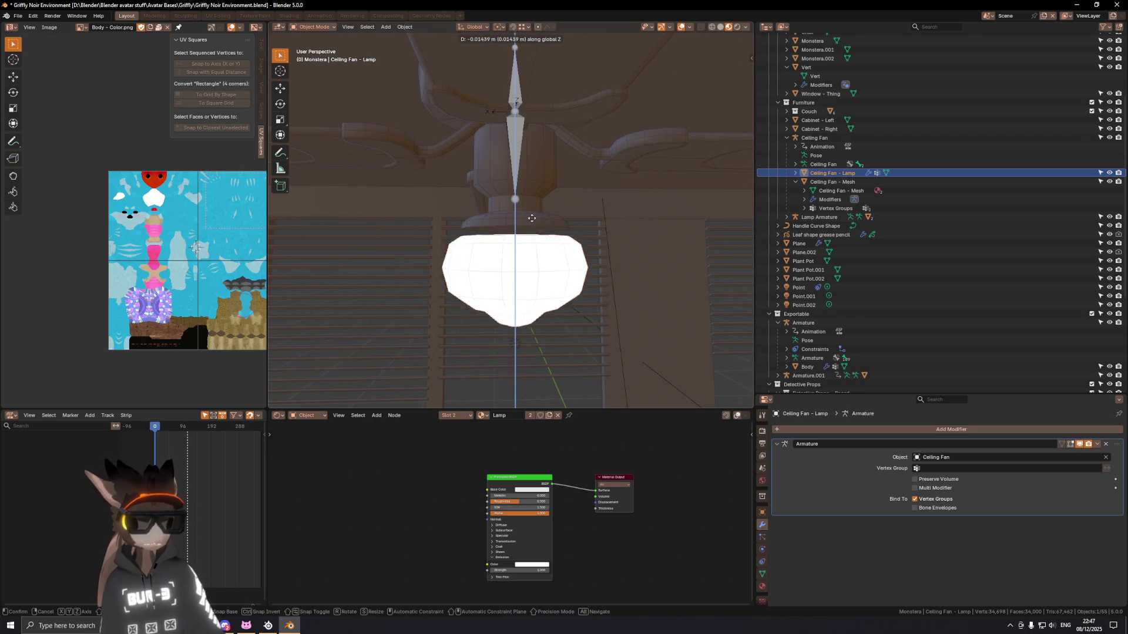
right_click(532, 259)
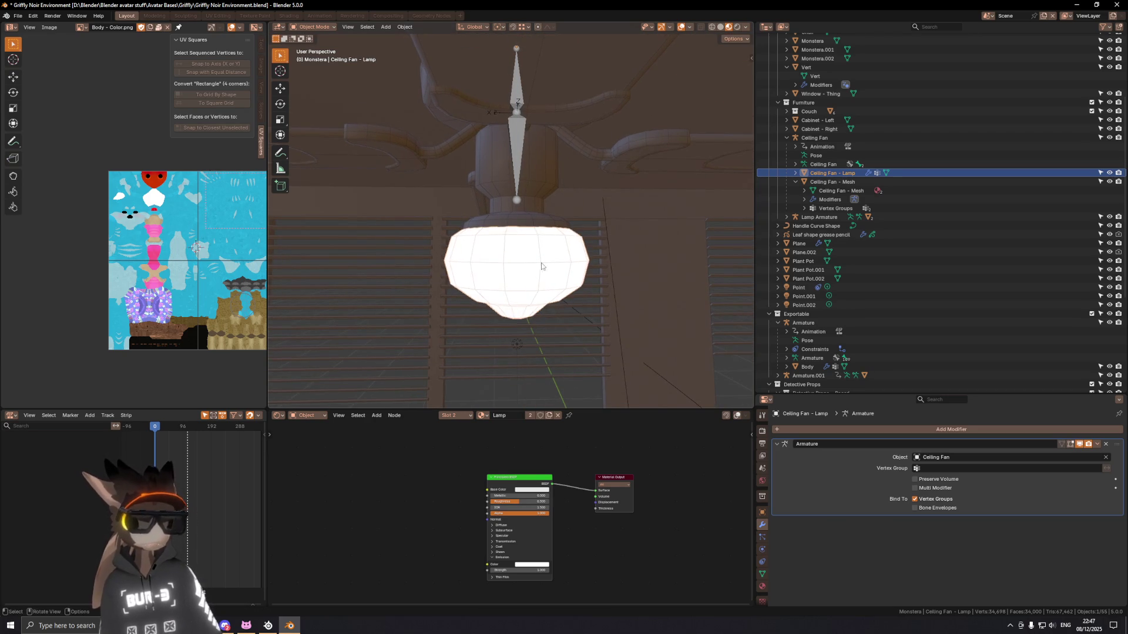
middle_drag(541, 265, 556, 264)
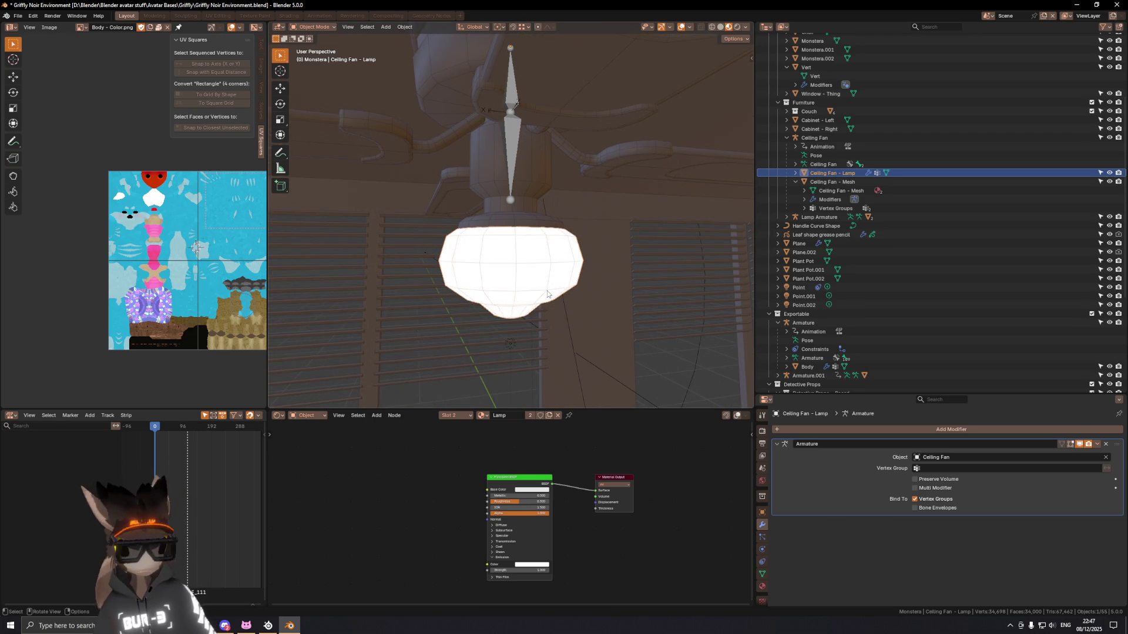
click(511, 345)
middle_drag(517, 338, 518, 285)
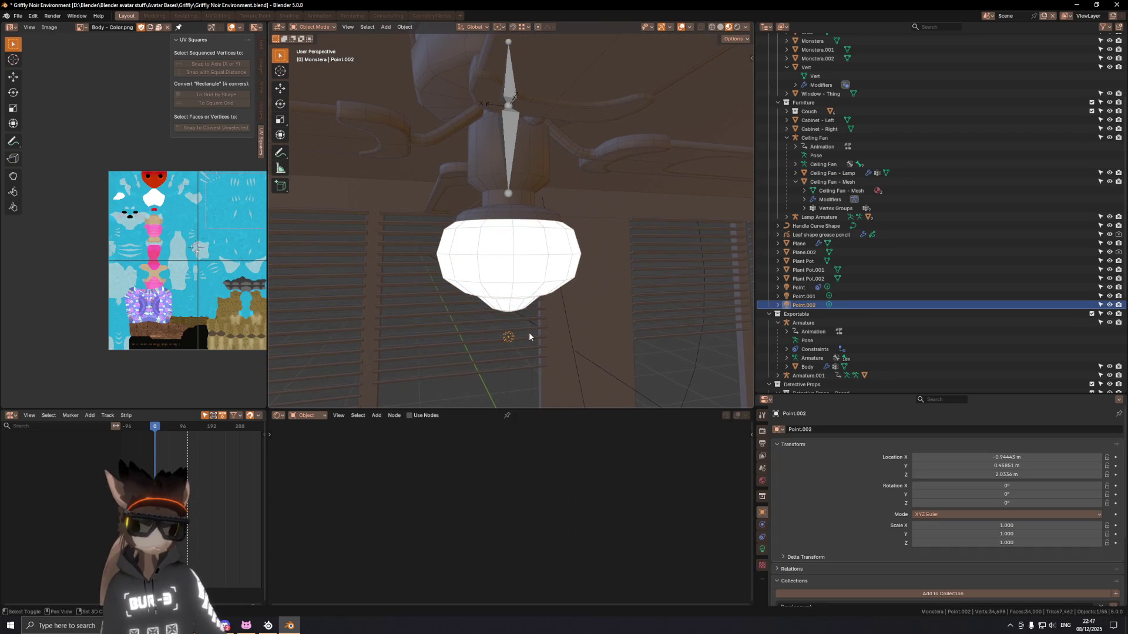
Step: Raise Point.002 0.15 m along Z in front orthographic view, to Z 2.184 m
key(KP_1)
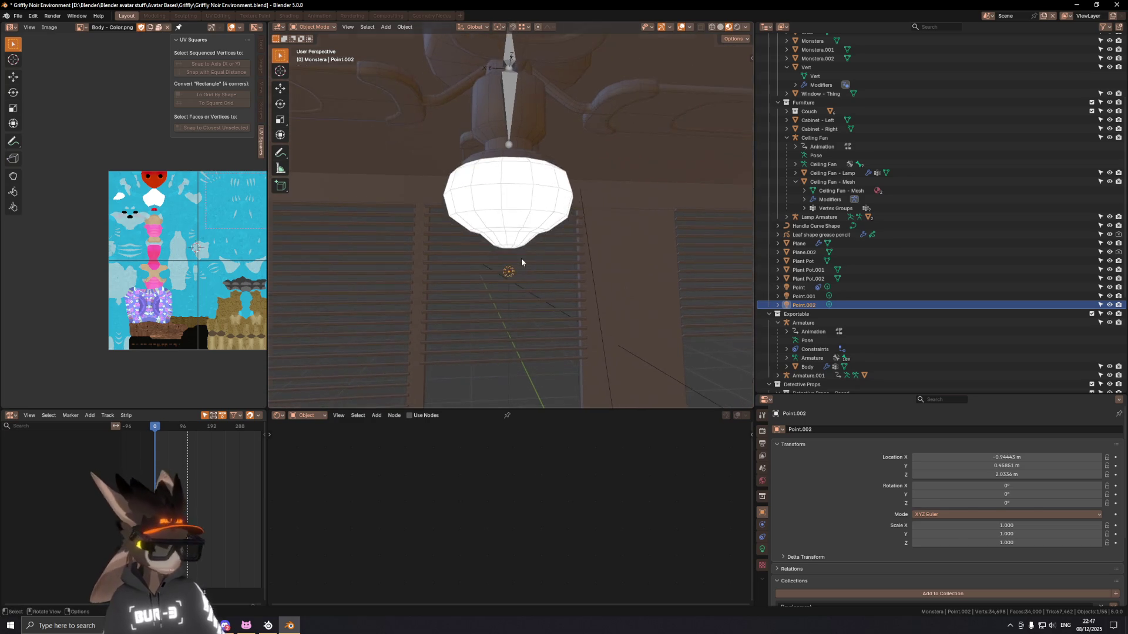
key(g)
key(z)
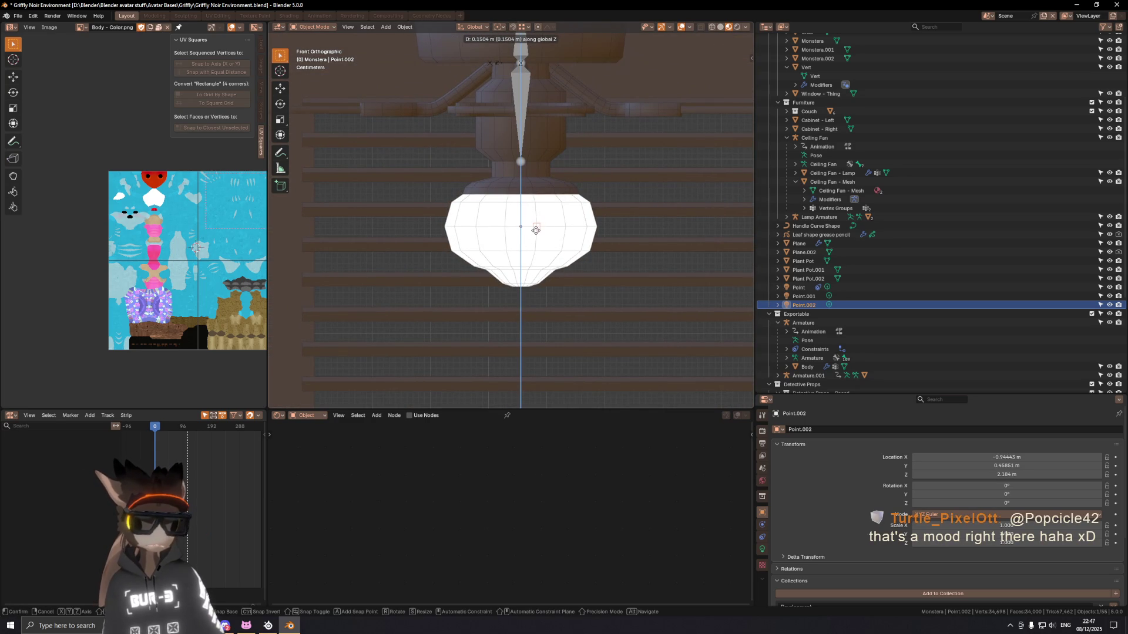
click(535, 230)
scroll(535, 230, down, 1)
scroll(529, 217, down, 2)
scroll(522, 200, down, 2)
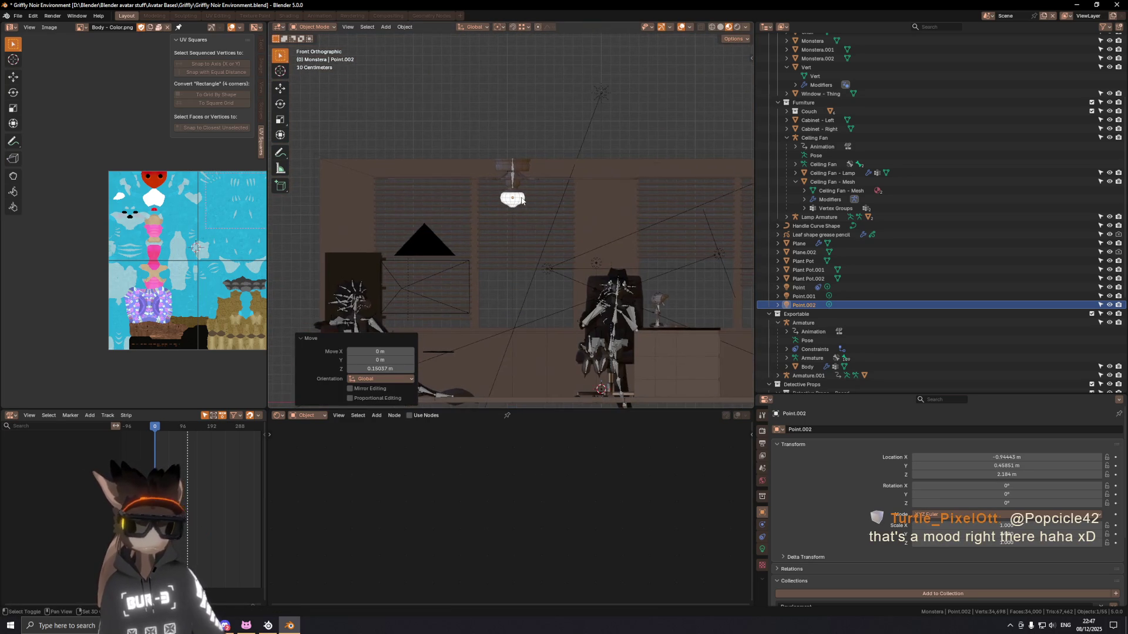
shift+middle_drag(522, 199, 579, 177)
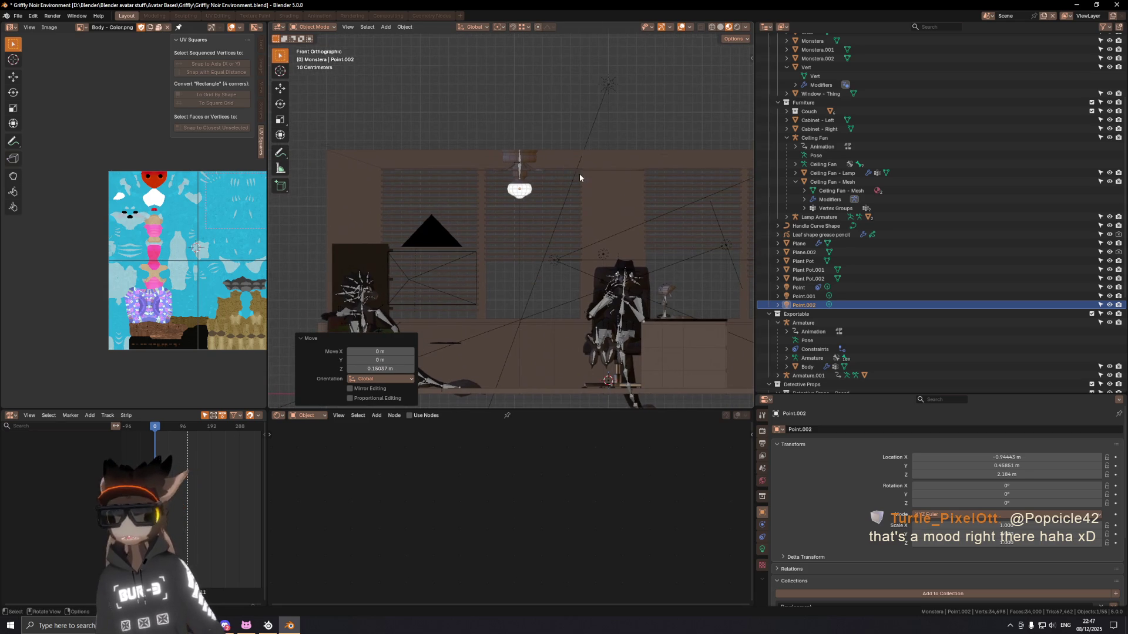
shift+middle_drag(601, 176, 637, 173)
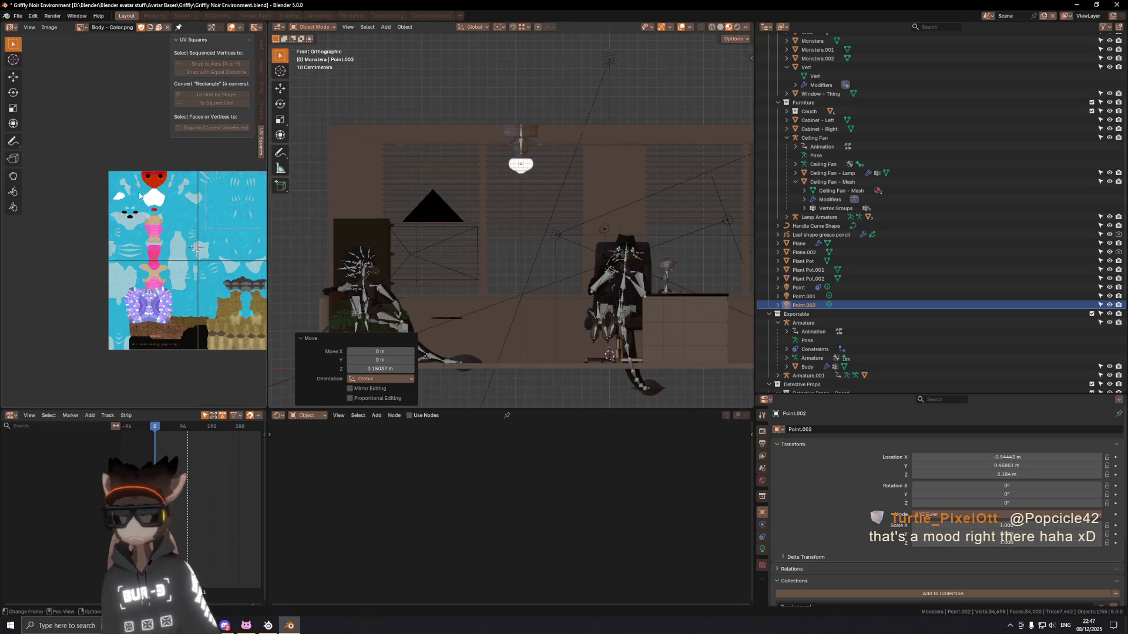
scroll(24, 67, up, 1)
click(13, 28)
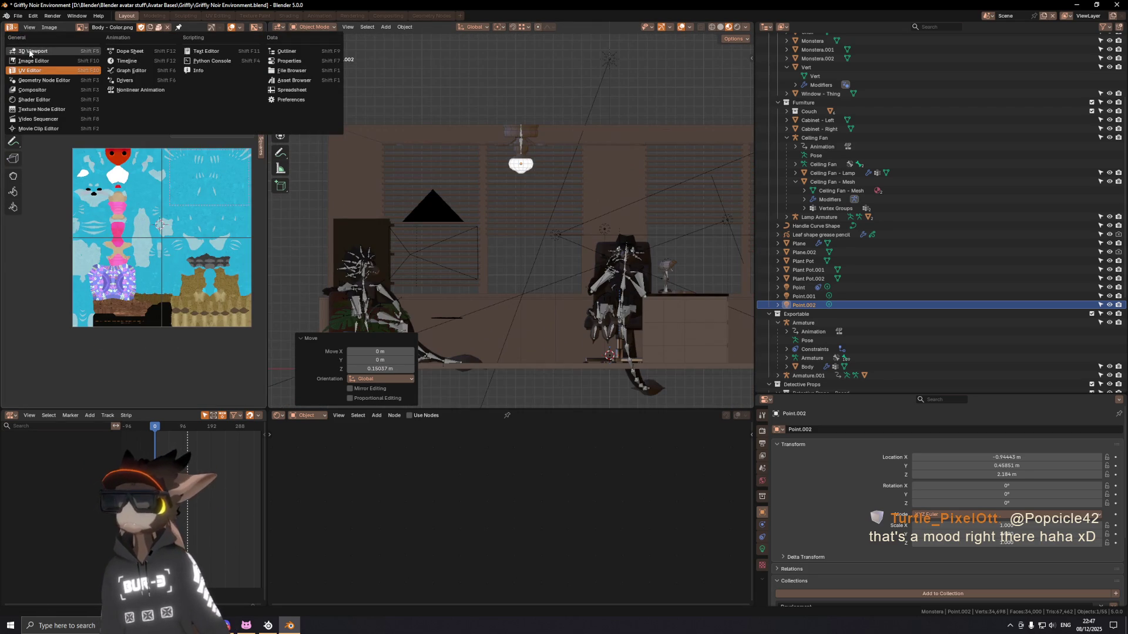
Step: Make the left area a 3D Viewport in camera view and widen it
click(31, 51)
middle_drag(134, 198, 153, 203)
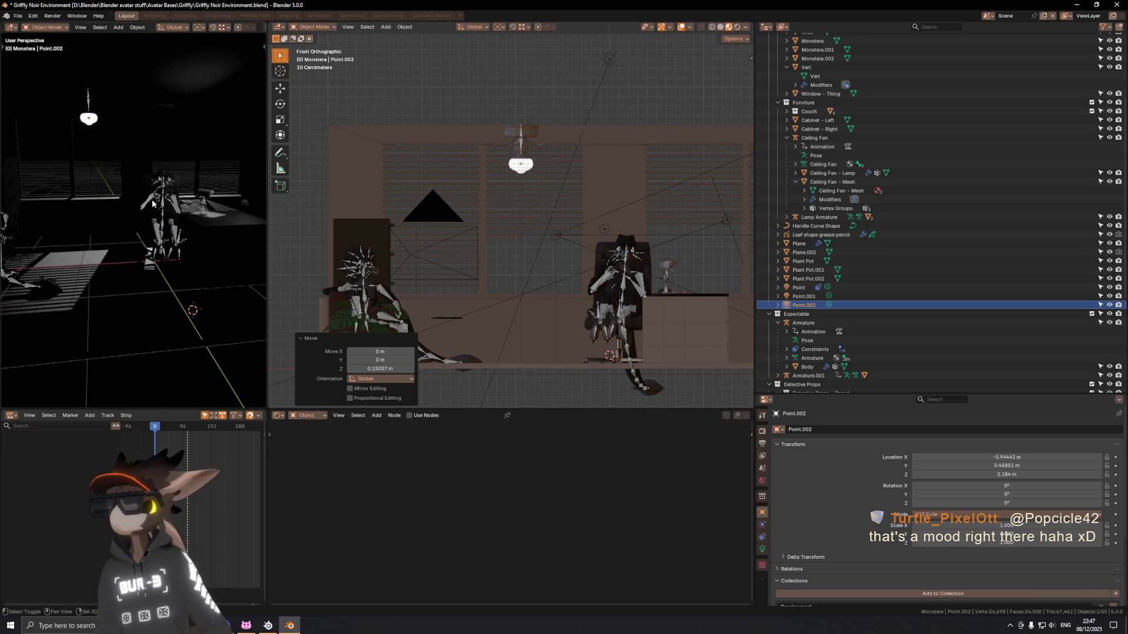
key(KP_0)
scroll(168, 230, up, 3)
scroll(177, 239, up, 3)
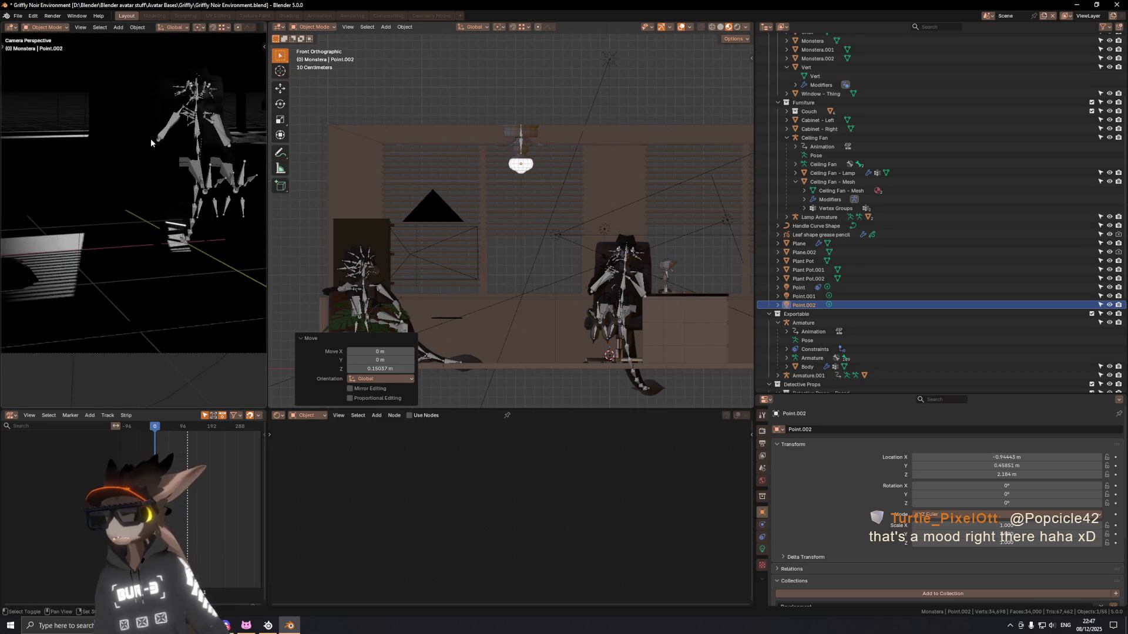
scroll(188, 254, up, 2)
scroll(188, 254, down, 2)
drag(268, 255, 447, 256)
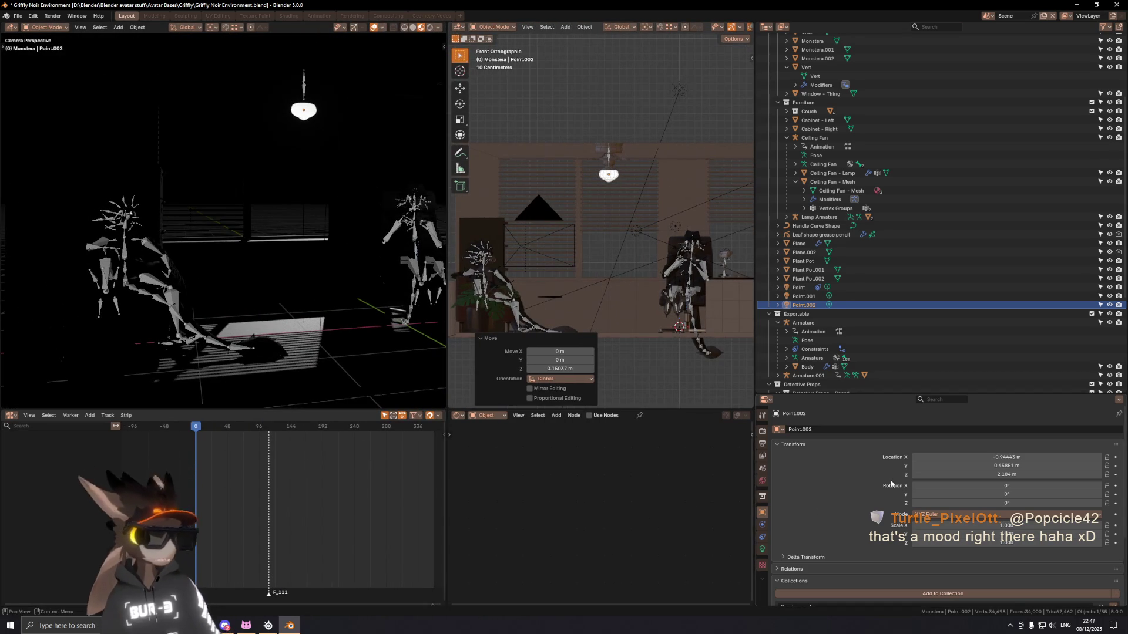
scroll(830, 535, down, 3)
scroll(830, 535, down, 1)
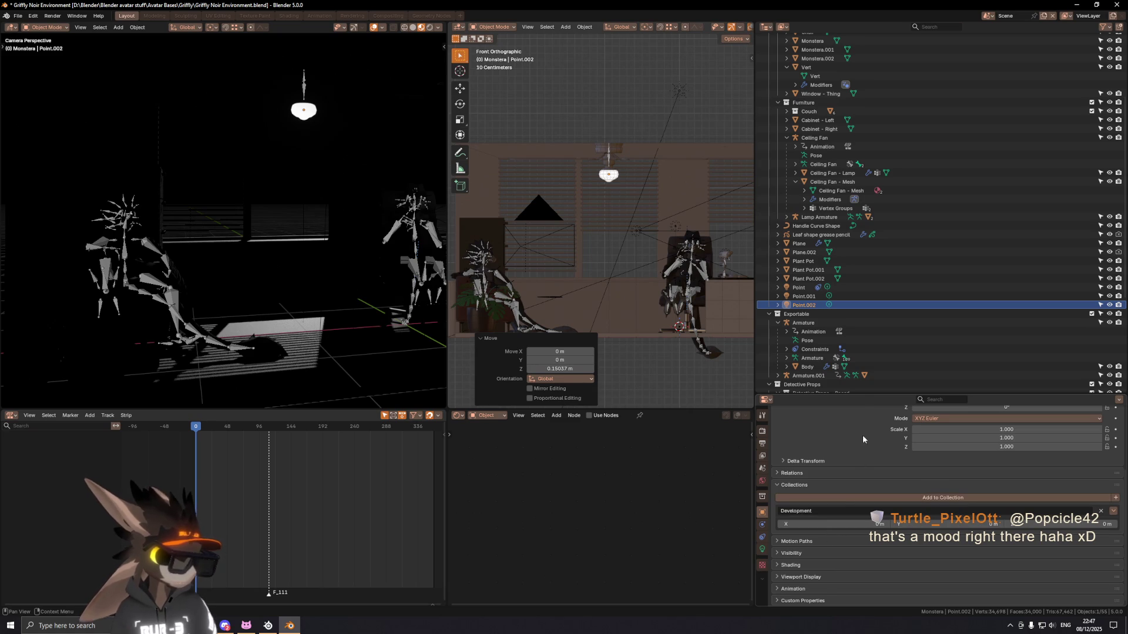
drag(852, 395, 853, 371)
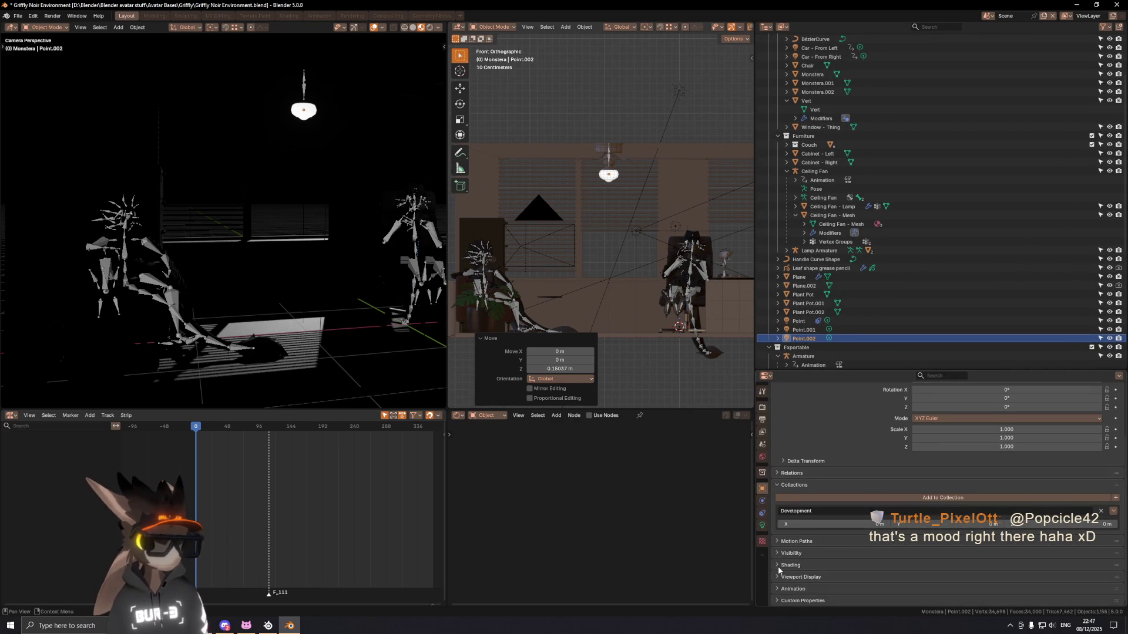
click(780, 566)
scroll(882, 568, down, 1)
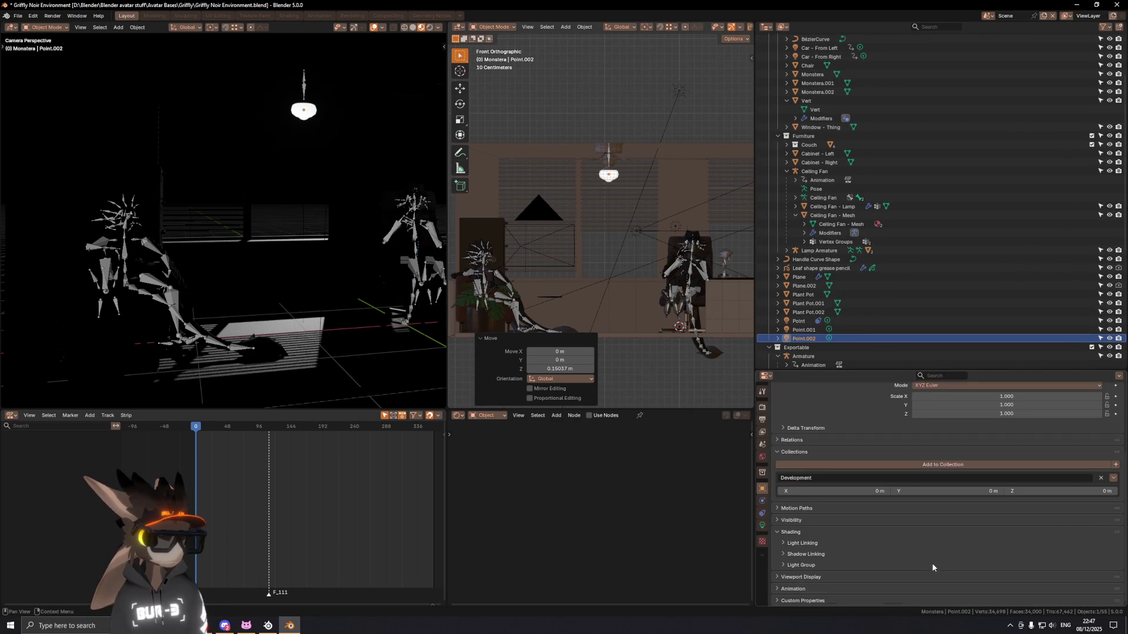
Step: Browse the Light Linking collections, then begin renaming Point.002 to 'Ceiling Fan - '
click(784, 544)
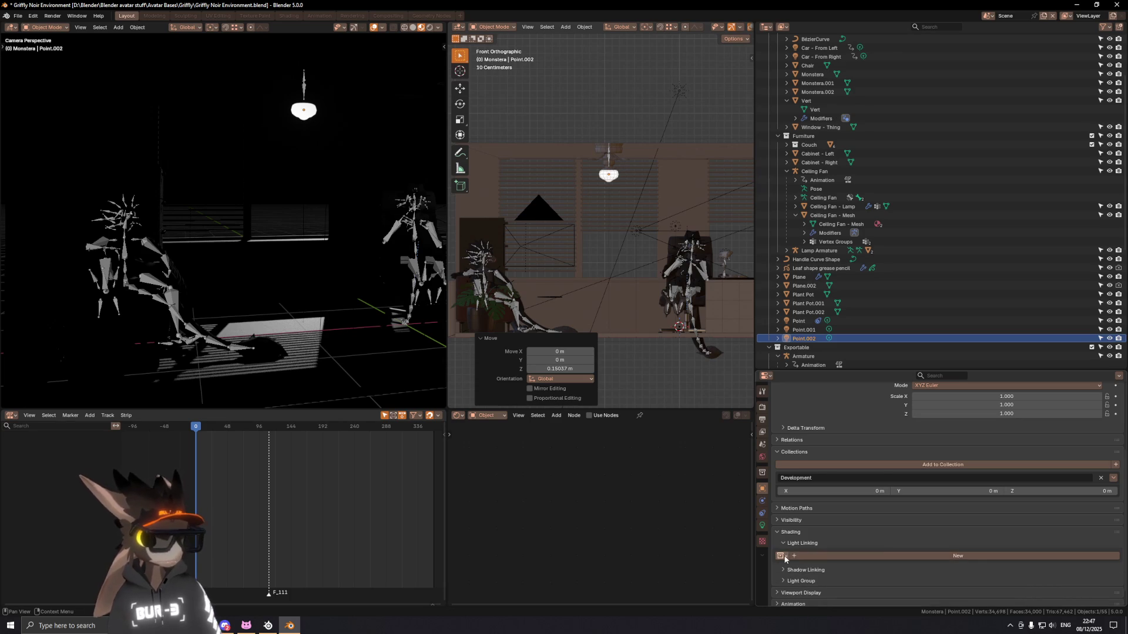
click(782, 557)
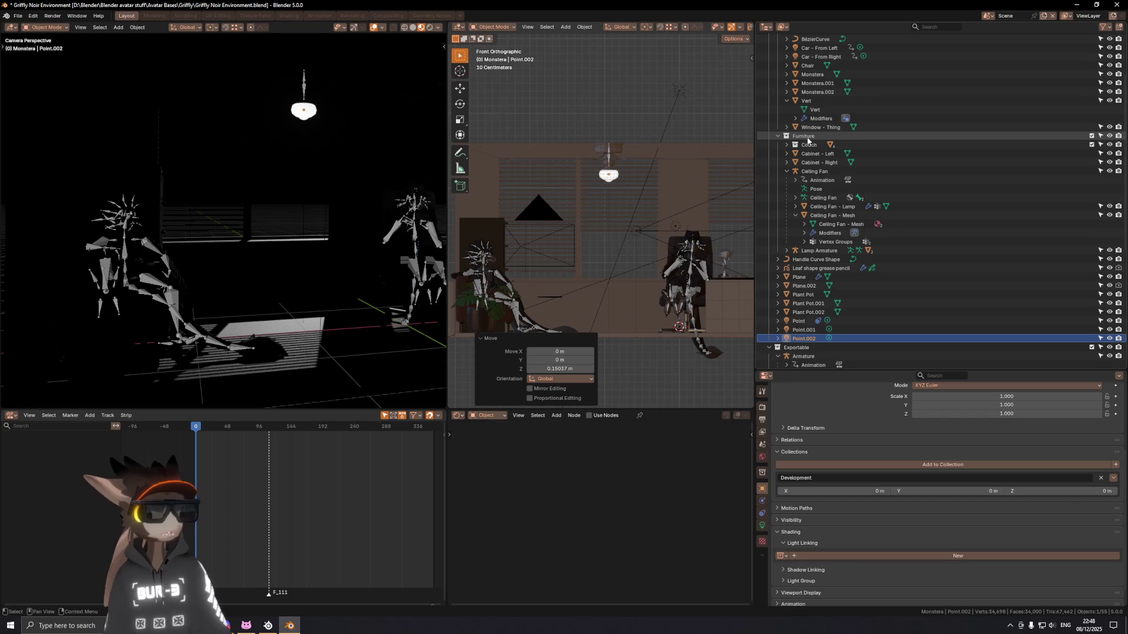
double_click(804, 339)
scroll(812, 339, down, 5)
text(Ceiling Fan - Lamp)
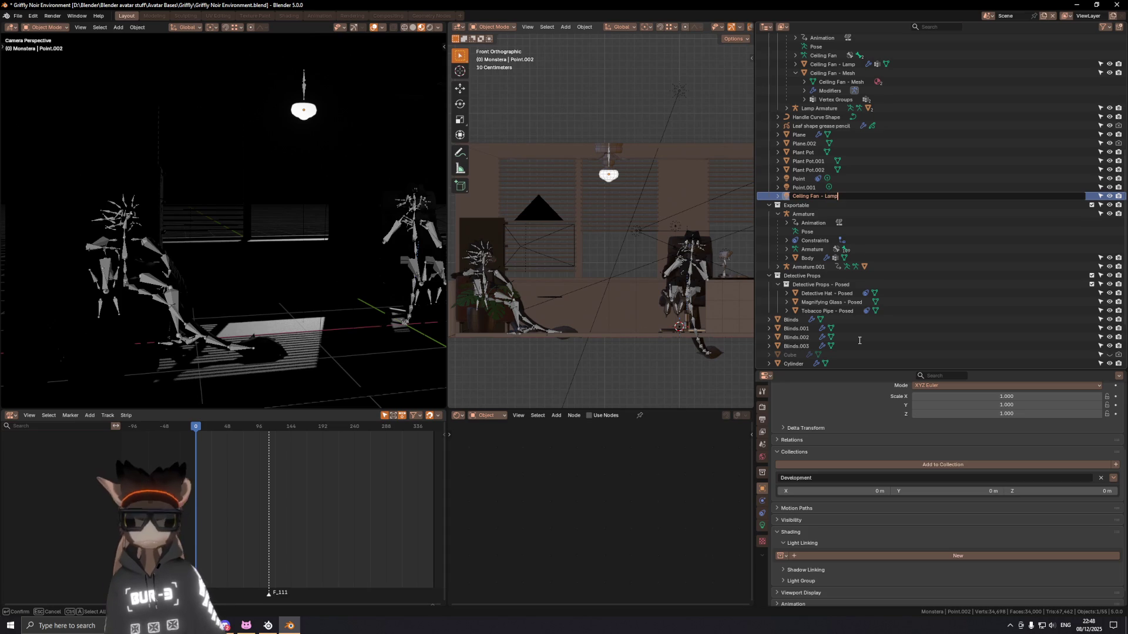
Step: Confirm the name Ceiling Fan - Lamp.001 and select the existing Ceiling Fan - Lamp mesh under Lamp Armature
key(Return)
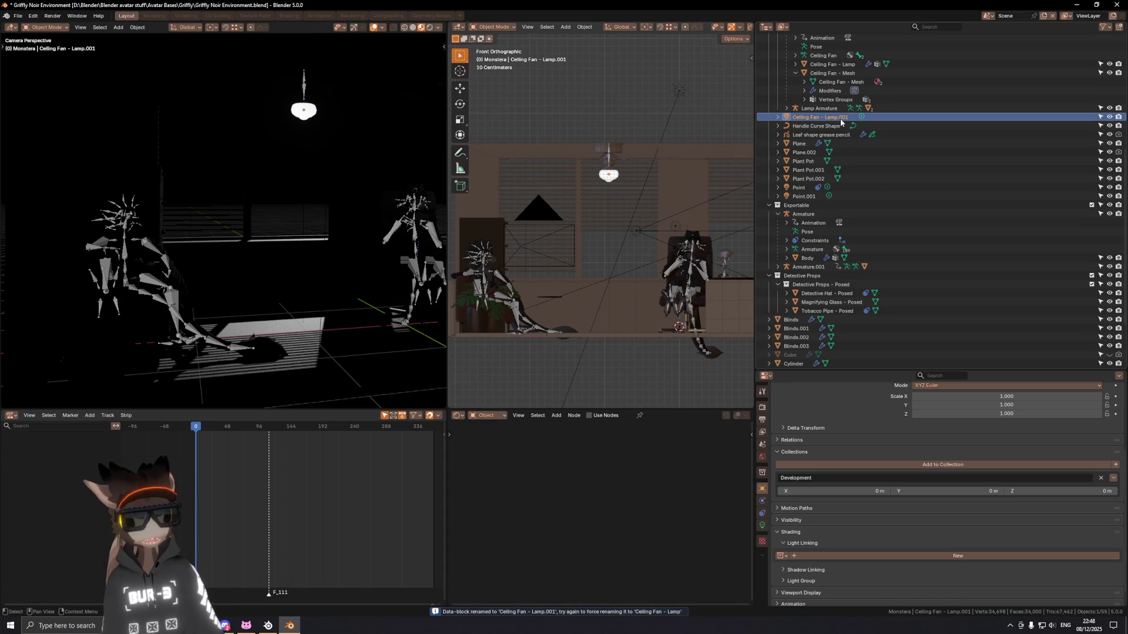
scroll(833, 141, up, 1)
scroll(824, 163, up, 2)
scroll(811, 186, up, 1)
scroll(799, 207, up, 2)
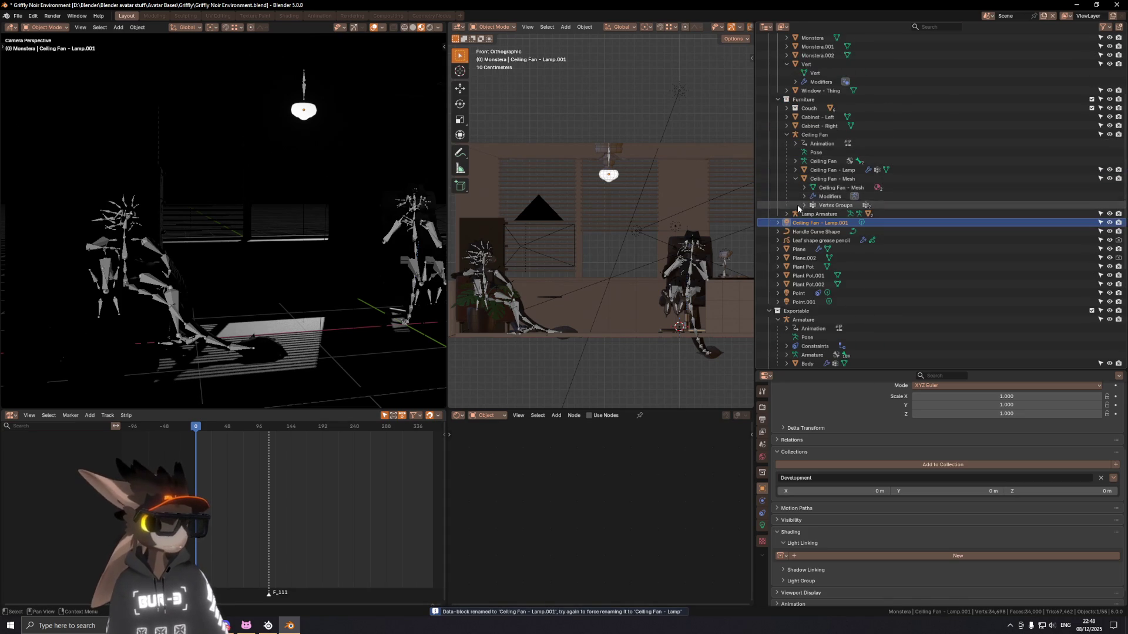
click(787, 213)
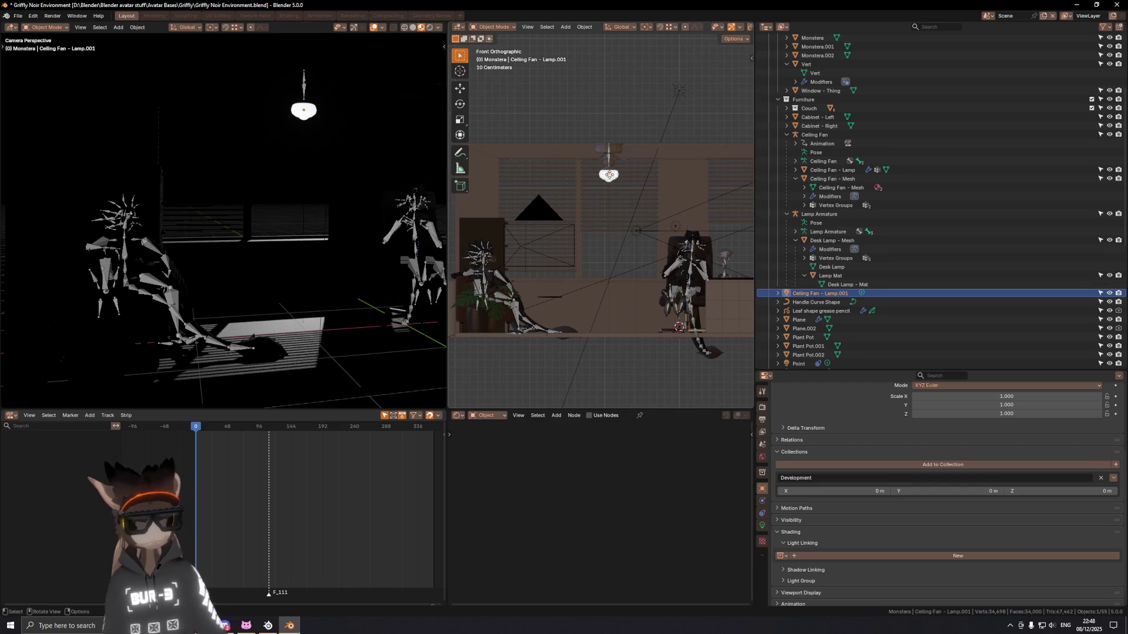
click(615, 177)
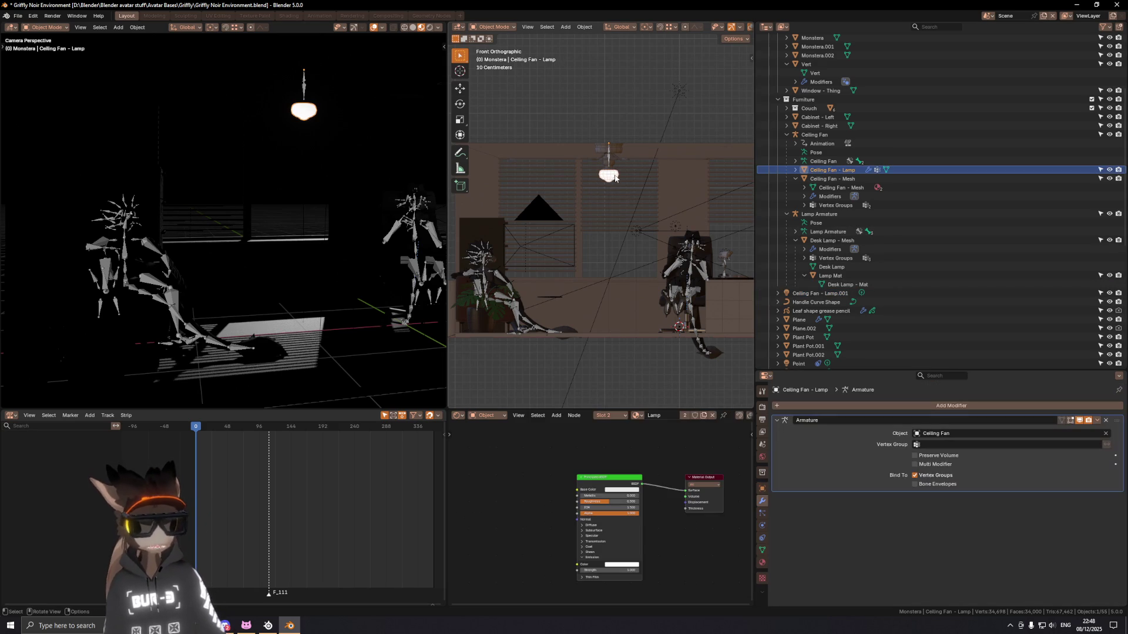
Step: Rename the lamp mesh object and its mesh data to Ceiling Fan - Lamp - Mesh
double_click(853, 169)
scroll(859, 176, up, 1)
text(- Mesh)
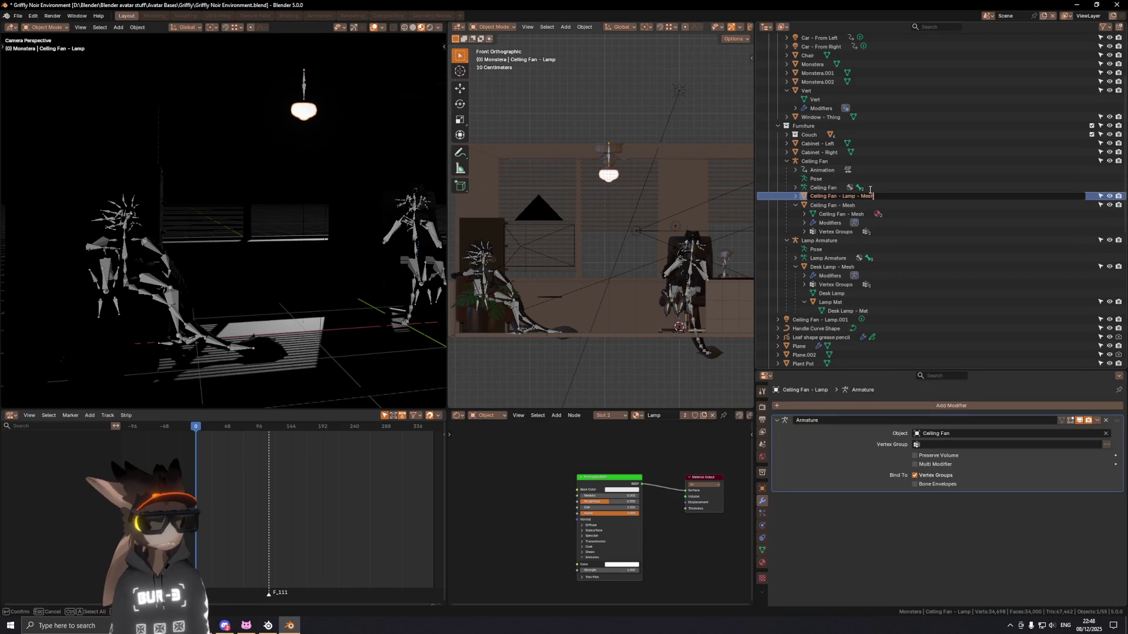
key(Return)
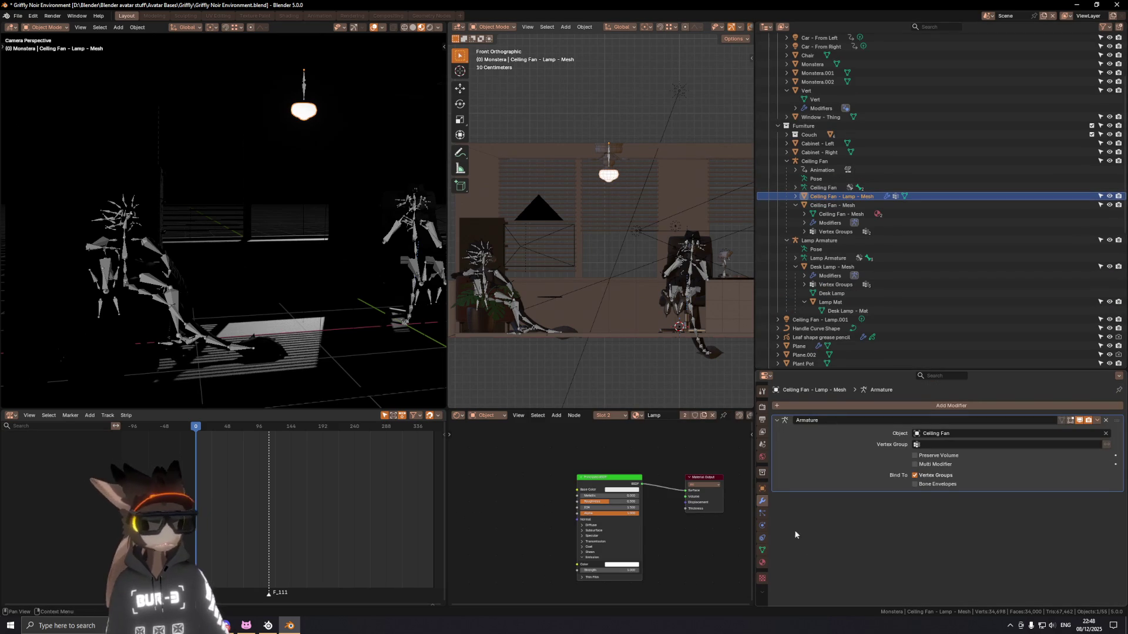
click(763, 551)
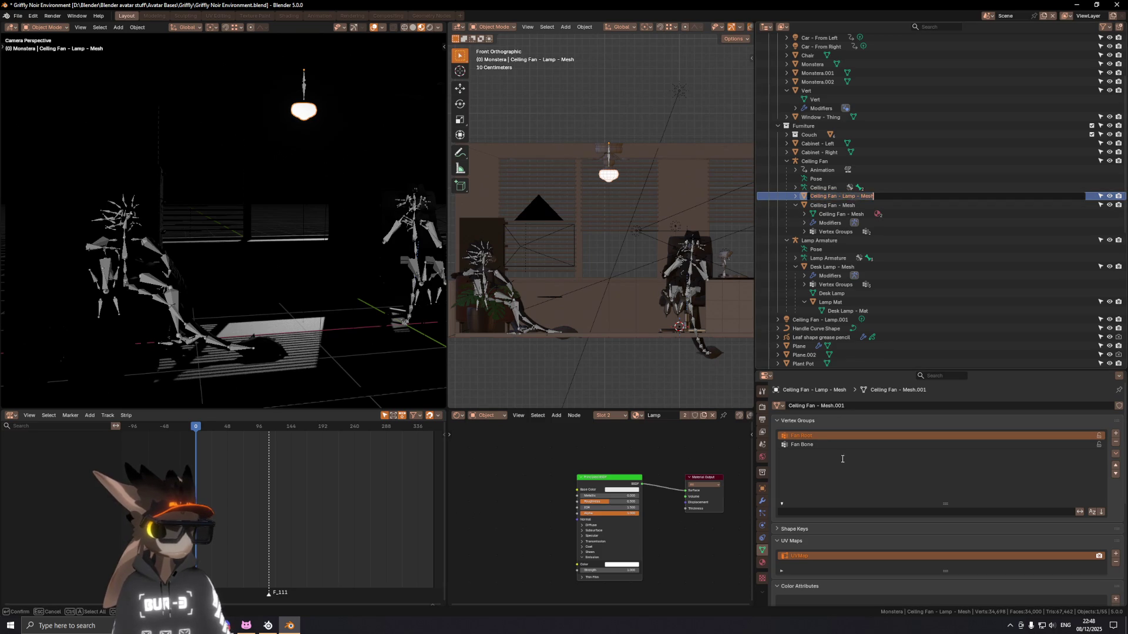
text(Ceiling Fan - Lamp - Mesh)
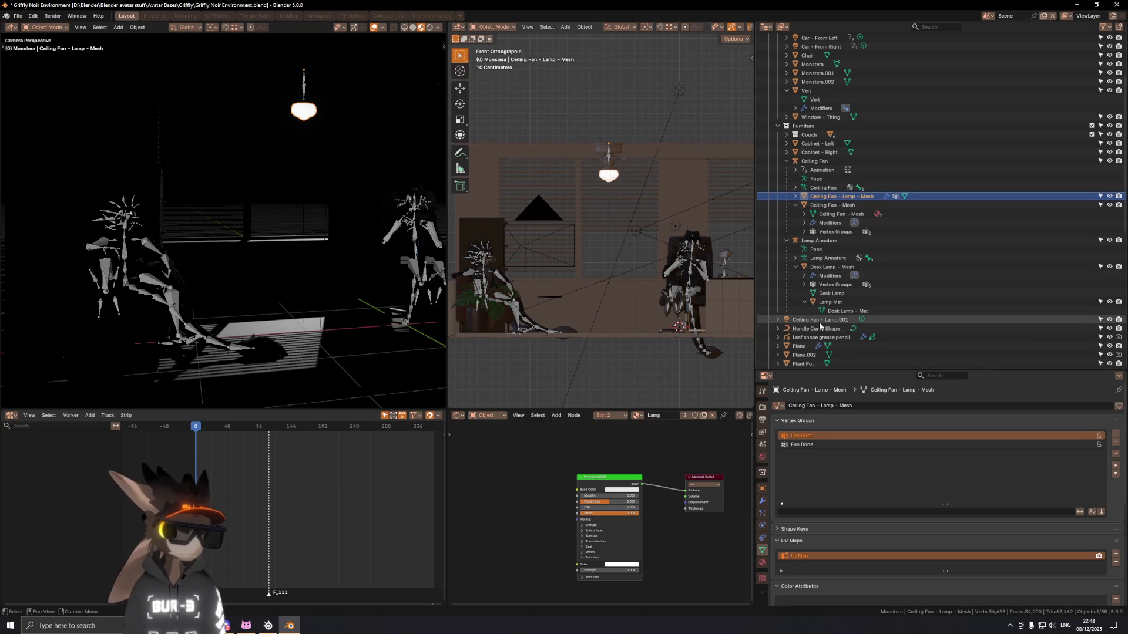
Step: Strip the .001 suffix so the light and its data are named Ceiling Fan - Lamp
click(819, 321)
scroll(842, 314, down, 4)
key(F2)
drag(859, 197, 836, 196)
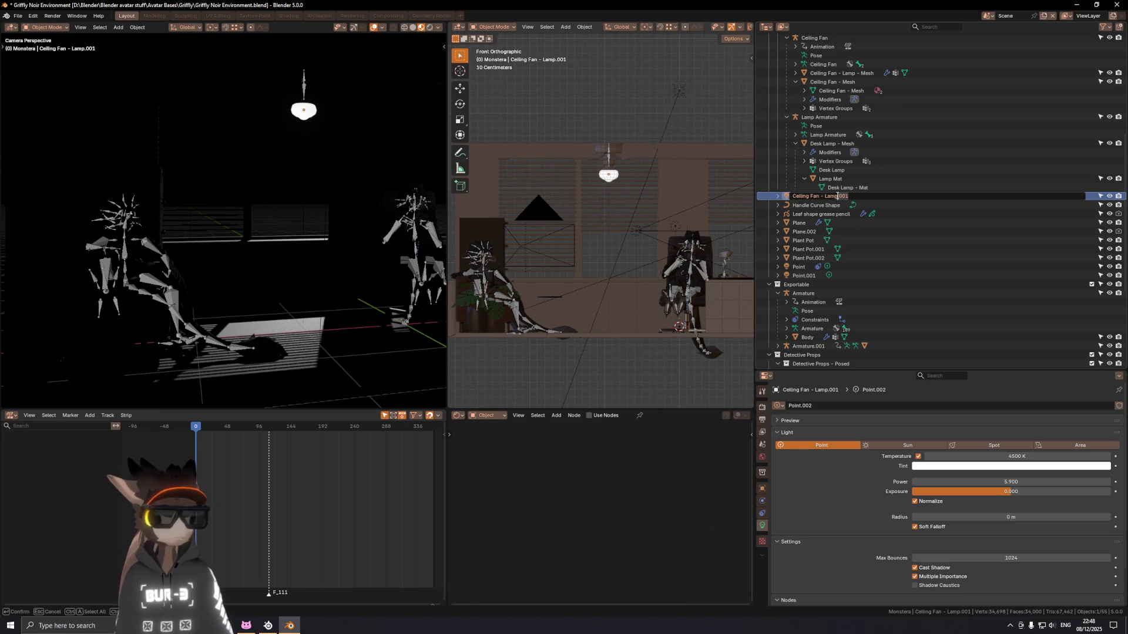
key(Return)
text(Ceiling Fan - Lamp)
Step: Save the file, parent the Ceiling Fan - Lamp light under Ceiling Fan - Lamp - Mesh, and make the mesh active
key(ctrl+s)
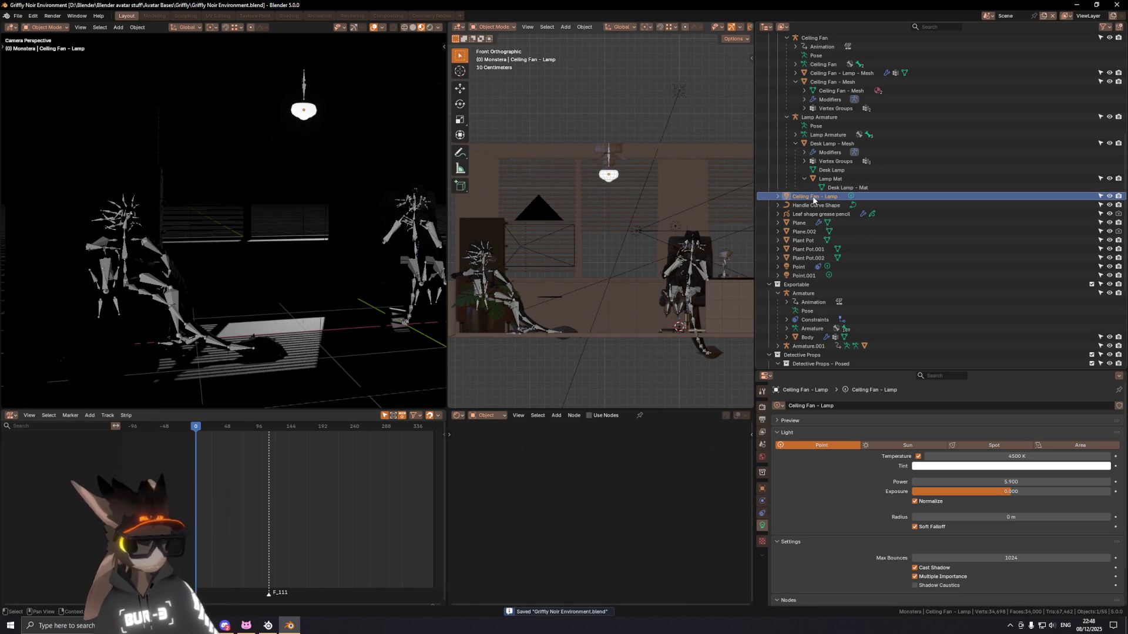
drag(842, 137, 811, 51)
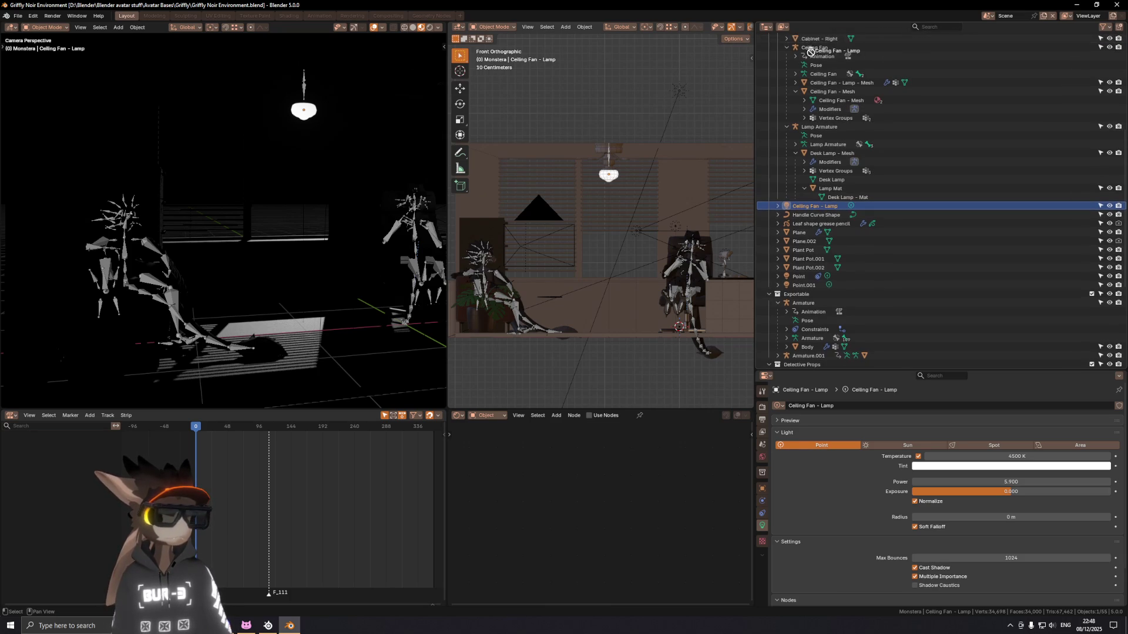
mouse_move(811, 53)
mouse_down()
mouse_move(827, 86)
mouse_move(850, 83)
mouse_up()
click(796, 83)
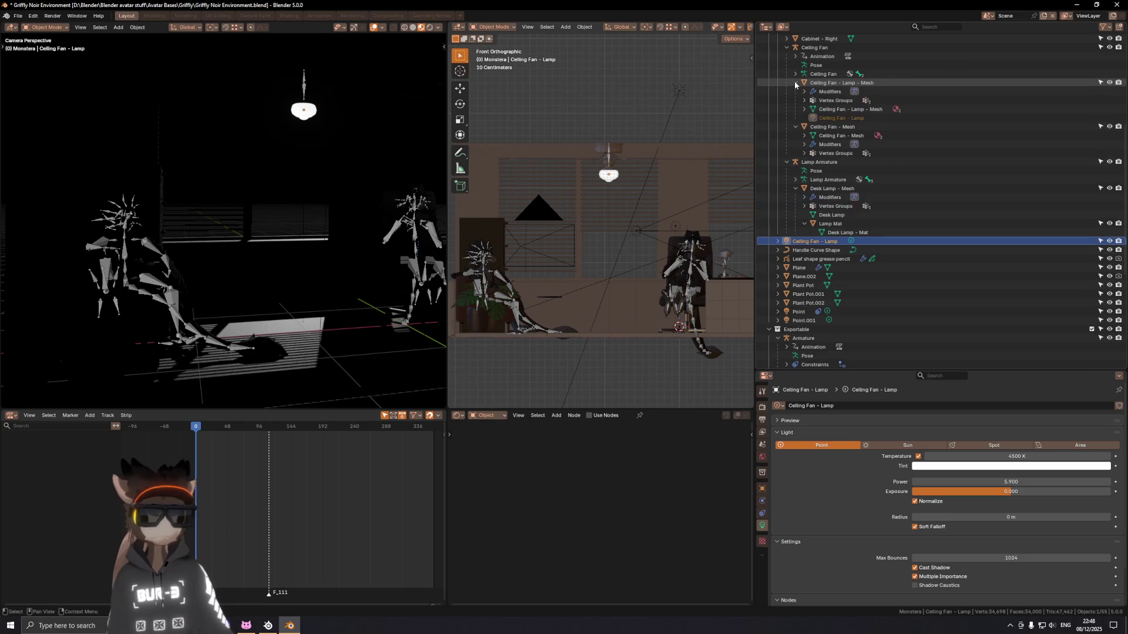
drag(824, 121, 832, 188)
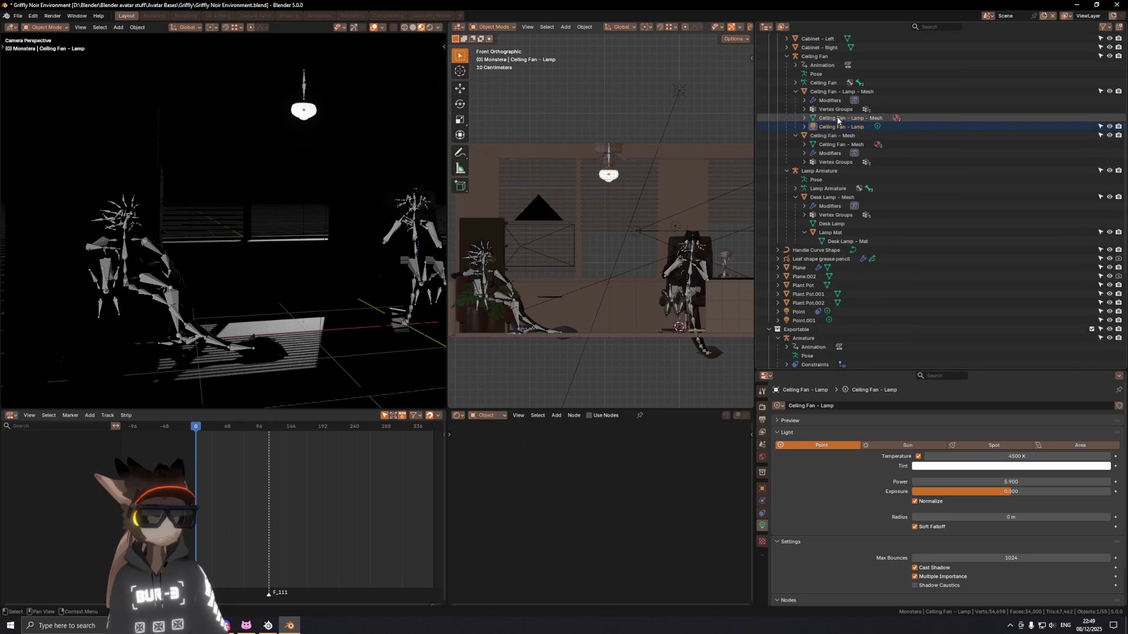
drag(831, 189, 840, 139)
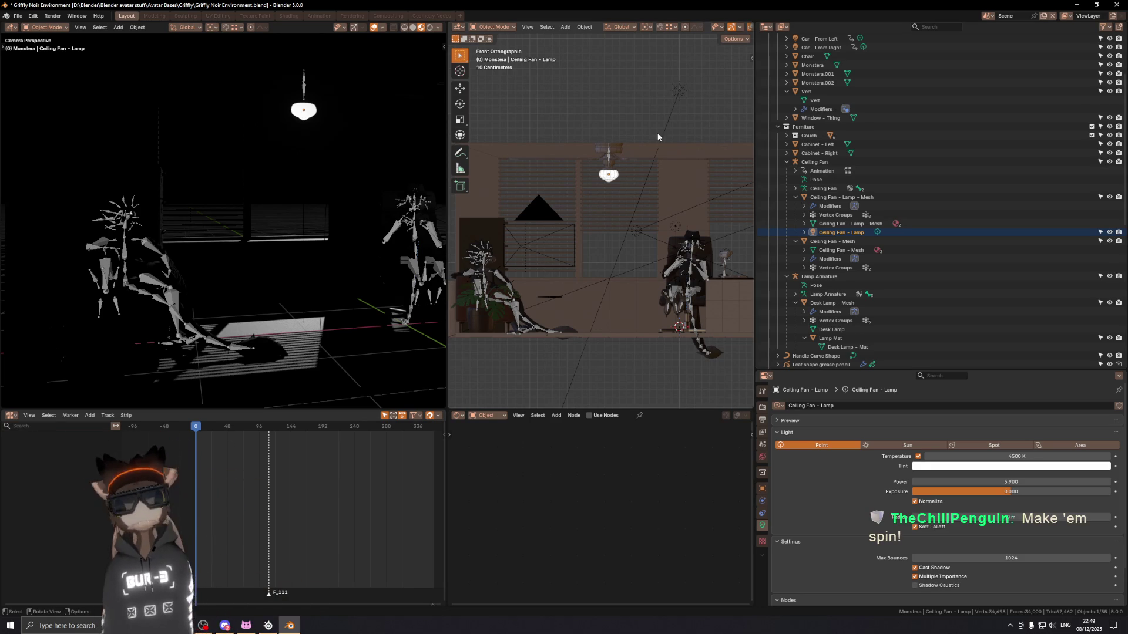
scroll(603, 193, up, 1)
scroll(601, 194, up, 3)
click(603, 201)
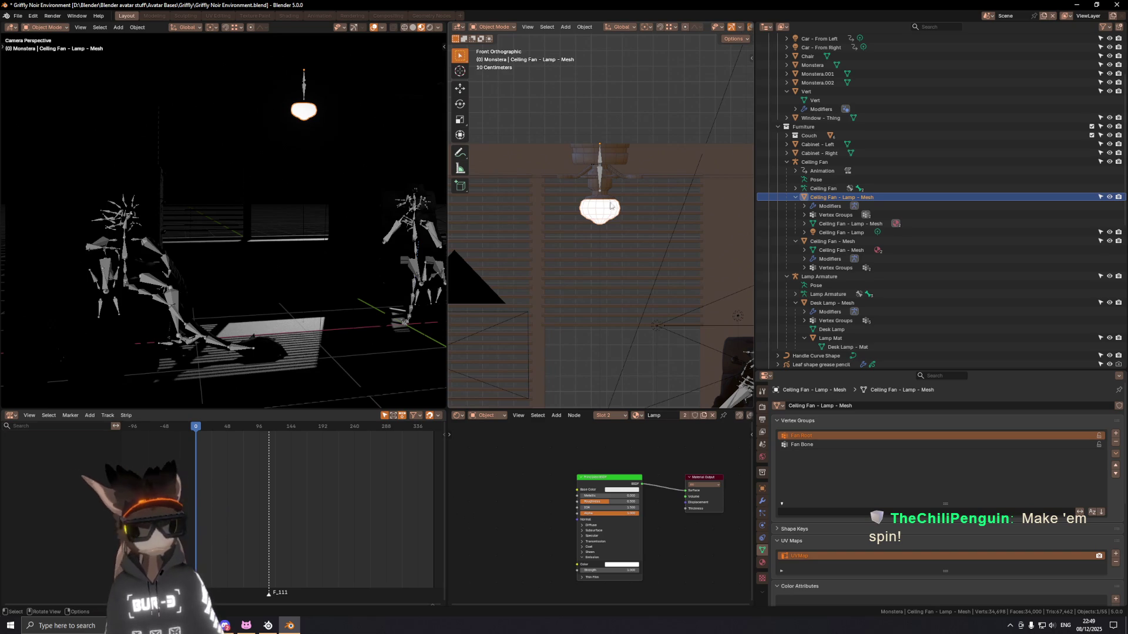
Step: Snap the 3D cursor to the fan hub and set the lamp mesh's origin to the 3D cursor
click(606, 201)
key(Tab)
scroll(610, 173, up, 5)
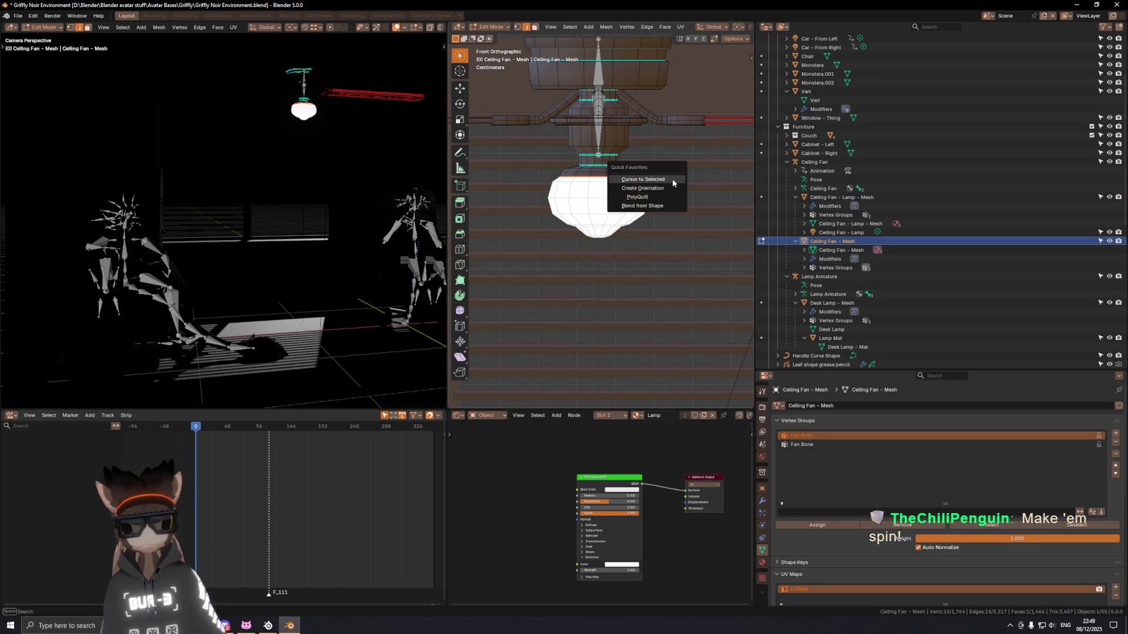
key(Tab)
click(608, 204)
key(shift+a)
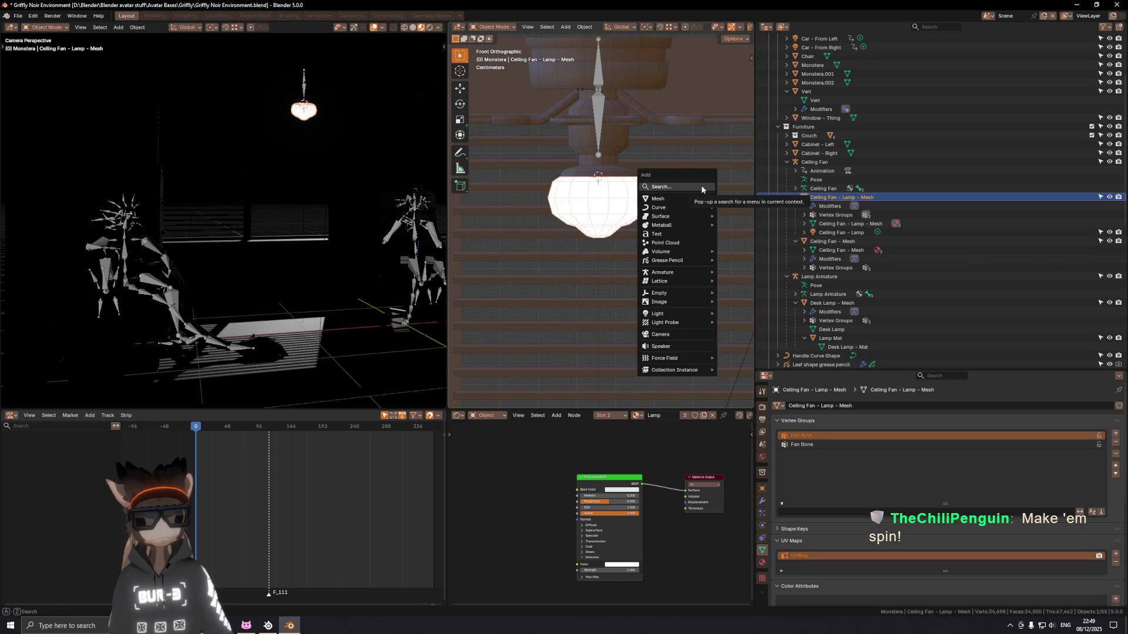
key(Escape)
key(F3)
text(origin)
click(658, 210)
scroll(593, 267, down, 2)
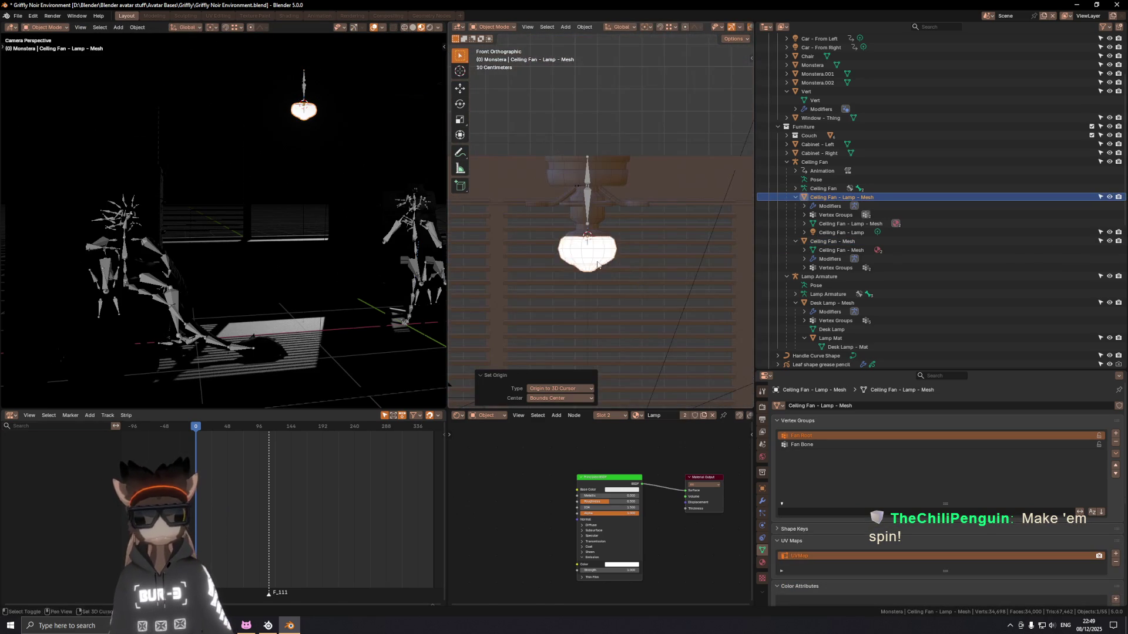
Step: Test-move the lamp mesh down and back up, then select the Ceiling Fan - Lamp light
key(g)
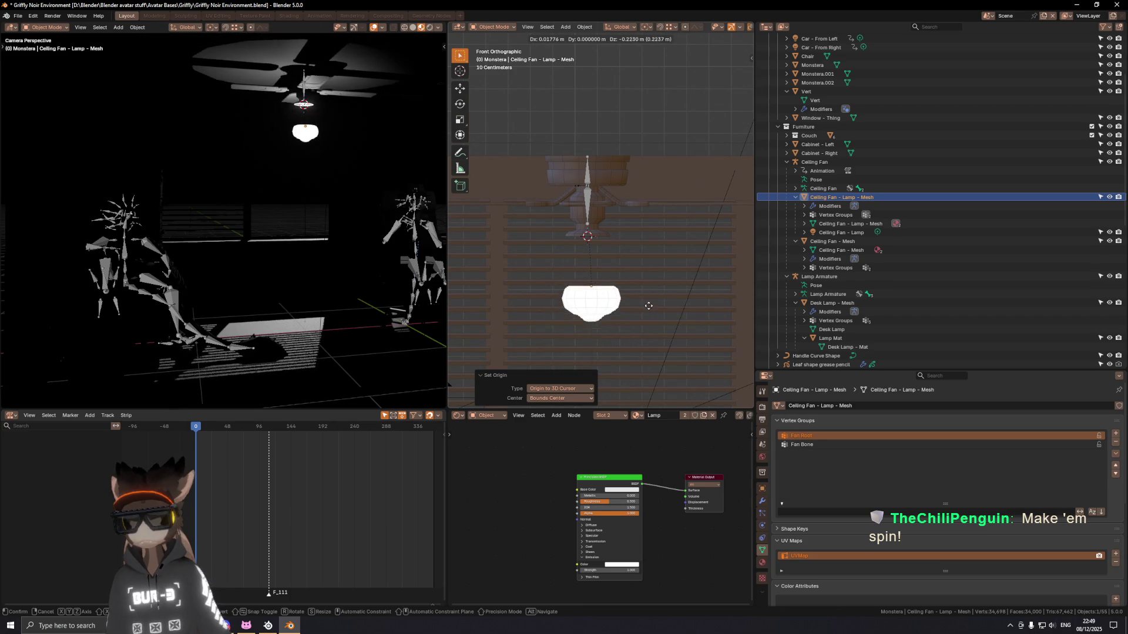
click(649, 308)
mouse_move(649, 307)
middle_down()
mouse_move(608, 280)
mouse_move(601, 203)
middle_up()
scroll(606, 277, up, 3)
key(g)
click(644, 173)
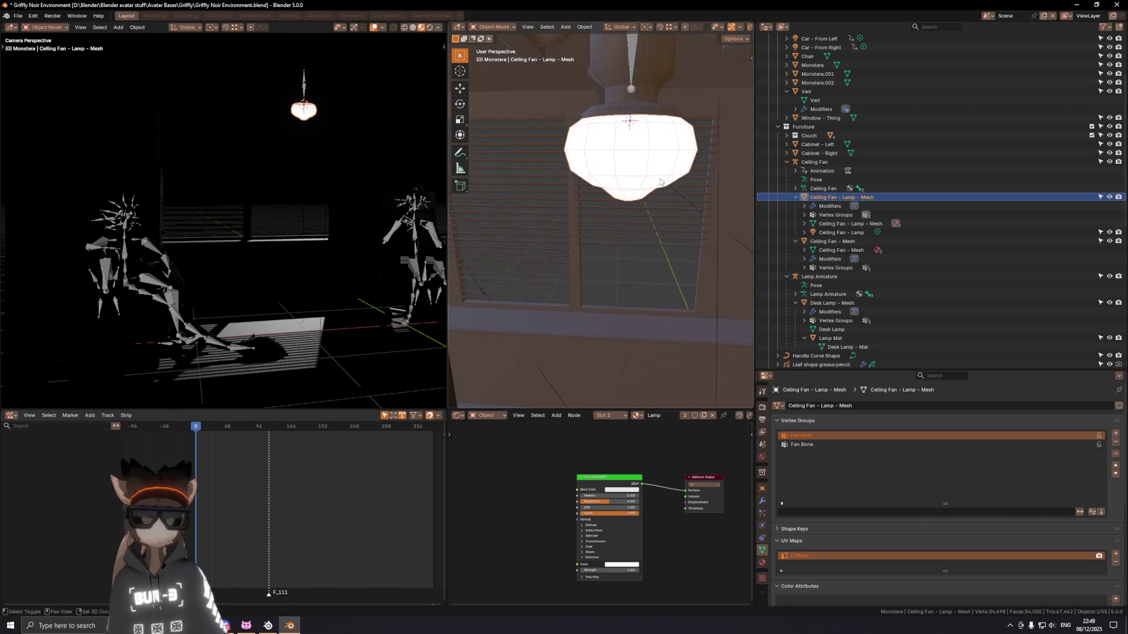
click(842, 232)
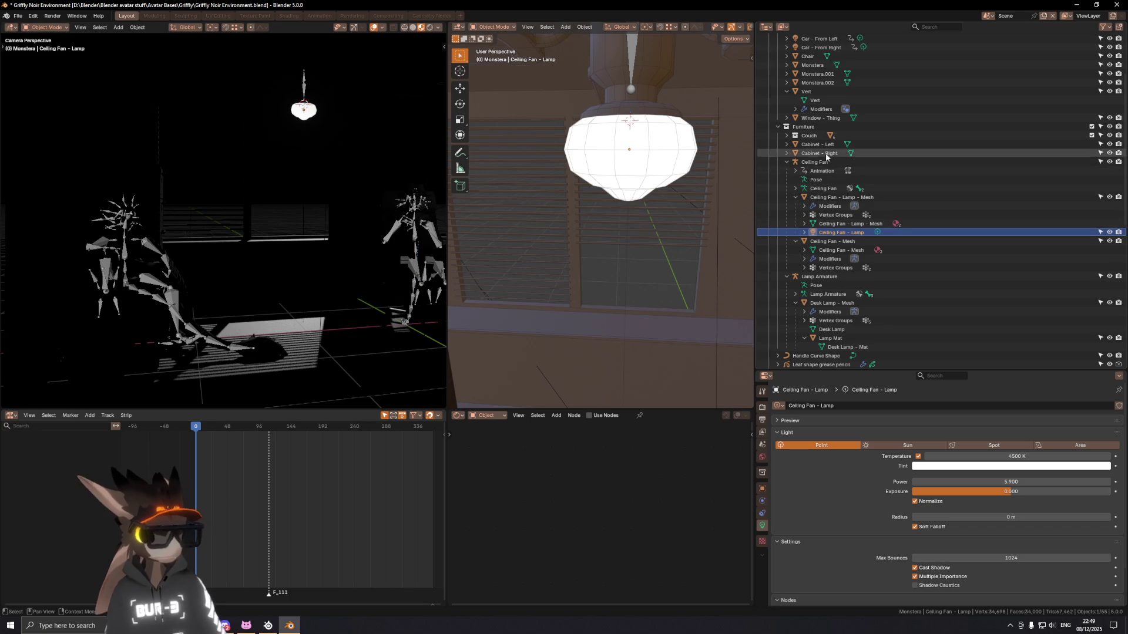
Step: Add a new collection inside Furniture and name it Ceiling Lamp
right_click(804, 127)
click(804, 127)
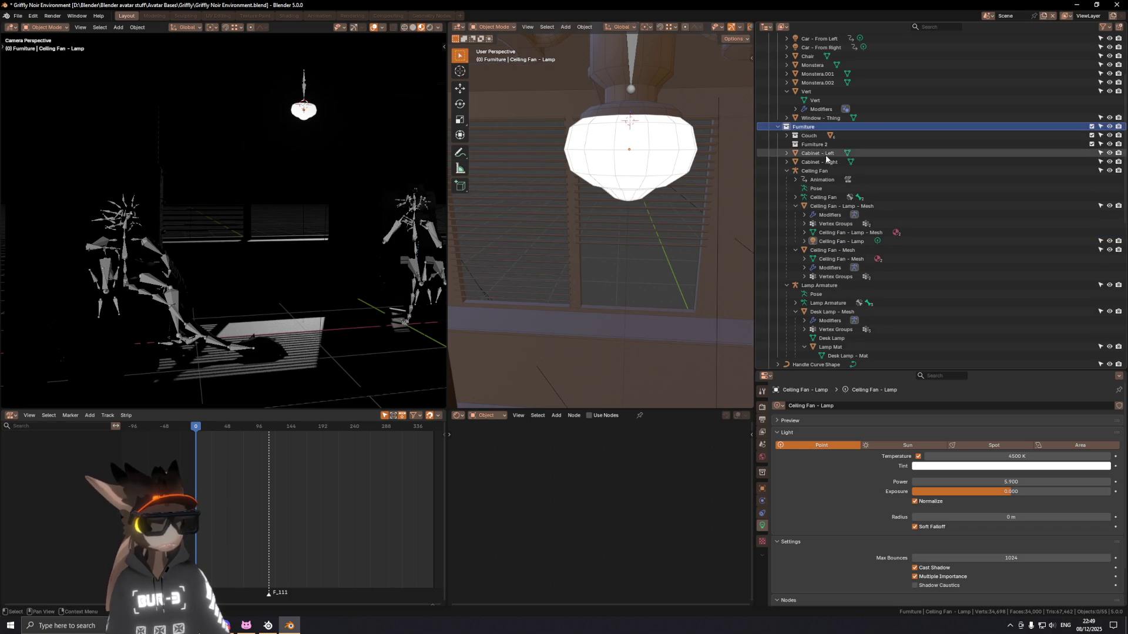
double_click(847, 144)
scroll(863, 152, up, 2)
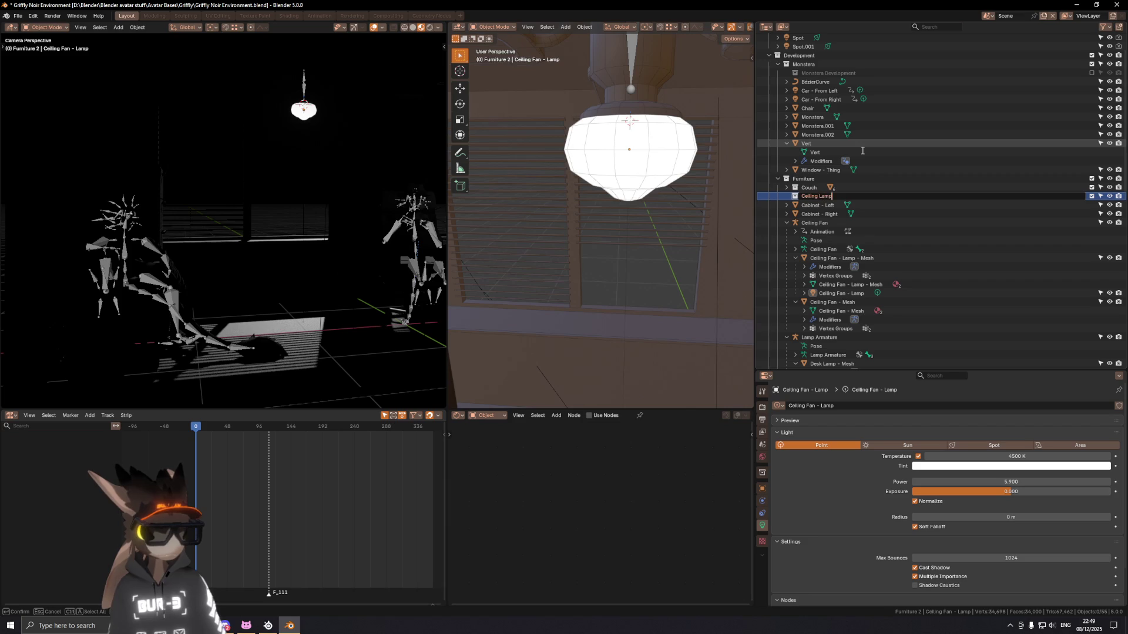
key(Return)
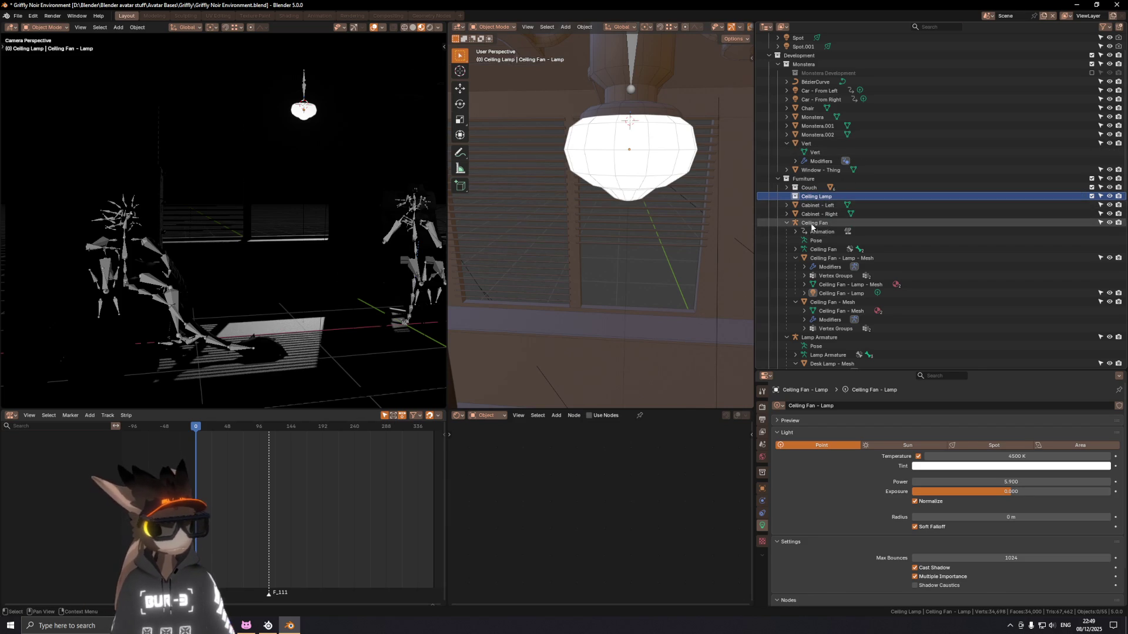
Step: Select the whole Ceiling Fan hierarchy including the Ceiling Fan - Lamp light
click(832, 223)
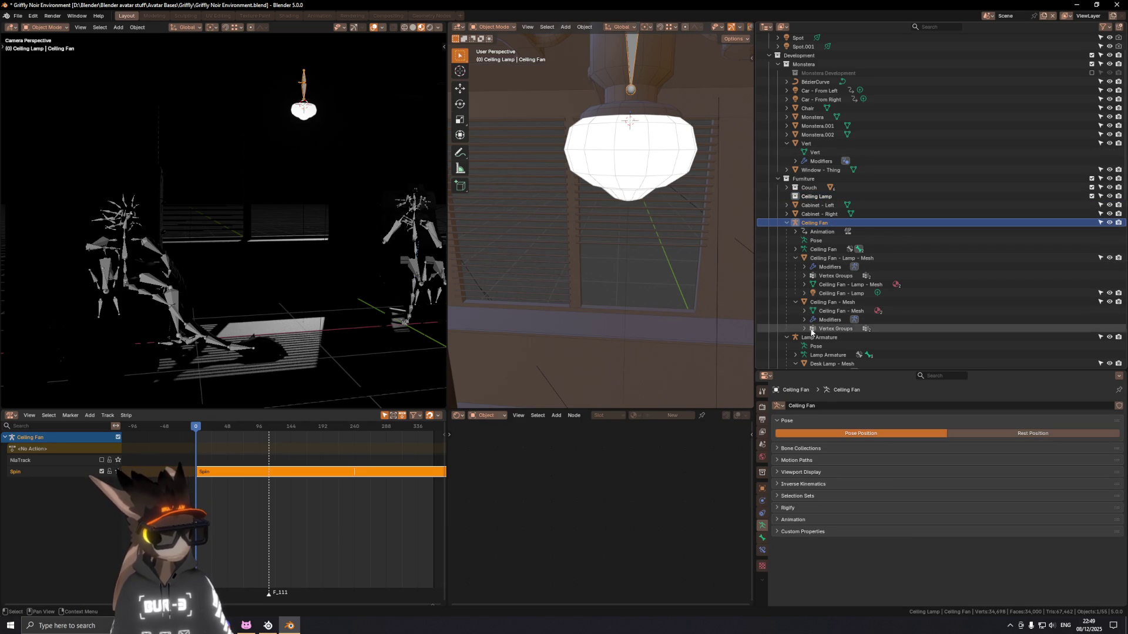
scroll(812, 333, down, 1)
shift+click(833, 293)
scroll(833, 285, up, 2)
drag(803, 253, 819, 217)
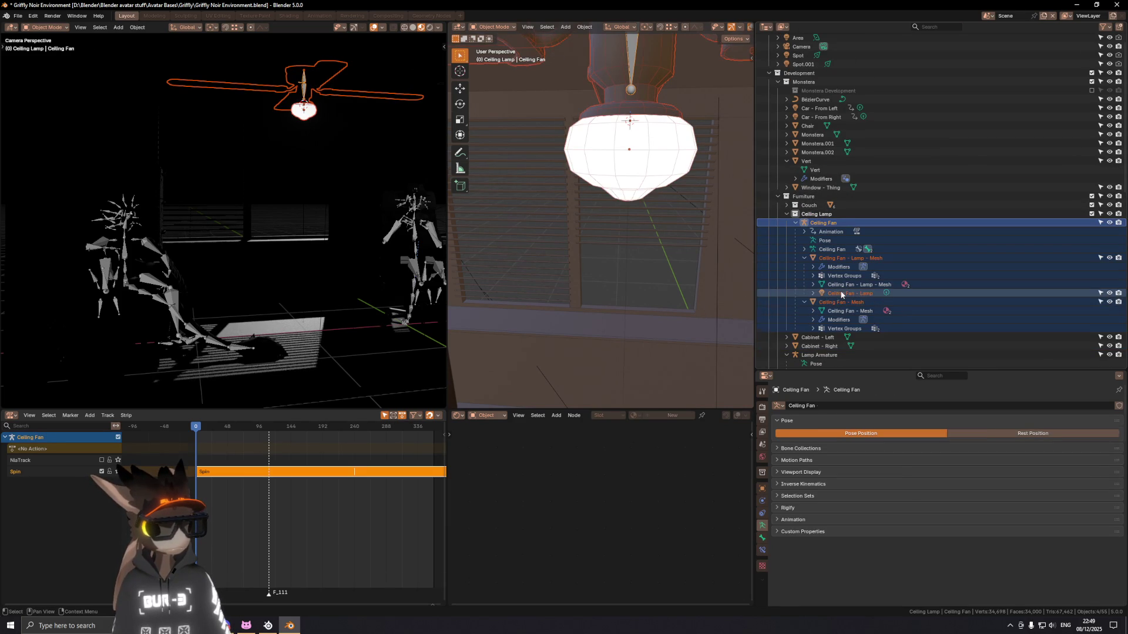
click(830, 293)
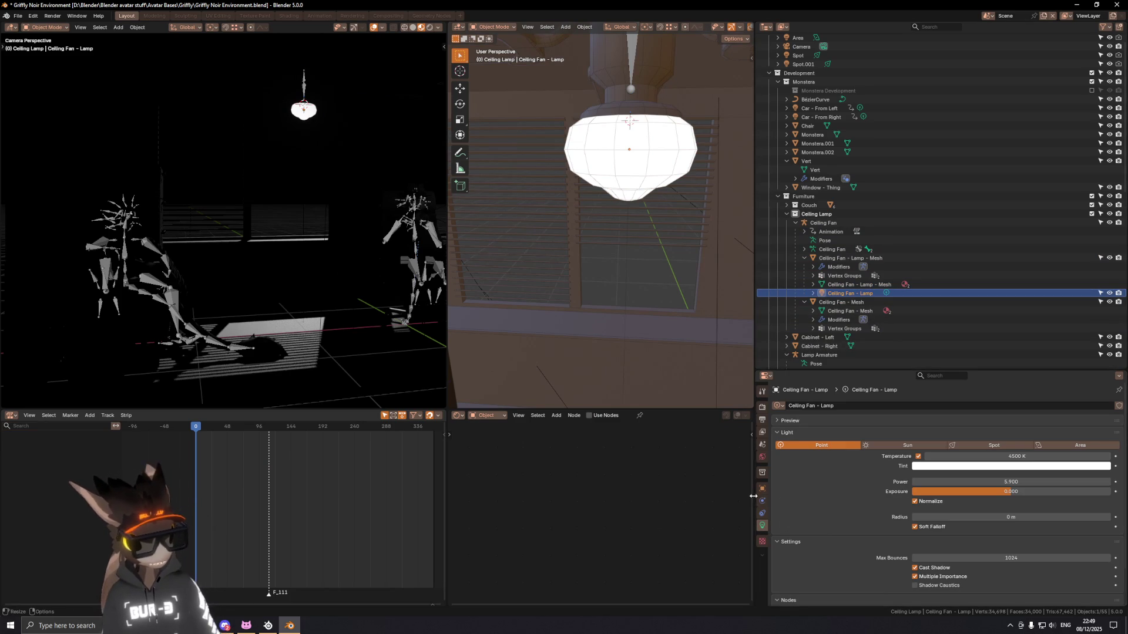
Step: Set the lamp's Light Linking collection to Ceiling Lamp and toggle the fan objects in its list
click(762, 487)
scroll(888, 473, down, 5)
scroll(891, 483, down, 1)
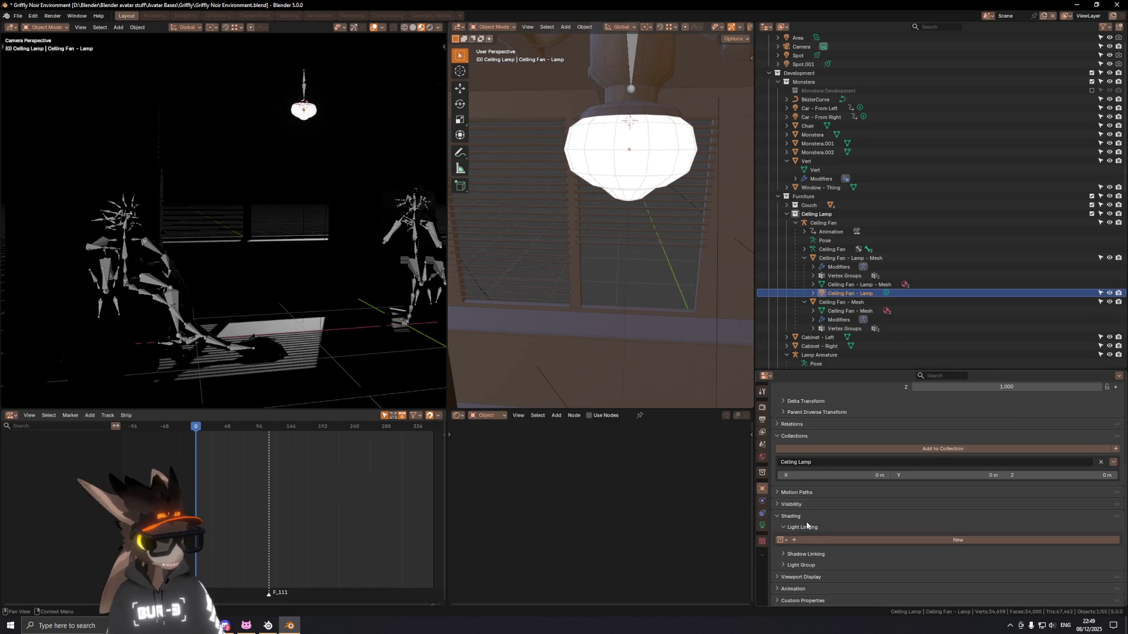
click(820, 449)
text(ceiling)
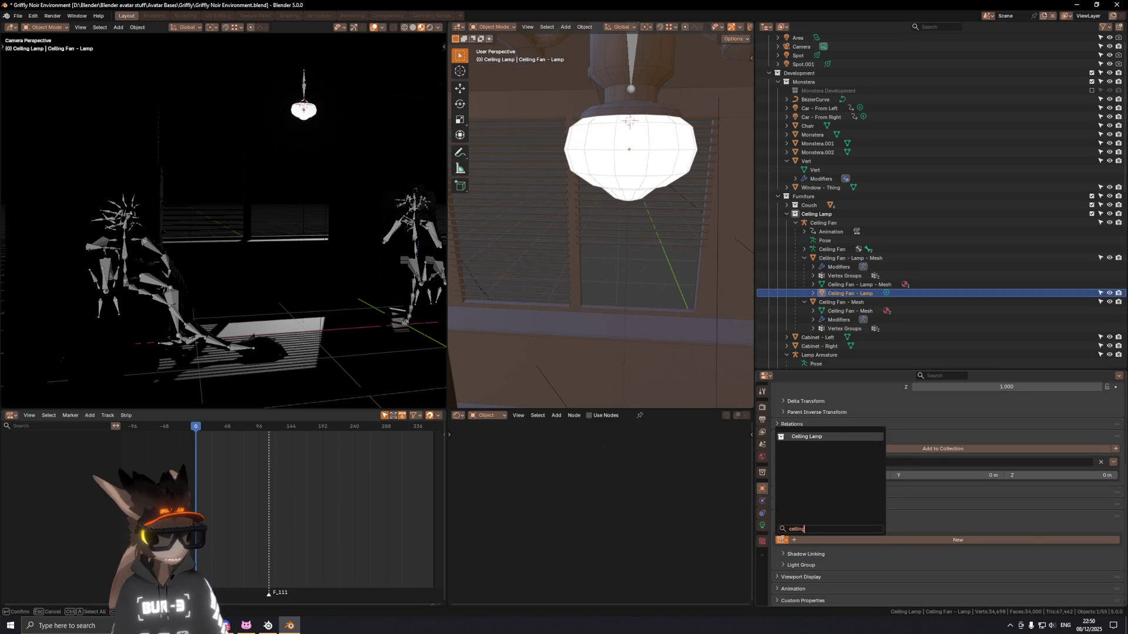
key(Return)
scroll(999, 520, down, 2)
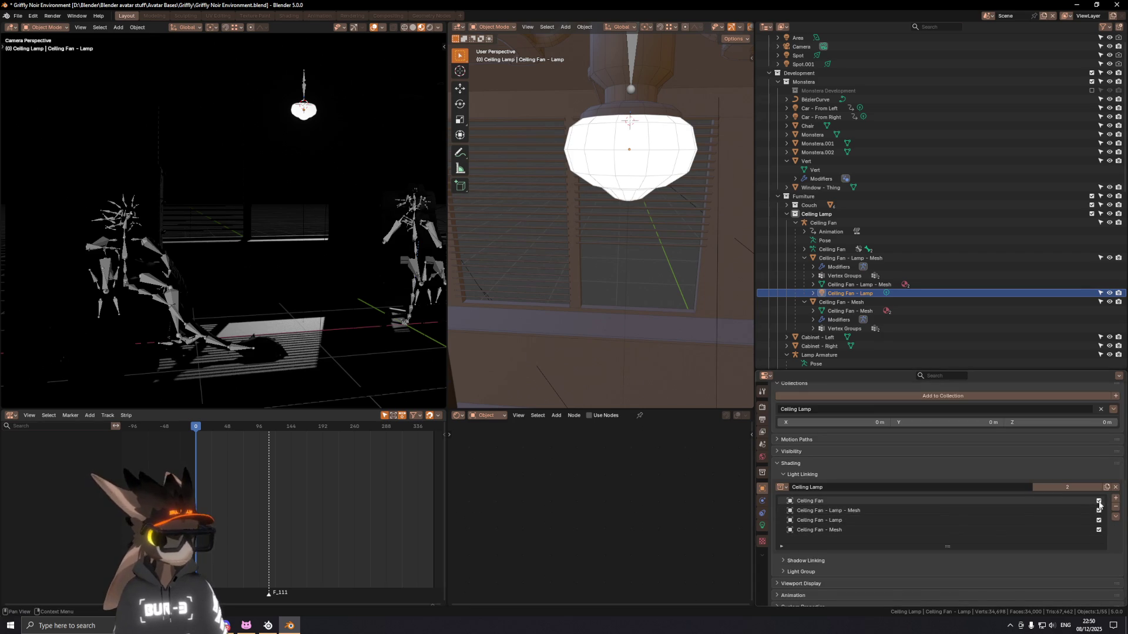
click(1098, 510)
click(1099, 520)
mouse_move(1099, 530)
mouse_down()
mouse_move(1099, 501)
mouse_move(1099, 530)
mouse_up()
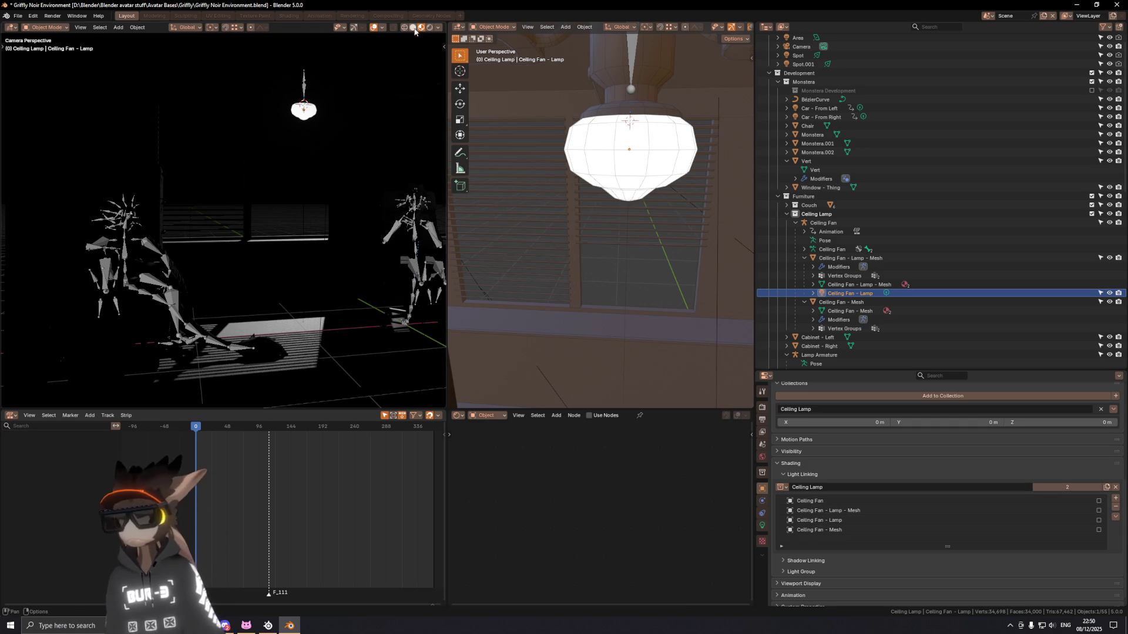
Step: Remove the light-linking collection and assign Ceiling Lamp as the Shadow Linking collection instead
click(440, 28)
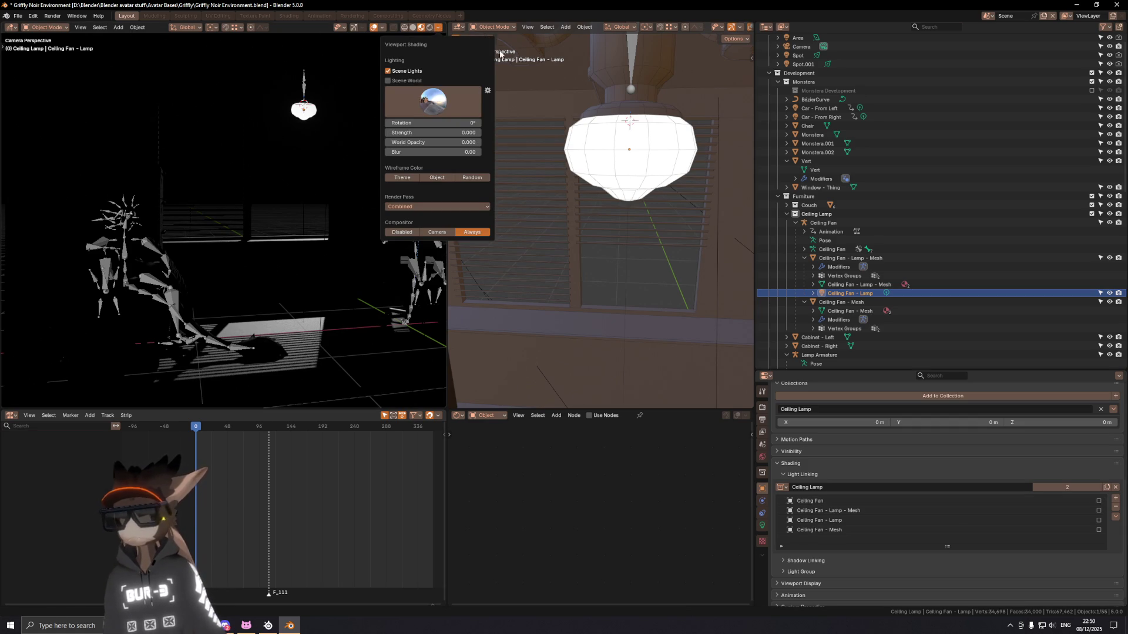
click(1114, 487)
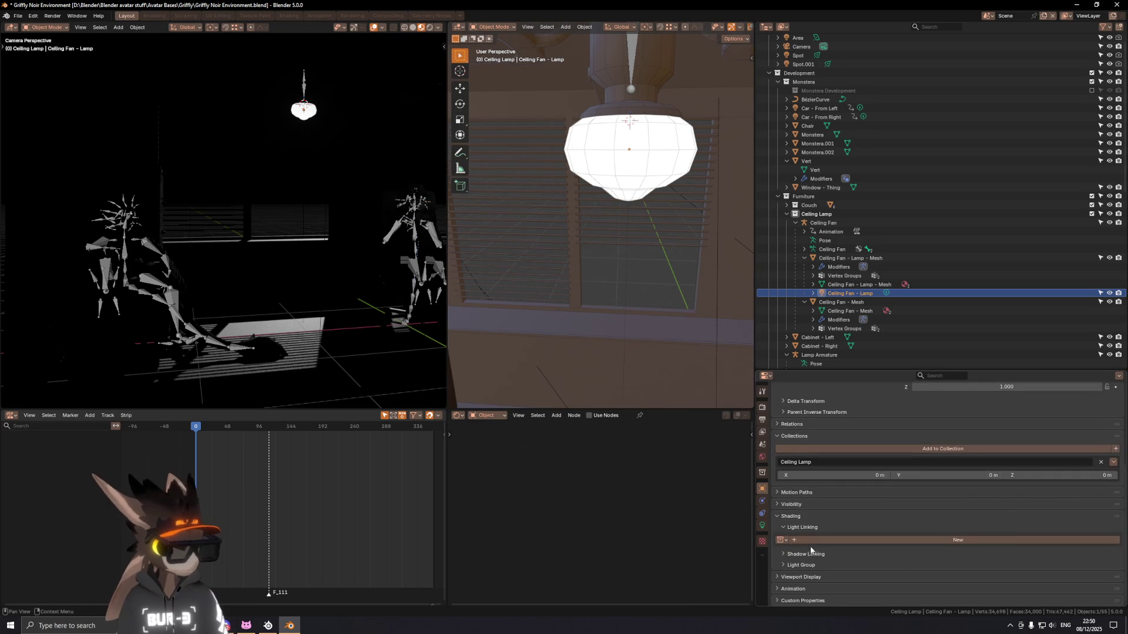
click(782, 554)
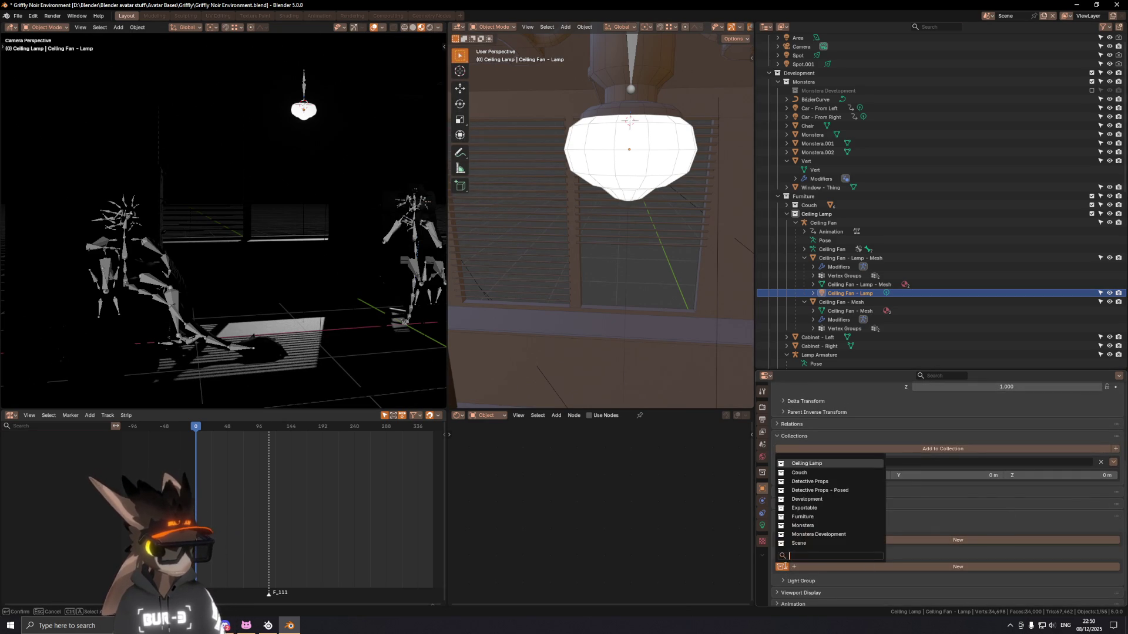
text(ceiling)
key(Return)
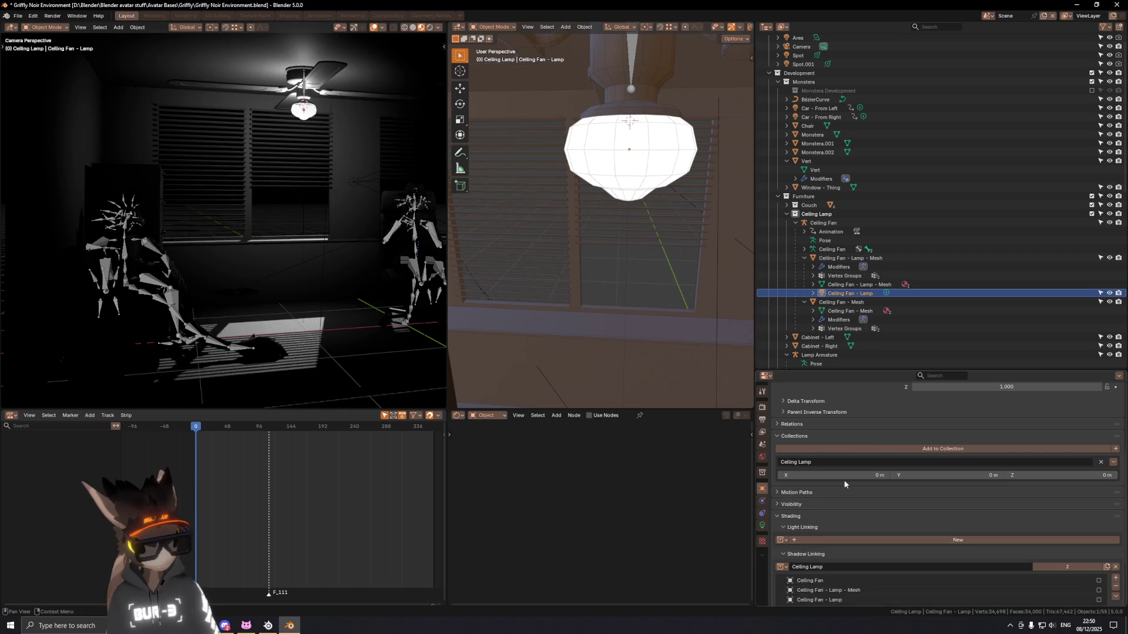
scroll(900, 527, down, 2)
Step: Enable only Ceiling Fan and Ceiling Fan - Mesh in shadow linking, disabling the two lamp entries
click(1098, 505)
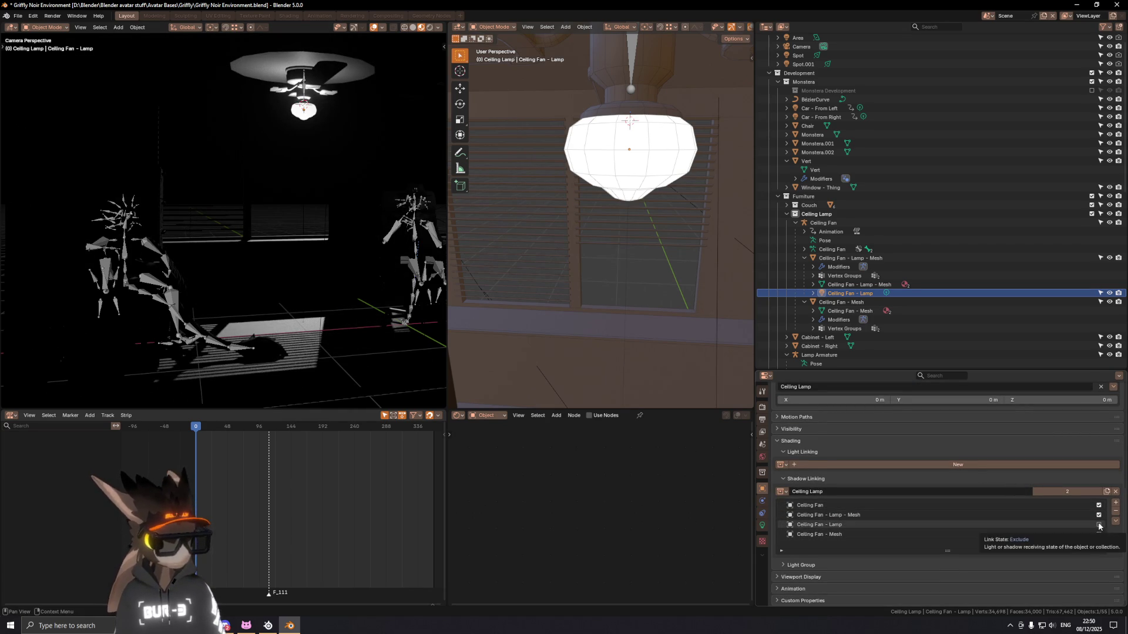
click(1098, 517)
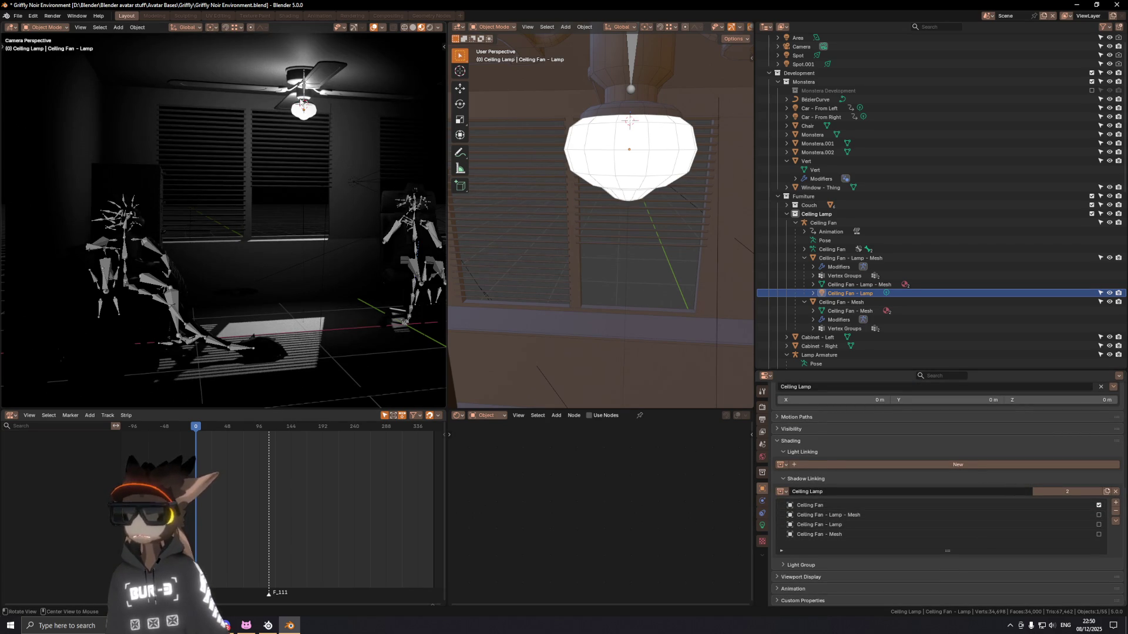
middle_drag(302, 102, 249, 197)
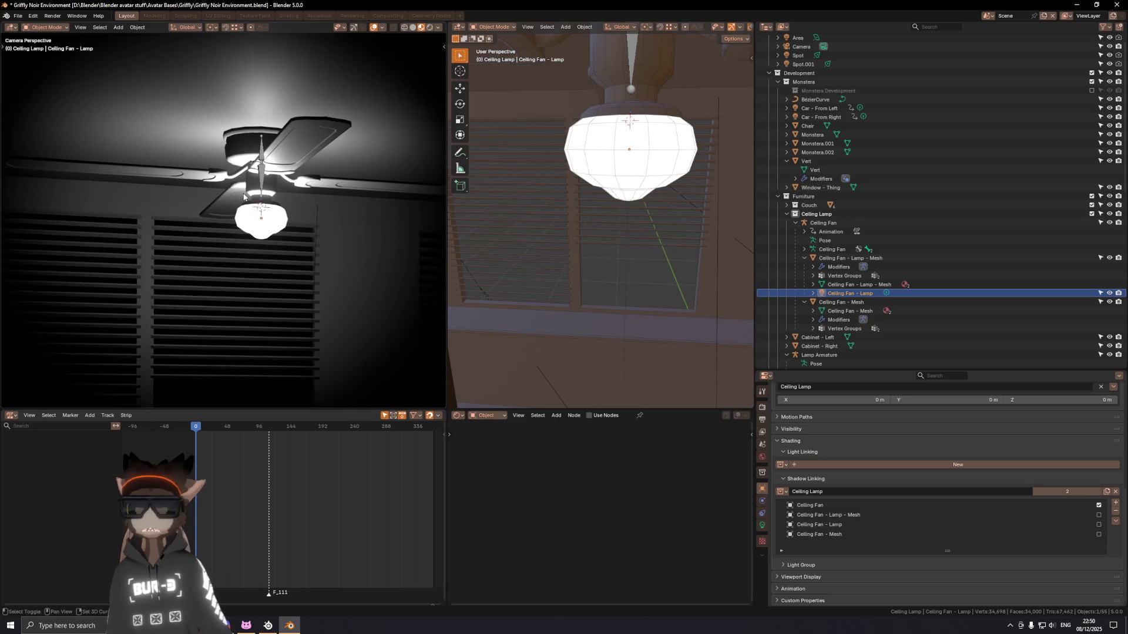
key(KP_0)
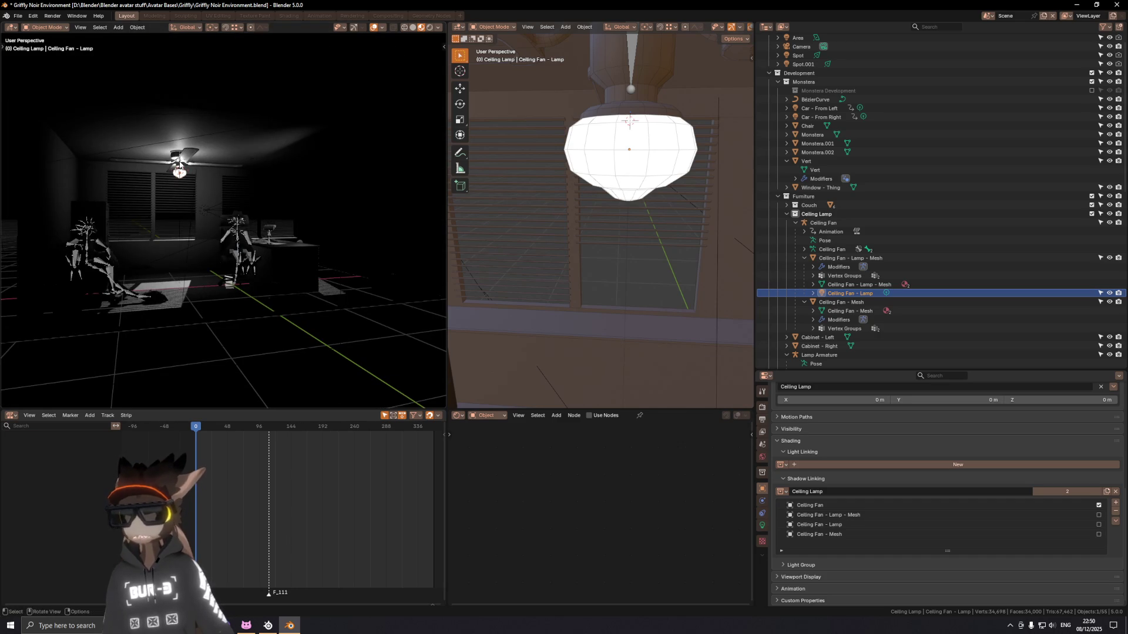
scroll(231, 214, up, 5)
scroll(231, 214, up, 4)
mouse_move(245, 180)
middle_down()
mouse_move(217, 201)
mouse_move(222, 192)
mouse_move(185, 191)
mouse_move(146, 202)
mouse_move(203, 216)
middle_up()
scroll(216, 221, up, 2)
scroll(232, 227, up, 3)
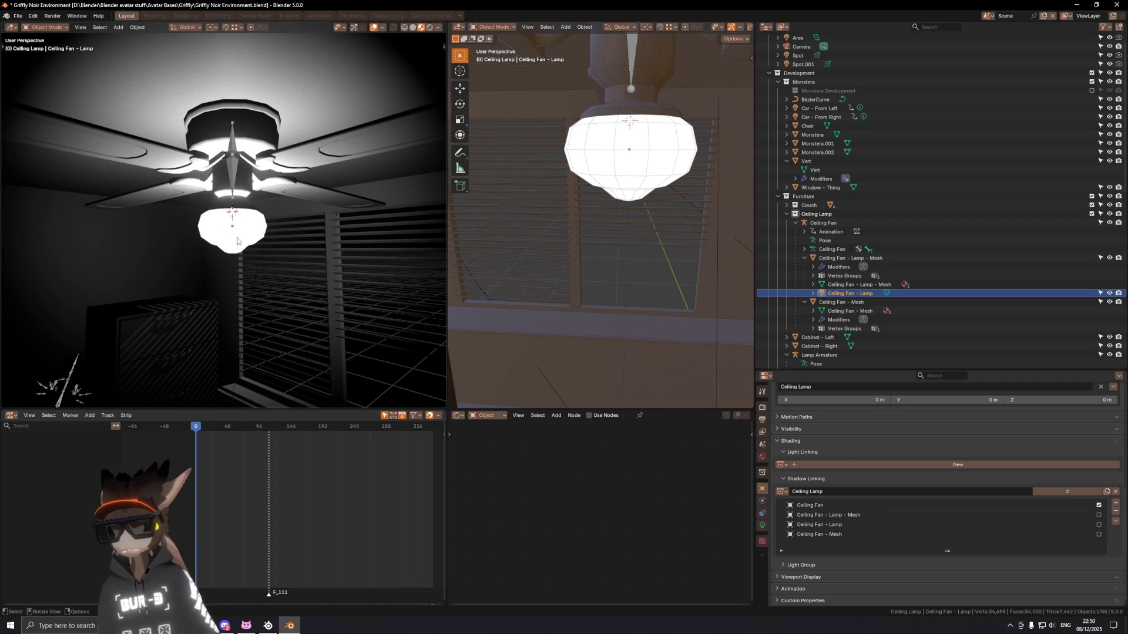
middle_drag(241, 235, 246, 229)
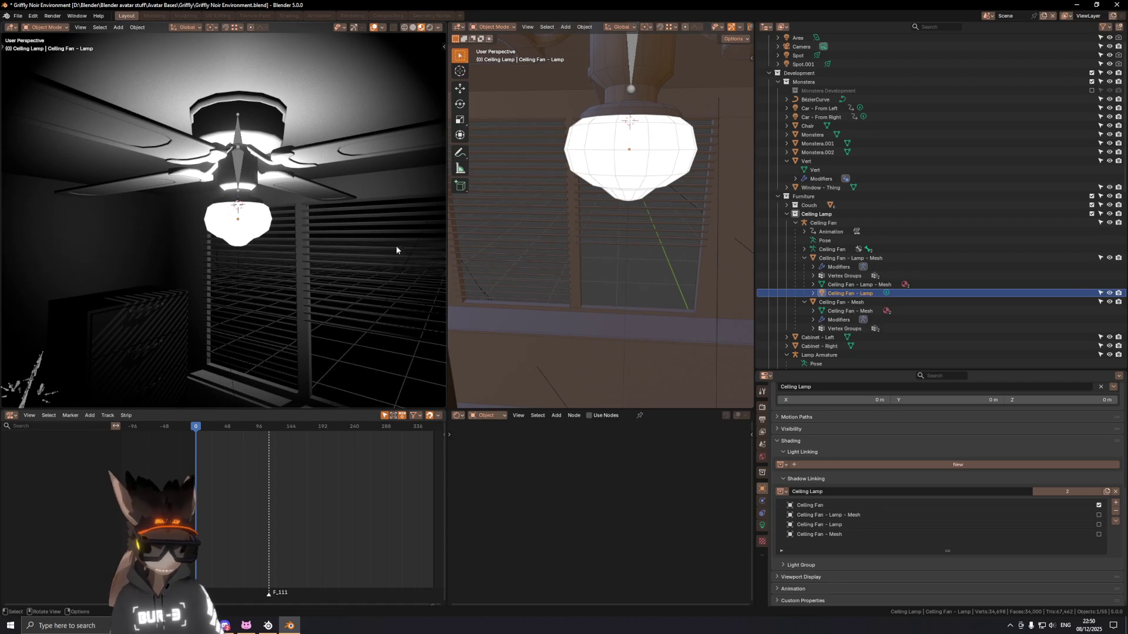
click(1099, 516)
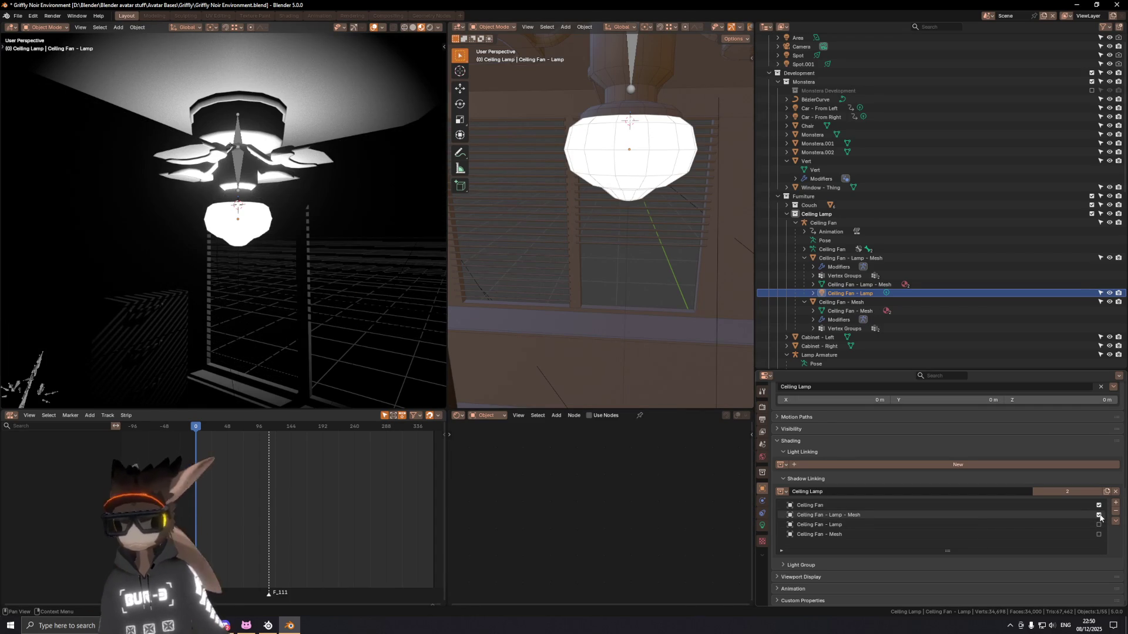
click(1099, 516)
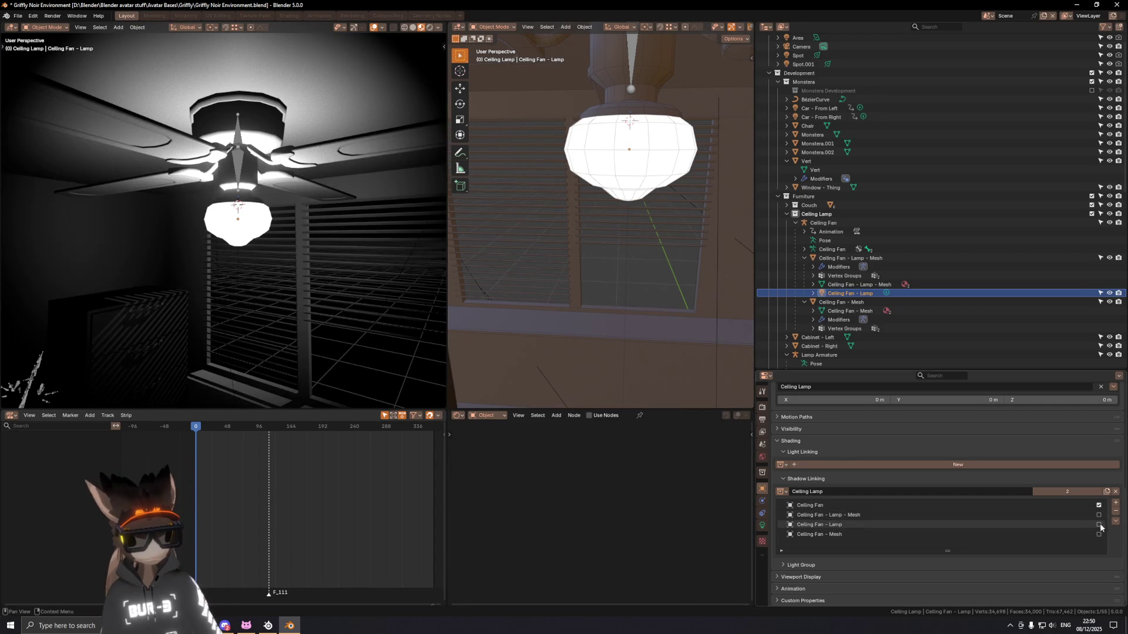
click(1099, 535)
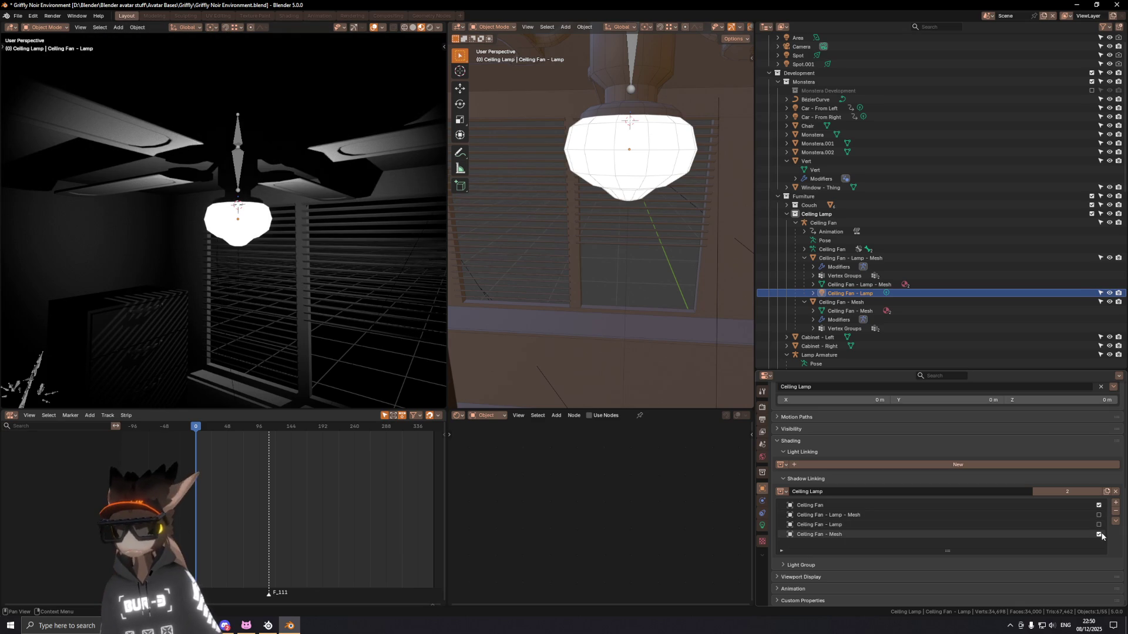
Step: Look up at the fan, trial and cancel a vertical move of the light, then show its point-light settings
mouse_move(242, 305)
middle_down()
mouse_move(245, 209)
mouse_move(325, 261)
mouse_move(263, 268)
mouse_move(260, 243)
mouse_move(312, 243)
middle_up()
key(g)
key(z)
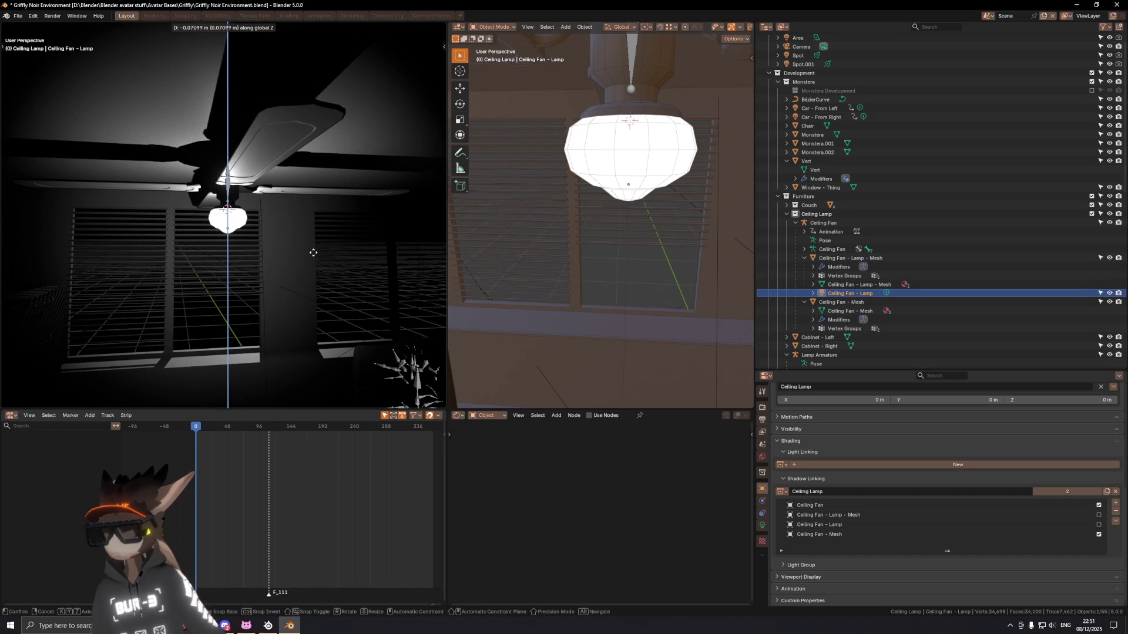
key(Escape)
click(763, 526)
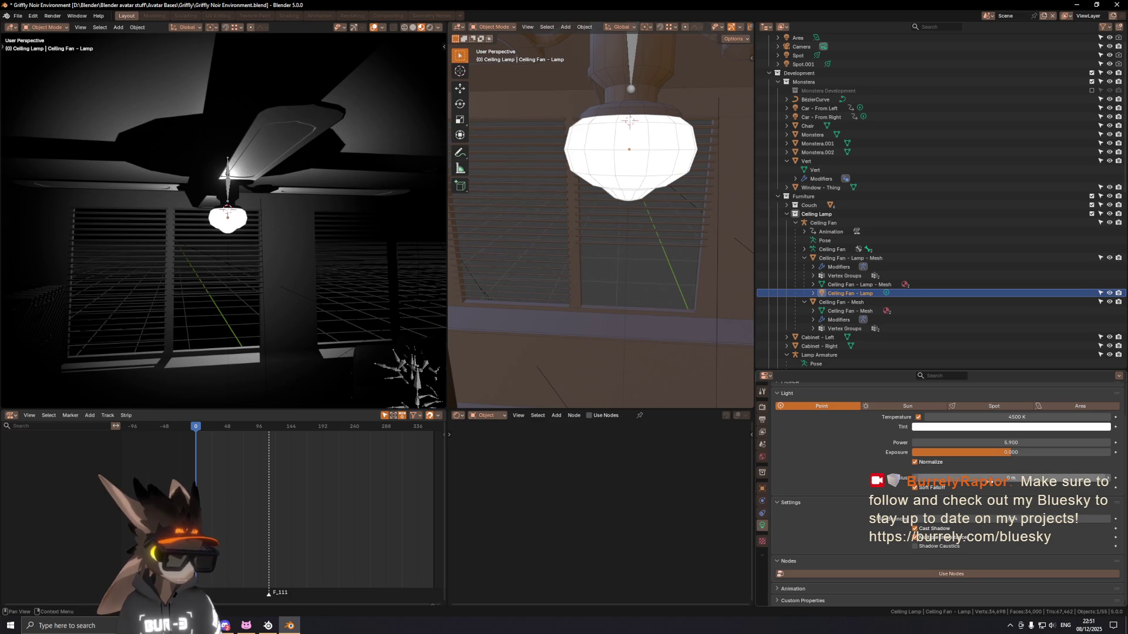
Step: Increase the Ceiling Fan - Lamp's radius in several tries to soften its light
drag(990, 478, 1039, 477)
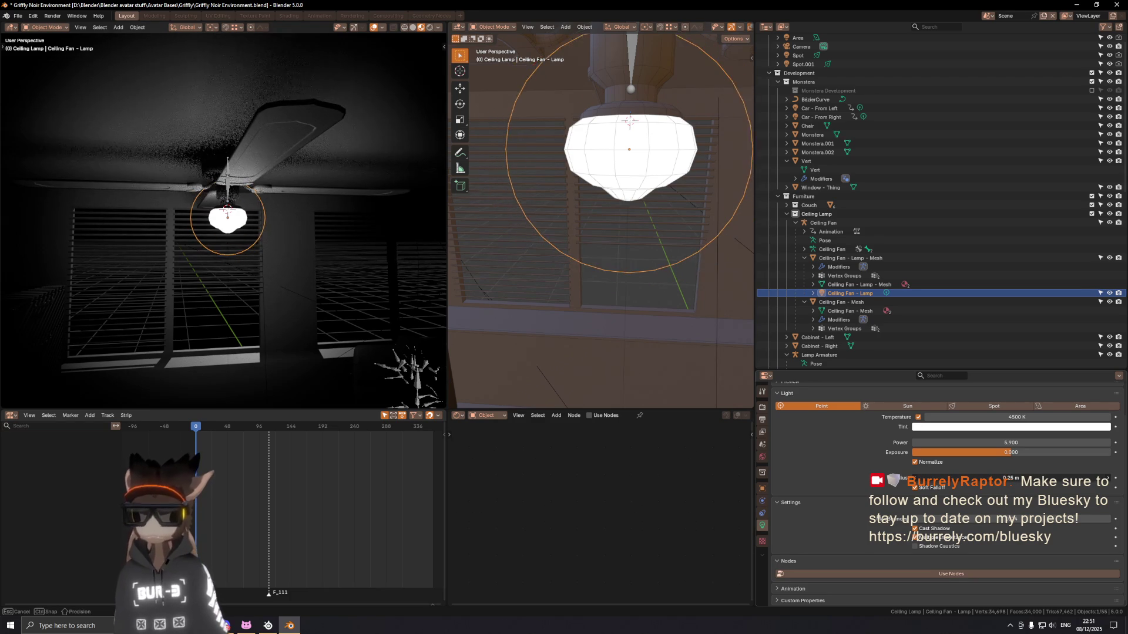
click(1014, 477)
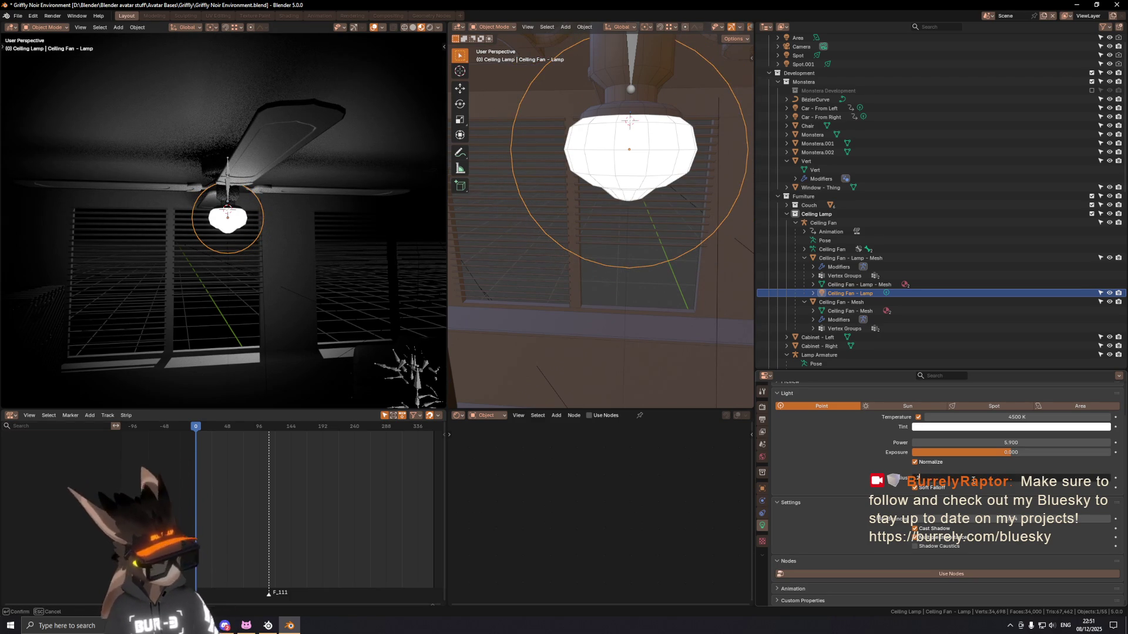
key(Return)
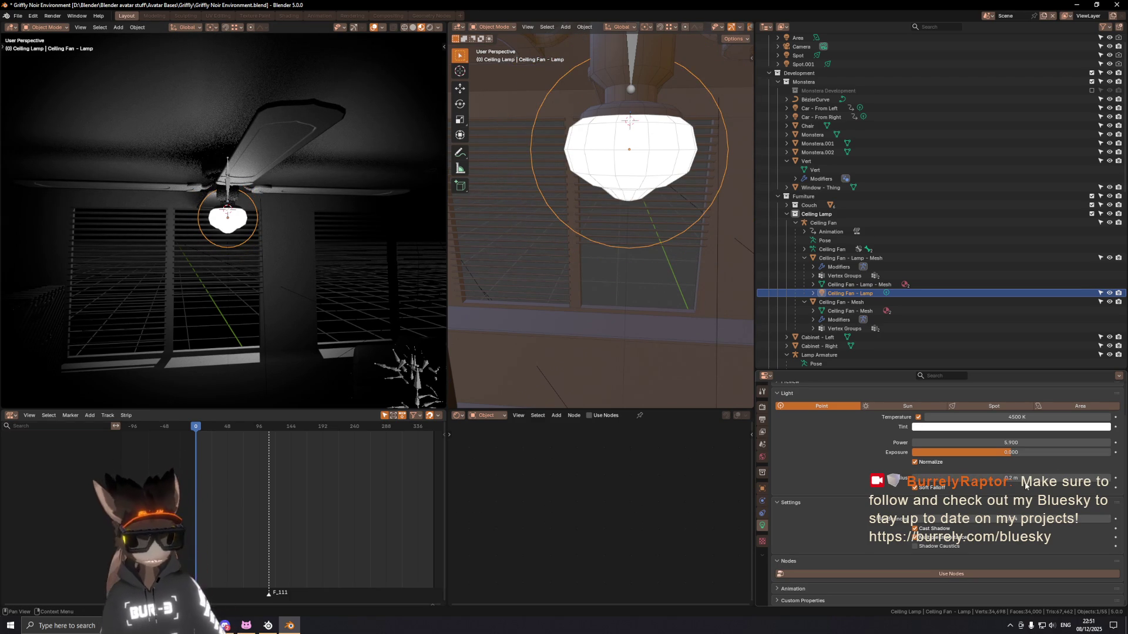
click(1026, 478)
key(Return)
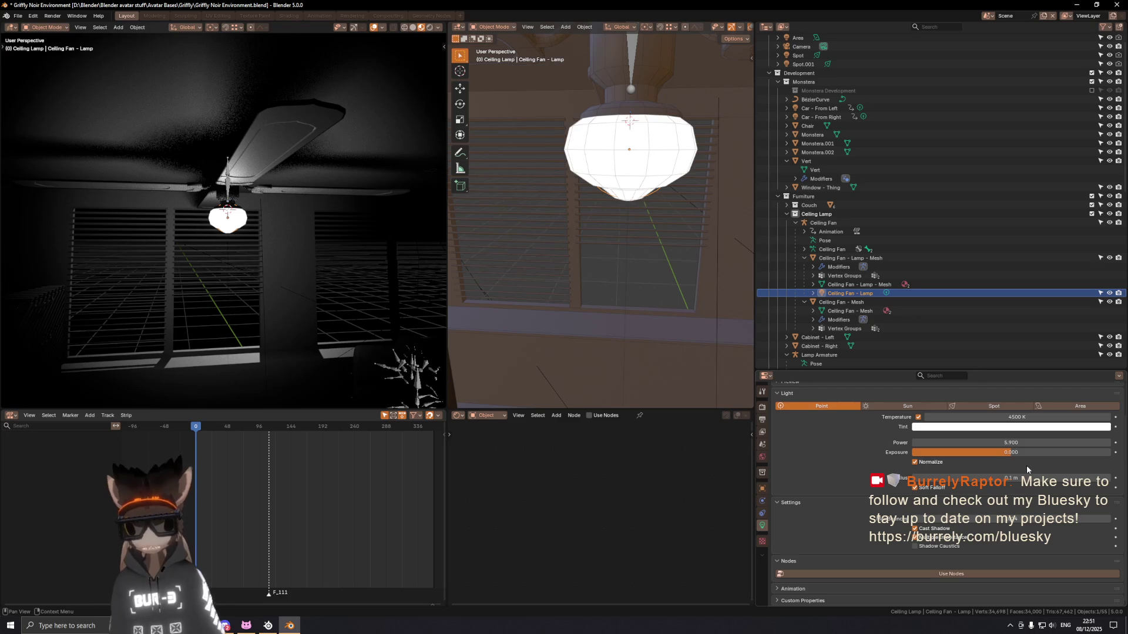
scroll(229, 223, up, 5)
mouse_move(229, 223)
middle_down()
mouse_move(205, 236)
mouse_move(220, 231)
middle_up()
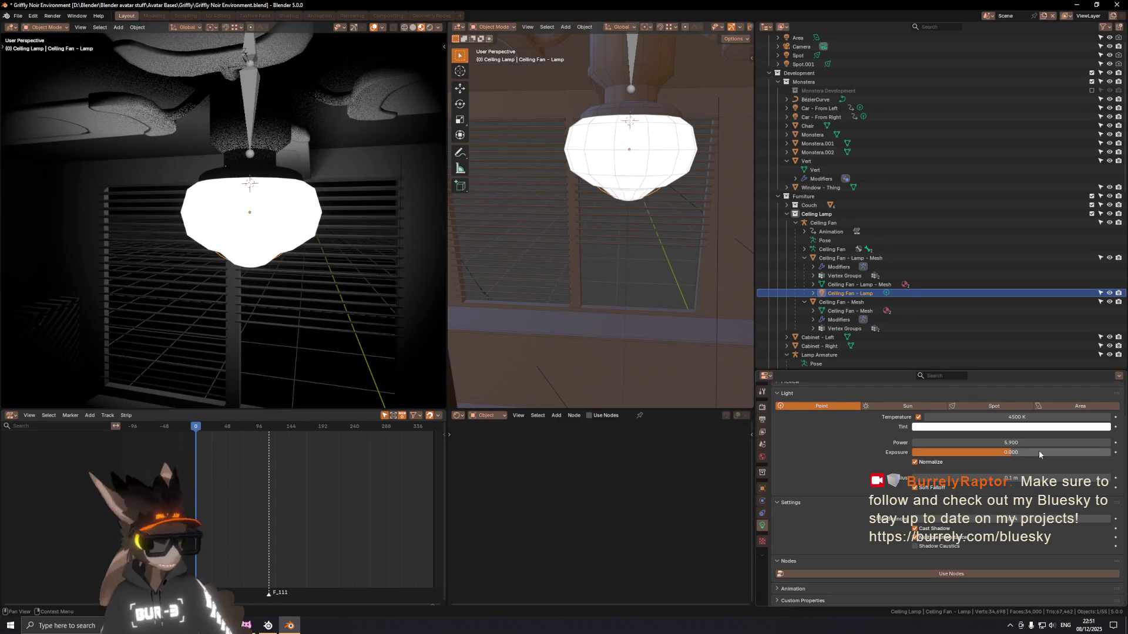
click(1001, 480)
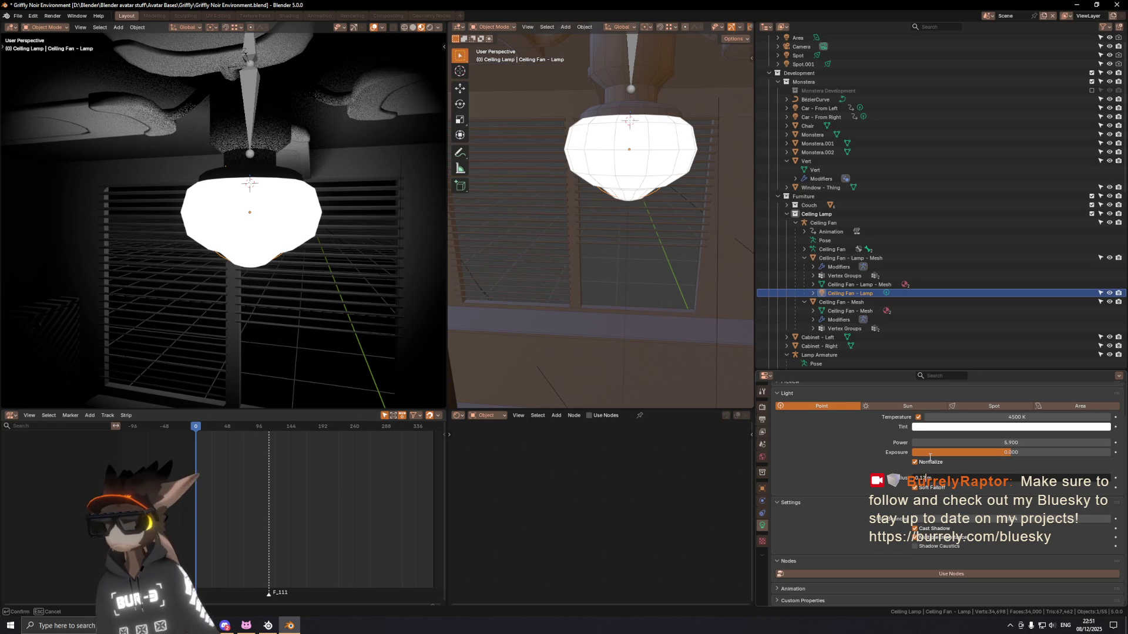
key(Return)
Step: Play the animation from a wide room view, toggle soft falloff, and undo a radius reset
middle_drag(297, 244, 300, 238)
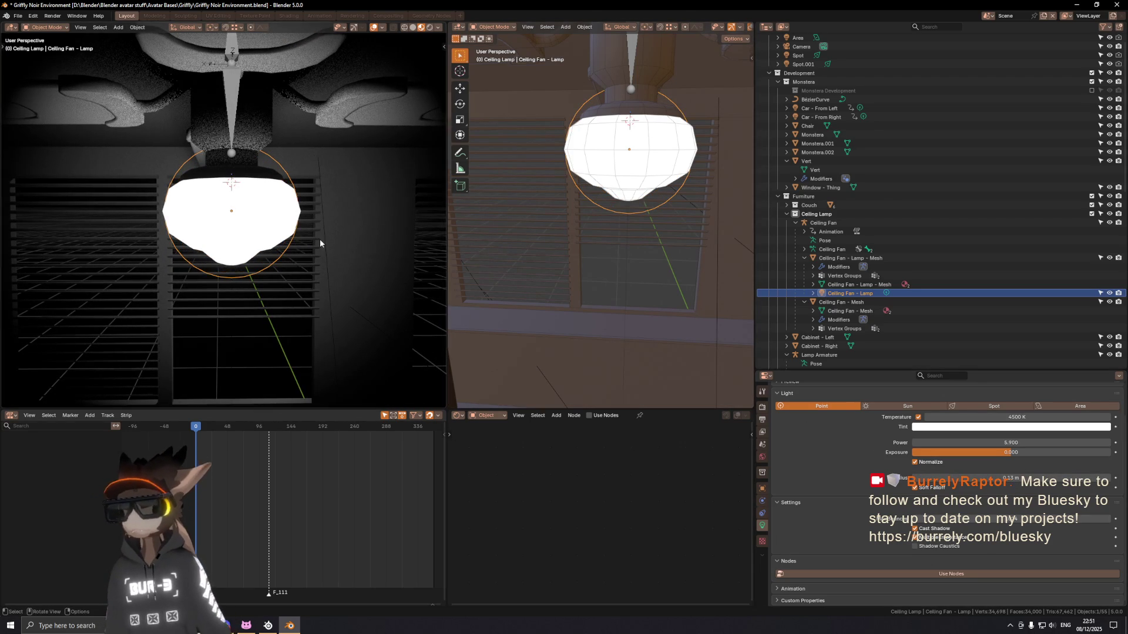
key(KP_0)
mouse_move(313, 234)
middle_down()
mouse_move(305, 196)
mouse_move(291, 217)
mouse_move(262, 211)
middle_up()
key(space)
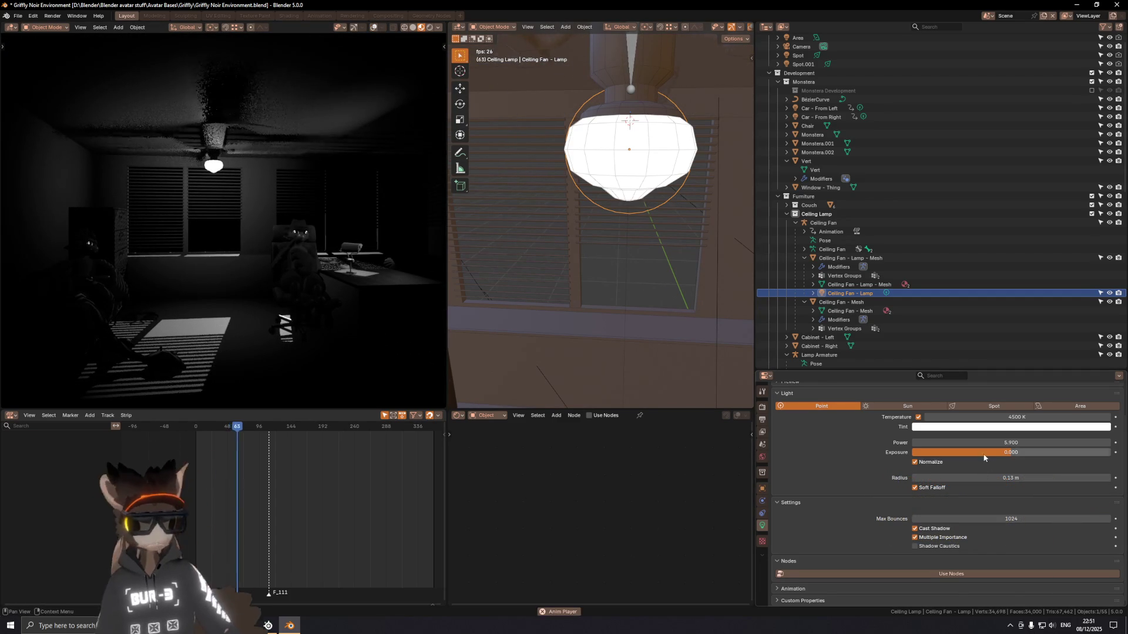
click(915, 488)
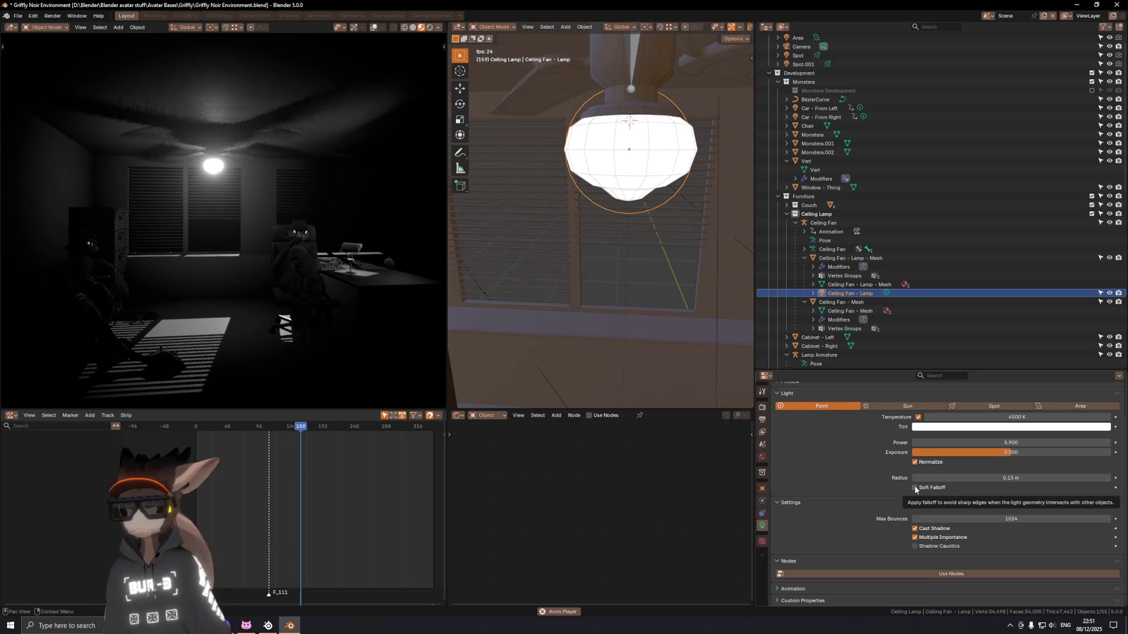
click(916, 487)
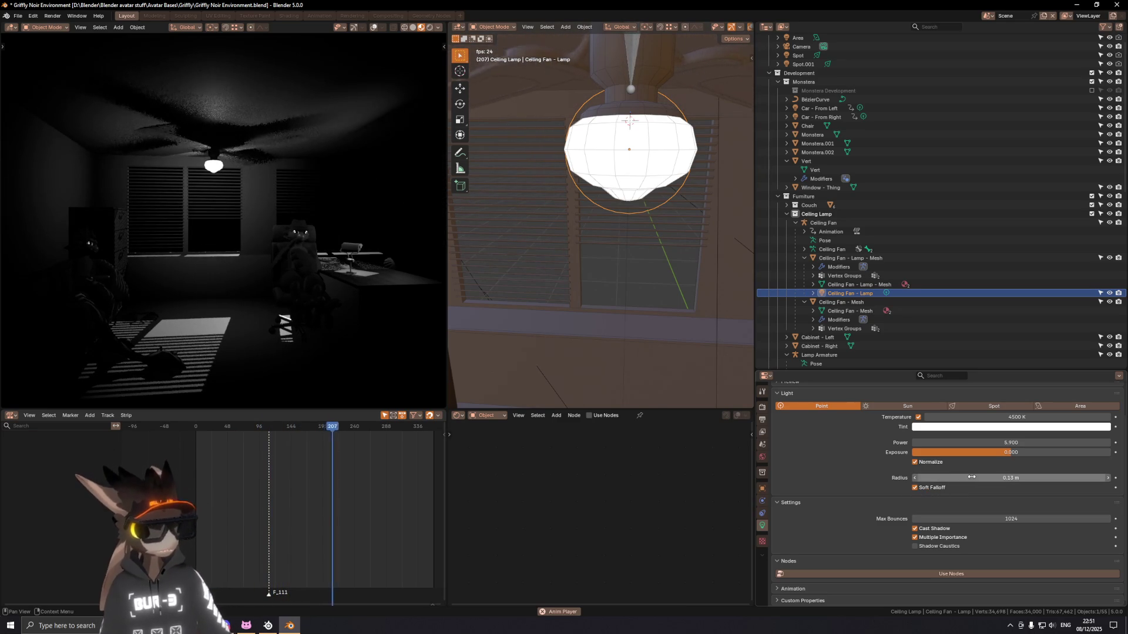
key(BackSpace)
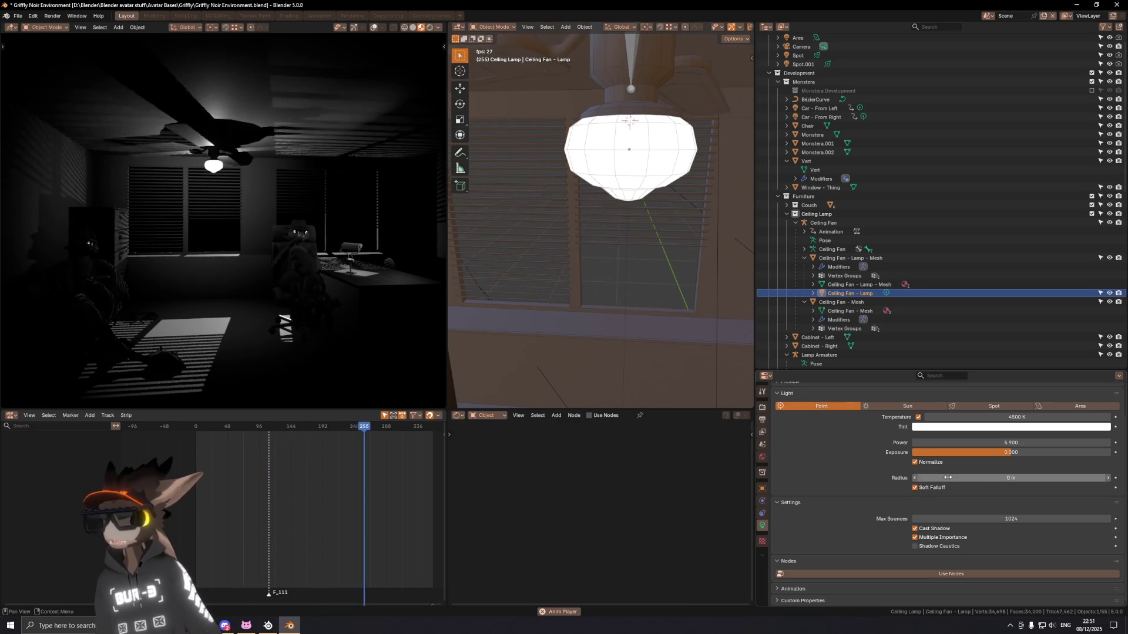
key(ctrl+z)
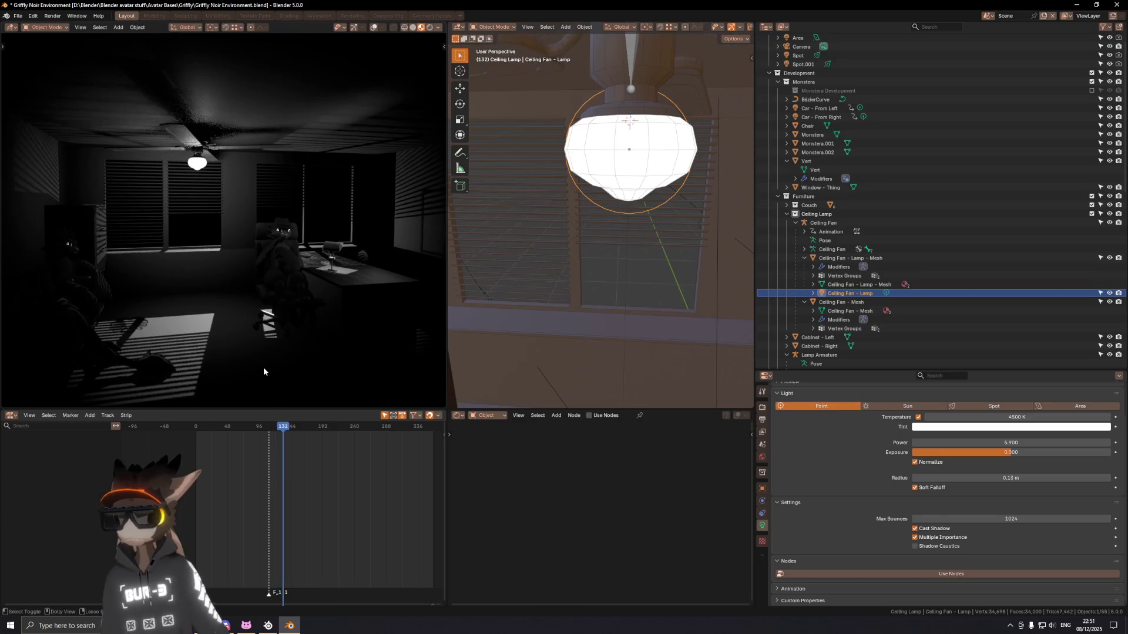
Step: Return to frame 0 and play the fan animation in the camera's render preview with nothing selected
drag(274, 427, 146, 431)
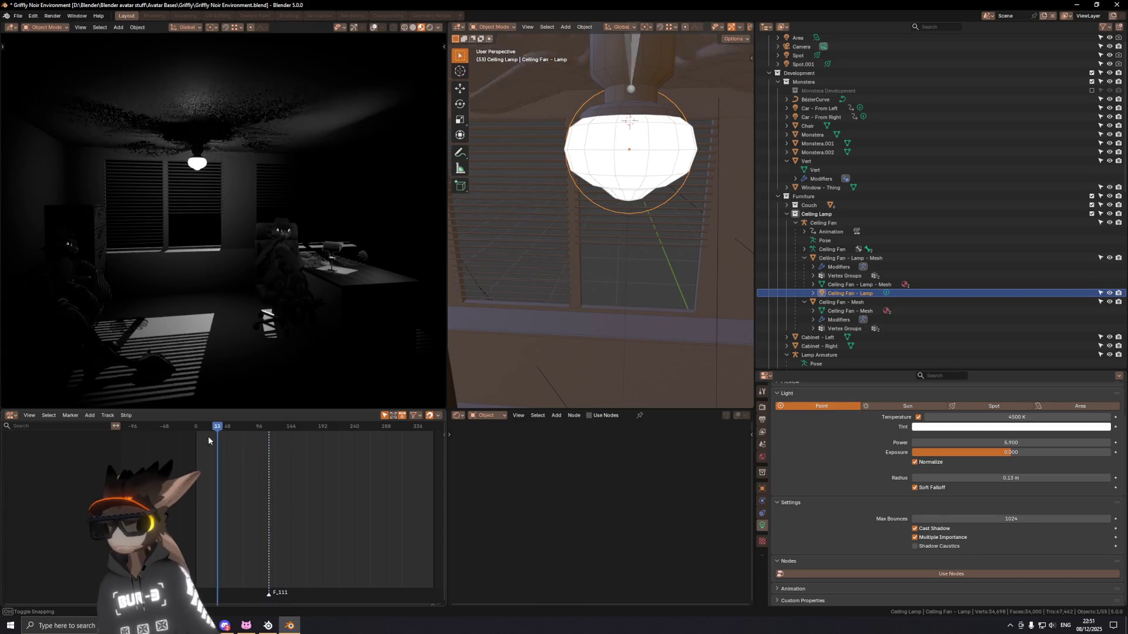
key(KP_Decimal)
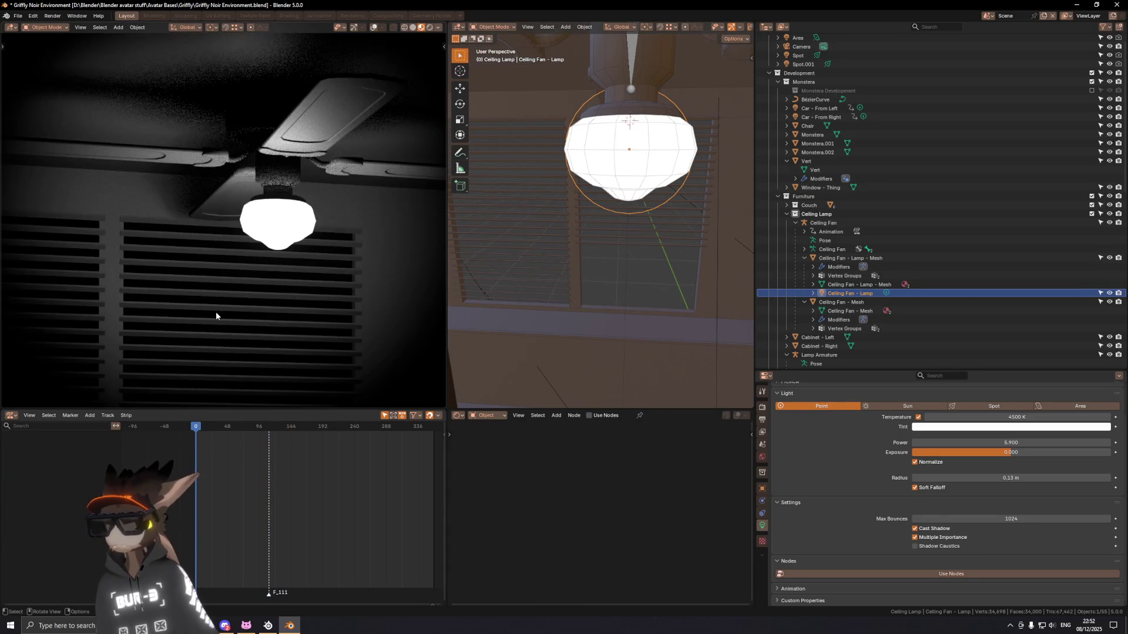
key(KP_0)
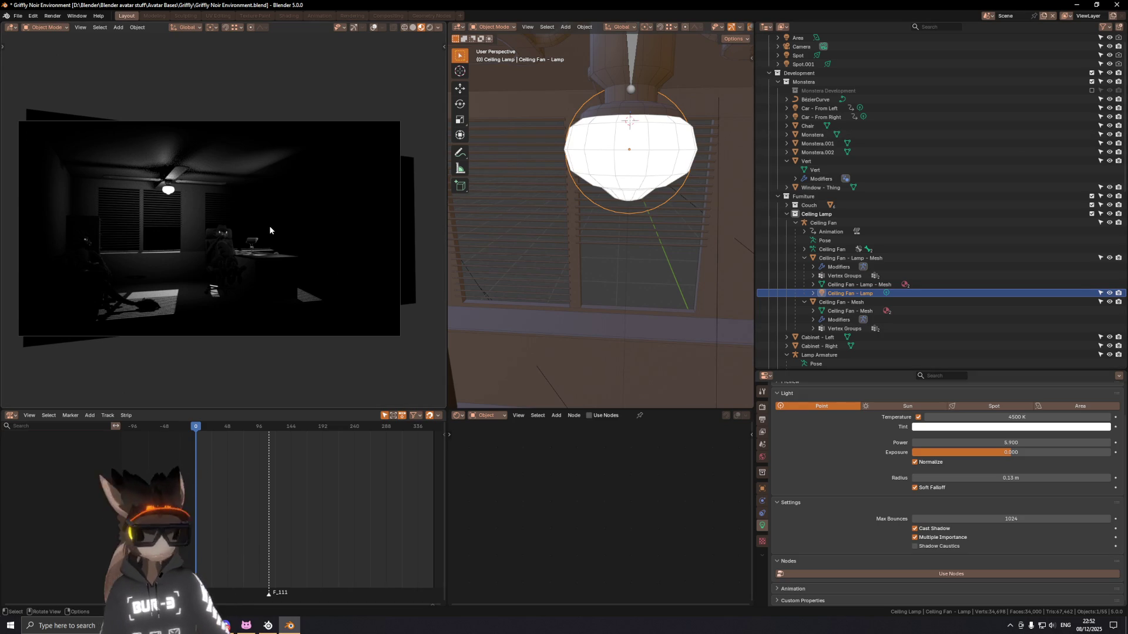
key(space)
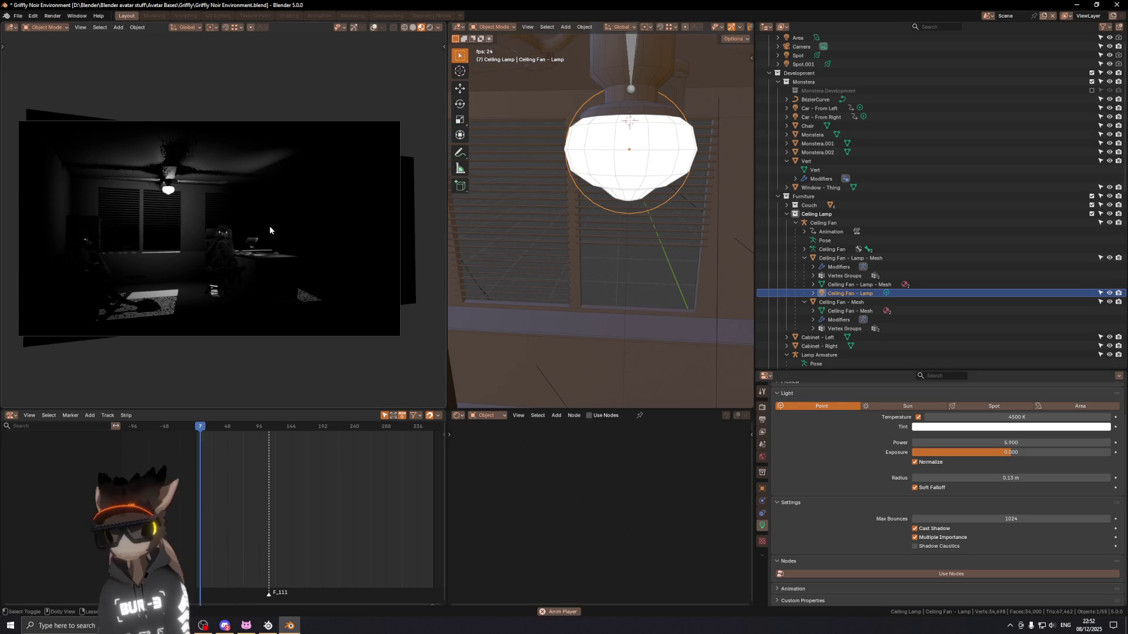
click(276, 82)
scroll(273, 123, up, 2)
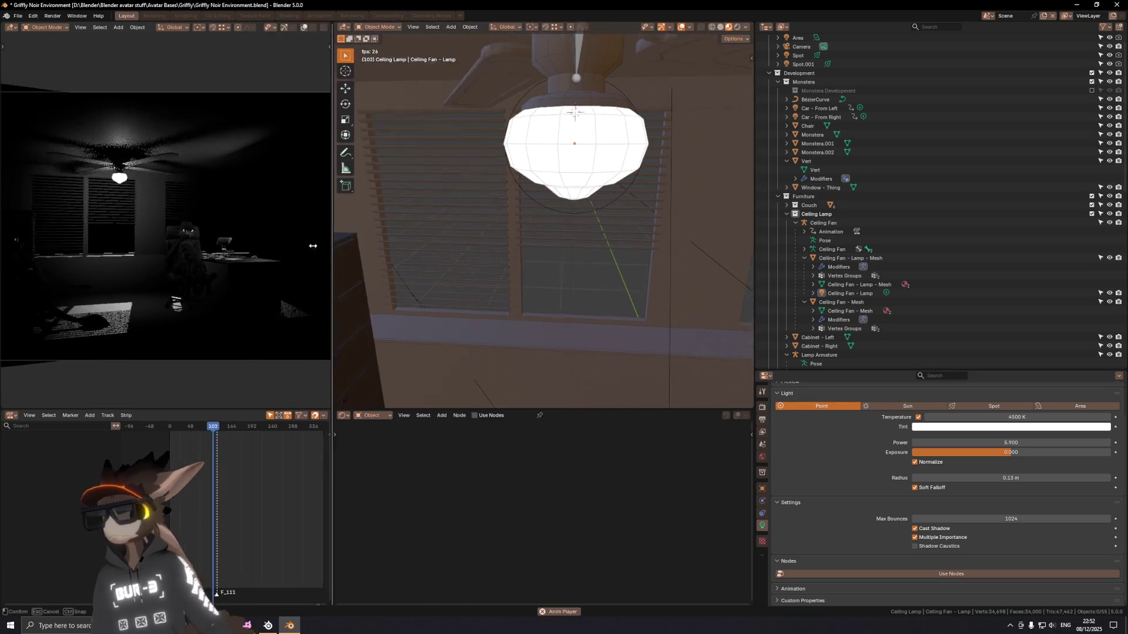
Step: Widen the main scene view and split the left area into a UV/Image Editor panel
mouse_move(445, 247)
mouse_down()
mouse_move(99, 204)
mouse_move(128, 248)
mouse_up()
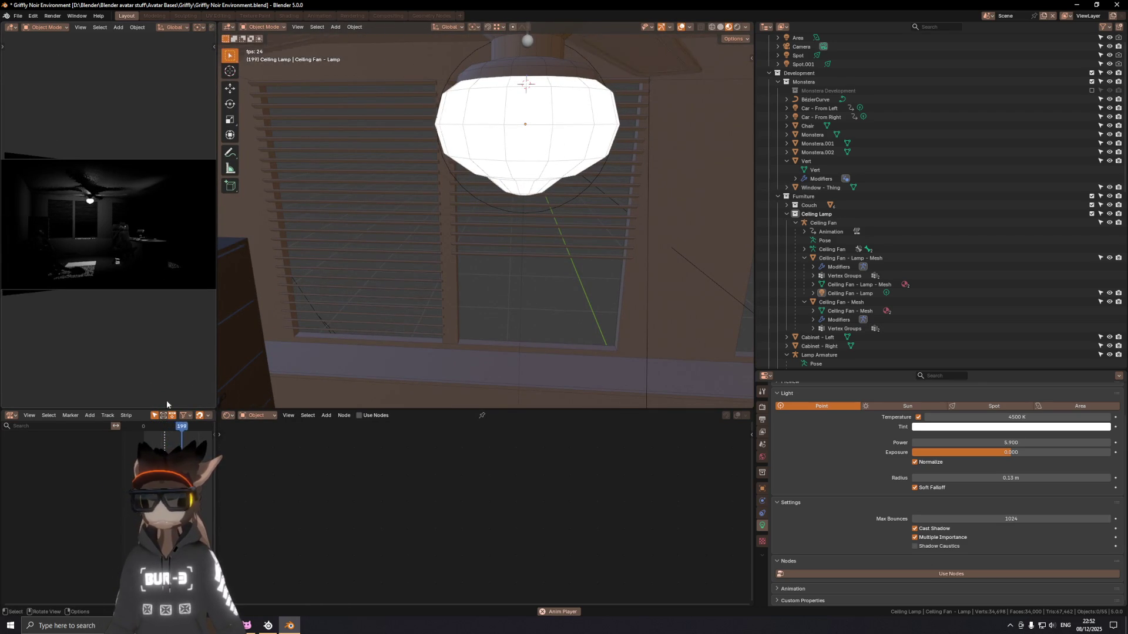
mouse_move(127, 248)
mouse_down()
mouse_move(213, 400)
mouse_move(13, 162)
mouse_up()
click(11, 128)
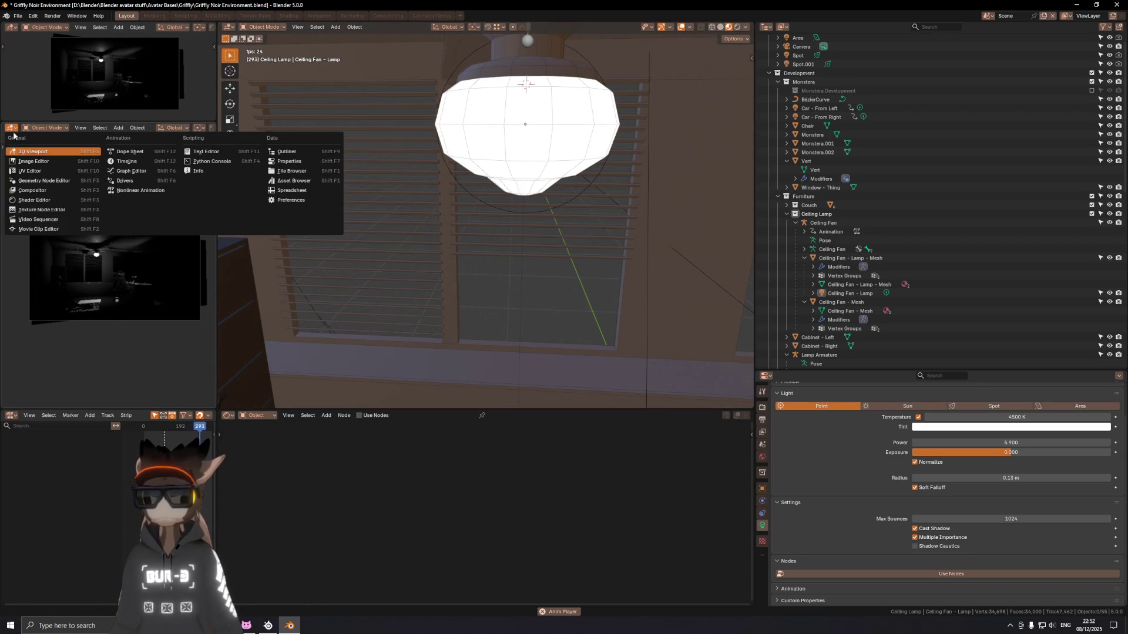
click(46, 171)
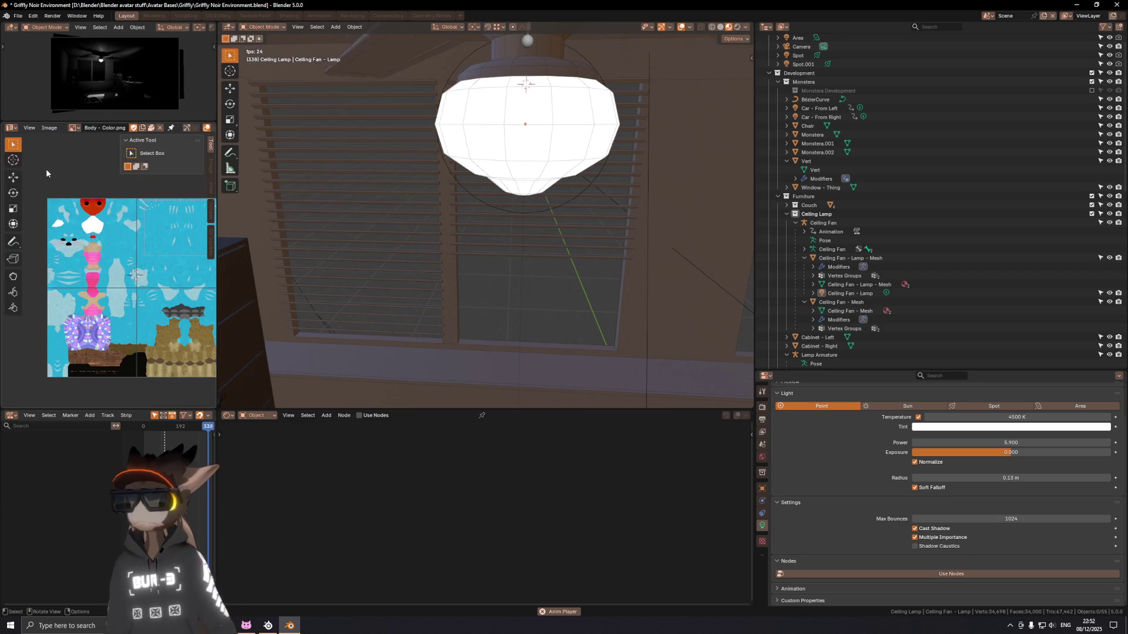
Step: Display Render Result then the Viewer Node image in the panel and fit it to view
click(73, 128)
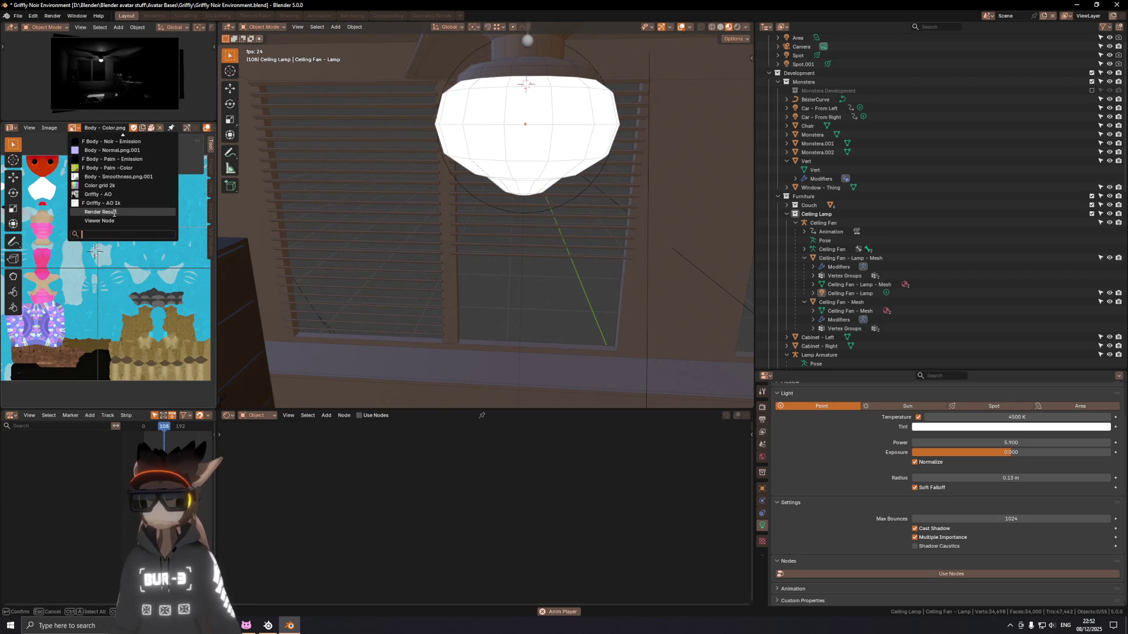
scroll(115, 195, up, 10)
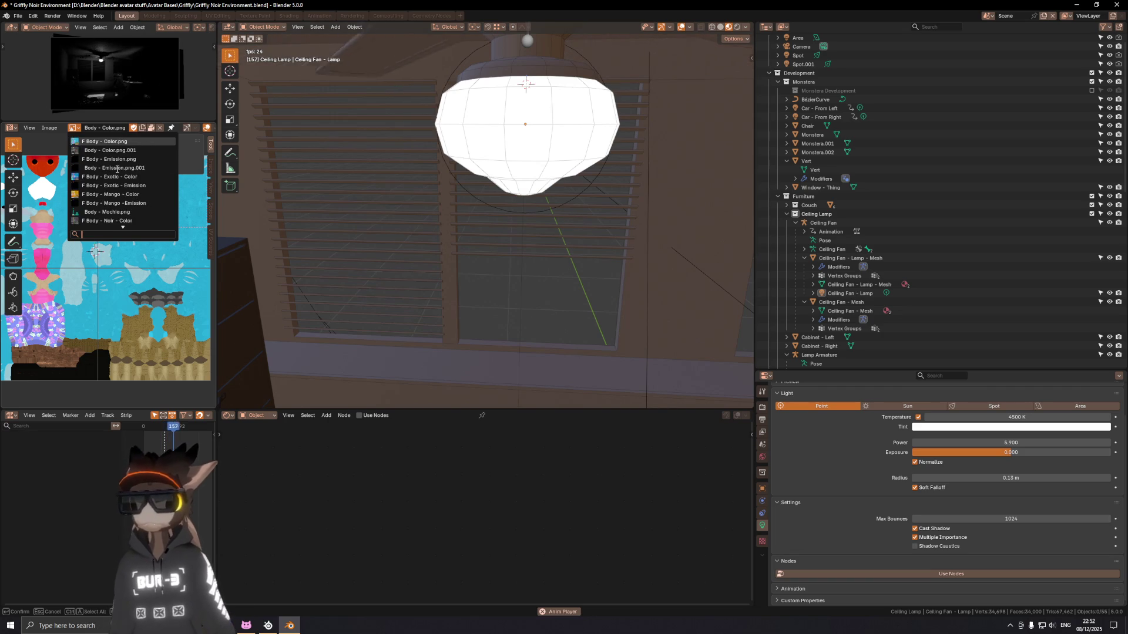
scroll(119, 168, down, 10)
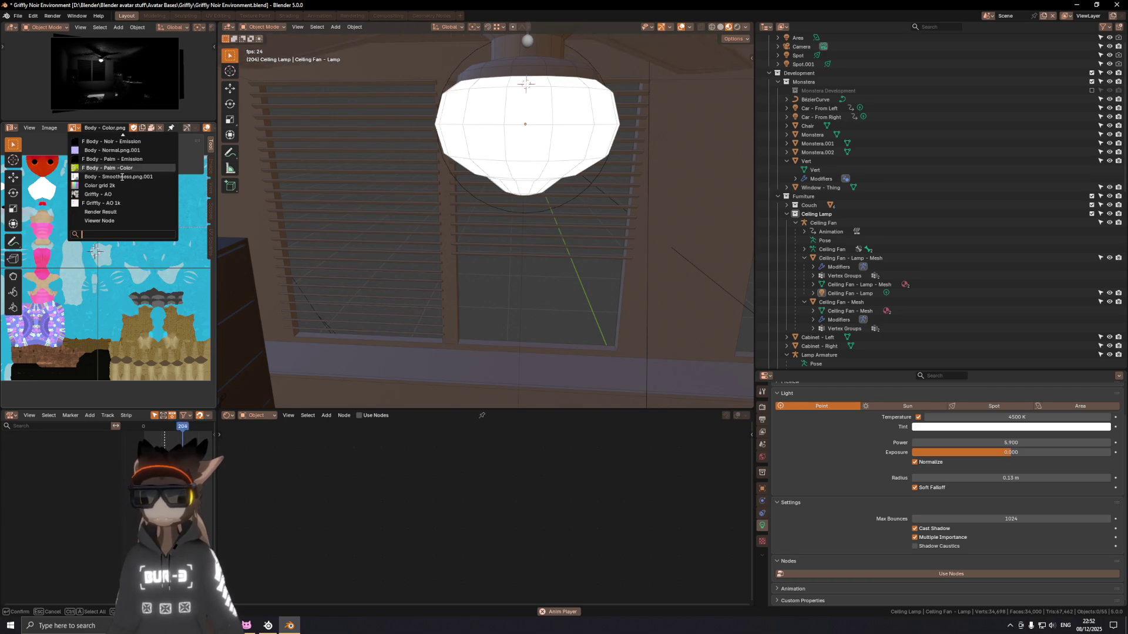
click(100, 212)
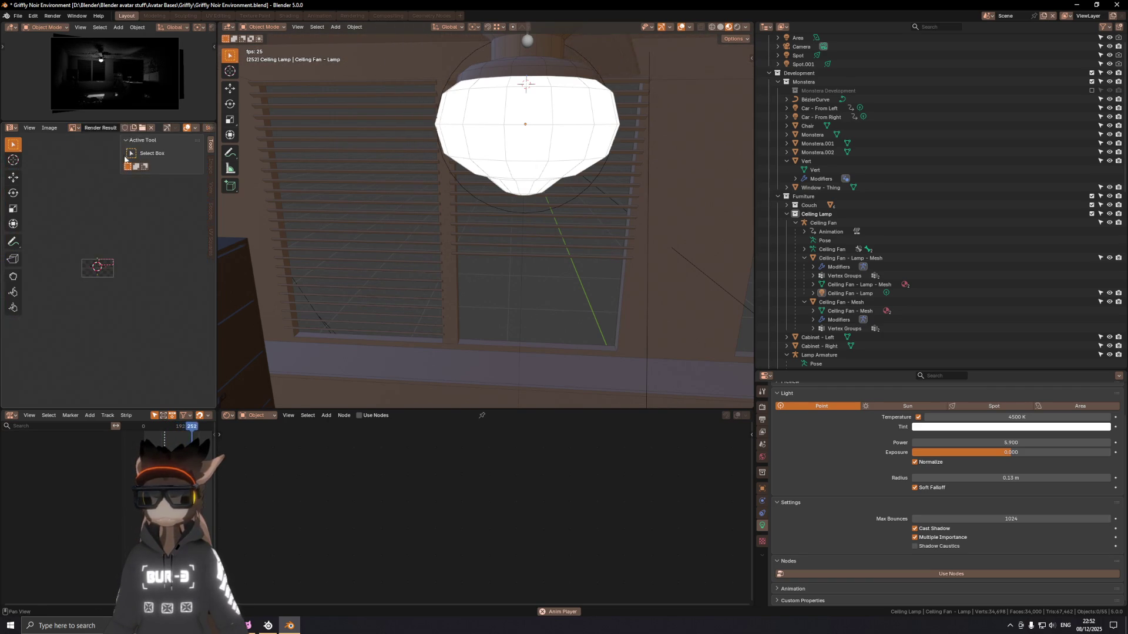
drag(80, 122, 80, 246)
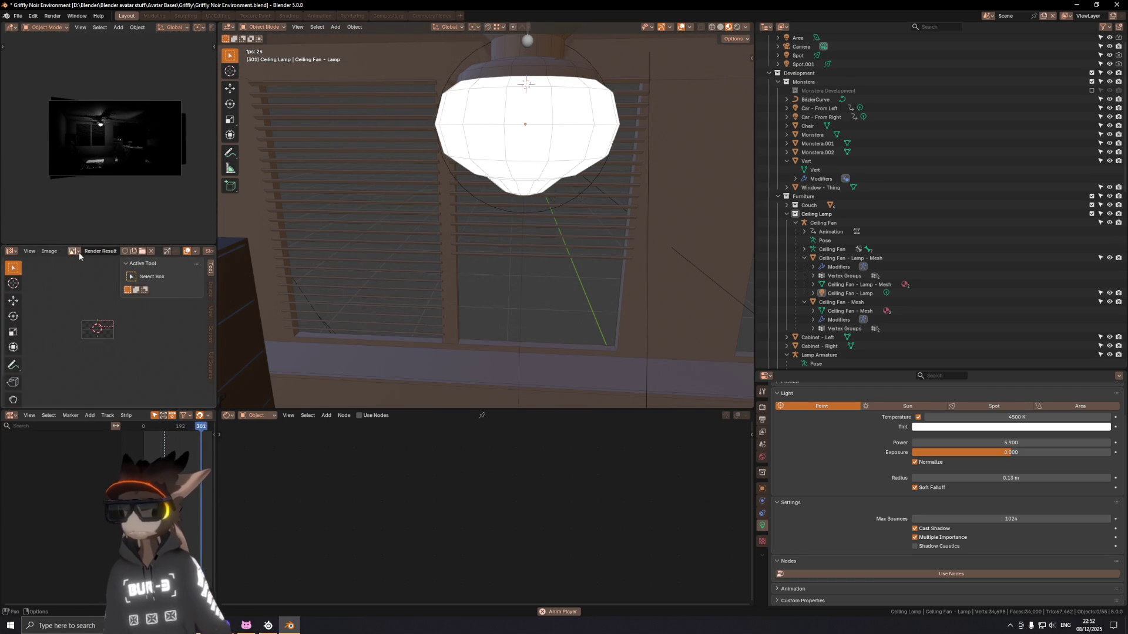
click(74, 251)
click(101, 336)
key(Home)
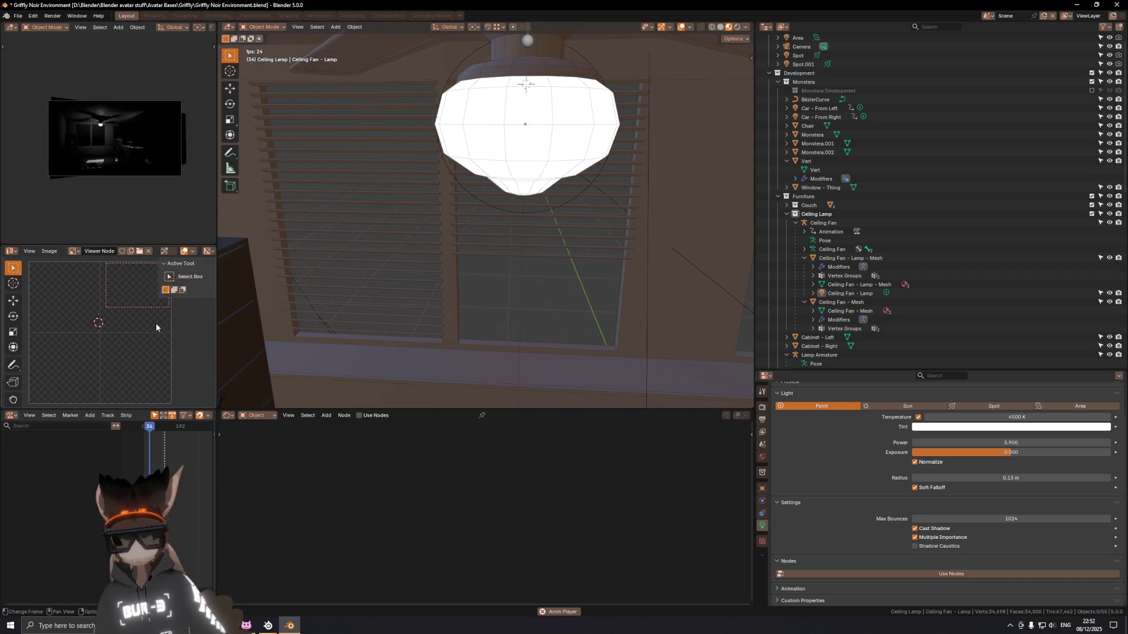
Step: Hide the sidebar and save the scene file with Ctrl+S
key(n)
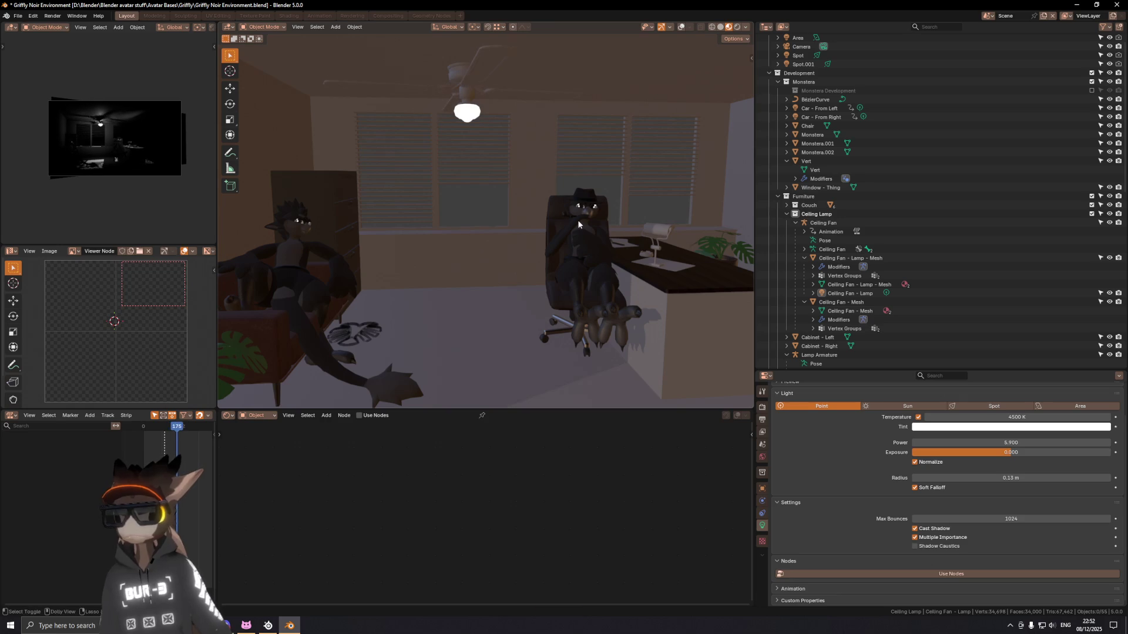
key(ctrl+s)
mouse_move(544, 259)
middle_down()
mouse_move(466, 208)
mouse_move(493, 230)
middle_up()
Step: Check the armature's Child Of constraint targeting the Chair, then make the Chair active
click(466, 207)
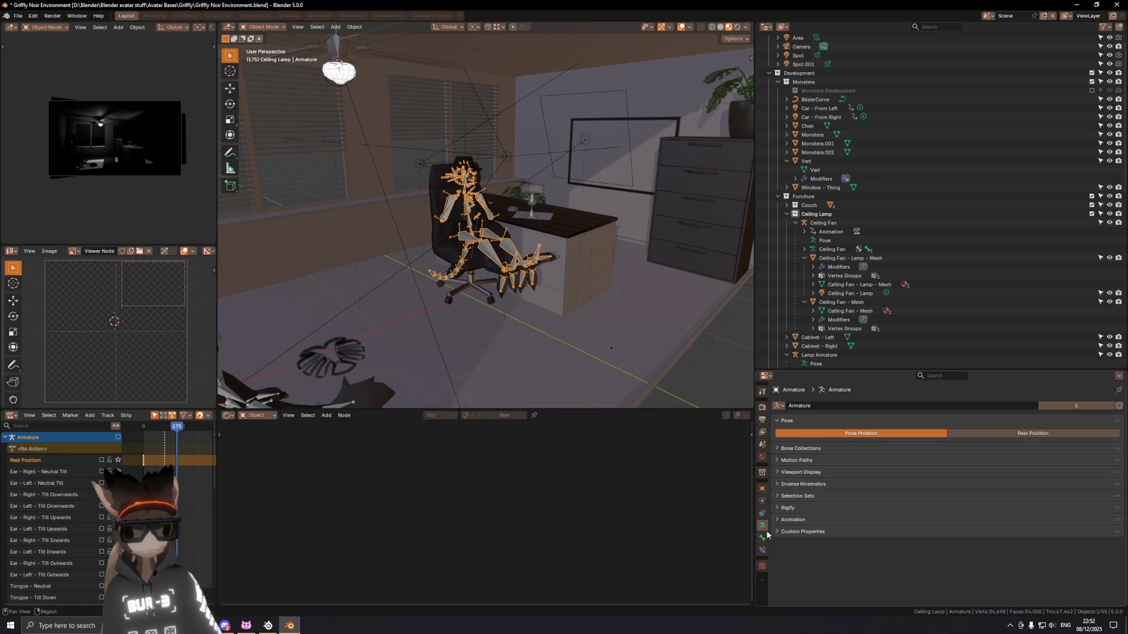
click(762, 515)
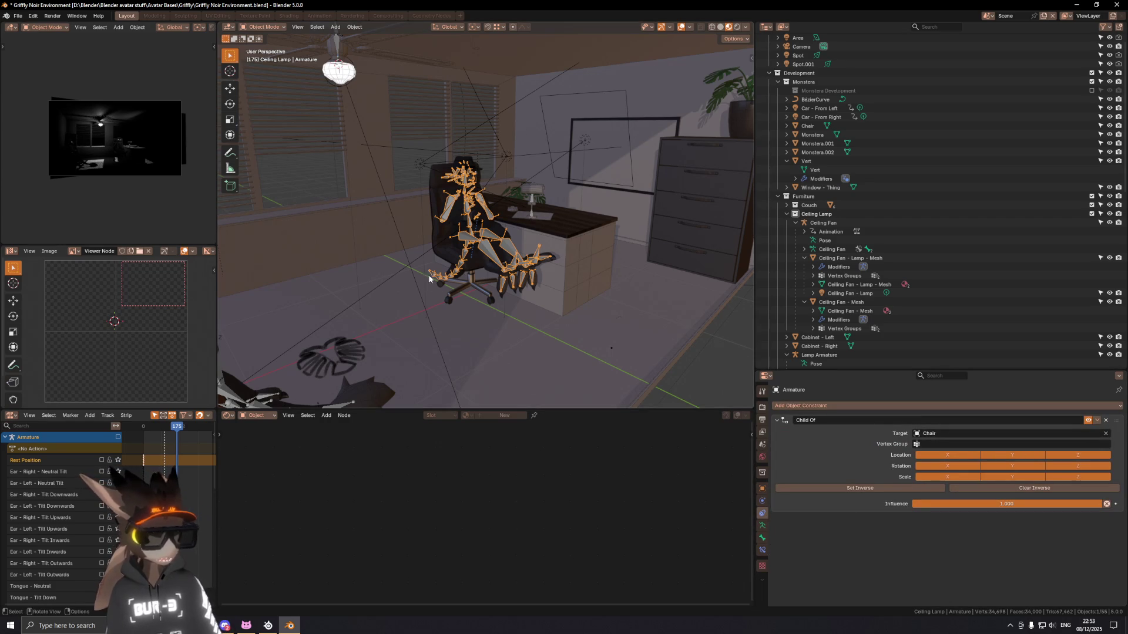
click(473, 279)
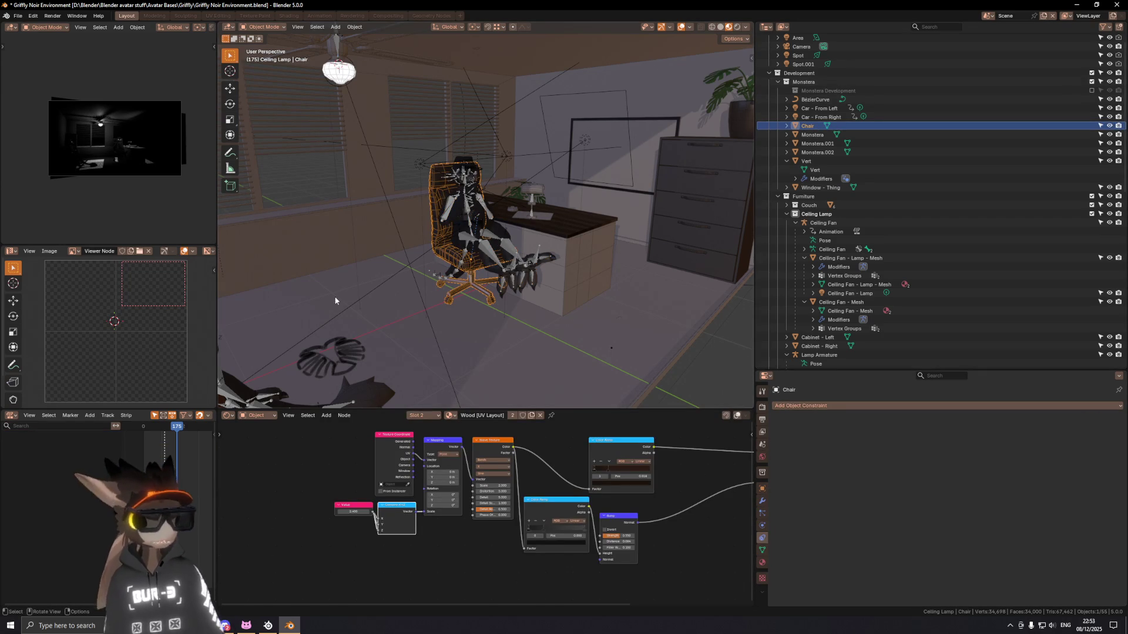
Step: Move the chair on the floor plane, then 1.6 m along X behind the desk
key(g)
key(shift+z)
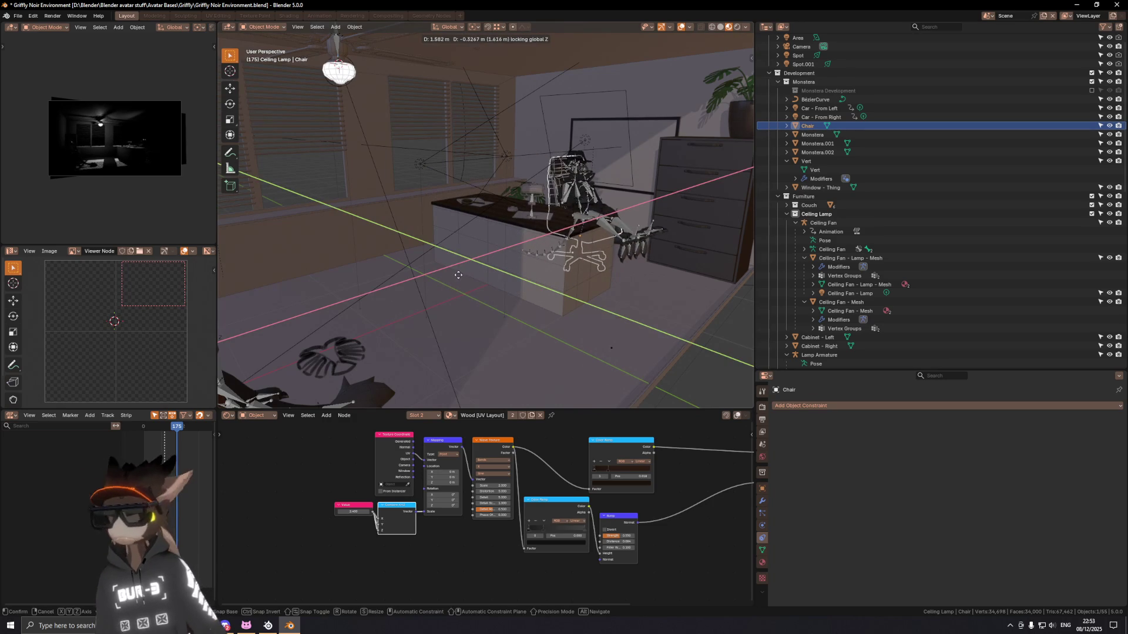
click(456, 274)
middle_drag(457, 274, 544, 228)
key(g)
key(x)
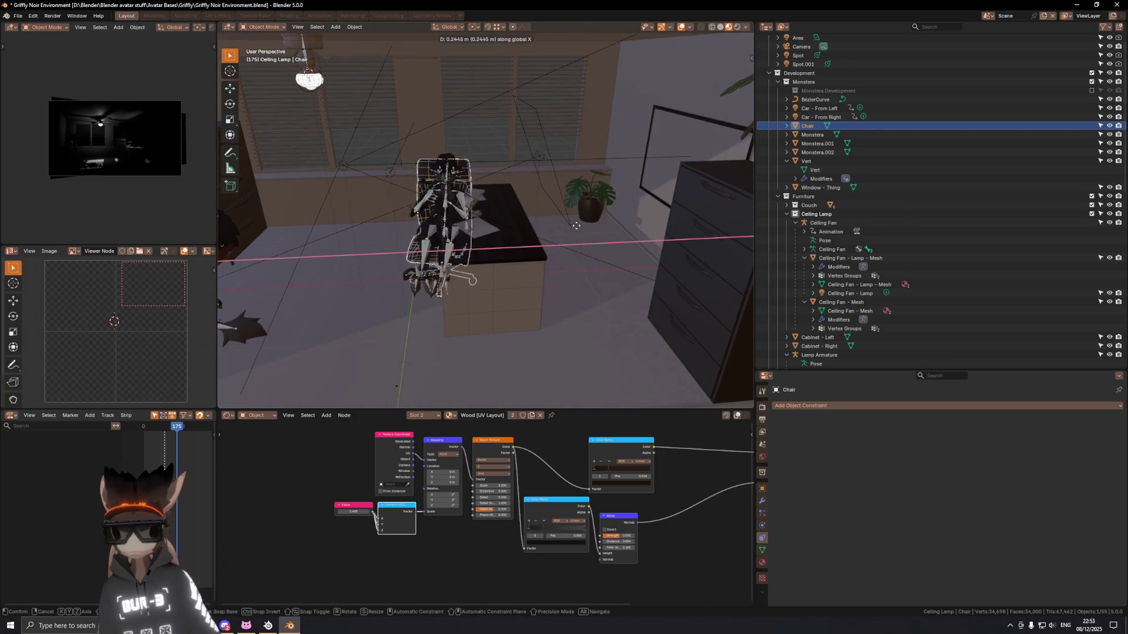
text(1.6)
key(Return)
key(shift+alt+z)
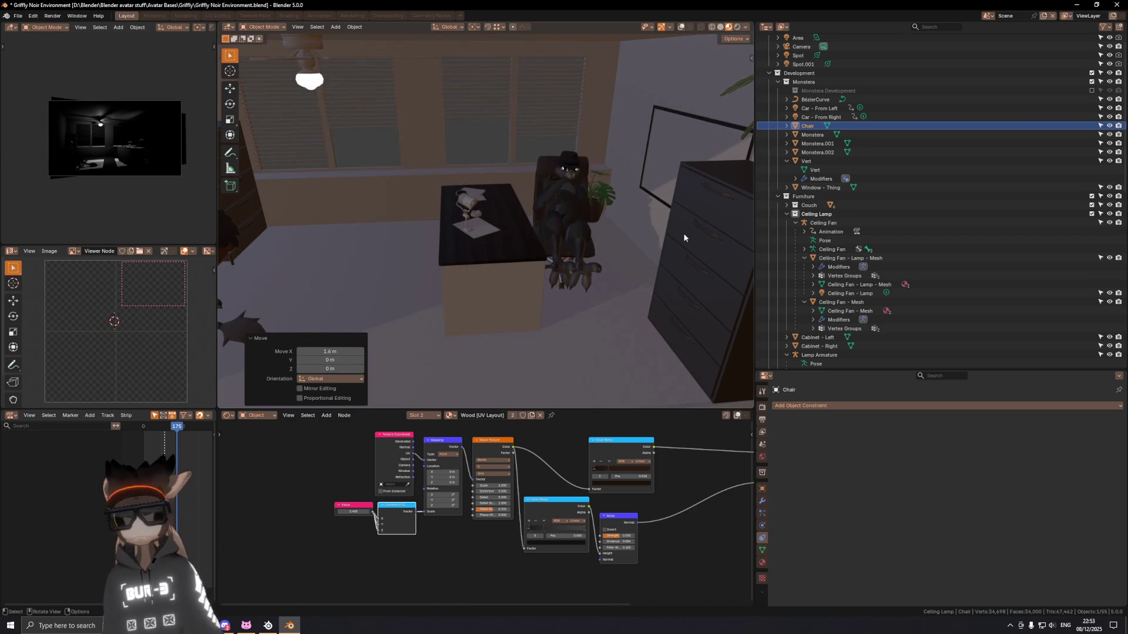
middle_drag(408, 227, 448, 218)
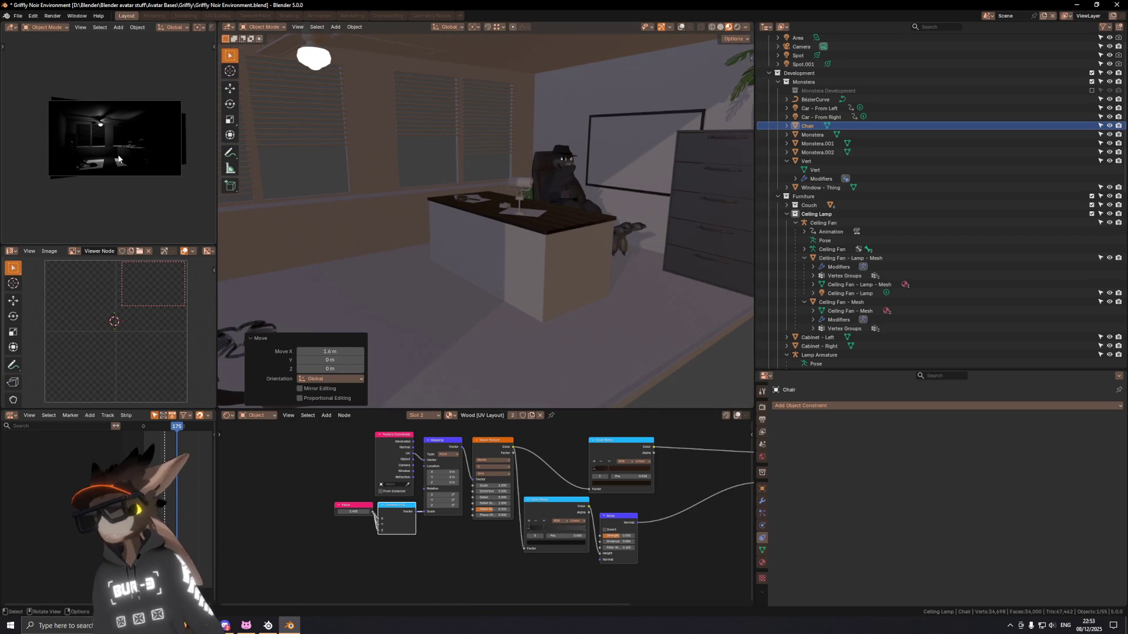
key(ctrl+z)
key(ctrl+shift+z)
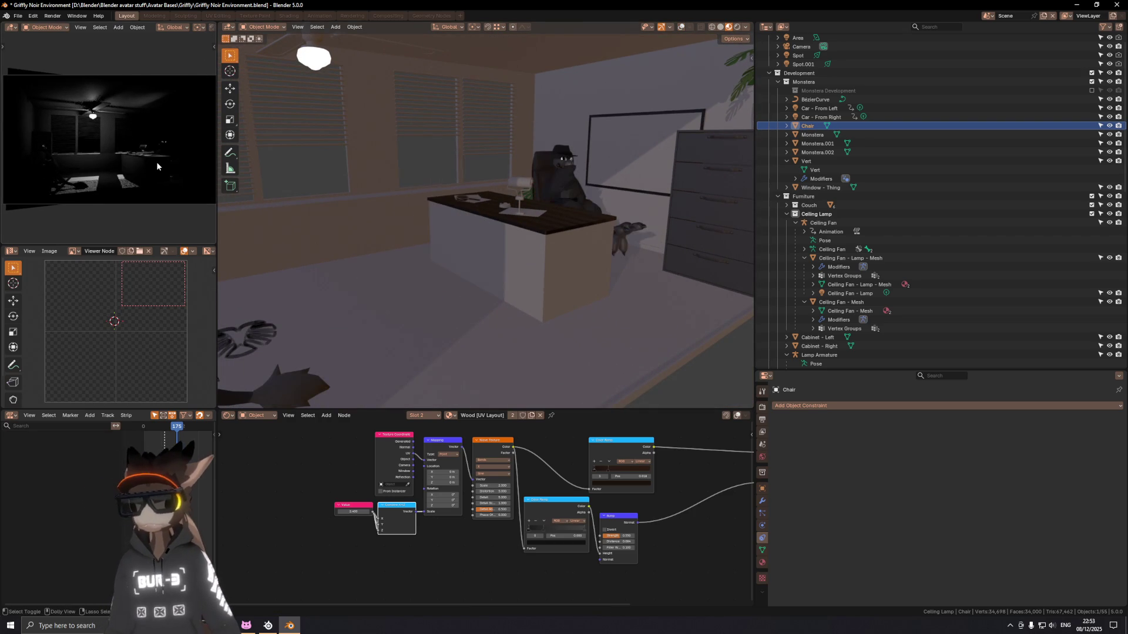
Step: Turn the chair -40 degrees about Z and nudge it 0.28 m along Y
key(r)
key(z)
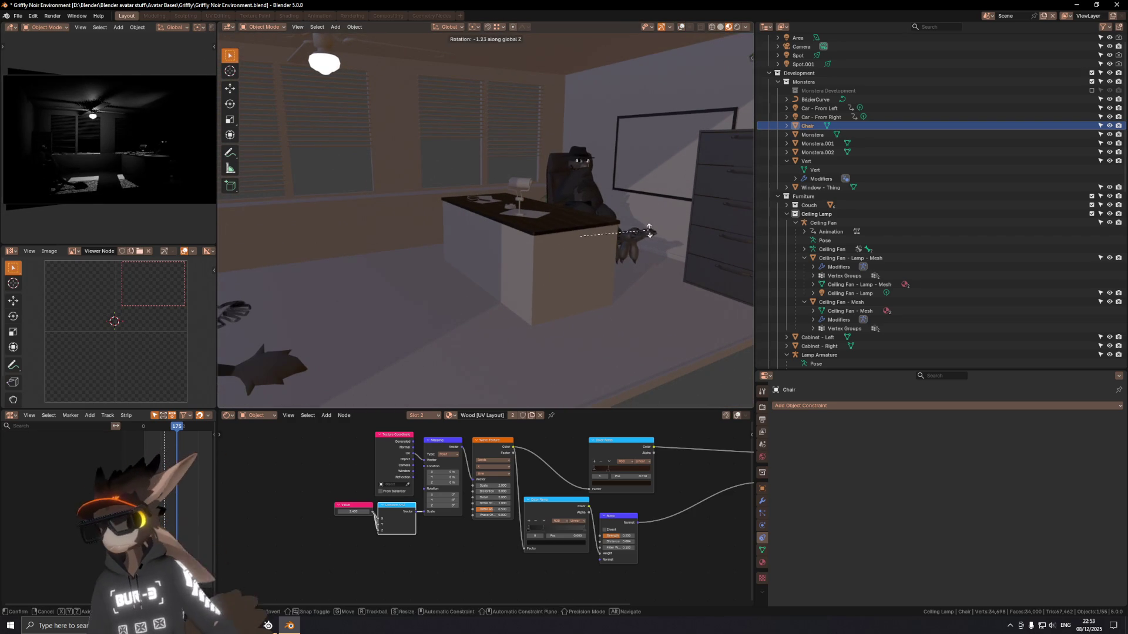
key(Return)
mouse_move(429, 221)
middle_down()
mouse_move(605, 223)
mouse_move(536, 238)
mouse_move(591, 290)
mouse_move(605, 253)
middle_up()
scroll(562, 250, up, 3)
key(g)
key(y)
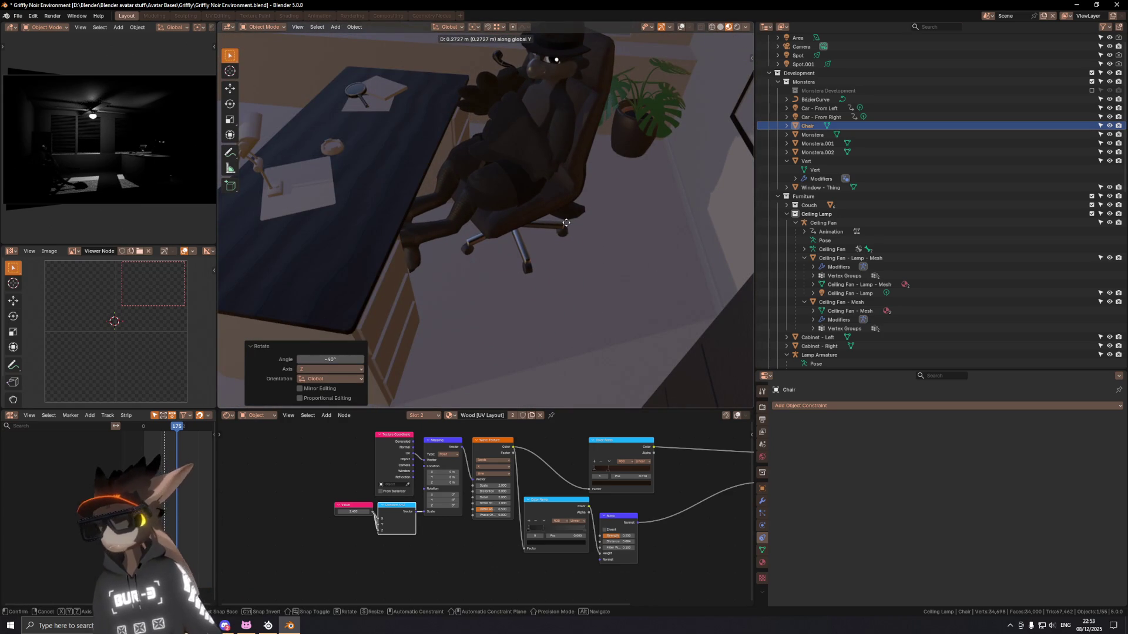
text(.28)
key(Return)
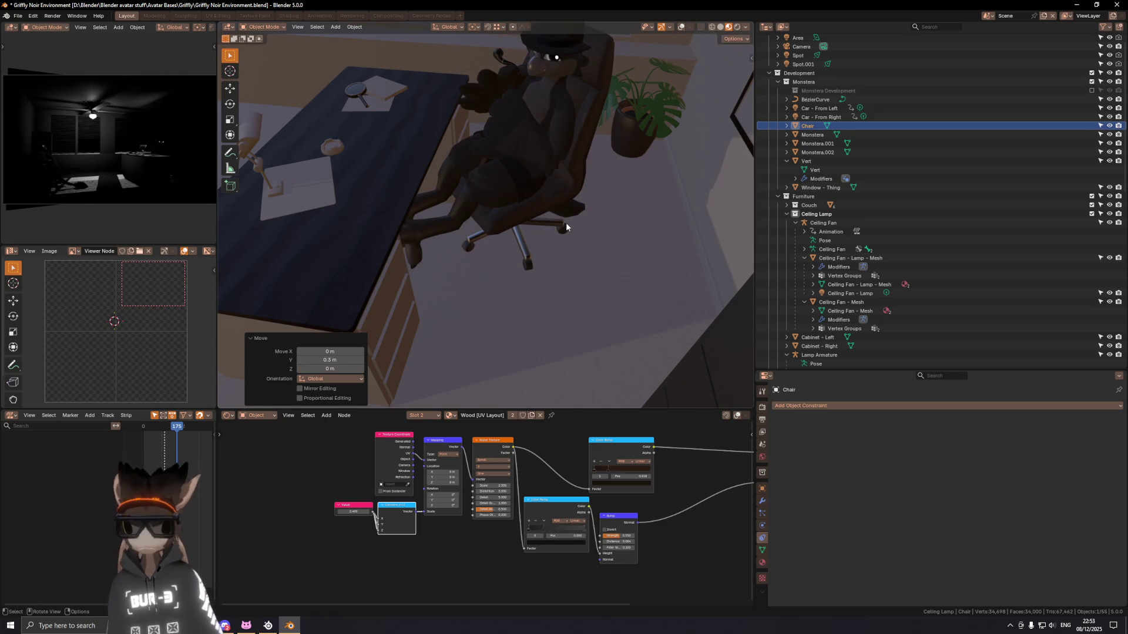
scroll(399, 191, down, 4)
middle_drag(498, 183, 476, 177)
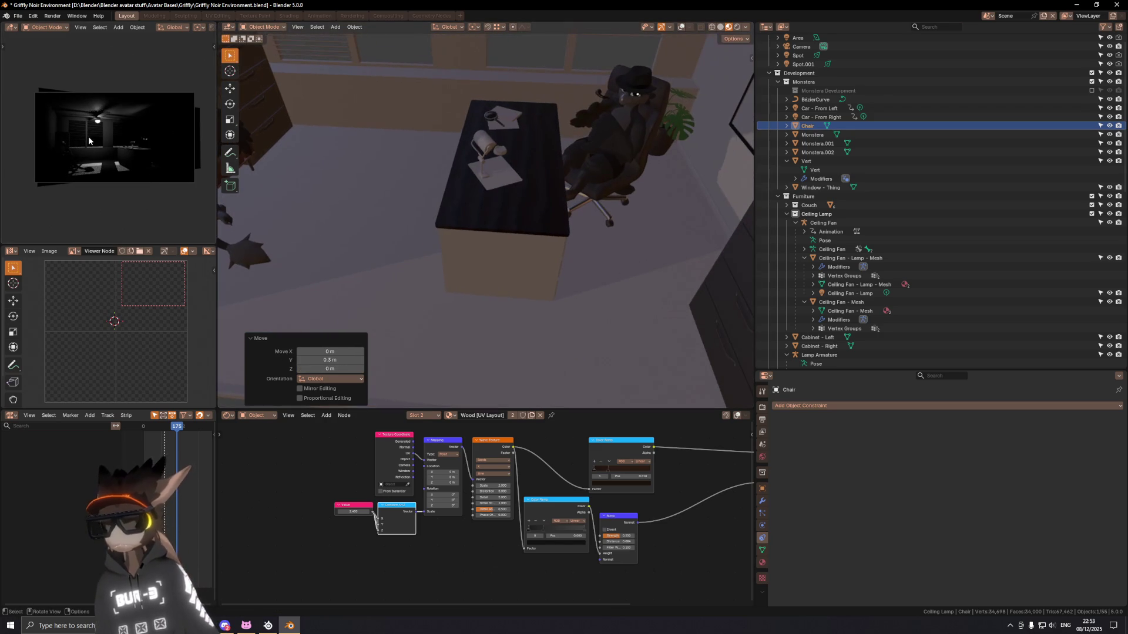
Step: Switch the render preview to the camera view and reframe the room in it
middle_drag(195, 128, 132, 179)
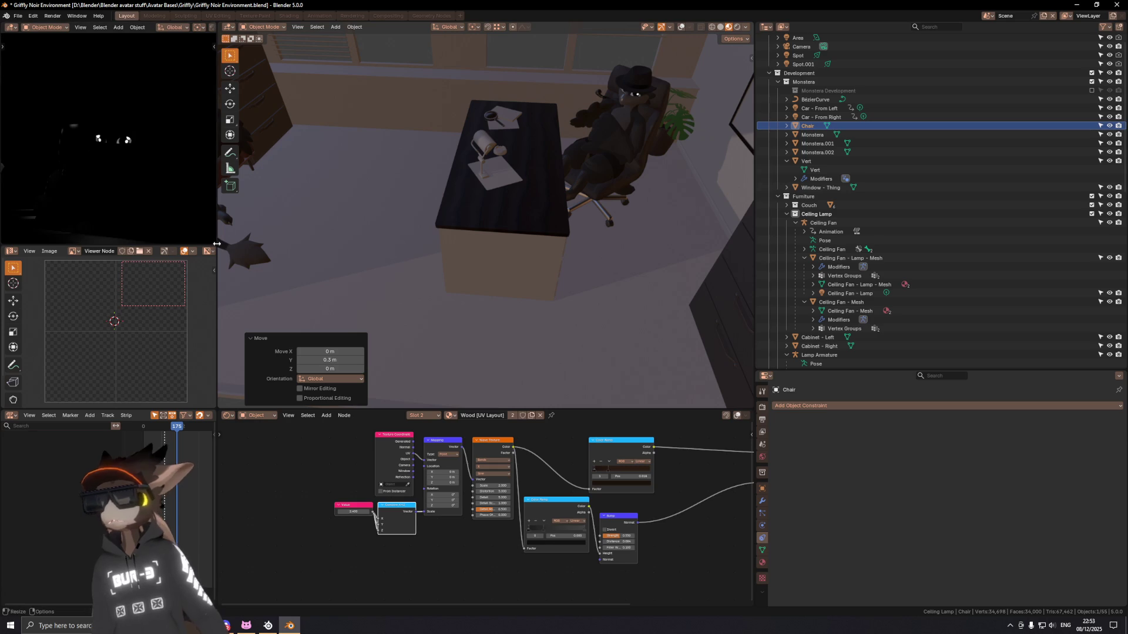
key(KP_0)
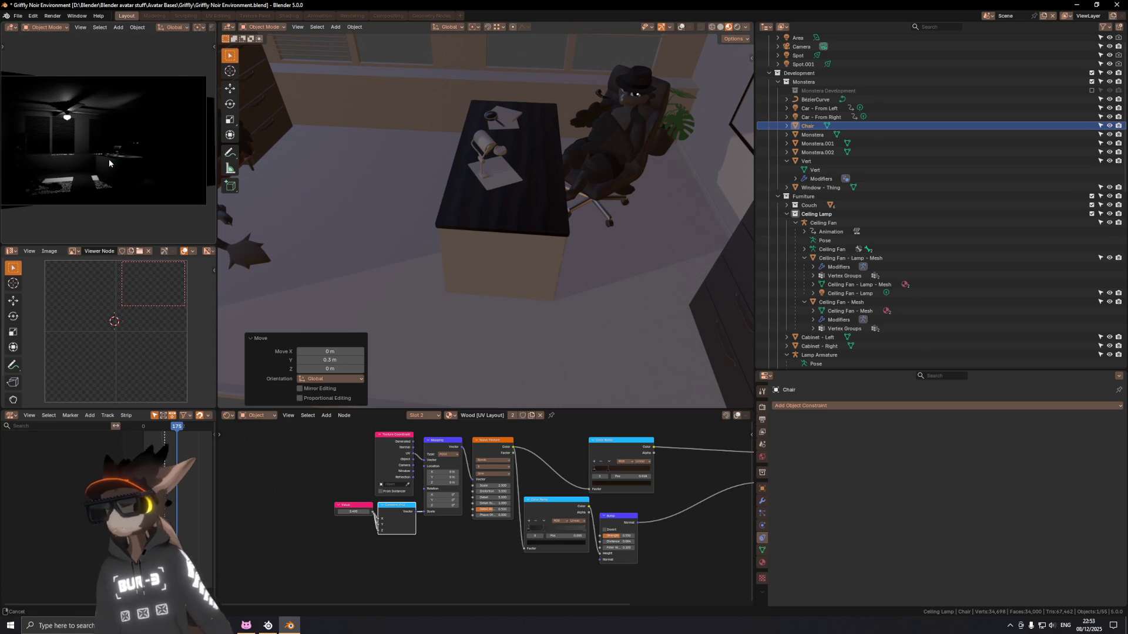
middle_drag(115, 140, 133, 143)
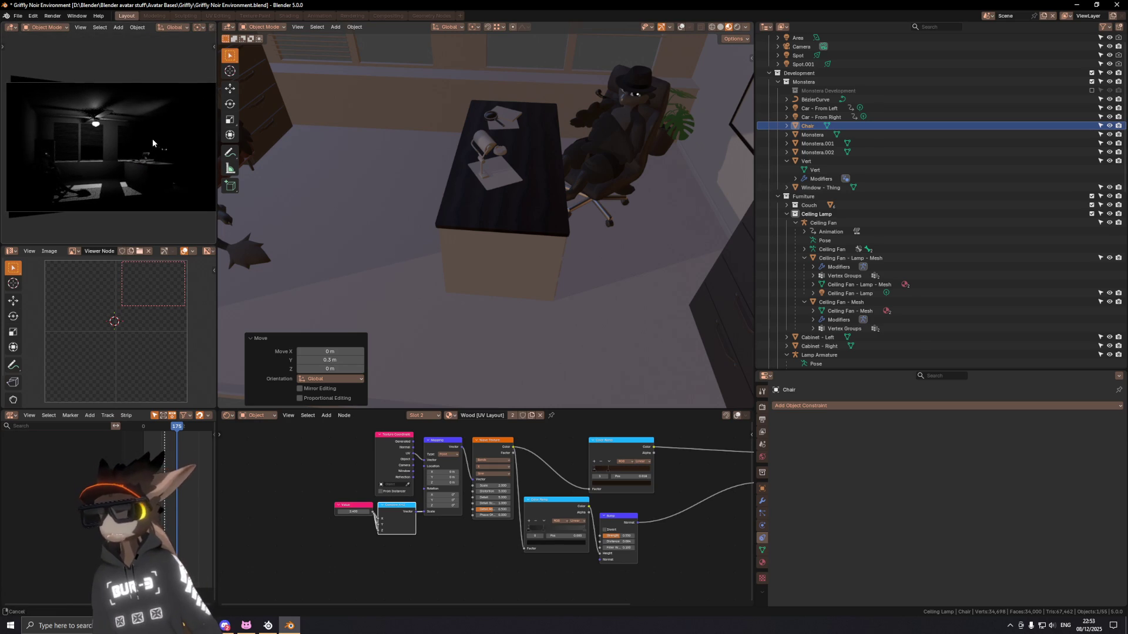
drag(218, 194, 380, 194)
scroll(200, 175, up, 3)
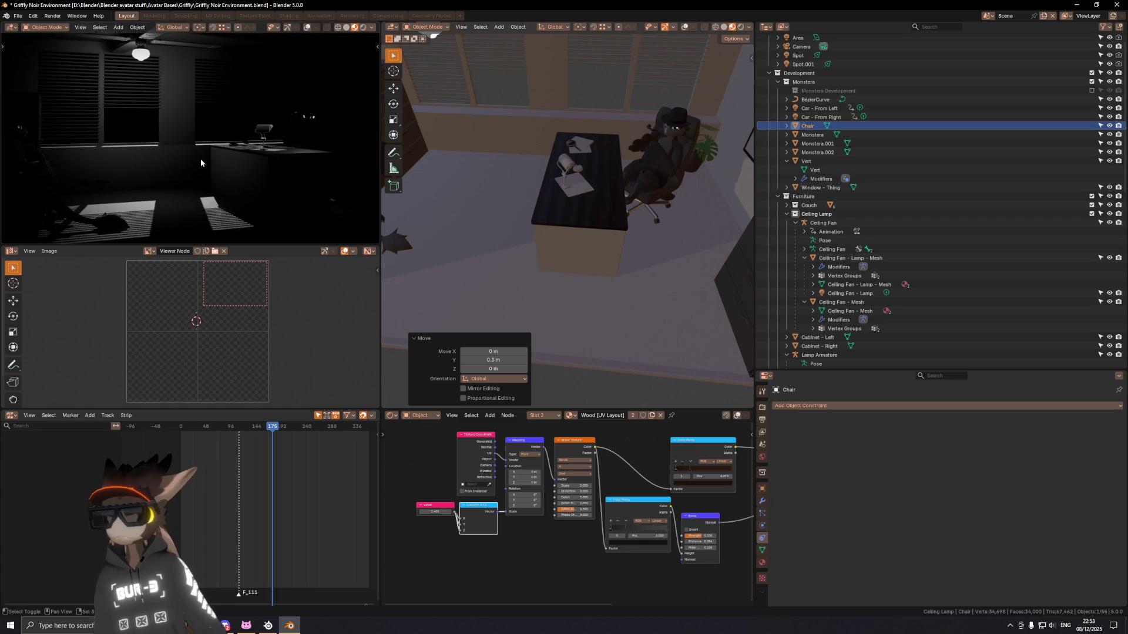
scroll(200, 159, up, 1)
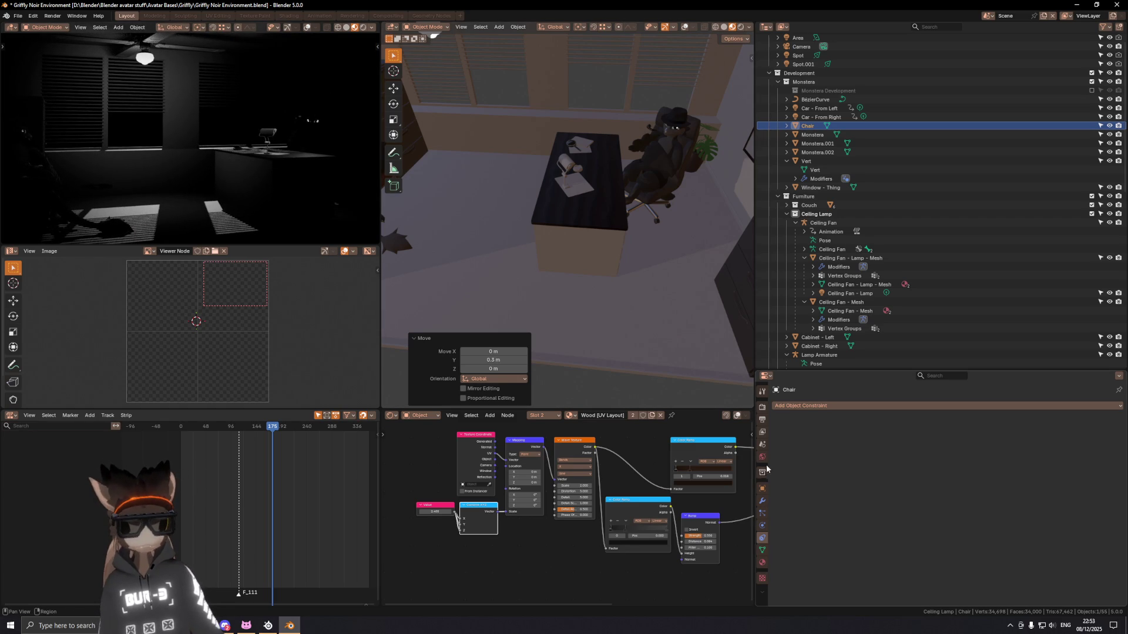
Step: Lift the World background colour's value from black to a mid grey around 0.39-0.45
click(764, 458)
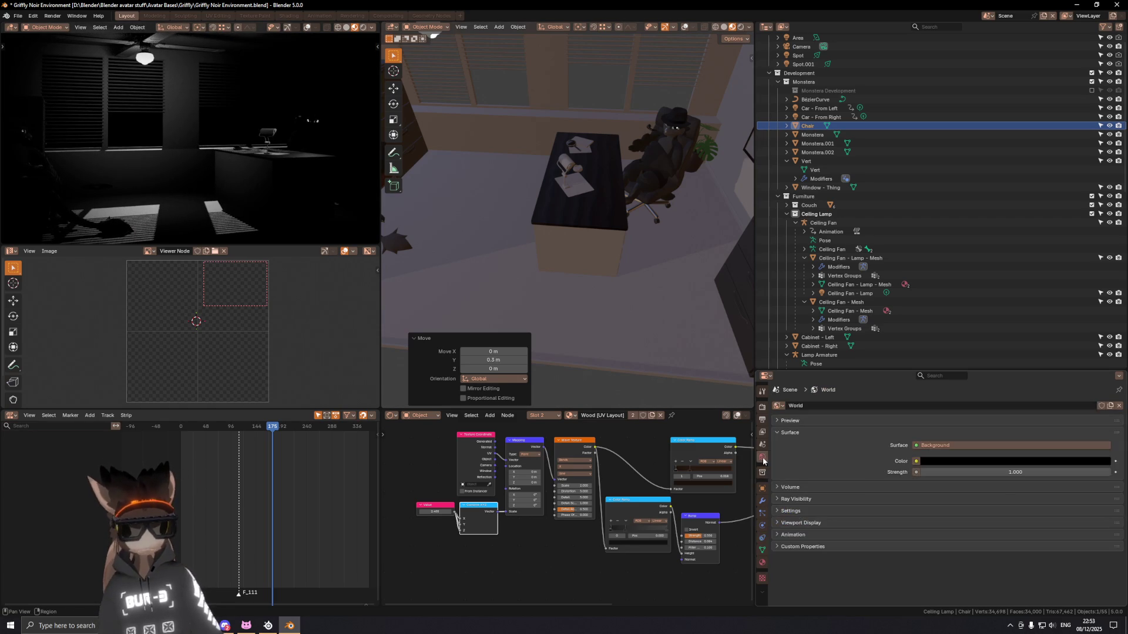
click(983, 461)
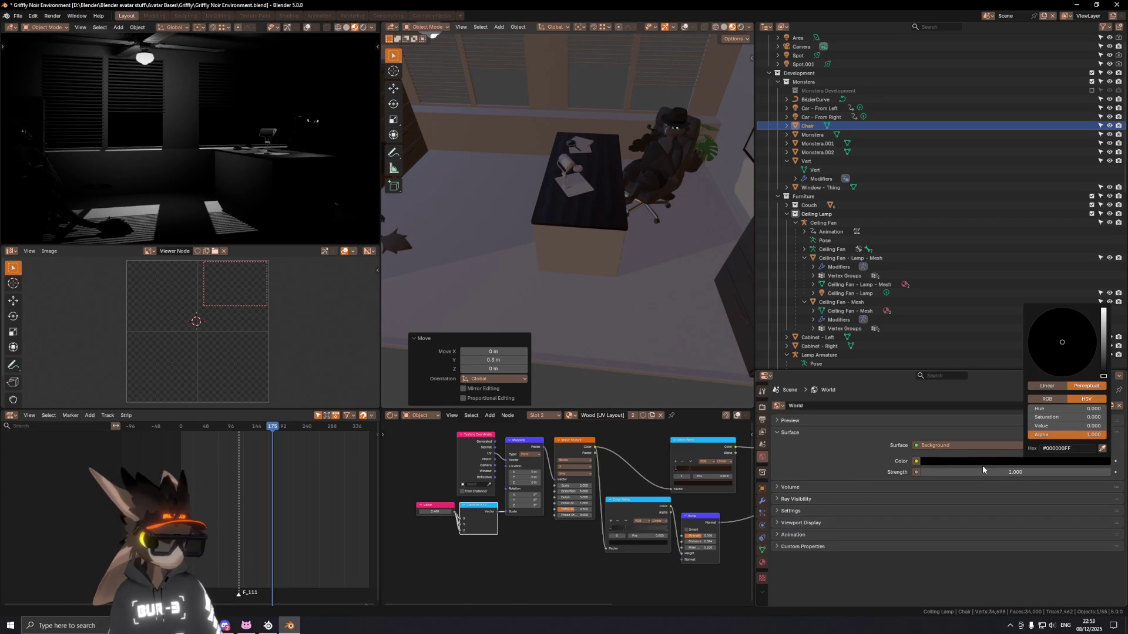
drag(1103, 376, 1104, 347)
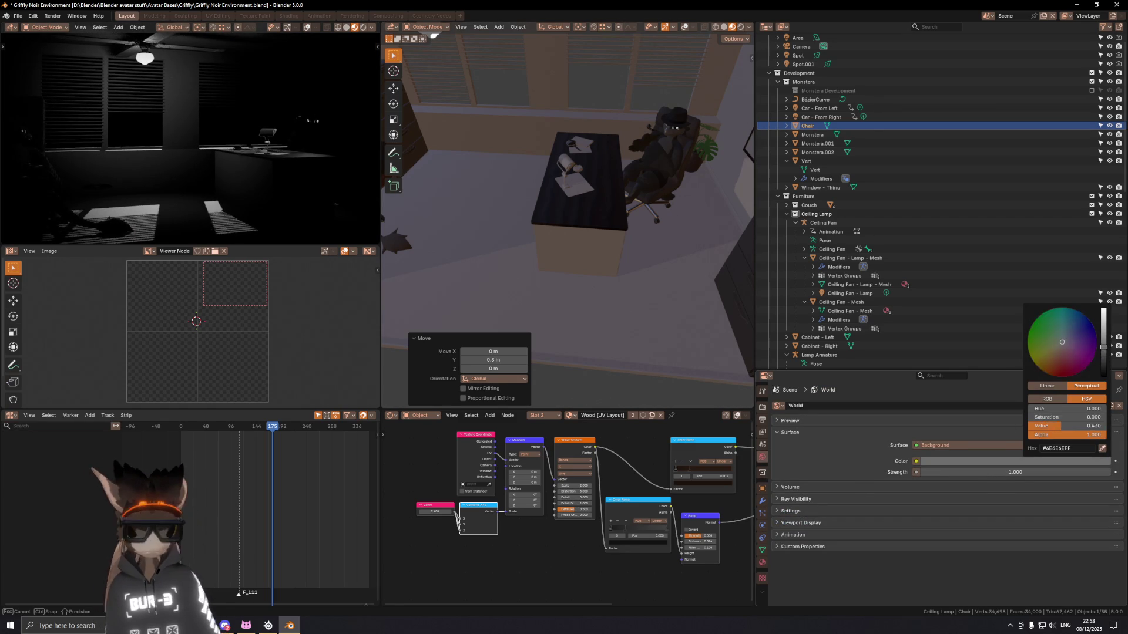
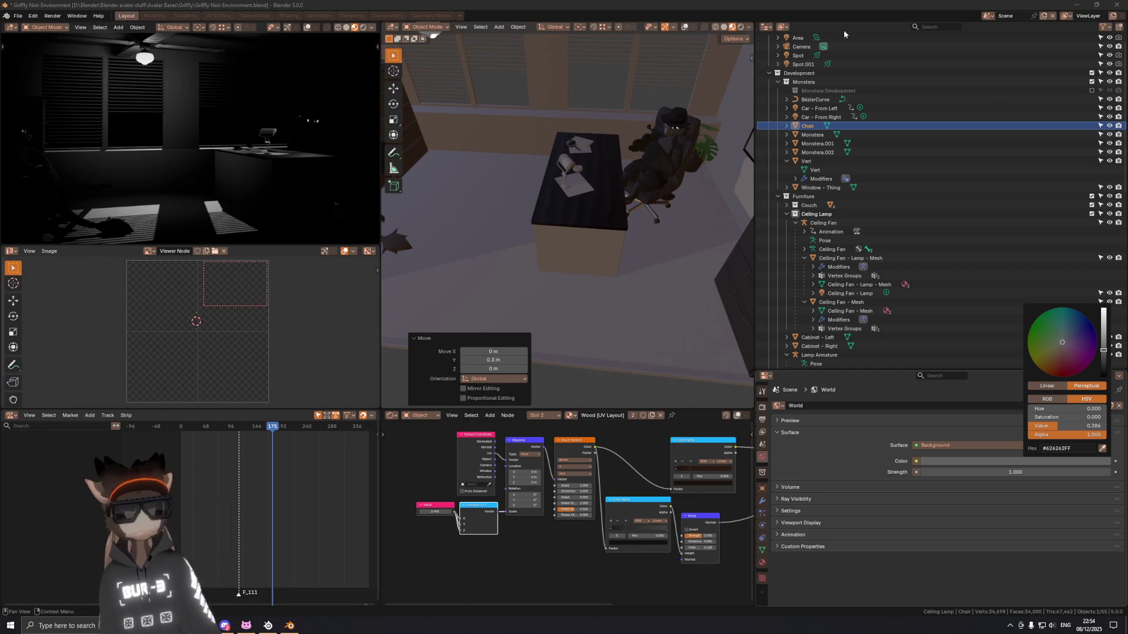
Step: Orbit and pan both viewports around the desk to view it from lower angles
middle_drag(563, 177, 628, 196)
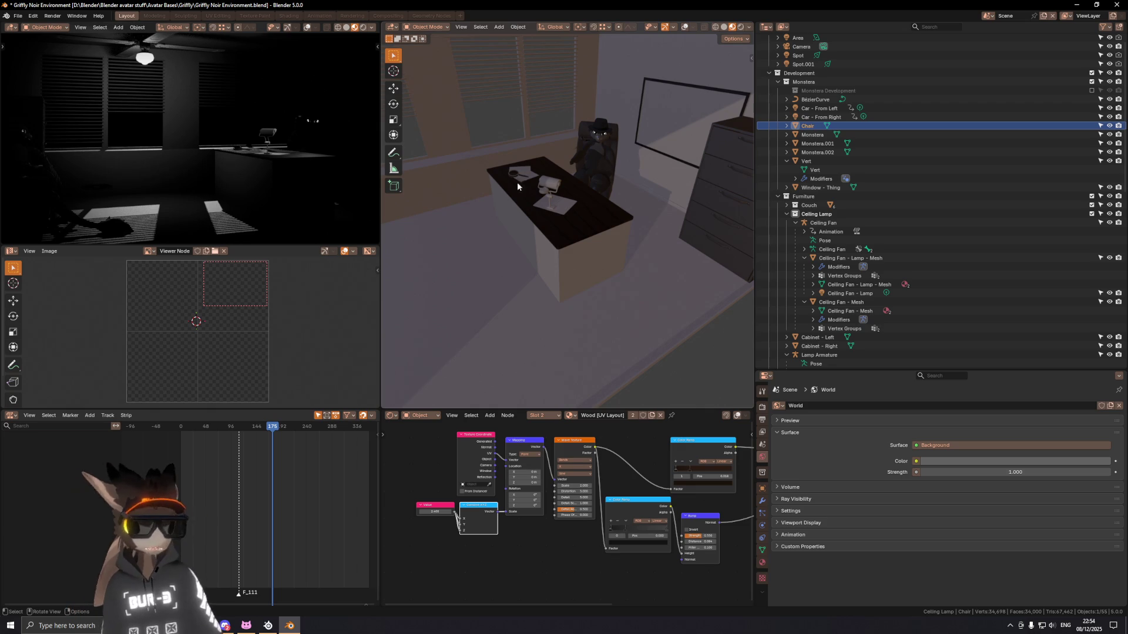
shift+middle_drag(545, 174, 572, 170)
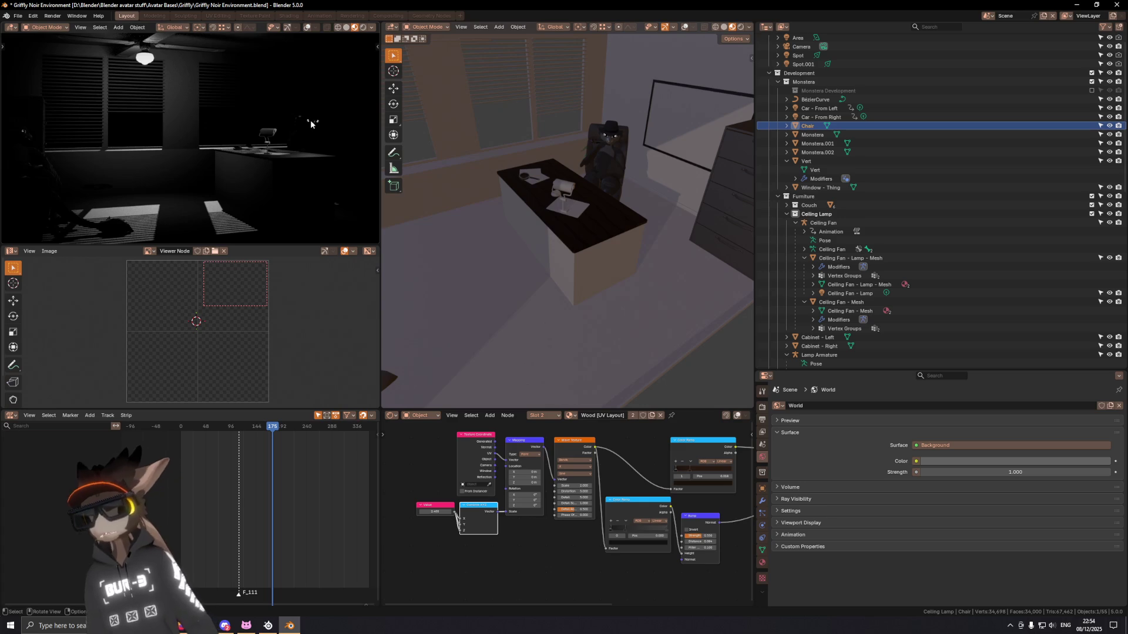
mouse_move(314, 127)
middle_down()
mouse_move(321, 121)
mouse_move(265, 135)
mouse_move(297, 140)
middle_up()
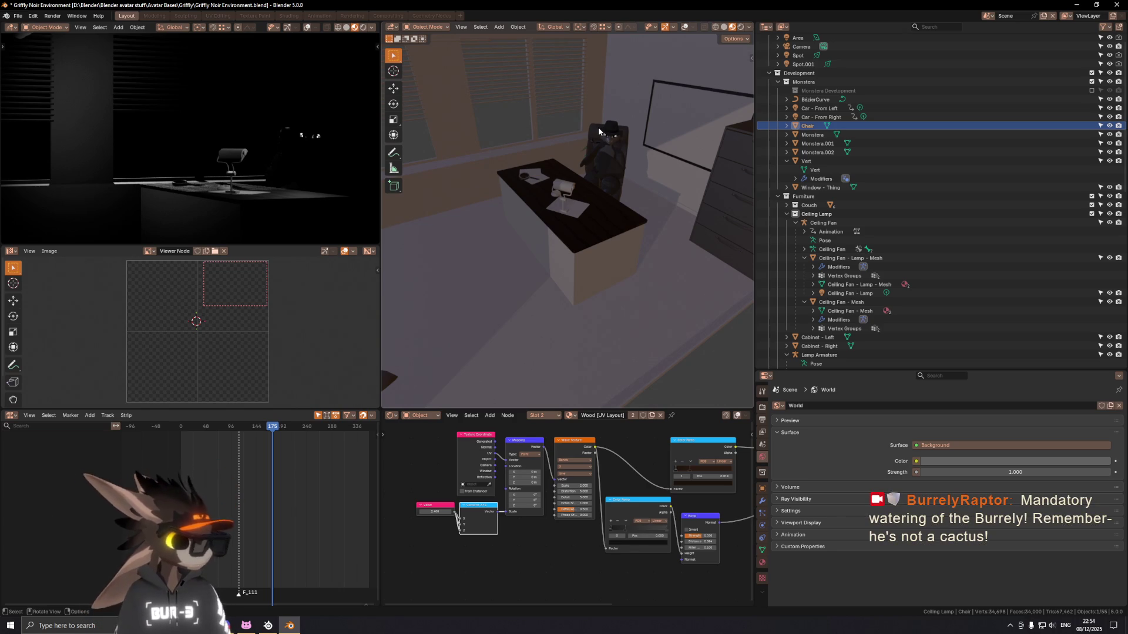
middle_drag(279, 160, 180, 142)
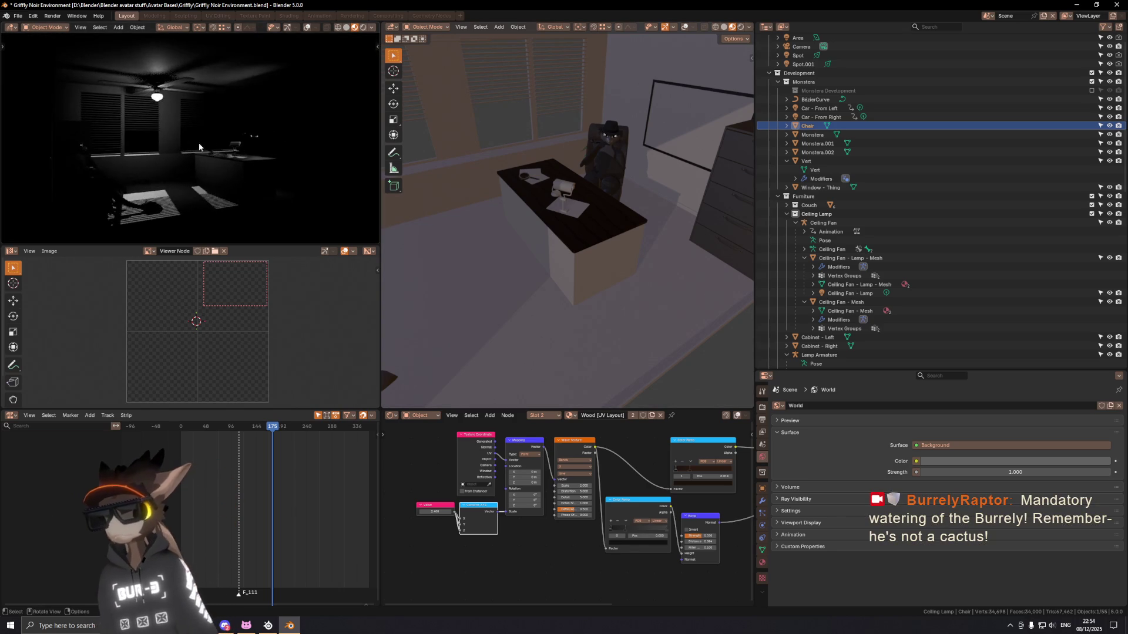
Step: Check the scene through the camera and select the desk lamp
key(KP_0)
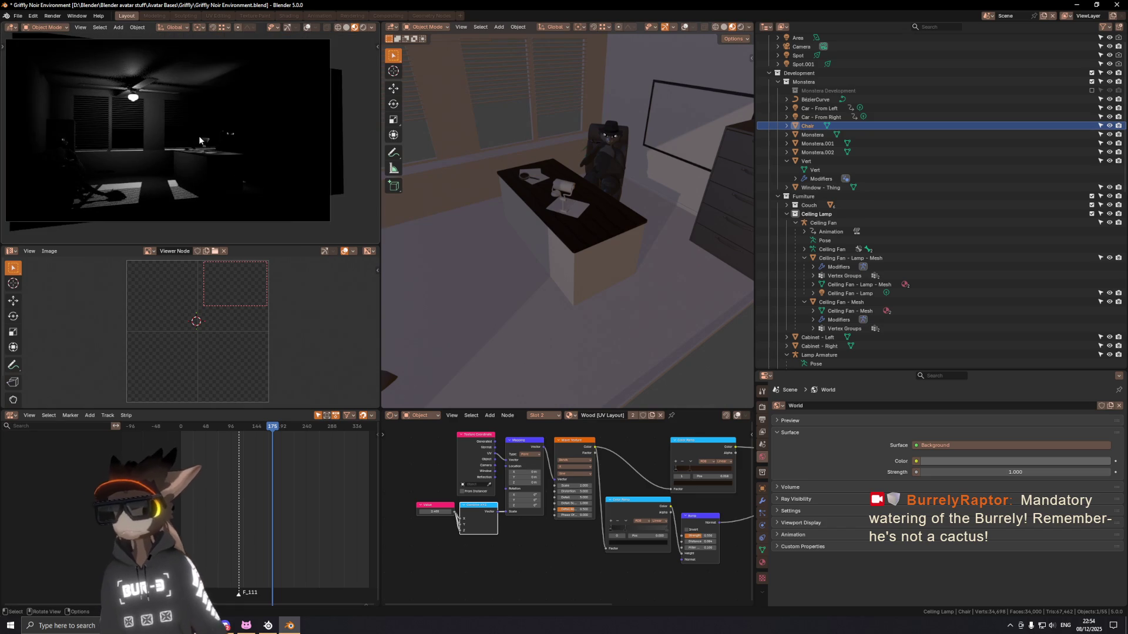
click(203, 136)
key(KP_0)
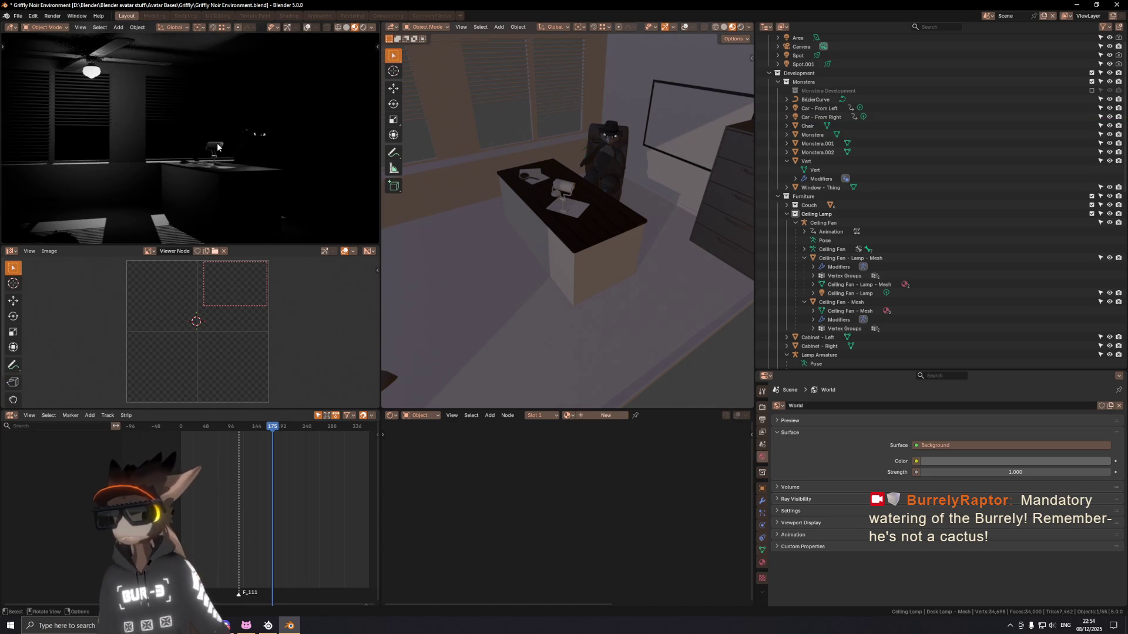
Step: Frame the desk lamp, select its armature and enter Pose Mode
key(KP_Decimal)
mouse_move(602, 193)
middle_down()
mouse_move(577, 190)
mouse_move(575, 224)
mouse_move(653, 243)
middle_up()
key(KP_Decimal)
click(635, 239)
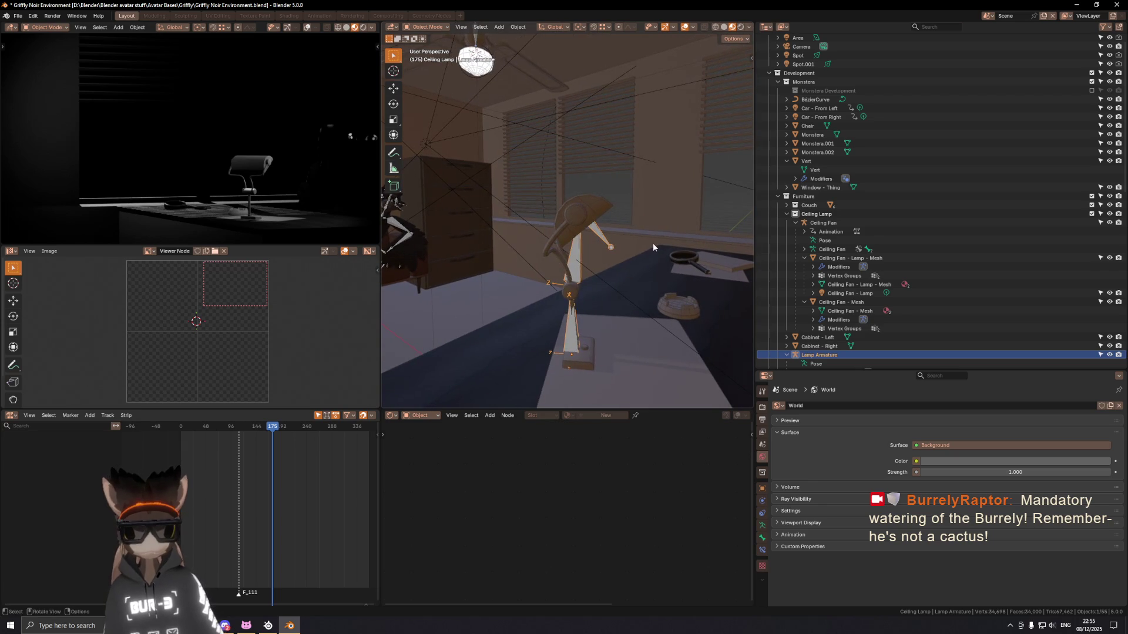
key(ctrl+Tab)
Step: Rotate the Lamp Head bone to tilt the shade, then return to Object Mode
key(r)
key(x)
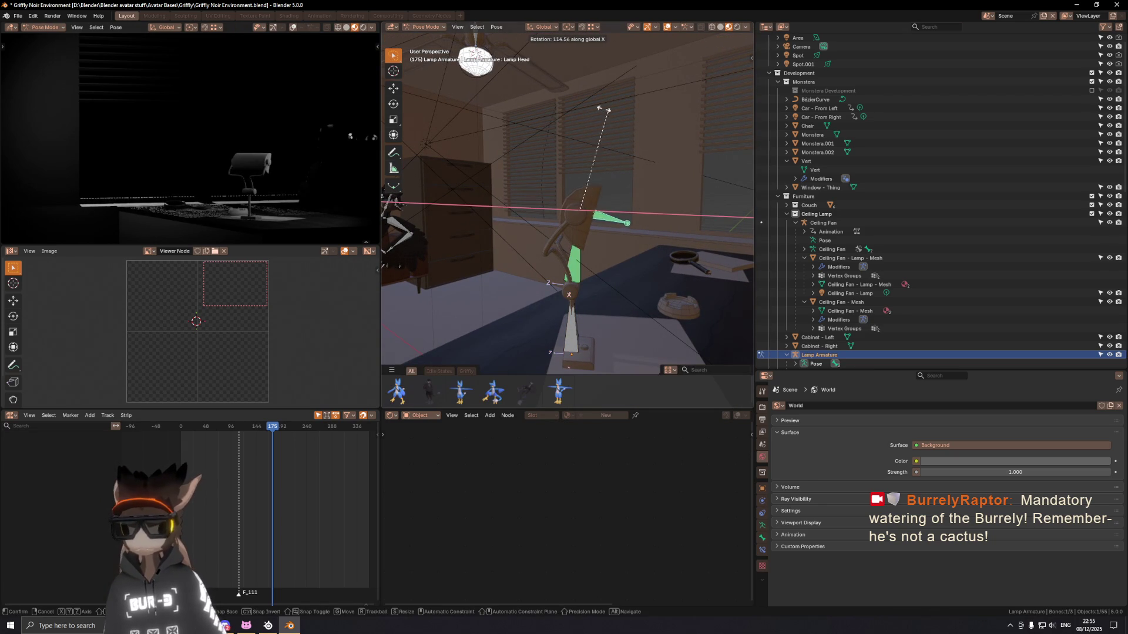
key(x)
key(x)
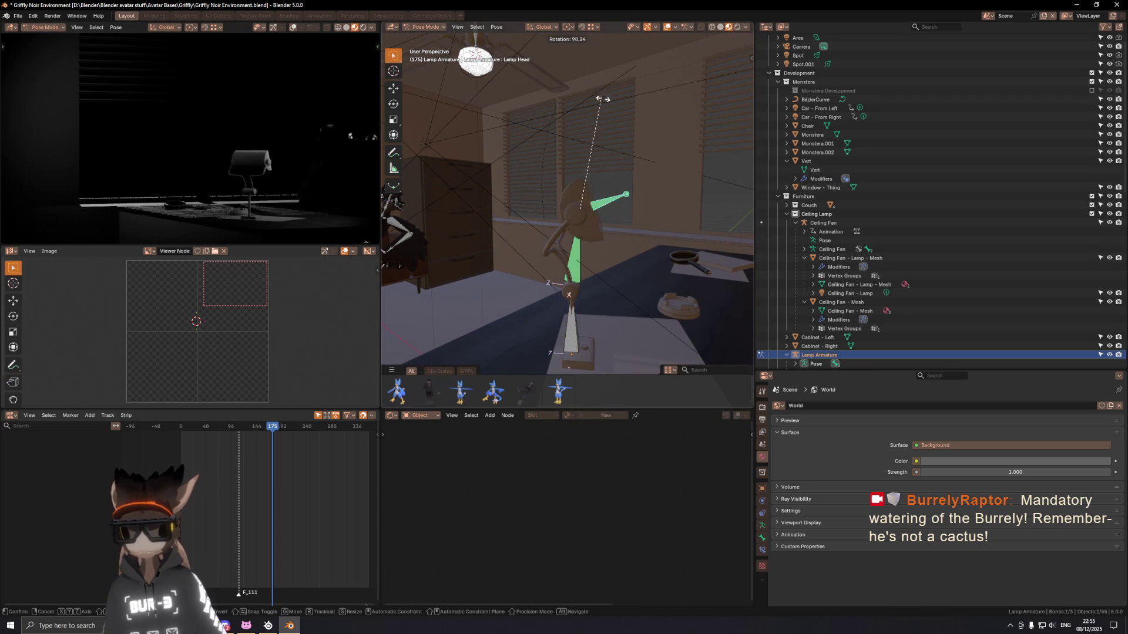
click(426, 231)
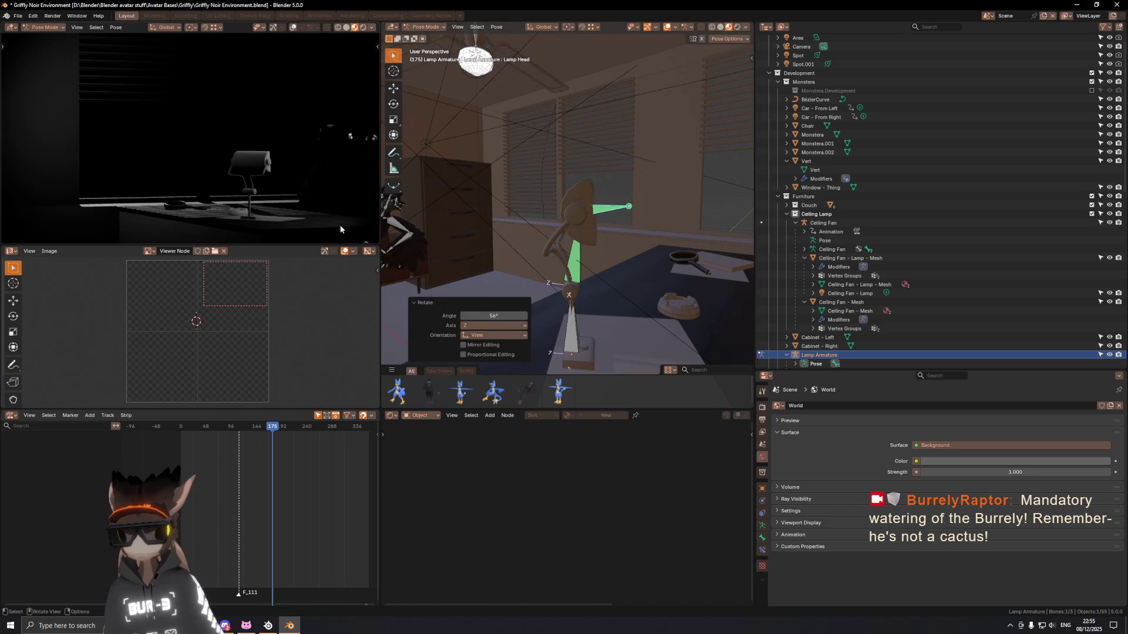
scroll(855, 345, down, 2)
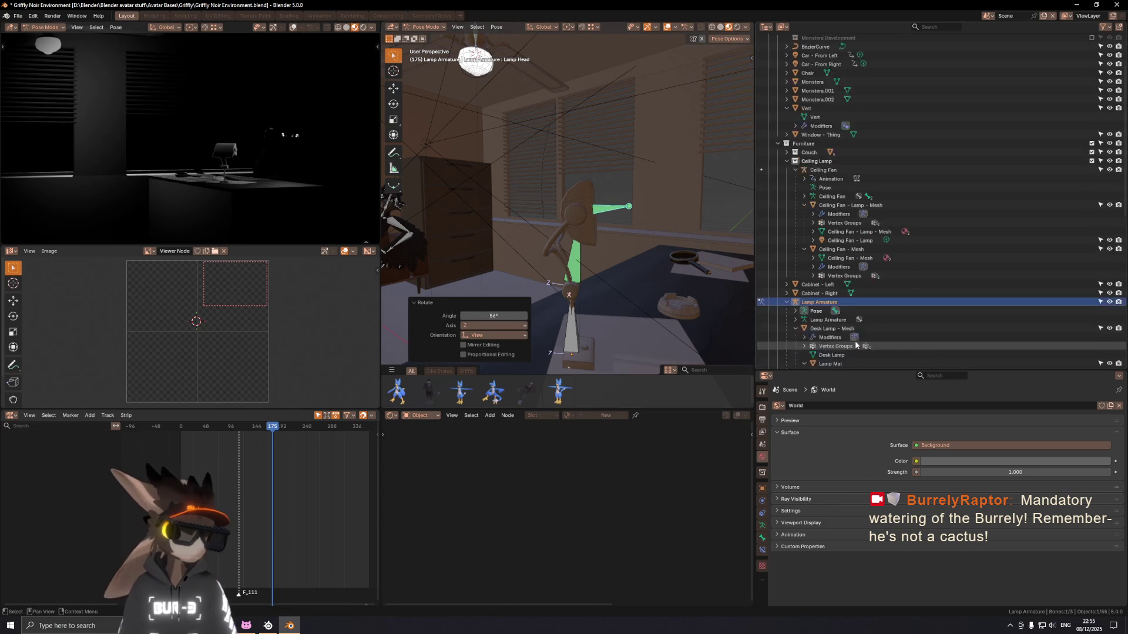
scroll(855, 345, down, 3)
key(ctrl+Tab)
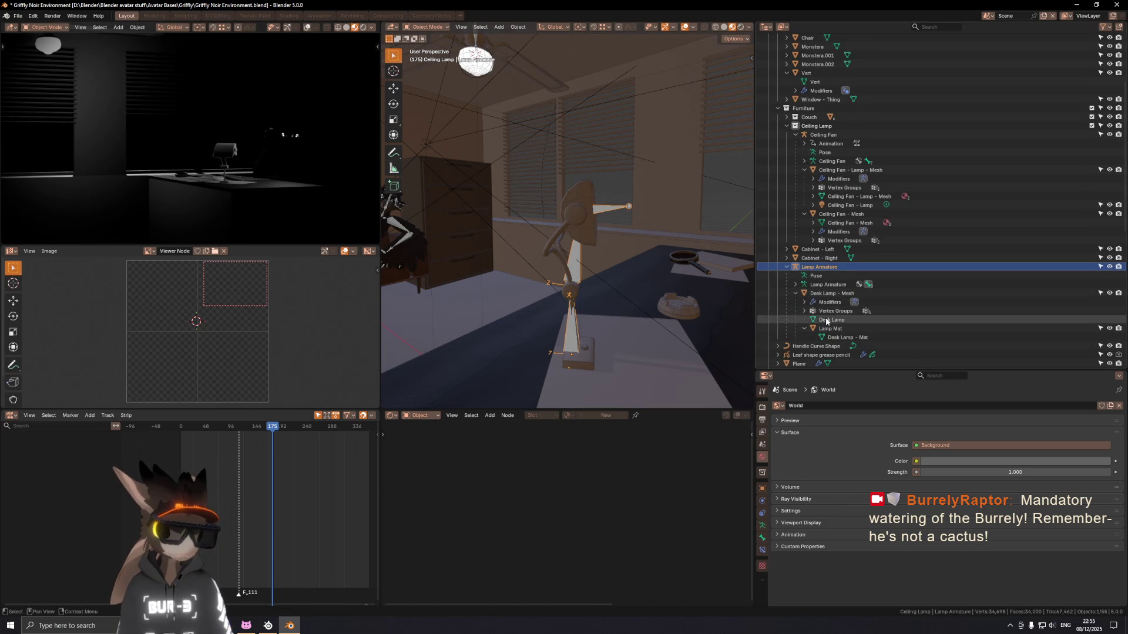
scroll(834, 319, down, 4)
scroll(813, 292, up, 1)
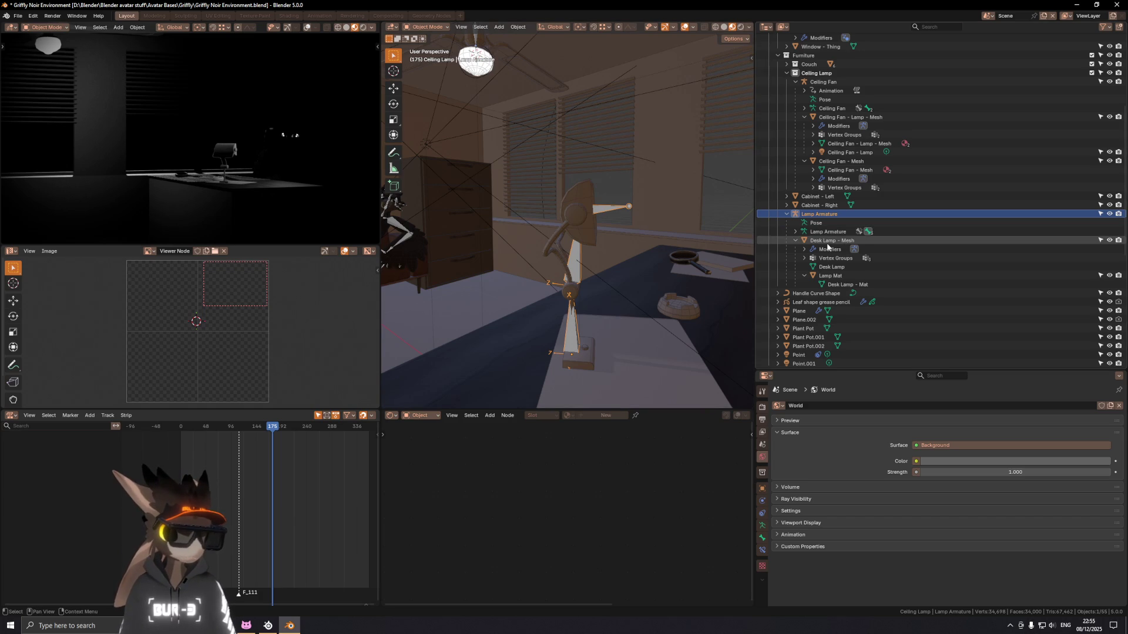
Step: Cycle through the overlapping lamp objects until the Point light is selected
mouse_move(687, 251)
middle_down()
mouse_move(627, 250)
mouse_move(607, 224)
middle_up()
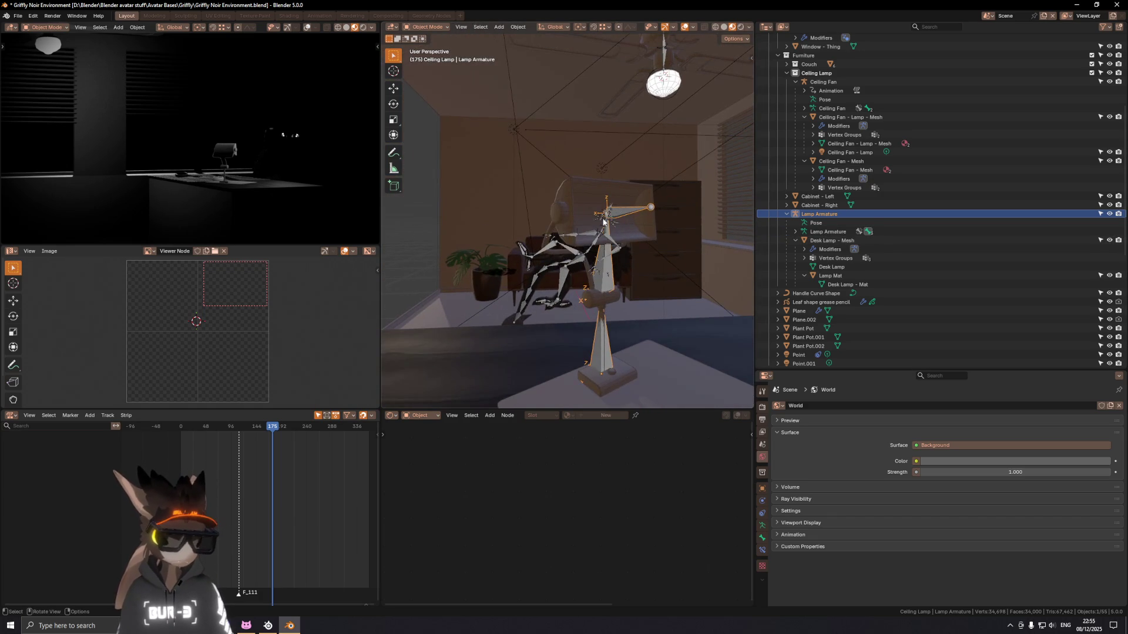
click(602, 221)
click(604, 217)
click(605, 218)
scroll(617, 219, up, 3)
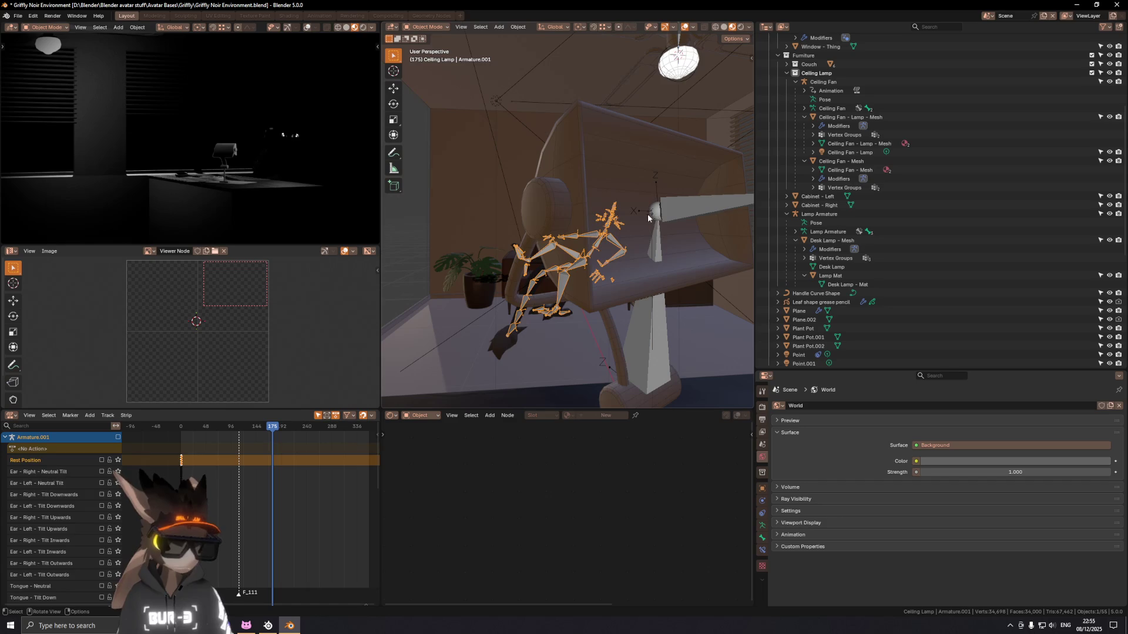
click(649, 215)
click(650, 214)
click(651, 213)
click(651, 214)
click(651, 214)
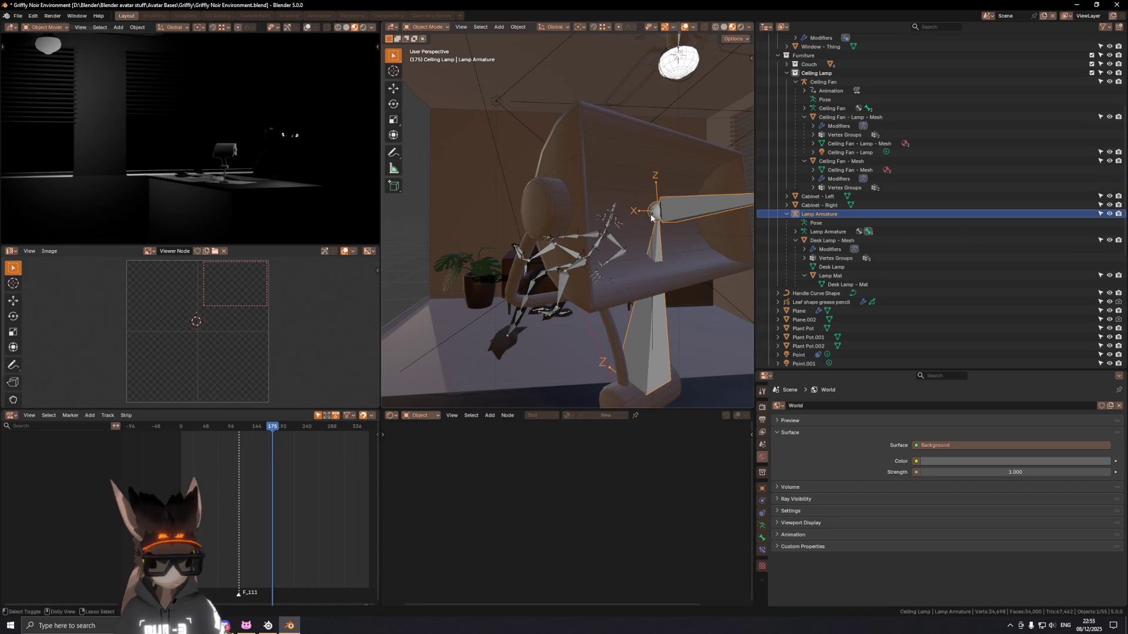
click(921, 355)
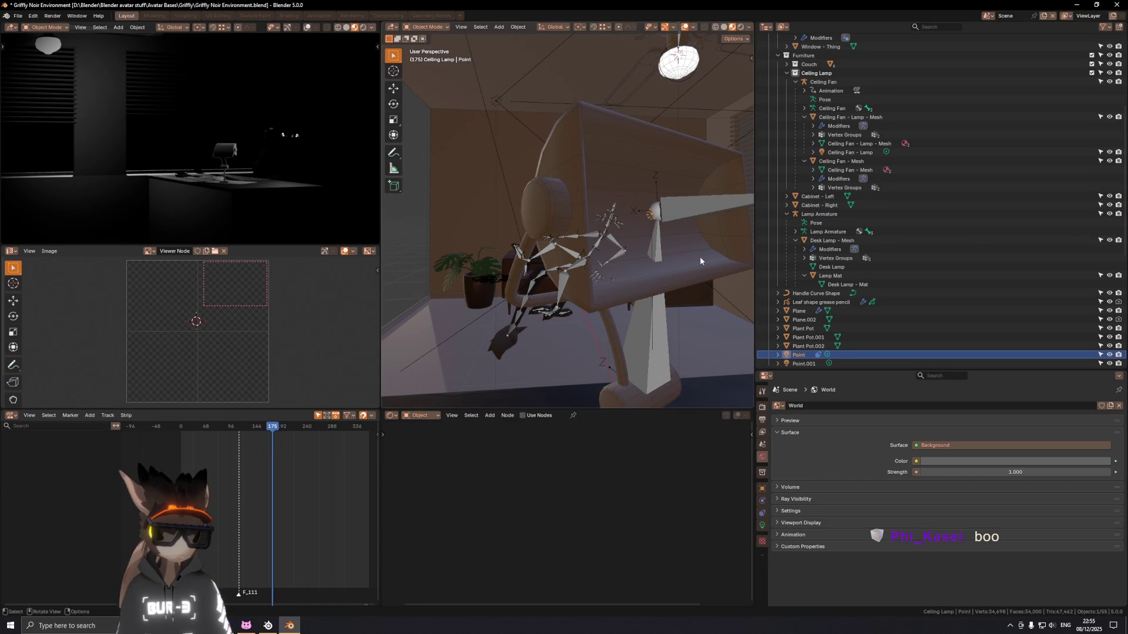
Step: Briefly pose the lamp armature, undo the rotation and leave Pose Mode
click(687, 219)
key(ctrl+Tab)
key(alt+r)
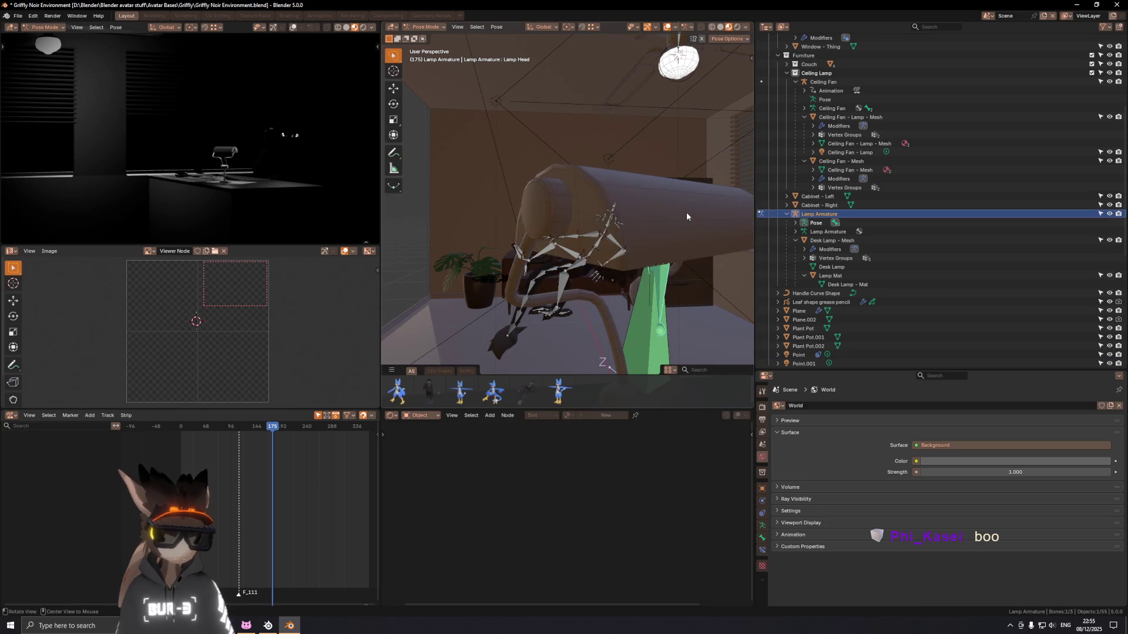
key(ctrl+z)
key(ctrl+Tab)
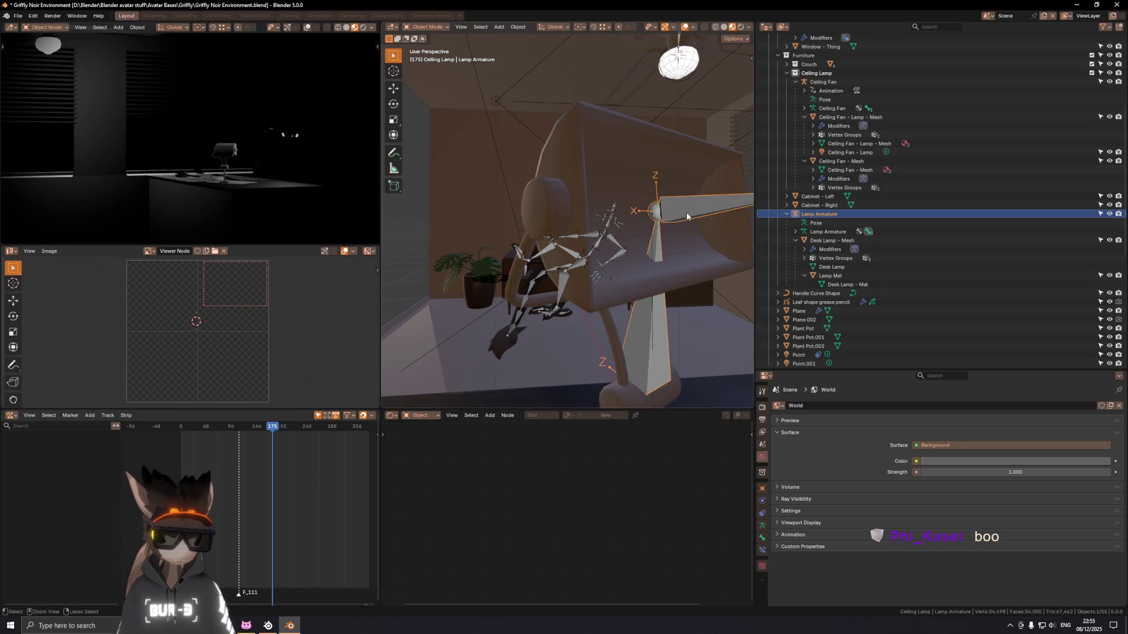
Step: Rename the Point light to 'Desk Lamp - Point Light' and show its light settings
click(687, 212)
double_click(800, 355)
scroll(801, 353, down, 5)
text(Desk Lamp -)
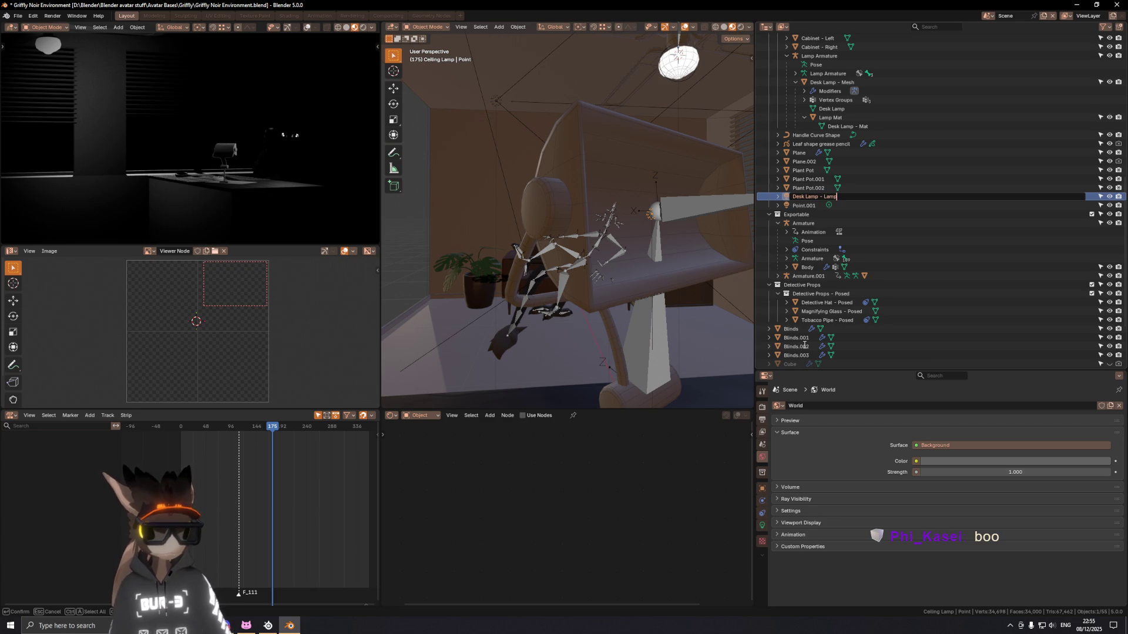
text(Point Light)
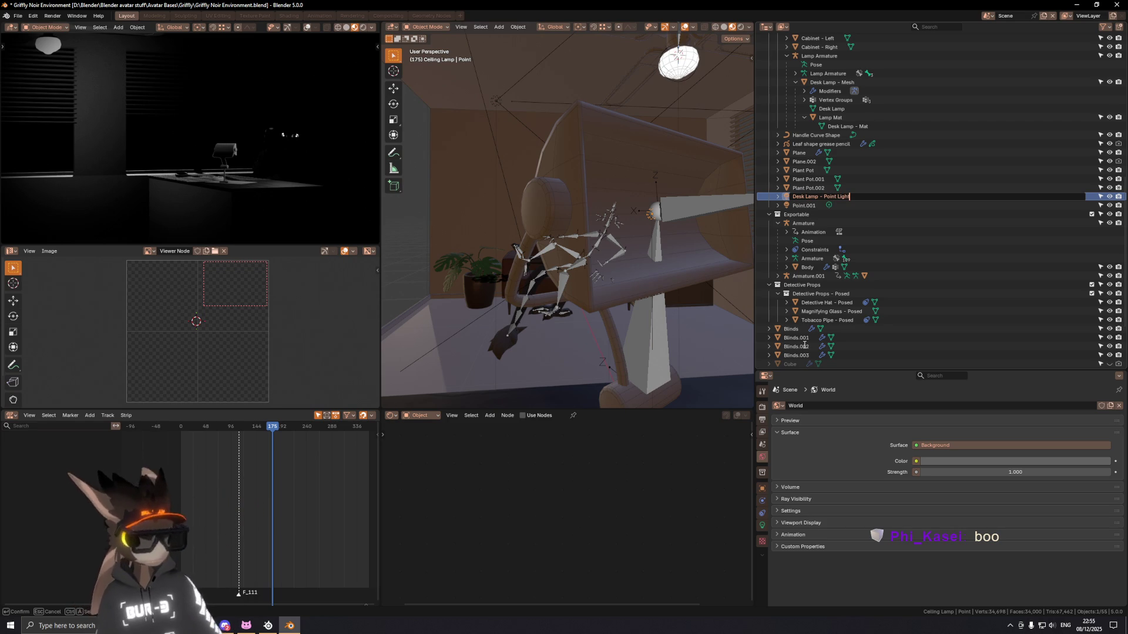
key(Return)
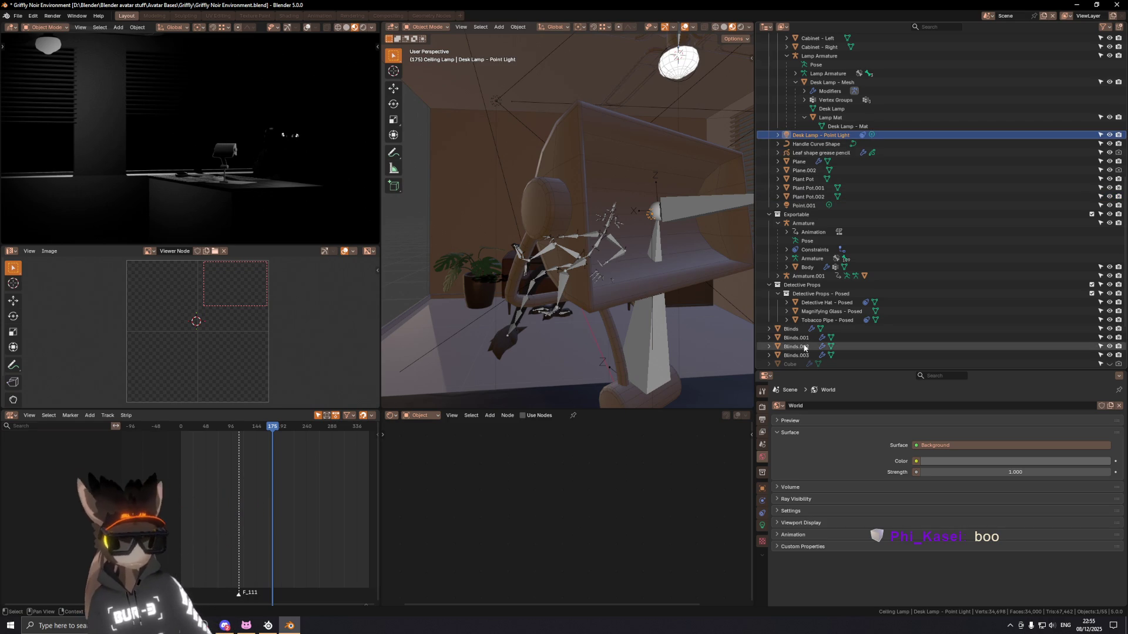
scroll(804, 348, up, 3)
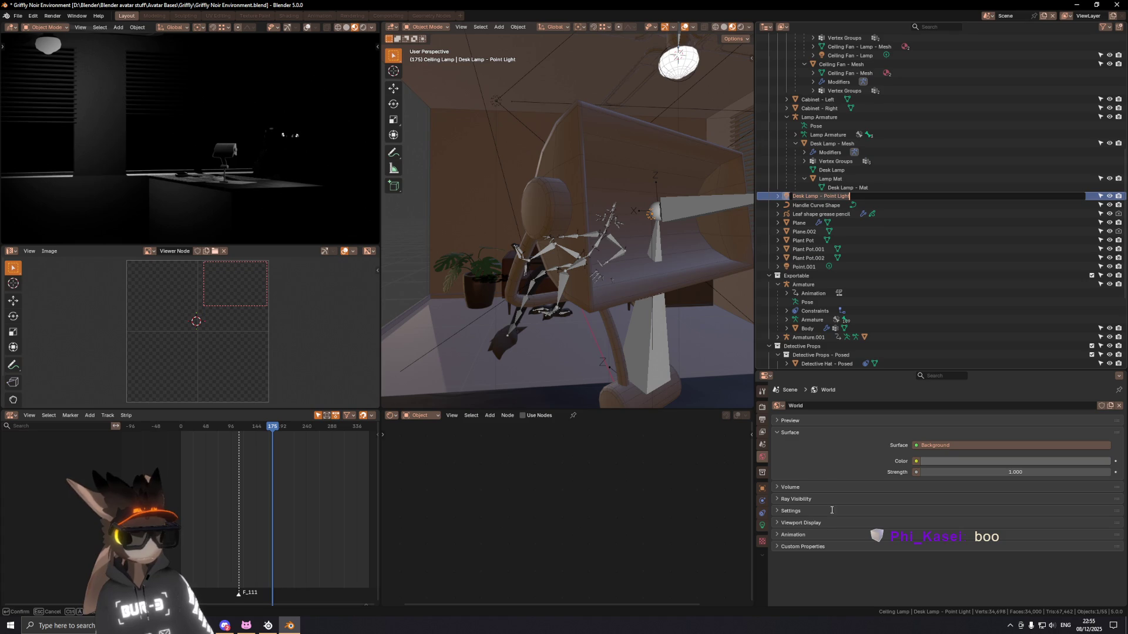
click(762, 527)
mouse_move(473, 193)
middle_down()
mouse_move(667, 229)
mouse_move(623, 243)
middle_up()
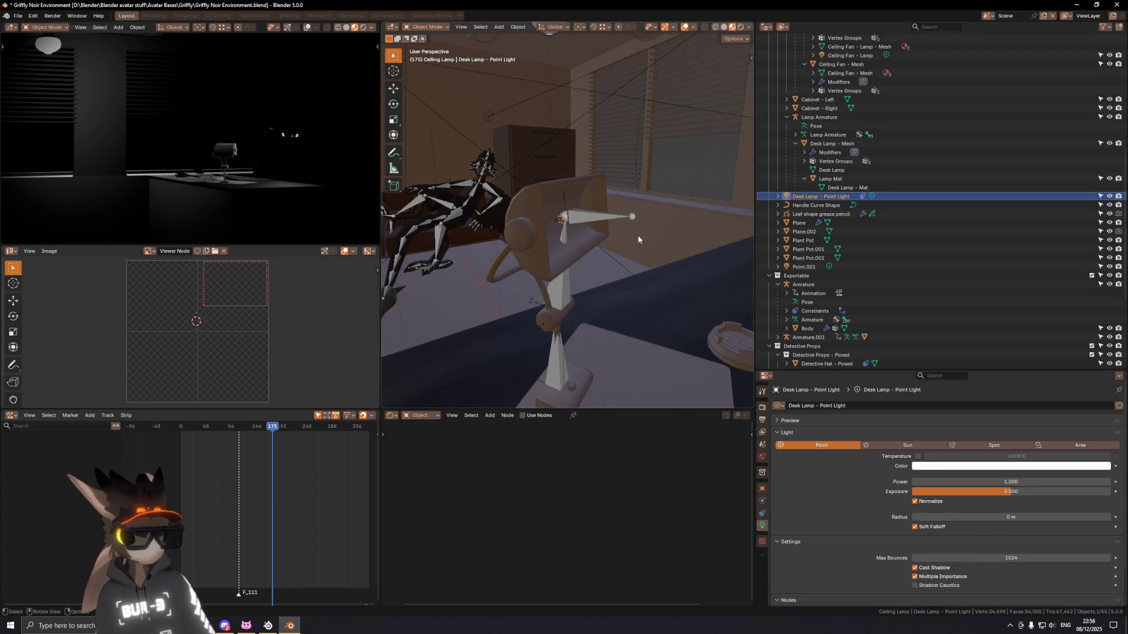
Step: Inspect the light's constraints and test moving the lamp bone chain in Pose Mode, picking the Lamp Hinge bone
click(762, 513)
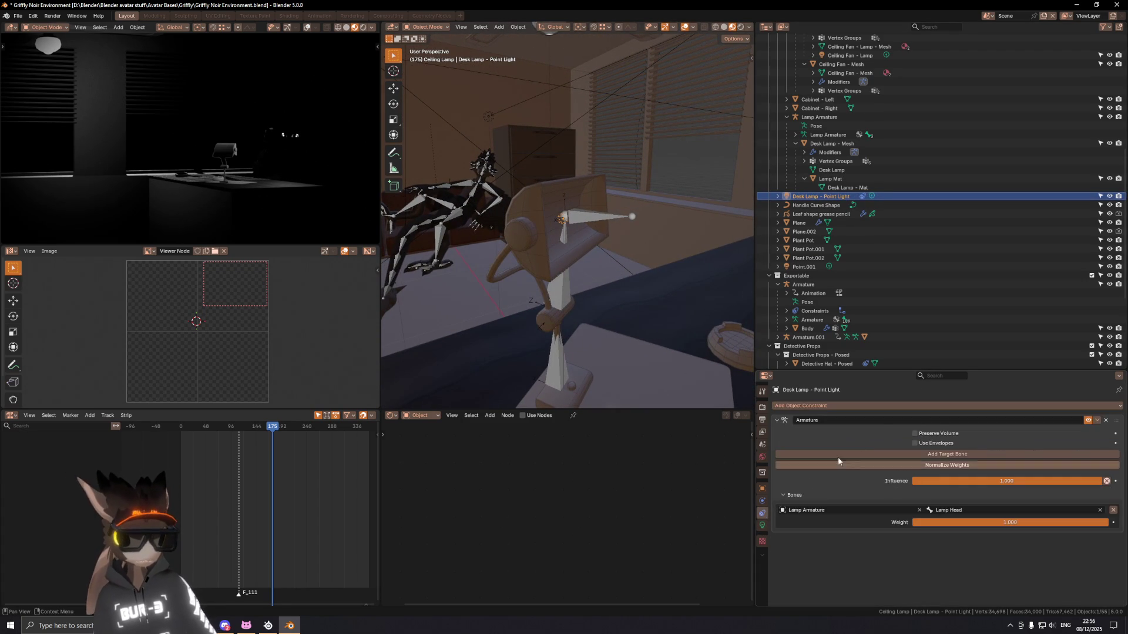
mouse_move(496, 300)
middle_down()
mouse_move(596, 218)
mouse_move(655, 221)
mouse_move(623, 225)
middle_up()
click(596, 218)
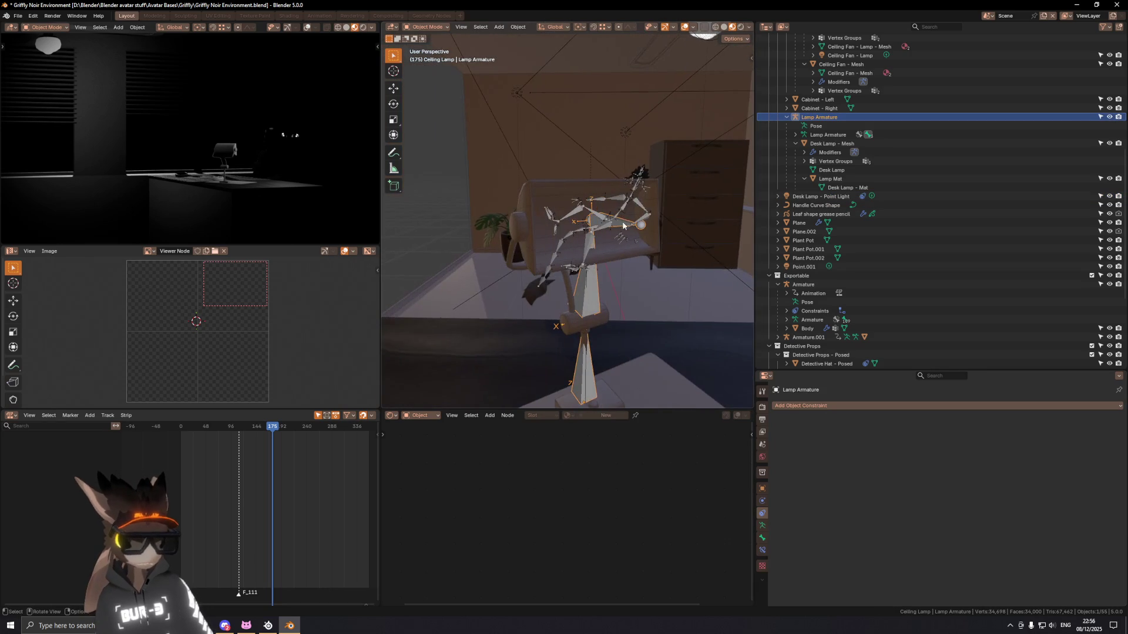
scroll(585, 226, up, 2)
scroll(586, 226, up, 3)
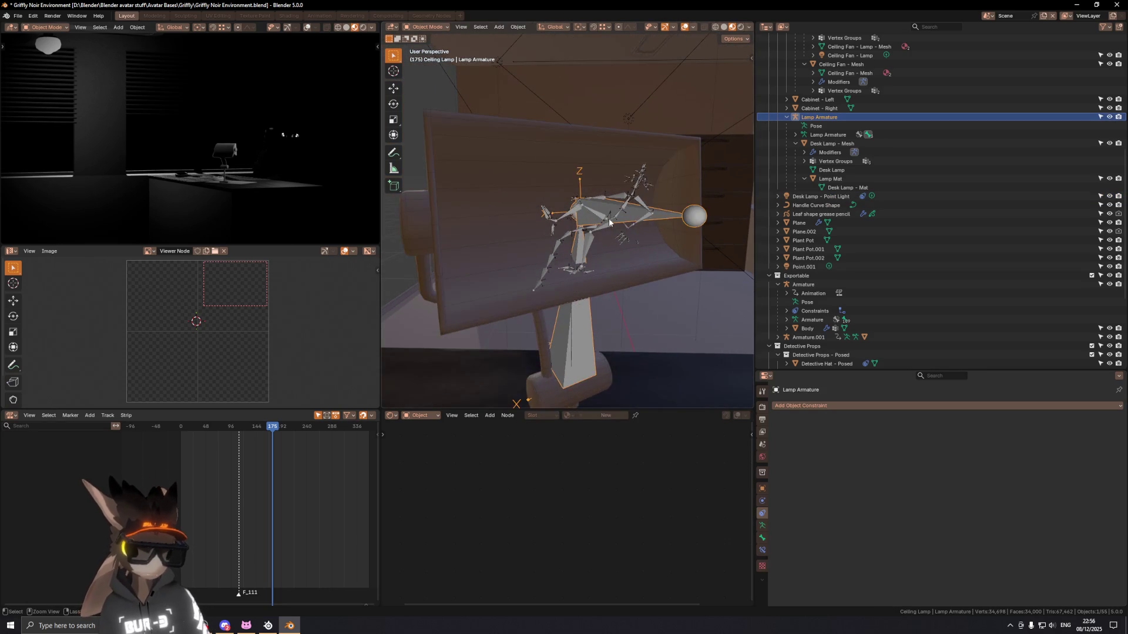
key(ctrl+Tab)
key(r)
key(Escape)
key(g)
key(Escape)
mouse_move(604, 282)
middle_down()
mouse_move(599, 242)
mouse_move(630, 225)
mouse_move(529, 222)
mouse_move(644, 210)
middle_up()
scroll(573, 225, up, 3)
click(561, 219)
scroll(574, 229, down, 3)
key(ctrl+Tab)
Step: Select the desk lamp's point light and orbit to view it from the side and behind
middle_drag(595, 242, 545, 215)
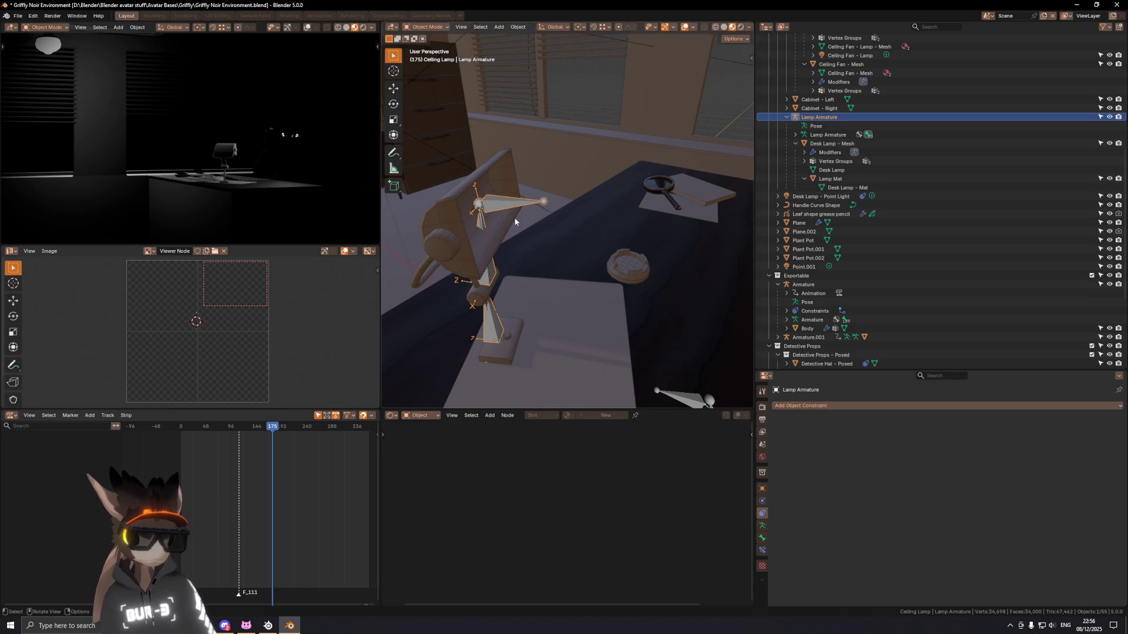
middle_drag(516, 222, 464, 212)
scroll(614, 226, up, 3)
middle_drag(613, 226, 563, 239)
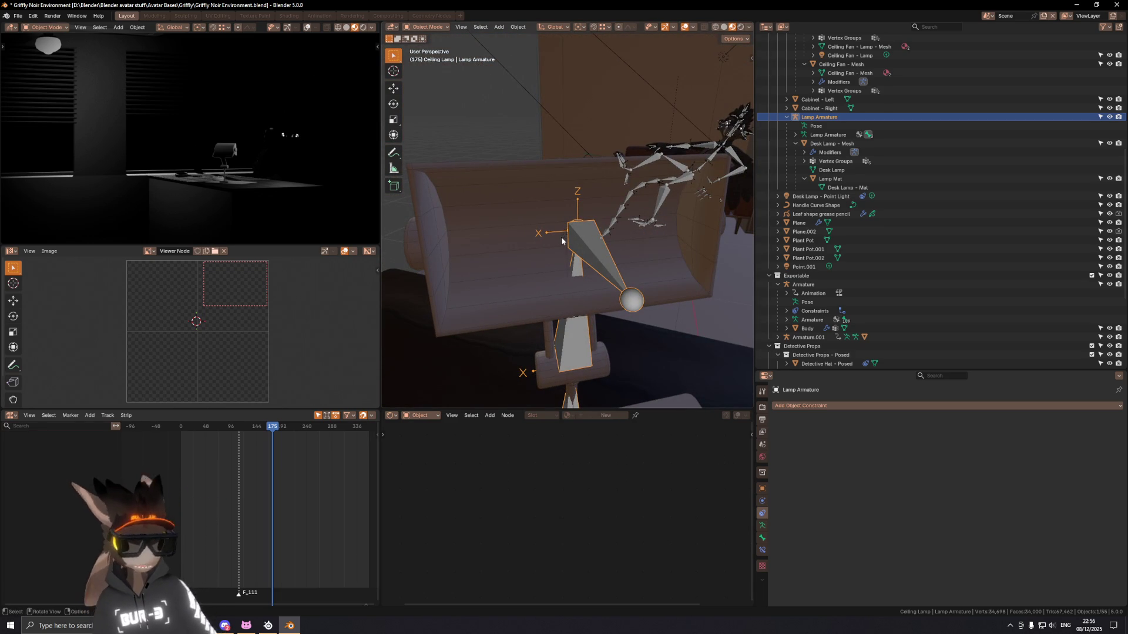
click(561, 237)
middle_drag(561, 237, 602, 235)
mouse_move(677, 254)
middle_down()
mouse_move(585, 252)
mouse_move(576, 267)
mouse_move(605, 222)
mouse_move(596, 243)
mouse_move(540, 217)
mouse_move(483, 226)
mouse_move(417, 215)
middle_up()
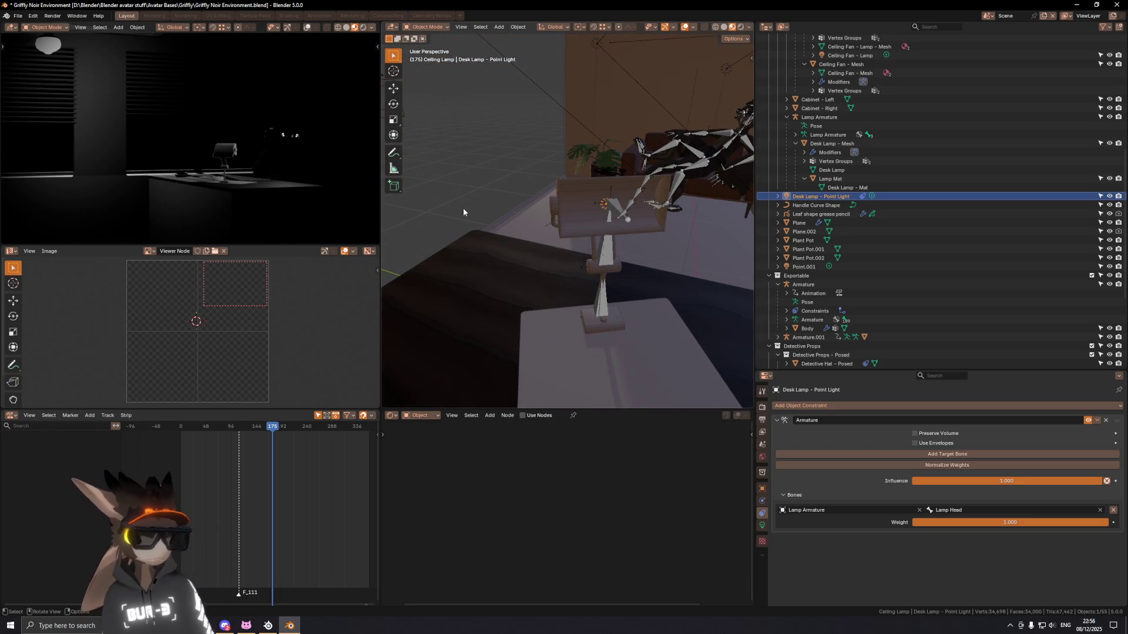
key(KP_Decimal)
middle_drag(607, 208, 683, 223)
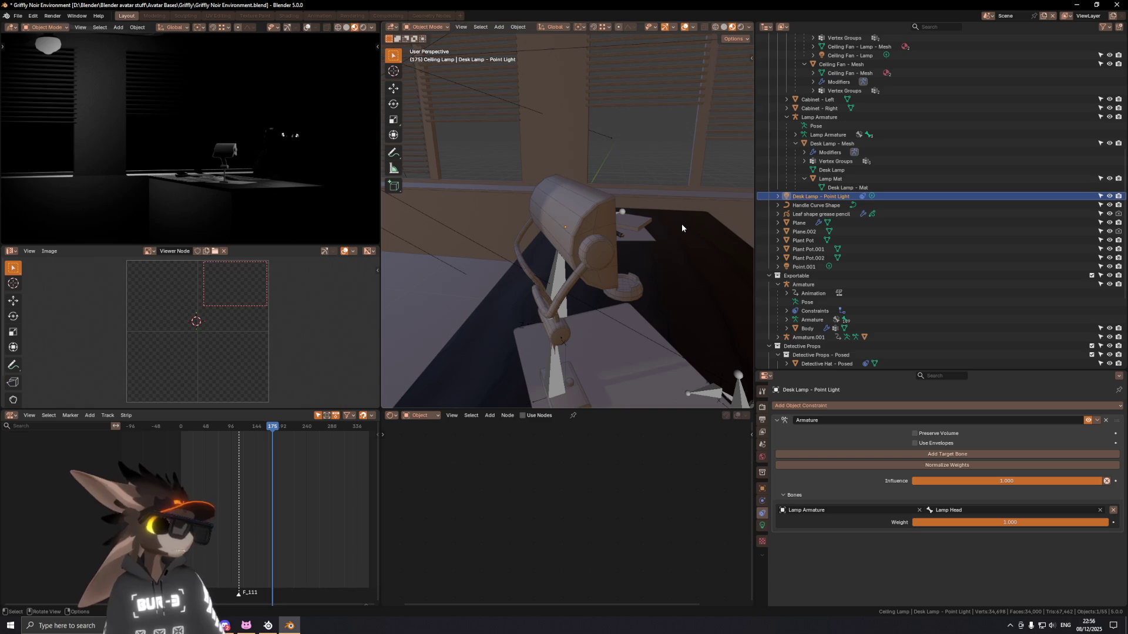
mouse_move(699, 332)
middle_down()
mouse_move(662, 232)
mouse_move(558, 225)
mouse_move(715, 333)
middle_up()
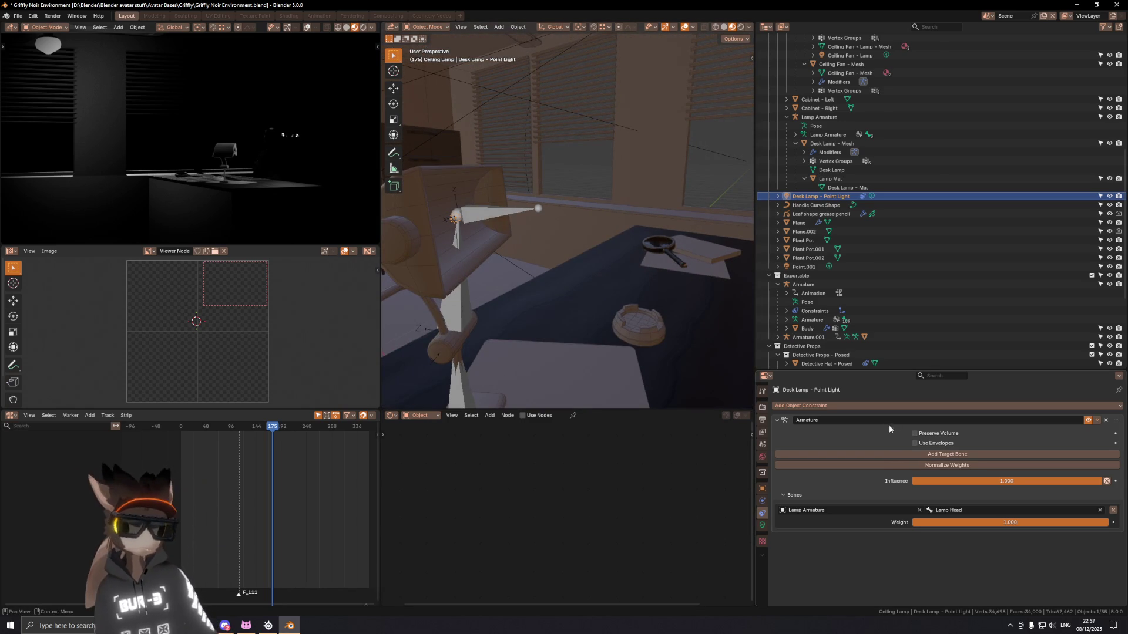
Step: Bring up the point light's settings and raise its power
click(763, 526)
mouse_move(1005, 476)
mouse_down()
mouse_move(1084, 482)
mouse_move(1070, 482)
mouse_up()
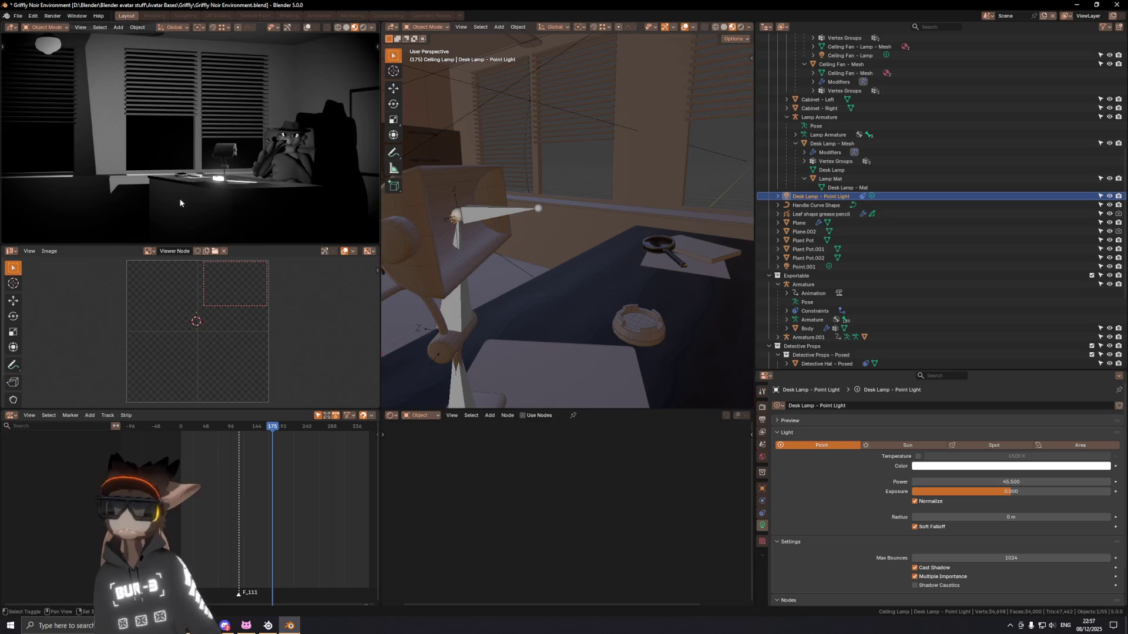
Step: Try lower power values around 15.9 W and enlarge the light radius to 0.04 m, checking the render preview
key(KP_0)
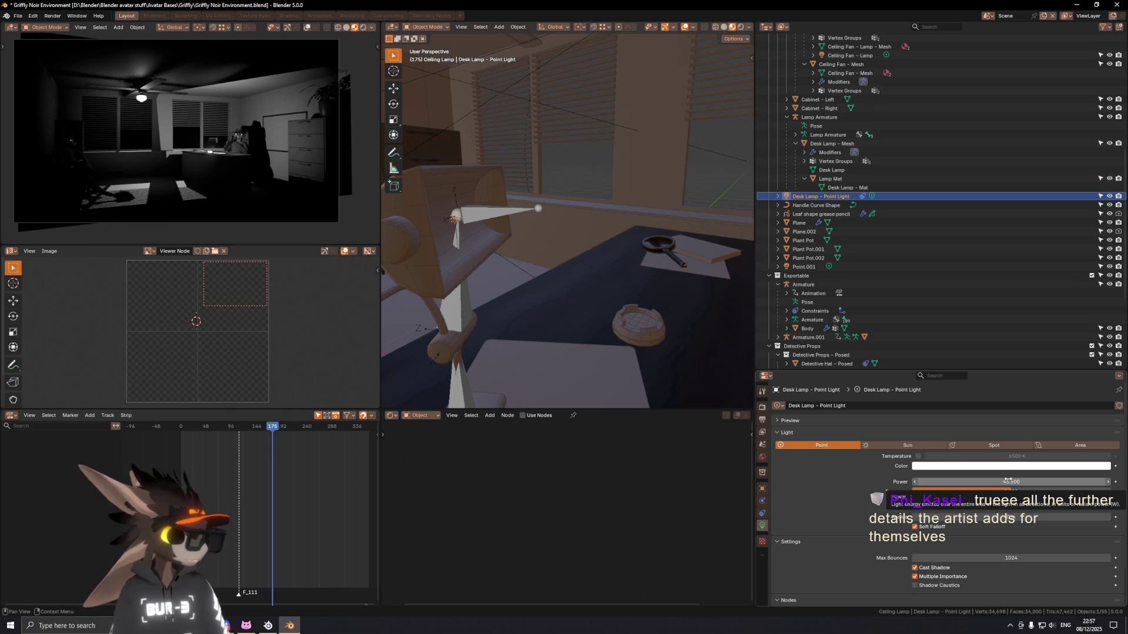
drag(1008, 481, 970, 481)
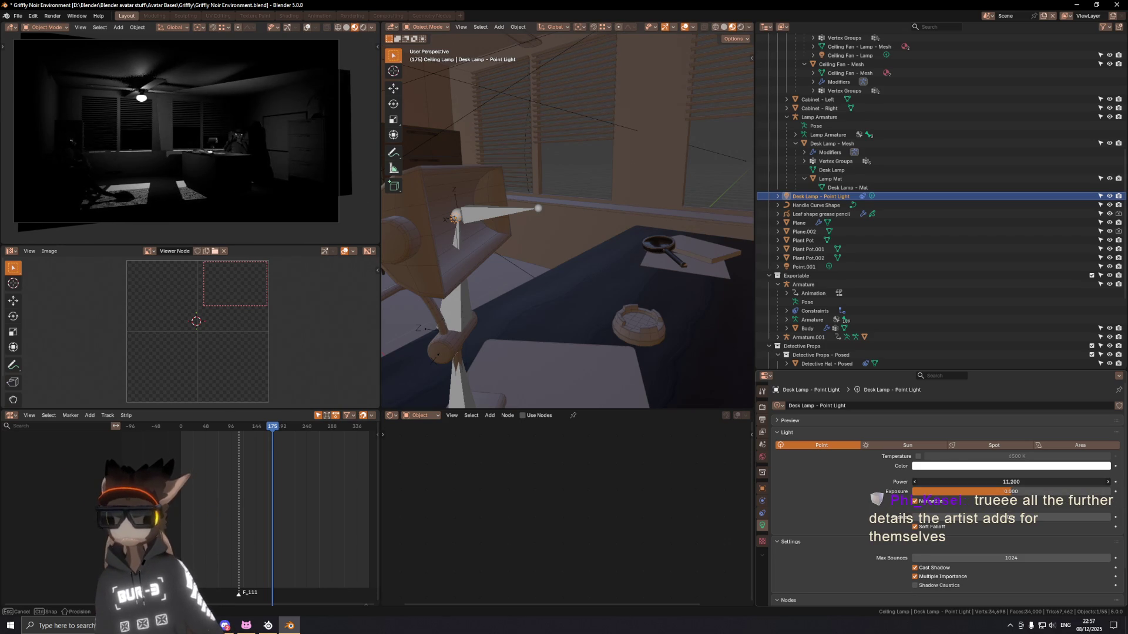
drag(970, 481, 979, 481)
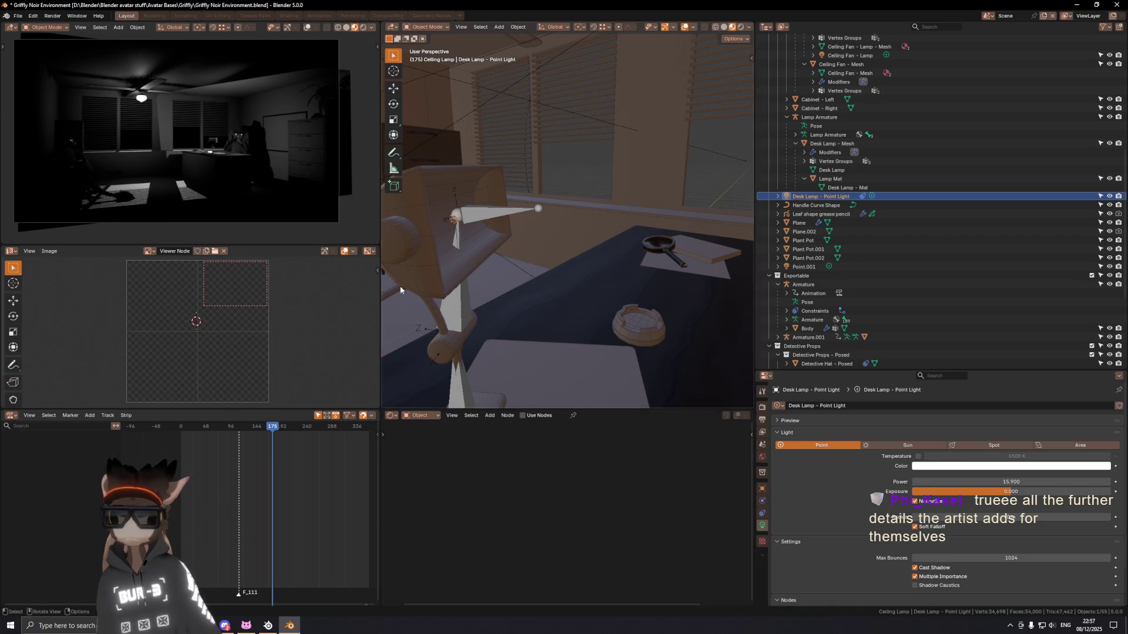
mouse_move(242, 145)
middle_down()
mouse_move(263, 161)
mouse_move(201, 176)
middle_up()
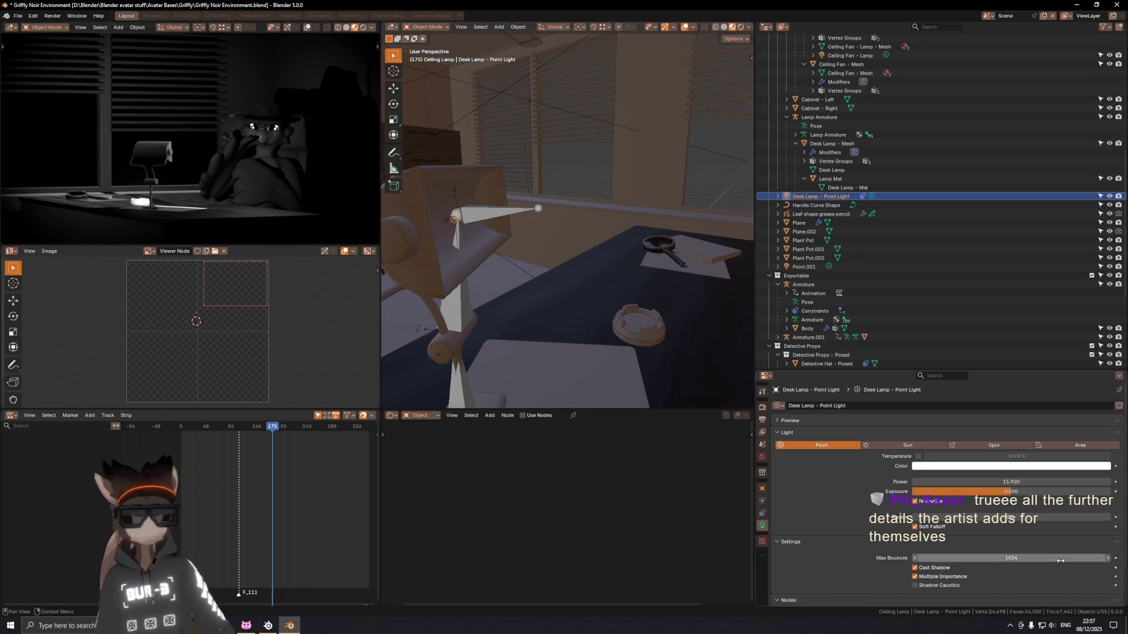
mouse_move(550, 217)
mouse_down()
mouse_move(589, 215)
mouse_move(487, 217)
mouse_up()
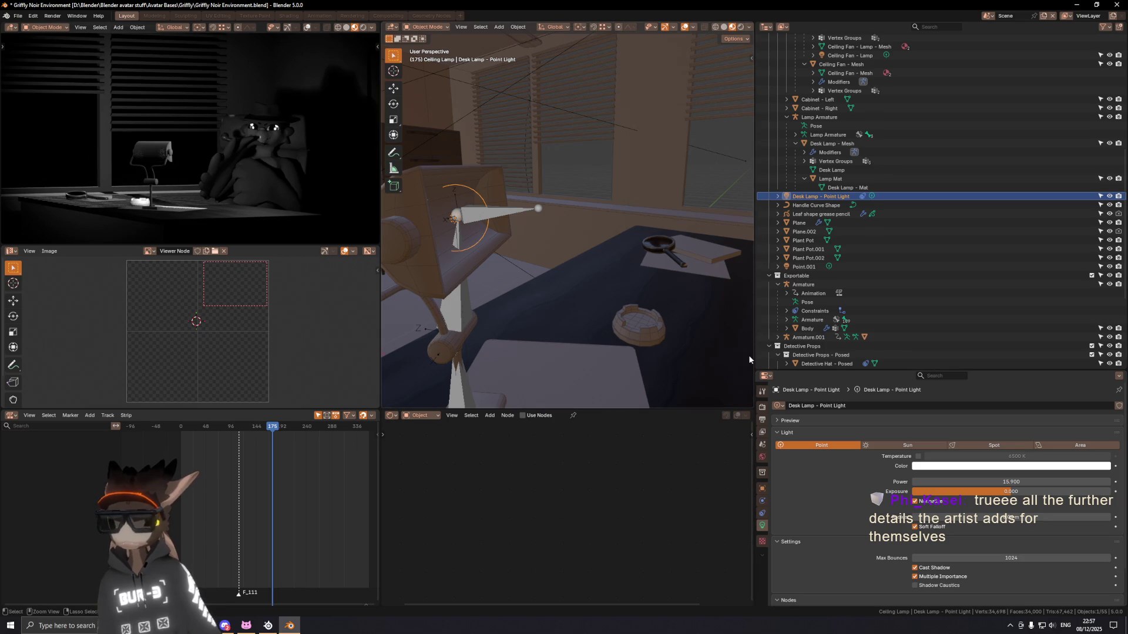
scroll(335, 146, down, 4)
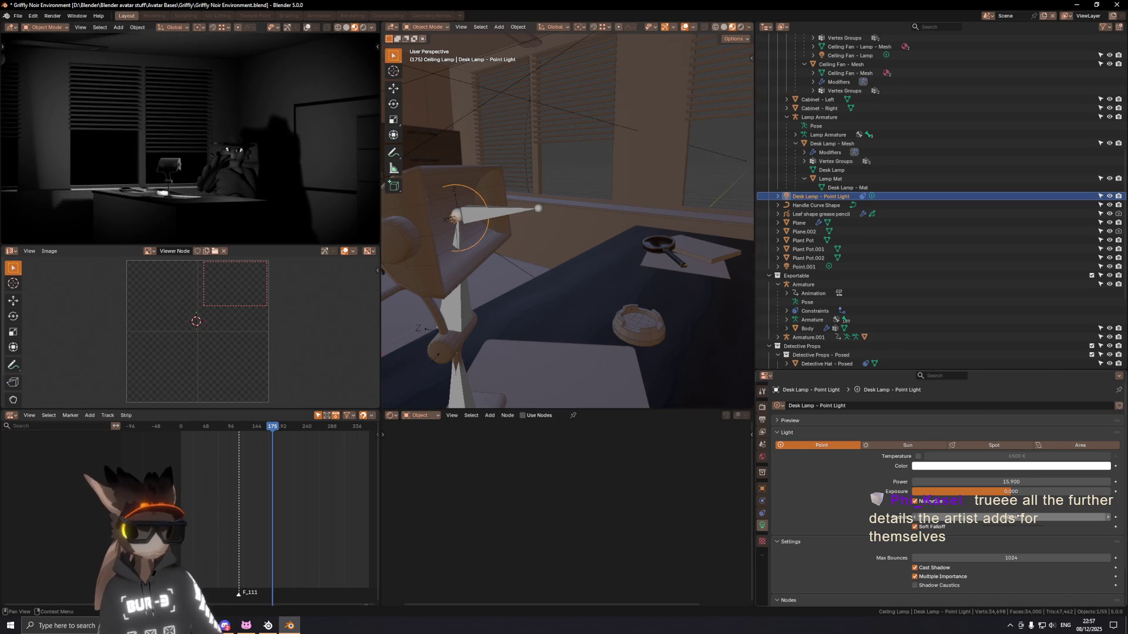
scroll(199, 131, down, 3)
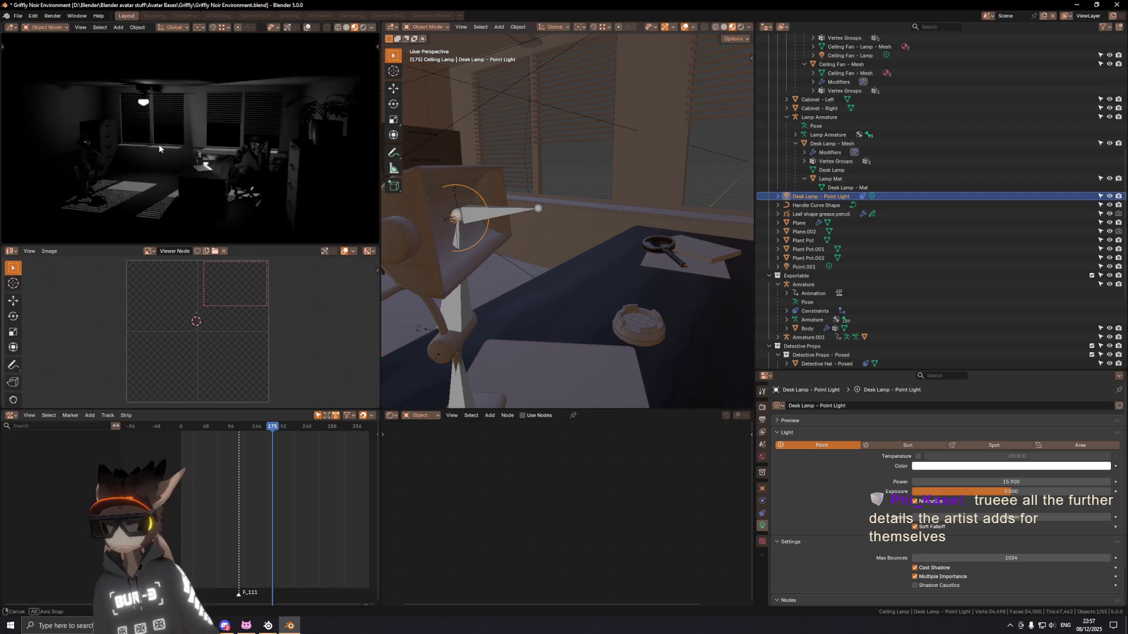
middle_drag(200, 156, 146, 151)
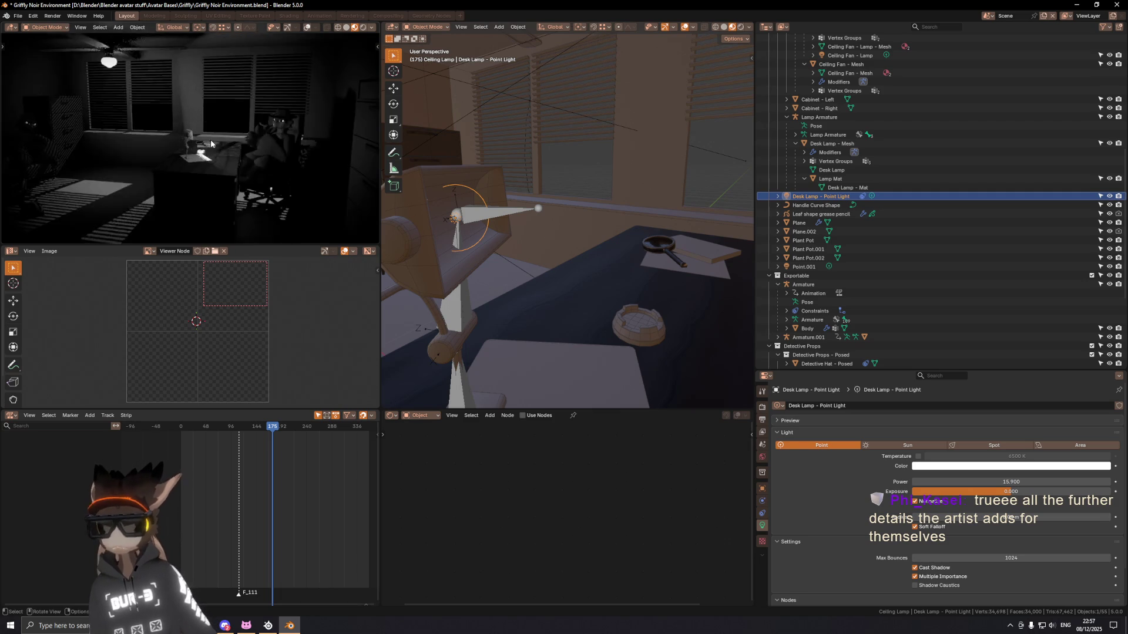
mouse_move(145, 152)
middle_down()
mouse_move(179, 155)
mouse_move(178, 169)
middle_up()
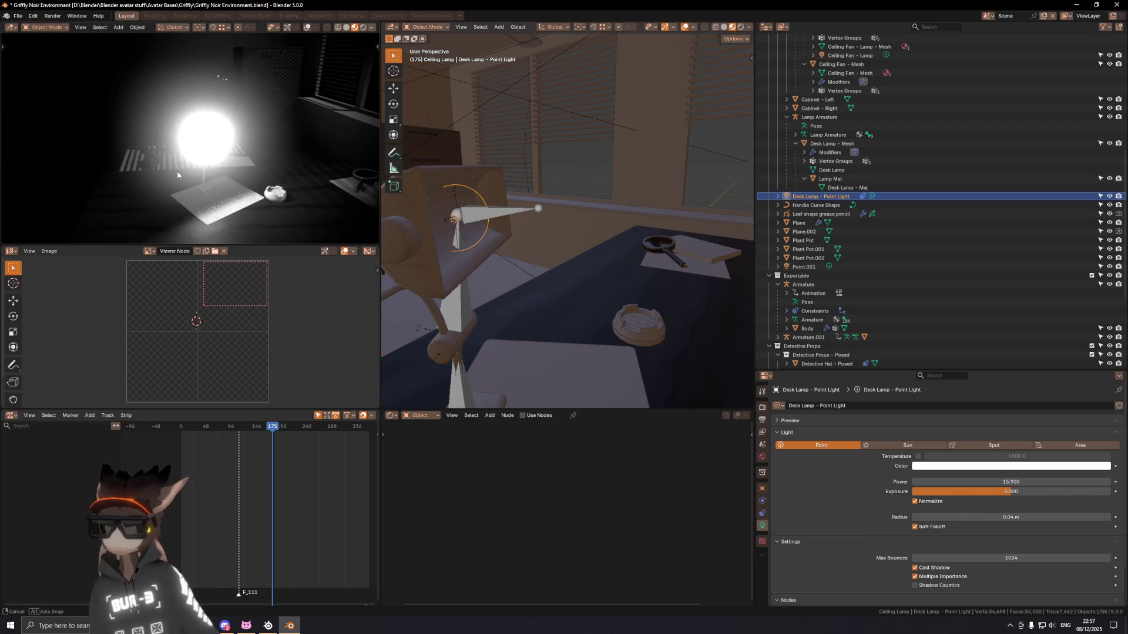
mouse_move(299, 84)
middle_down()
mouse_move(236, 101)
mouse_move(265, 107)
middle_up()
Step: Lower the power further and set it to exactly 1 W, then review the room in the preview
drag(1011, 482, 932, 482)
drag(1006, 483, 1006, 483)
middle_drag(315, 143, 220, 142)
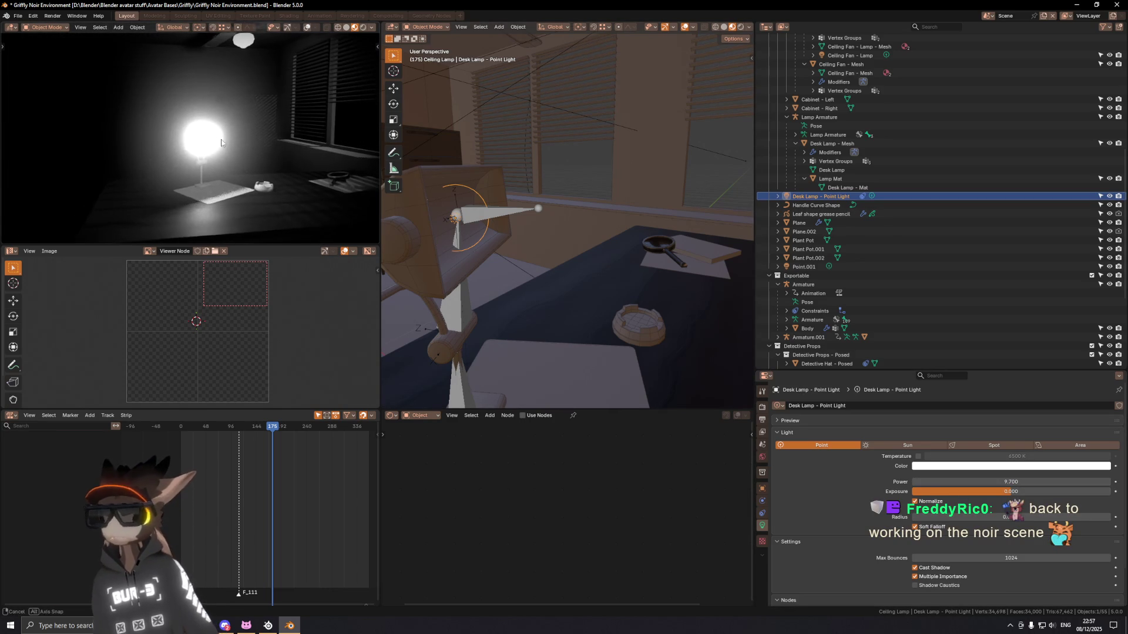
mouse_move(1011, 483)
mouse_down()
mouse_move(934, 483)
mouse_move(1025, 483)
mouse_up()
click(1024, 483)
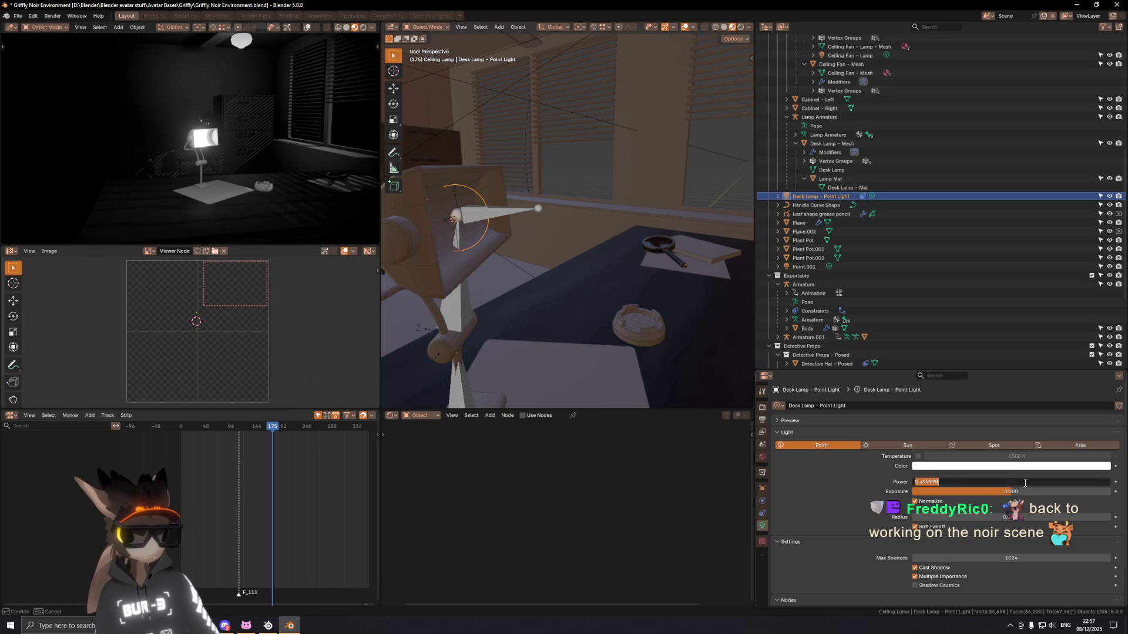
key(Return)
mouse_move(298, 144)
middle_down()
mouse_move(24, 138)
mouse_move(8, 126)
mouse_move(13, 114)
middle_up()
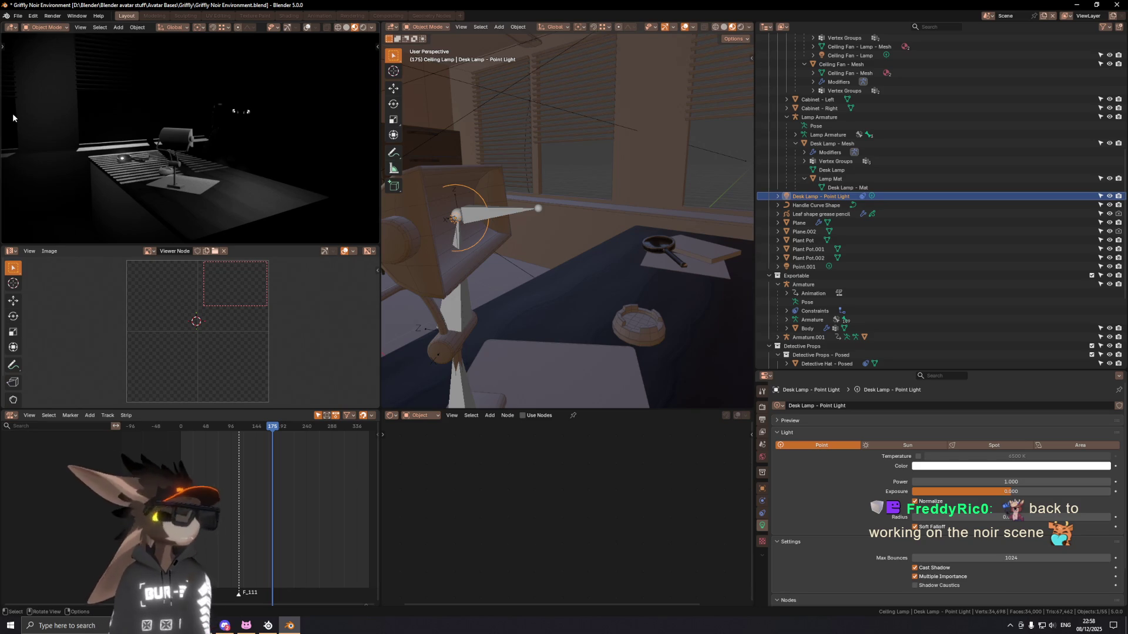
mouse_move(41, 103)
middle_down()
mouse_move(151, 91)
mouse_move(108, 90)
mouse_move(241, 152)
mouse_move(264, 150)
middle_up()
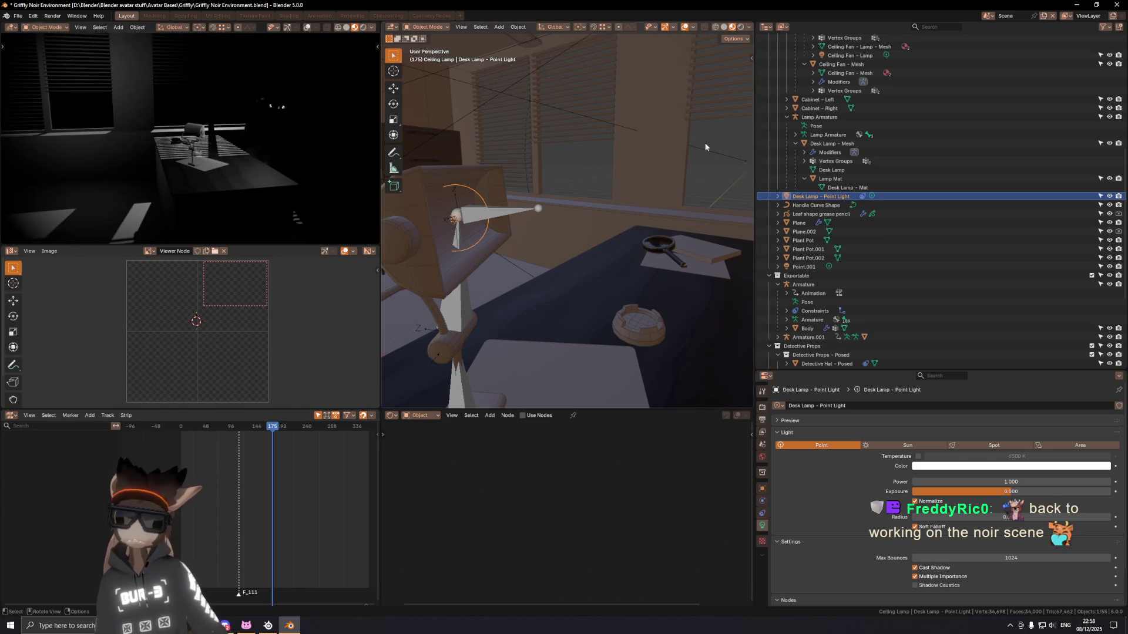
scroll(832, 142, up, 3)
scroll(832, 142, up, 3)
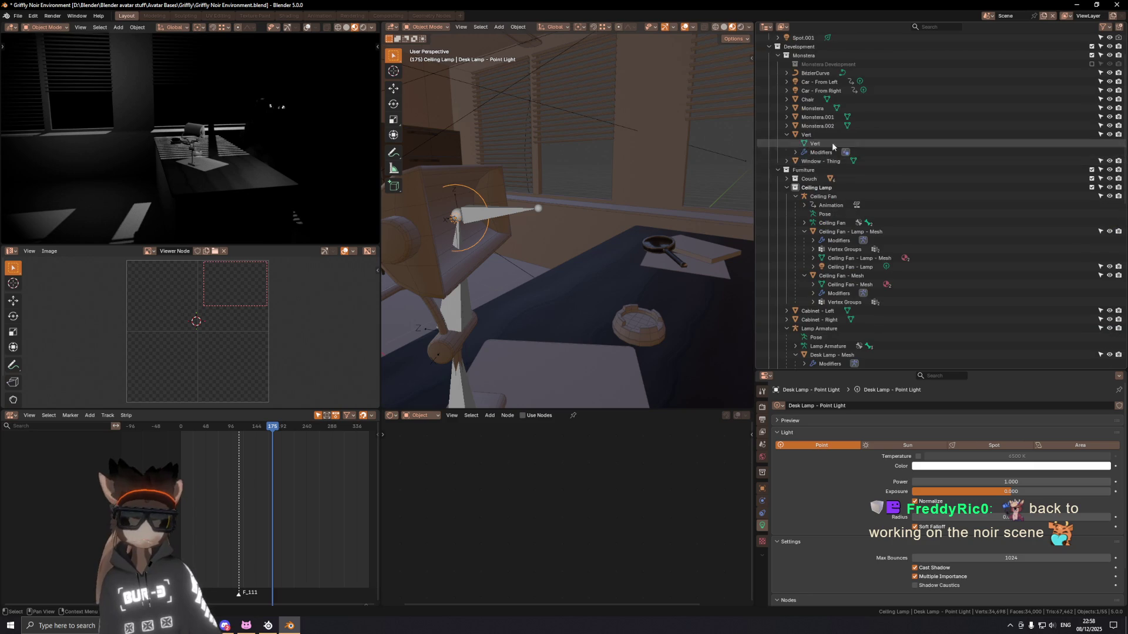
Step: Collapse the Ceiling Fan hierarchy in the Outliner and orbit out to a level view of the office
click(795, 196)
click(795, 196)
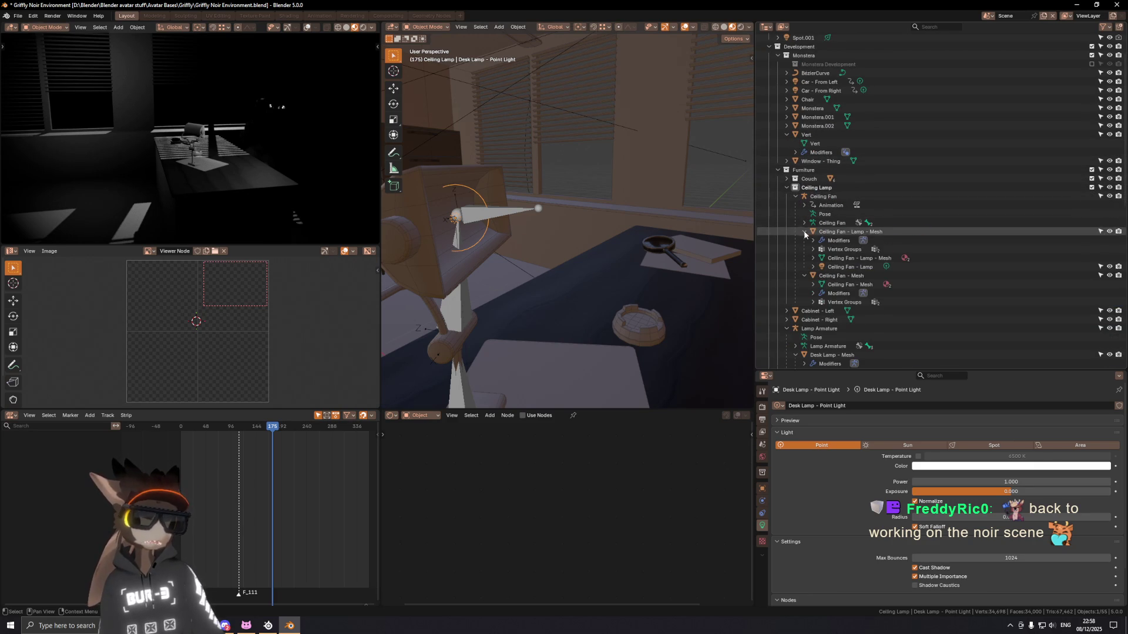
click(796, 196)
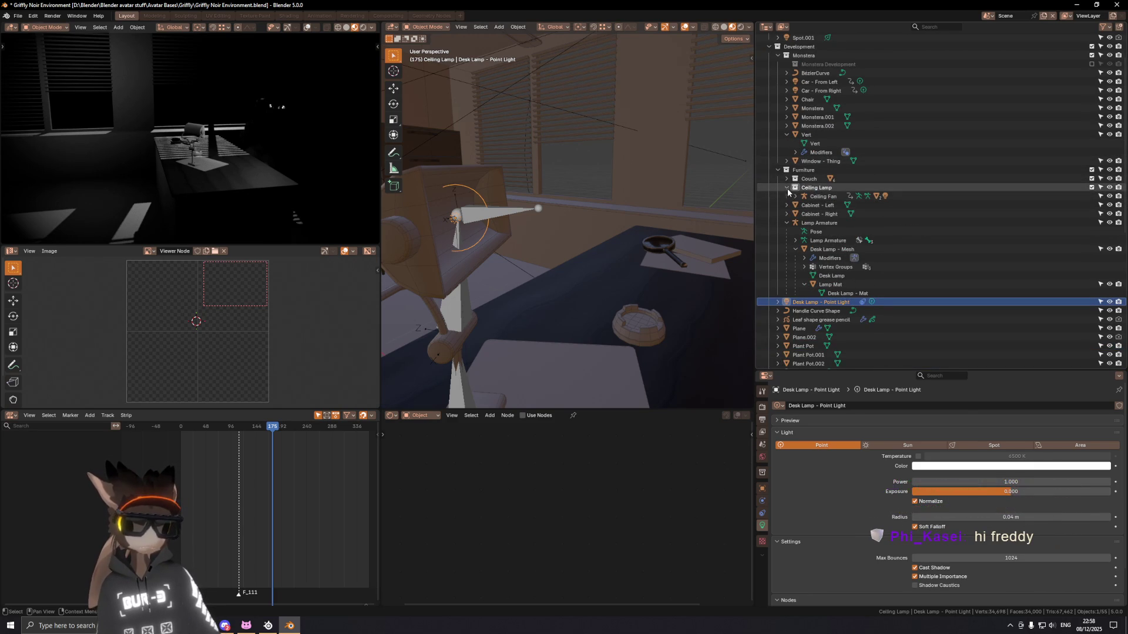
scroll(787, 190, up, 2)
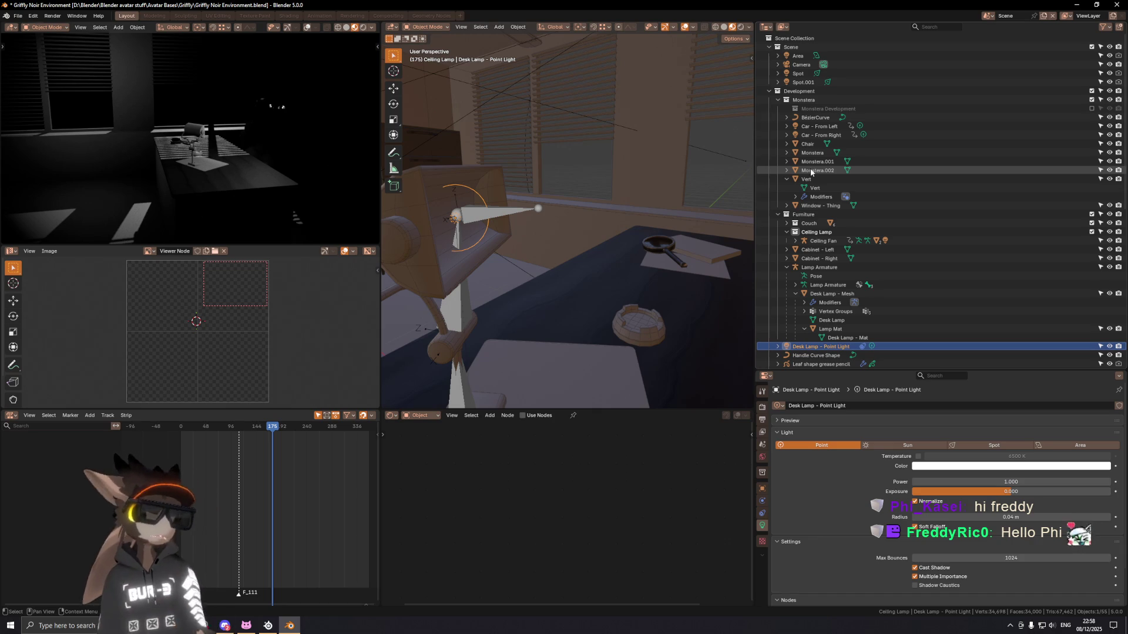
middle_drag(589, 204, 652, 172)
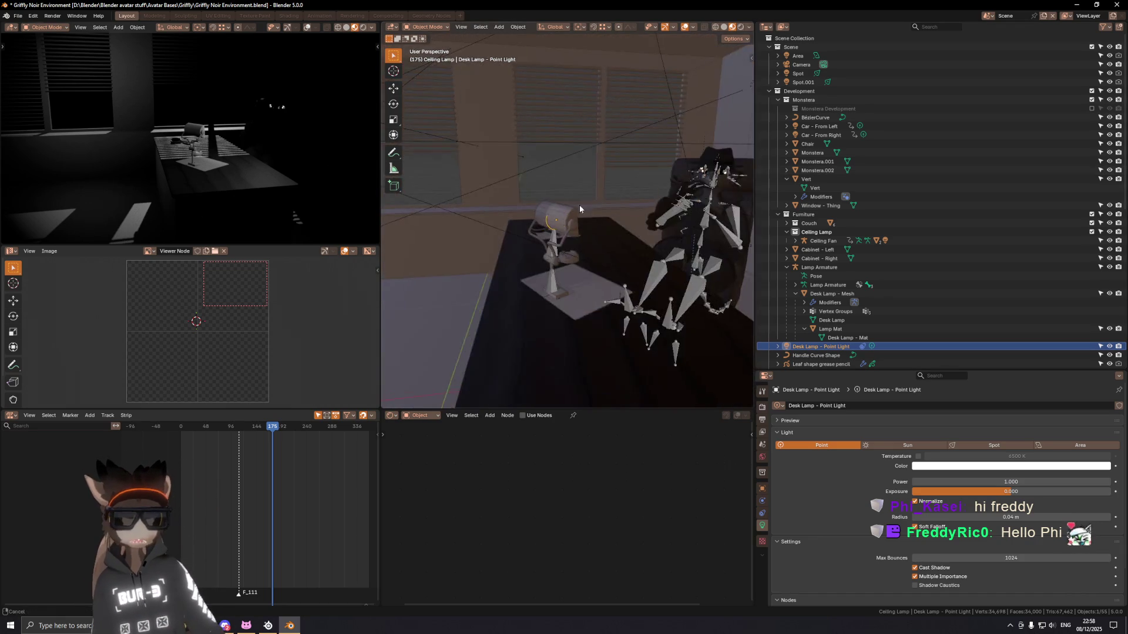
scroll(650, 173, down, 3)
scroll(613, 190, up, 1)
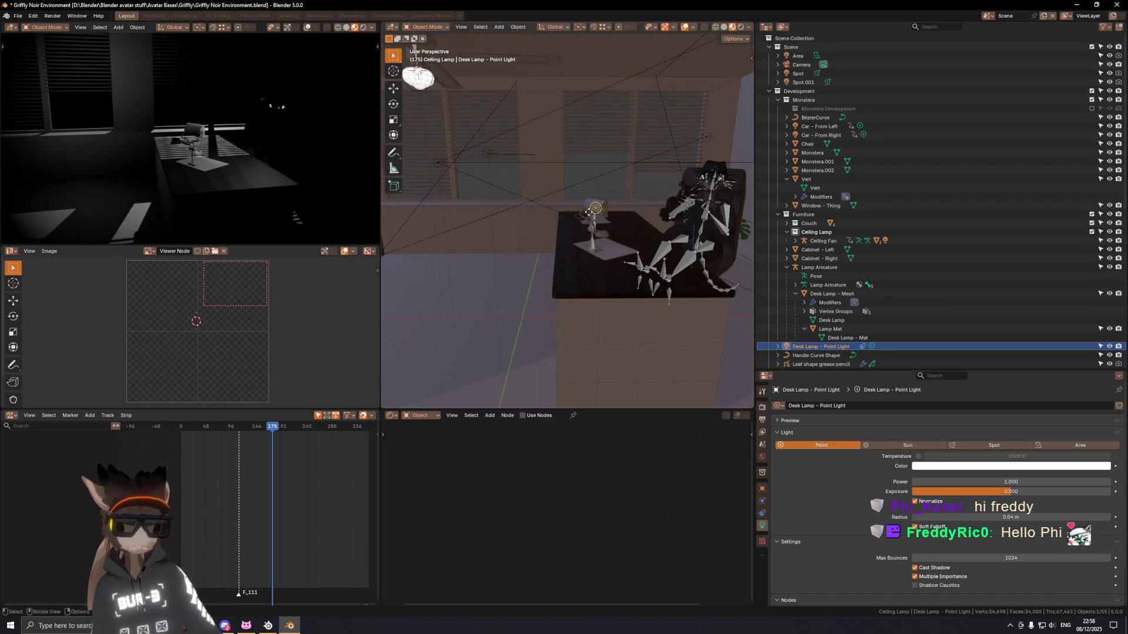
scroll(613, 189, up, 2)
mouse_move(613, 190)
middle_down()
mouse_move(592, 238)
mouse_move(557, 228)
middle_up()
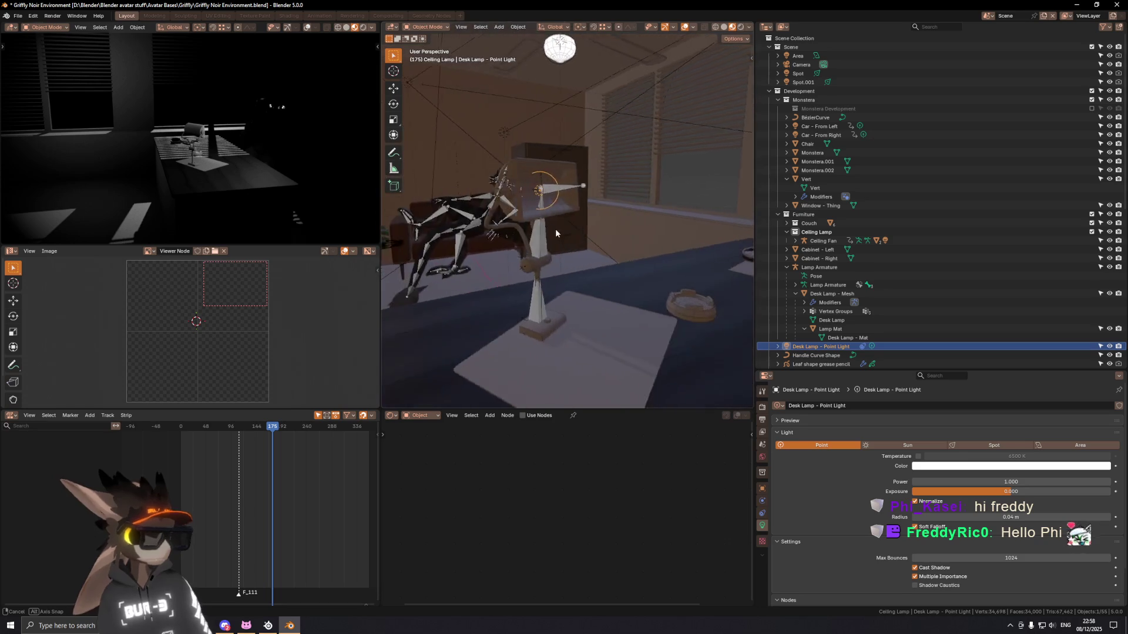
scroll(561, 232, down, 2)
scroll(561, 227, down, 2)
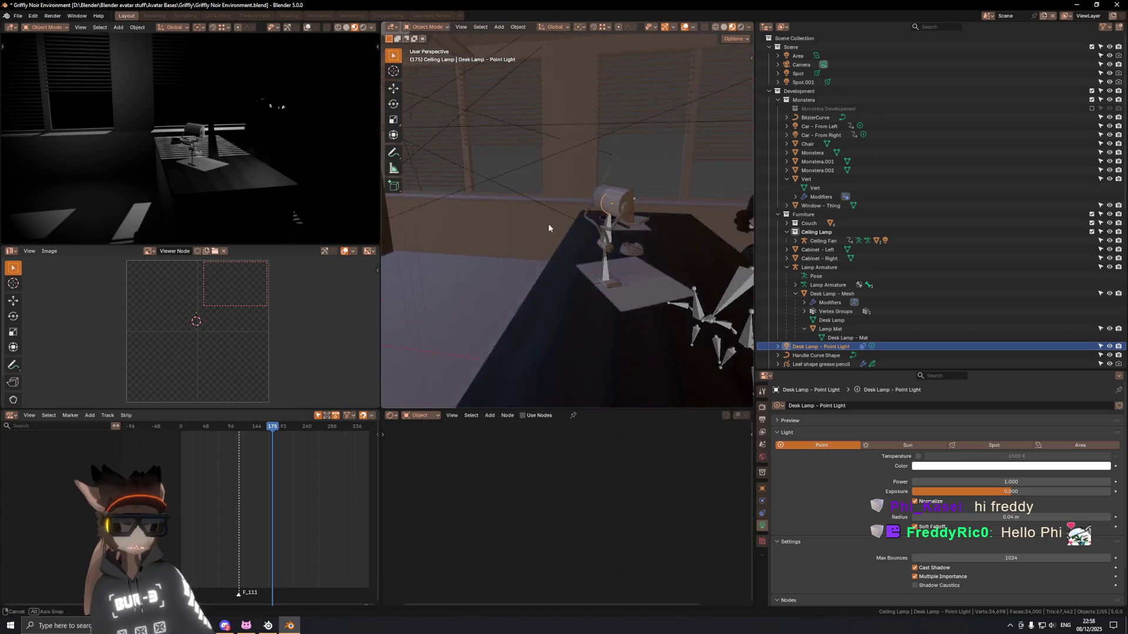
scroll(594, 223, down, 2)
scroll(592, 223, down, 2)
scroll(607, 202, down, 2)
scroll(606, 203, down, 2)
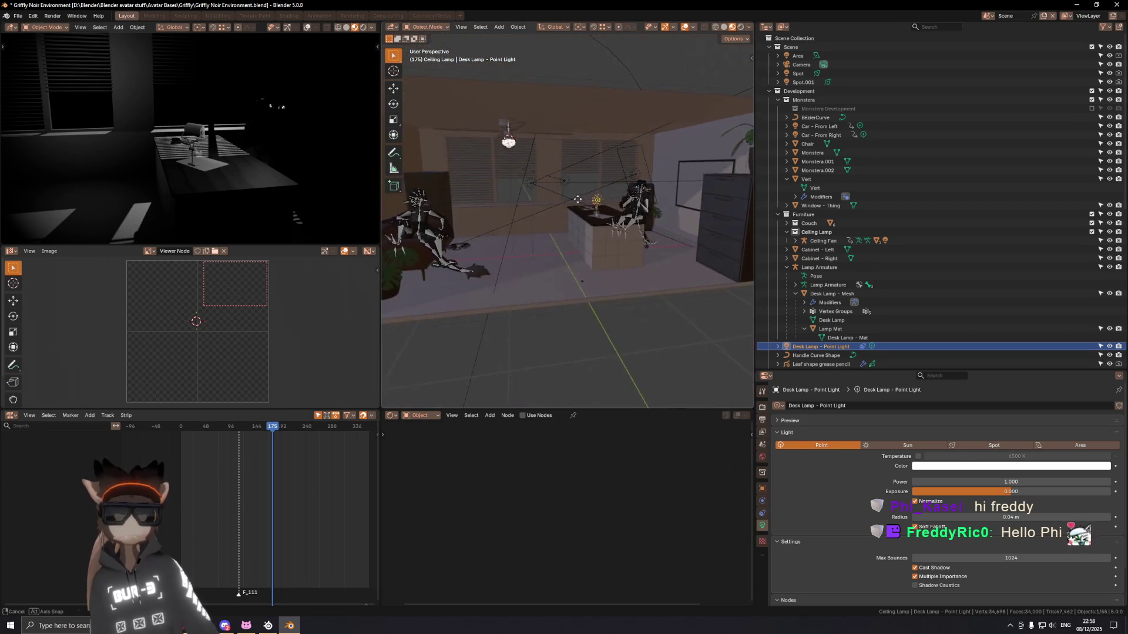
scroll(582, 220, down, 2)
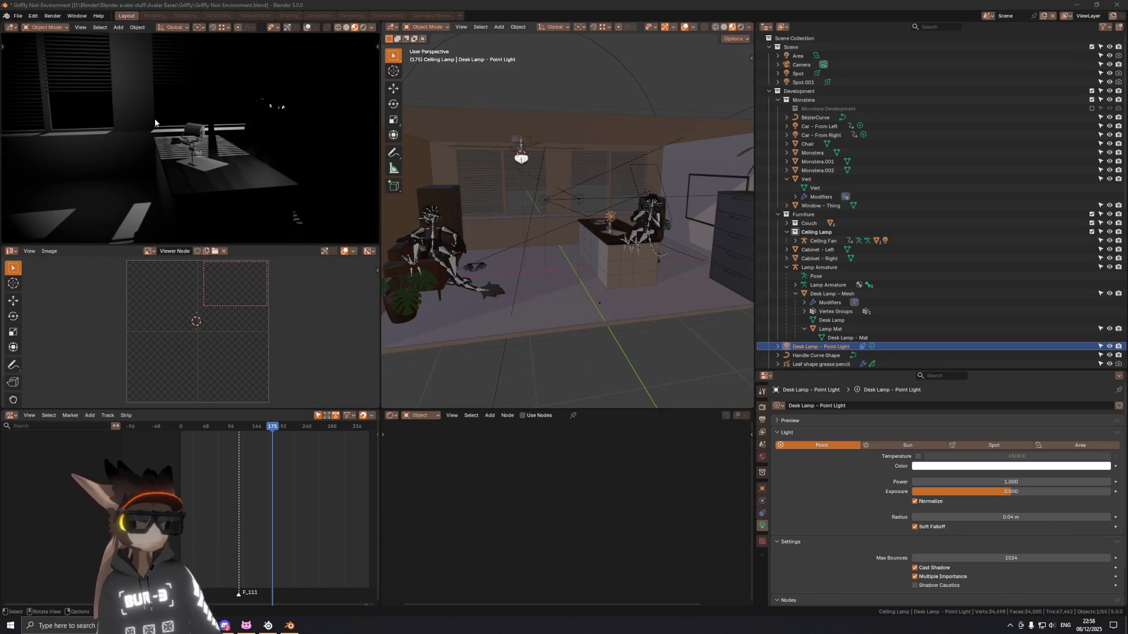
middle_drag(603, 240, 583, 277)
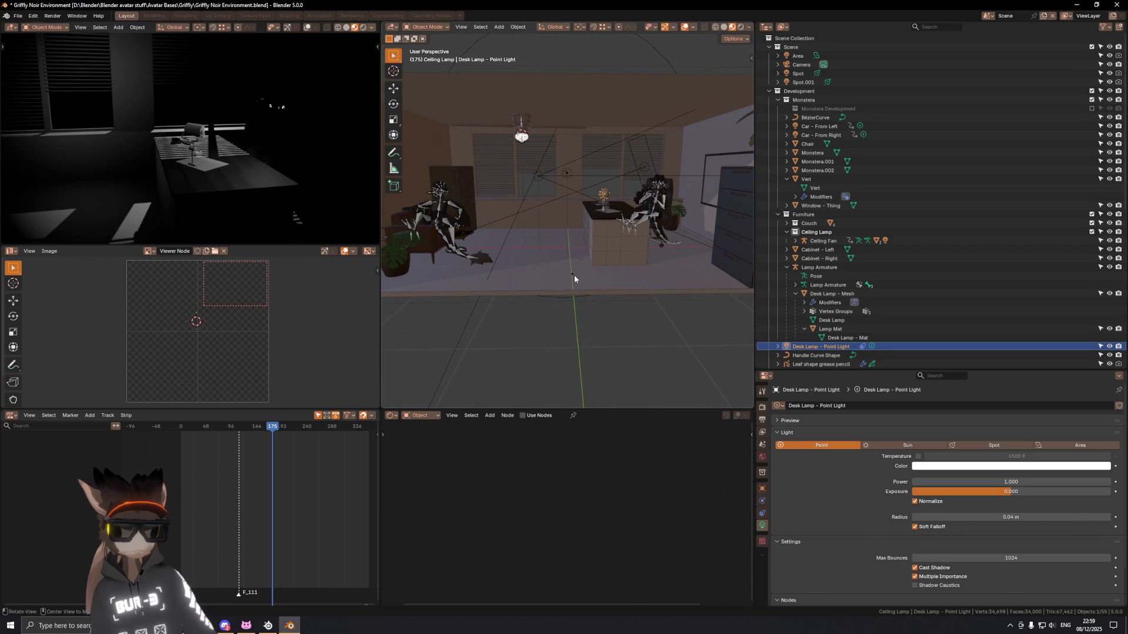
scroll(574, 276, up, 3)
scroll(572, 256, up, 2)
Step: Select the Vert object and delete it
click(562, 196)
mouse_move(562, 196)
middle_down()
mouse_move(600, 190)
mouse_move(731, 228)
mouse_move(613, 202)
mouse_move(606, 216)
mouse_move(564, 218)
middle_up()
key(x)
click(605, 218)
key(shift)
Step: Select the BezierCurve, then pick the Spot.001 light to show its settings
click(591, 205)
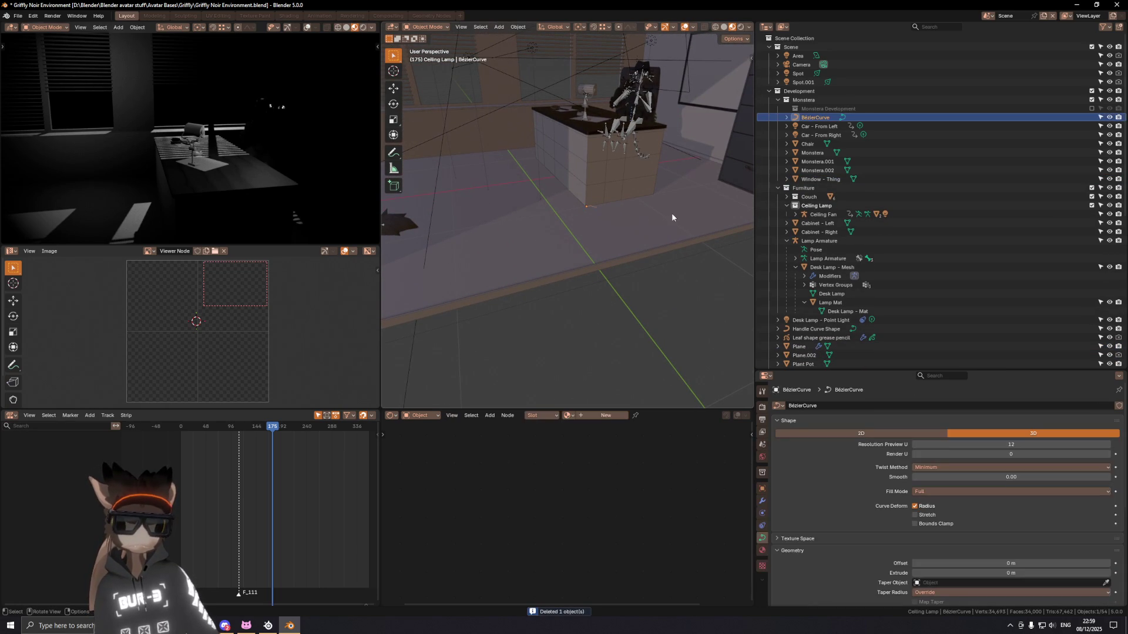
middle_drag(667, 211, 663, 209)
scroll(591, 168, up, 2)
scroll(588, 163, up, 2)
scroll(588, 163, up, 1)
scroll(646, 161, down, 3)
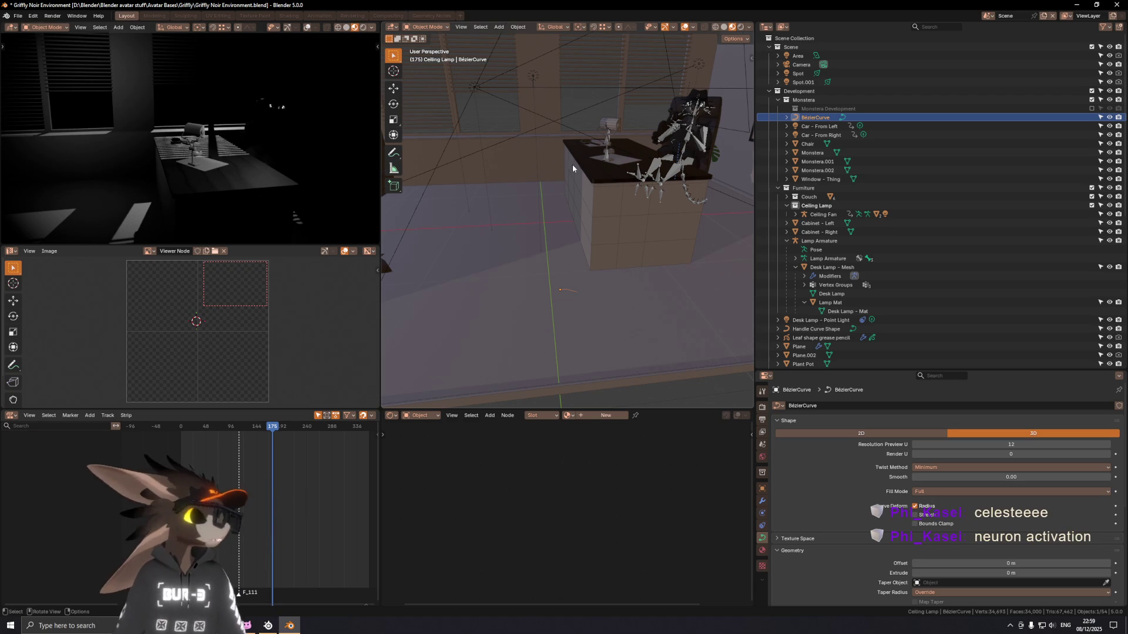
mouse_move(564, 153)
middle_down()
mouse_move(583, 172)
mouse_move(504, 180)
mouse_move(618, 172)
middle_up()
click(500, 169)
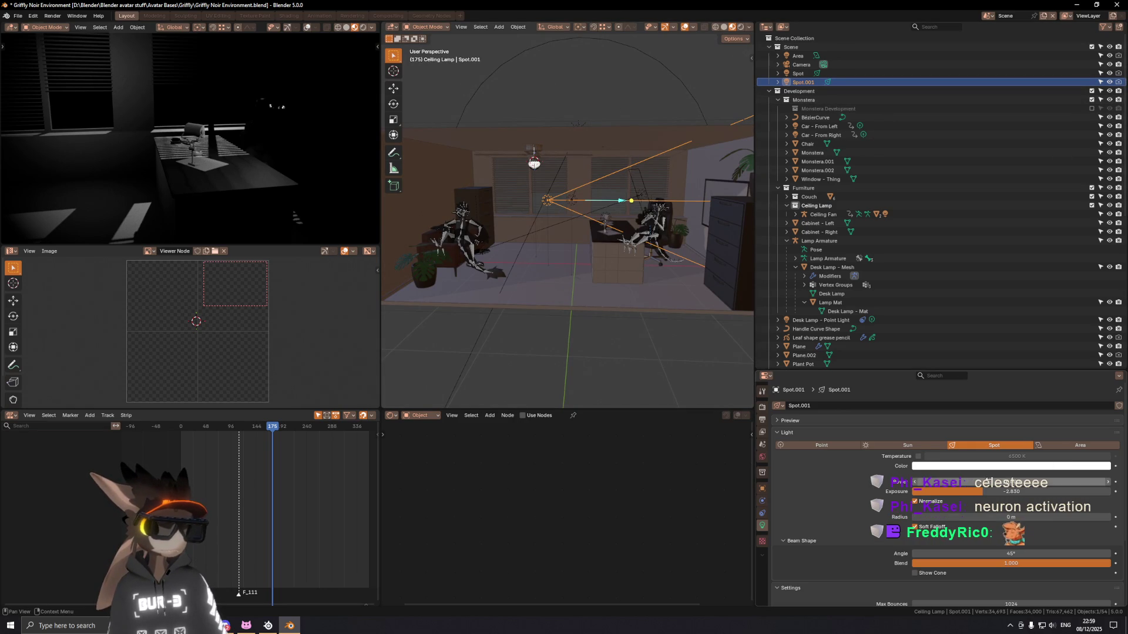
Step: Light the viewport with the scene world and lights and hide the overlays
drag(995, 495, 1057, 494)
middle_drag(194, 132, 238, 168)
mouse_move(564, 229)
middle_down()
mouse_move(611, 229)
mouse_move(653, 203)
mouse_move(705, 106)
middle_up()
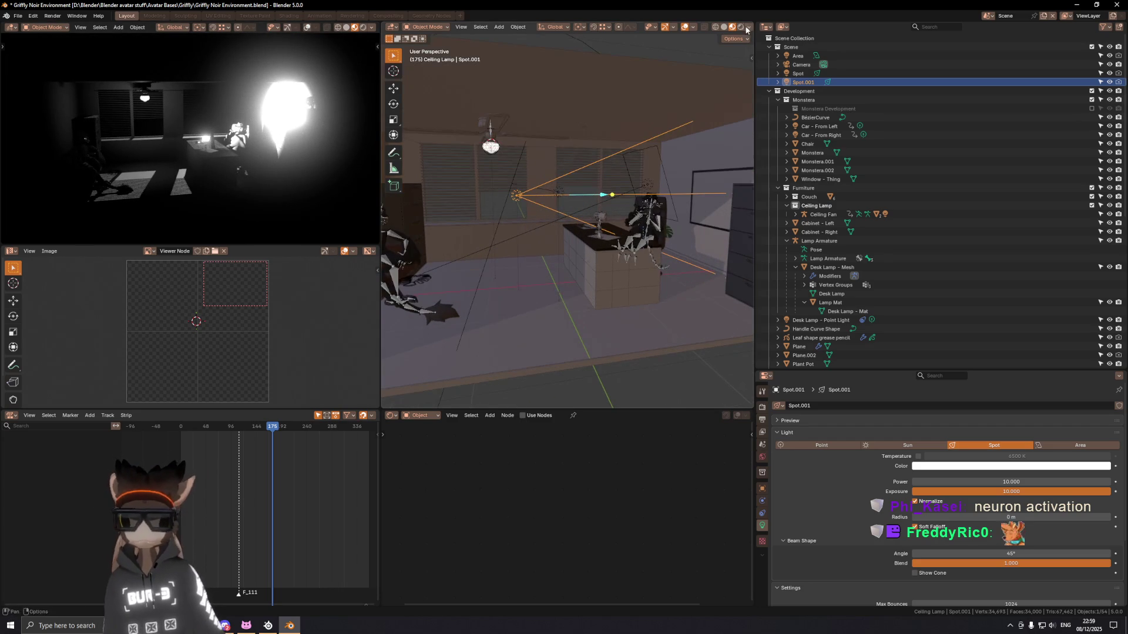
click(747, 27)
click(728, 82)
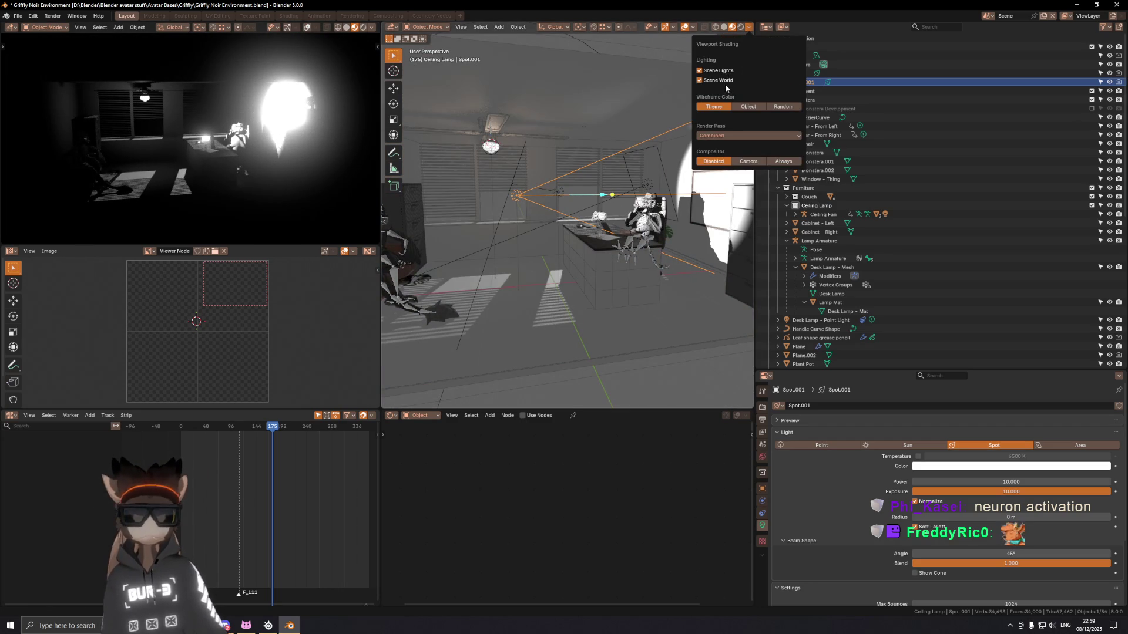
click(685, 27)
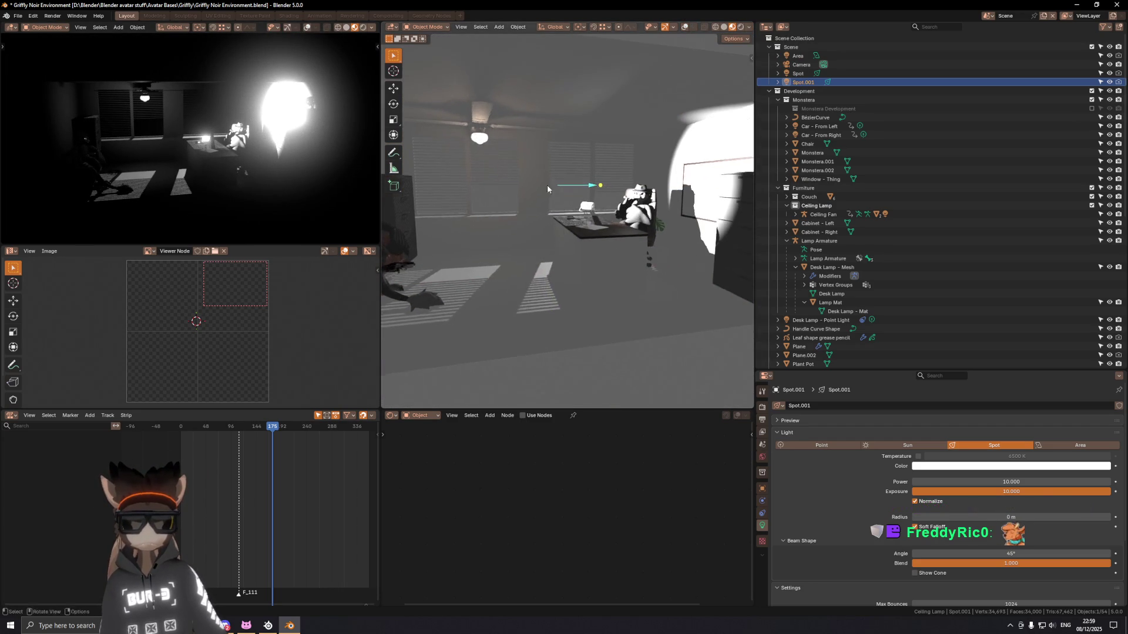
middle_drag(564, 186, 703, 300)
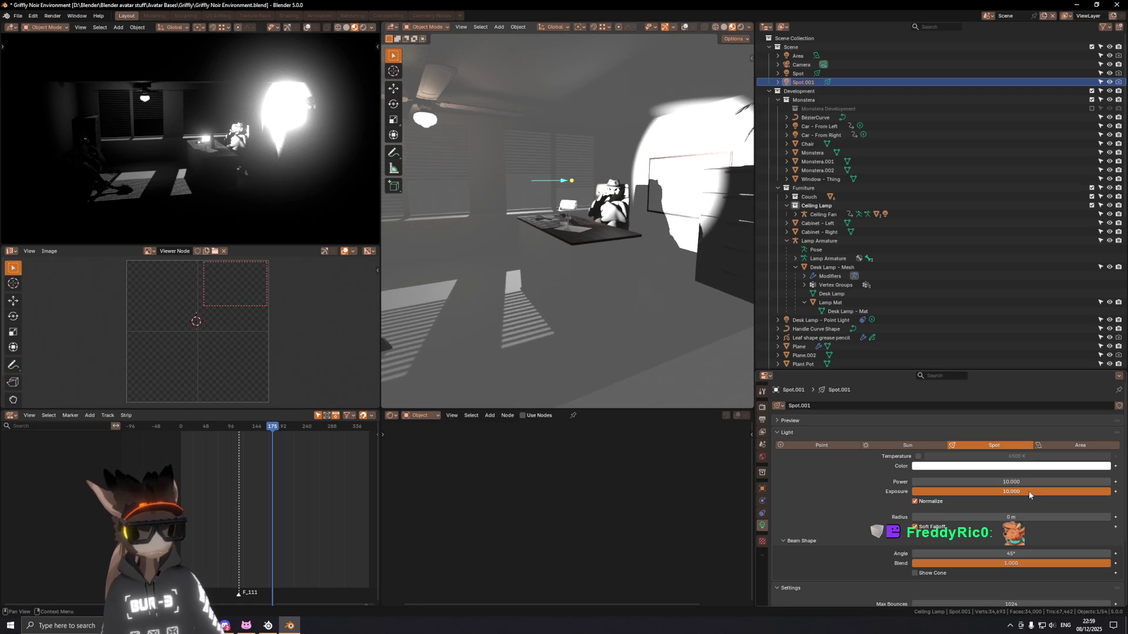
Step: Try exposures around 2.3–3 on Spot.001, then delete it
drag(1028, 491, 953, 491)
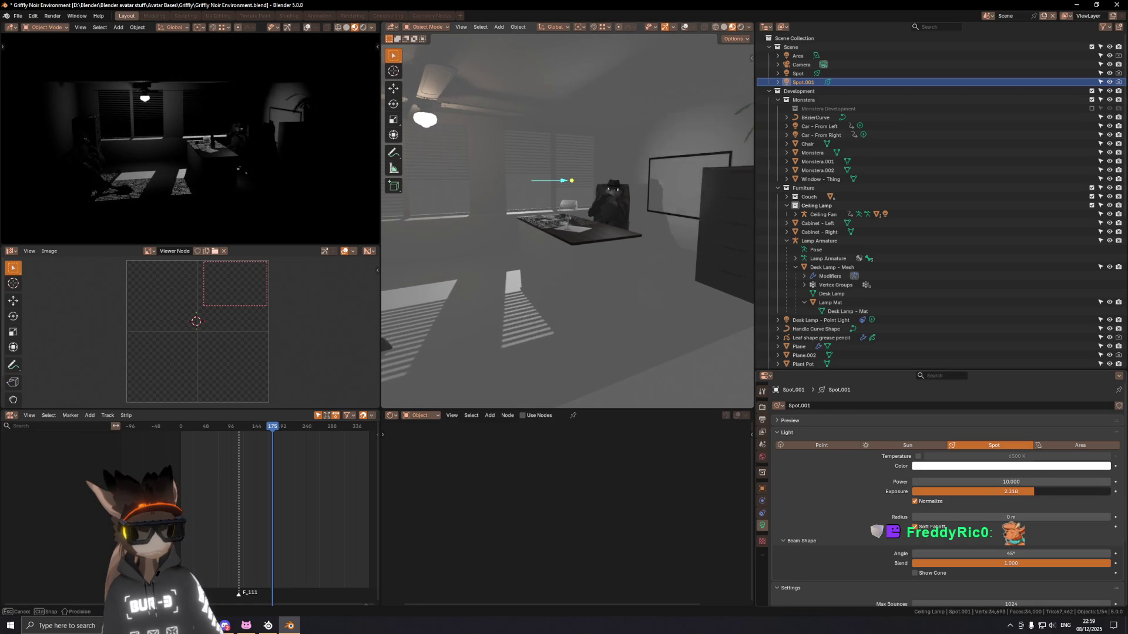
drag(1034, 491, 1041, 491)
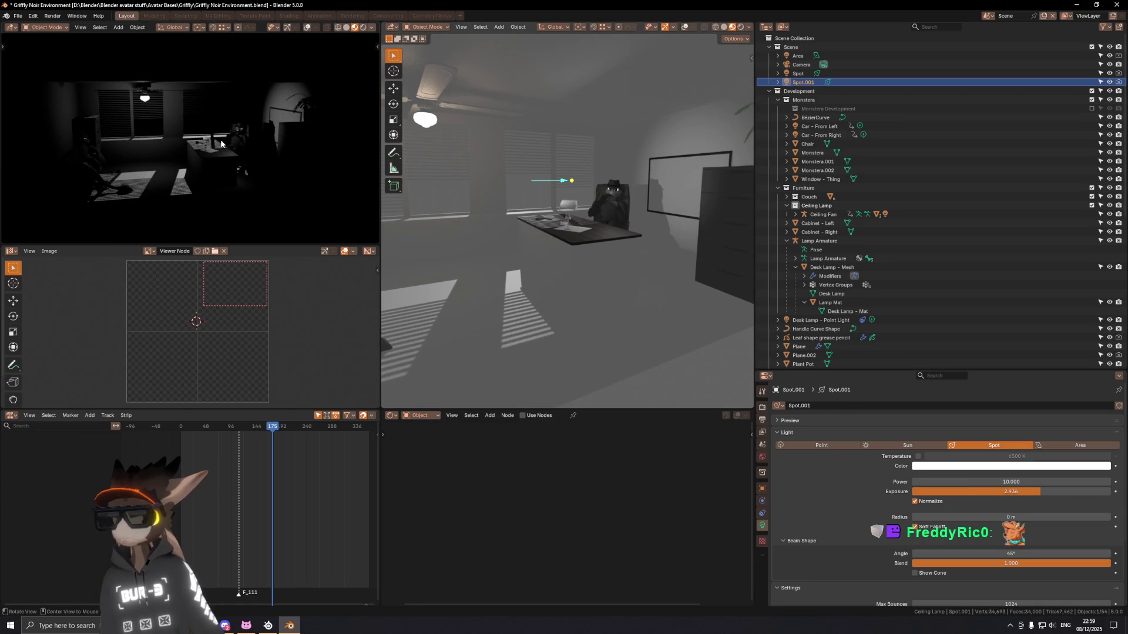
mouse_move(217, 144)
middle_down()
mouse_move(193, 146)
mouse_move(228, 137)
middle_up()
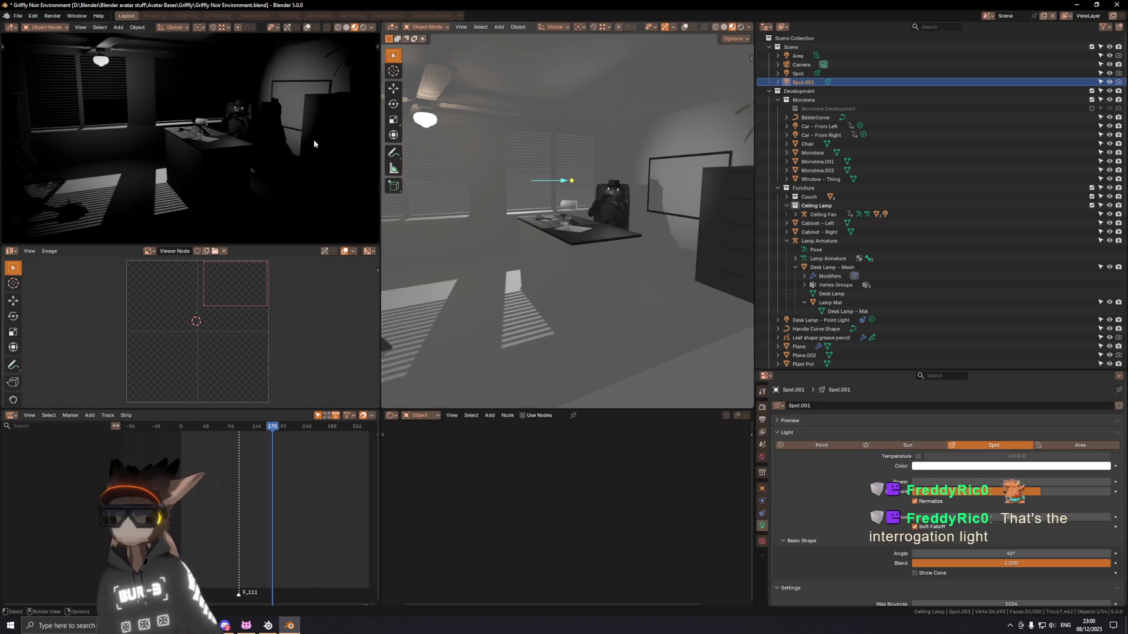
key(x)
Step: Select the remaining Spot light, restore overlays, push its exposure to about 7 and delete it
click(796, 74)
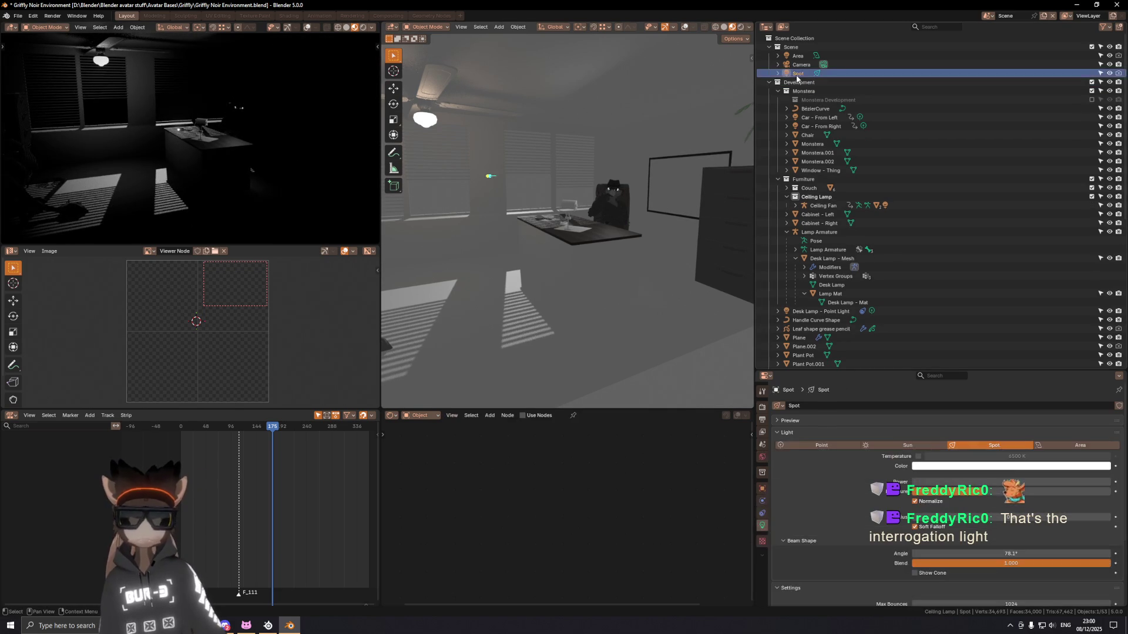
mouse_move(965, 81)
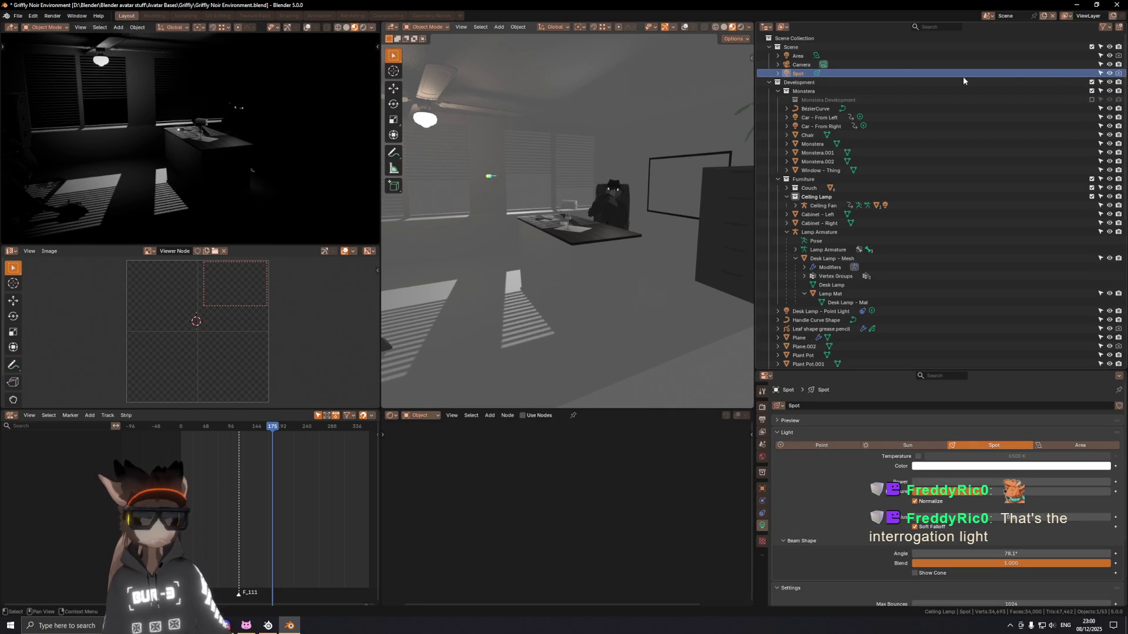
mouse_move(554, 194)
middle_down()
mouse_move(508, 193)
mouse_move(569, 166)
middle_up()
key(shift+alt+z)
mouse_move(1002, 492)
mouse_down()
mouse_move(1081, 492)
mouse_move(1048, 492)
mouse_up()
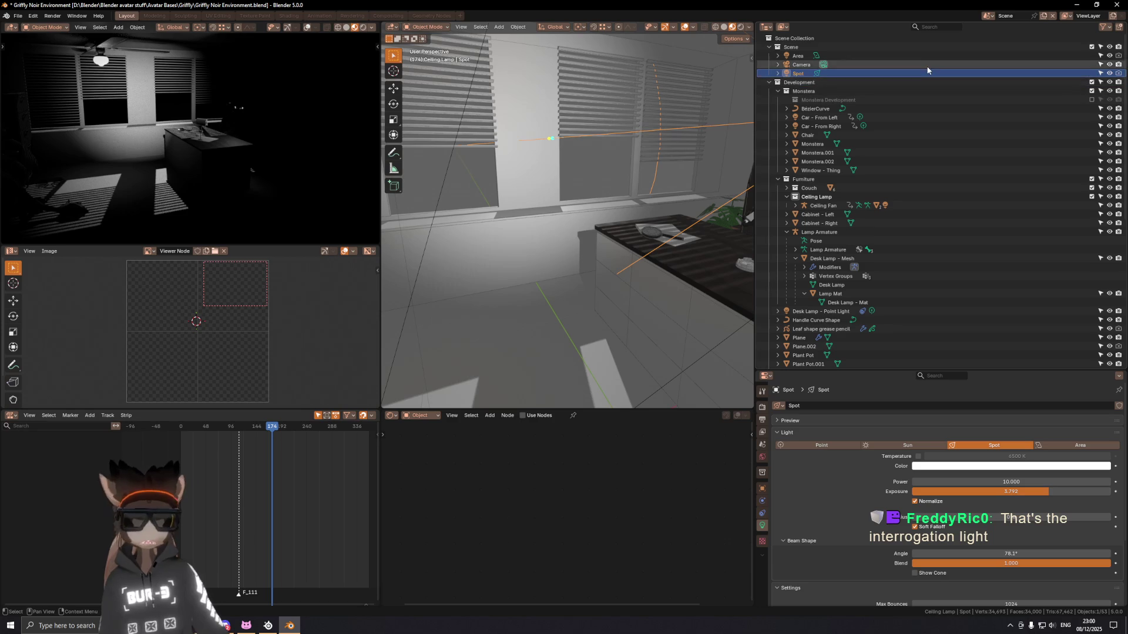
key(Delete)
scroll(568, 299, down, 6)
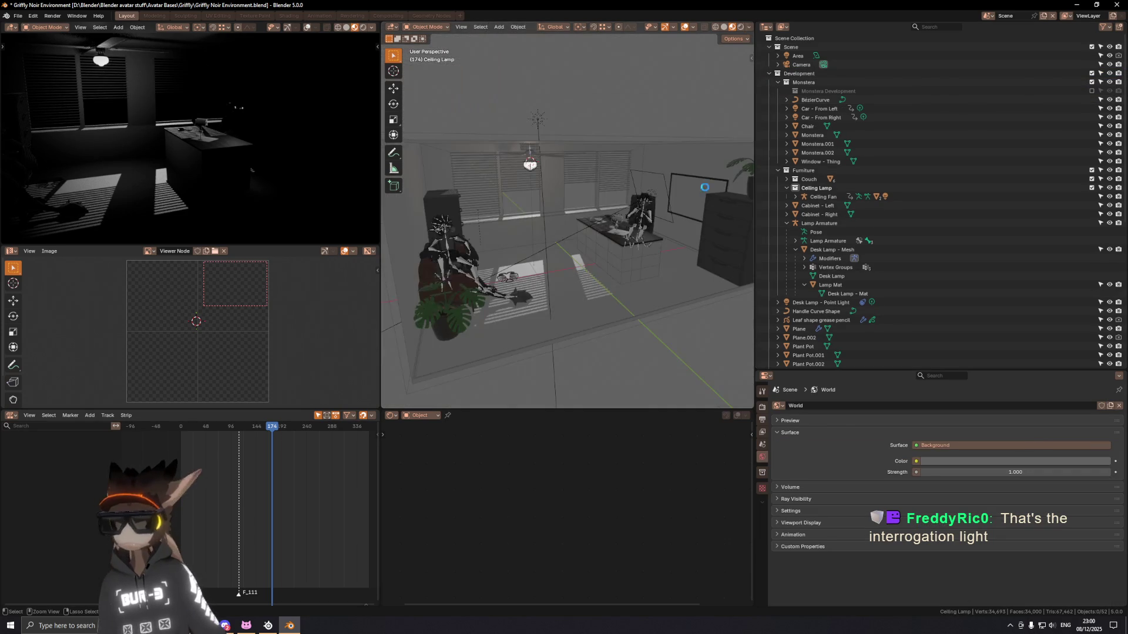
Step: Save the file and toggle the Area light's visibility while orbiting the desk
key(ctrl+s)
click(849, 55)
click(1109, 54)
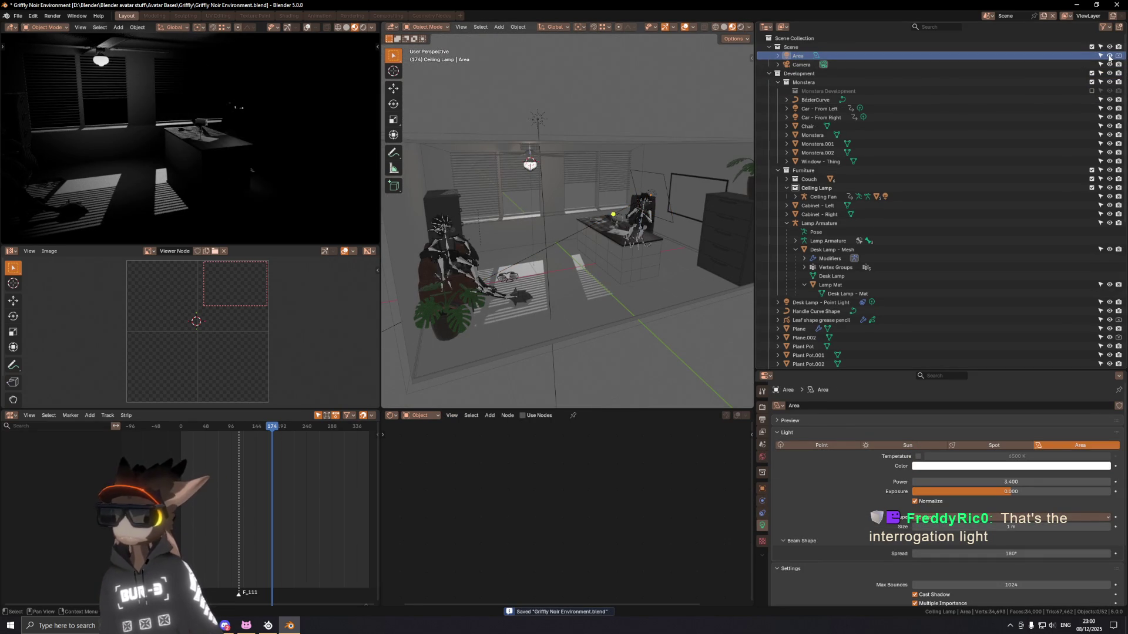
scroll(642, 211, up, 4)
mouse_move(641, 212)
middle_down()
mouse_move(542, 178)
mouse_move(615, 181)
mouse_move(987, 104)
middle_up()
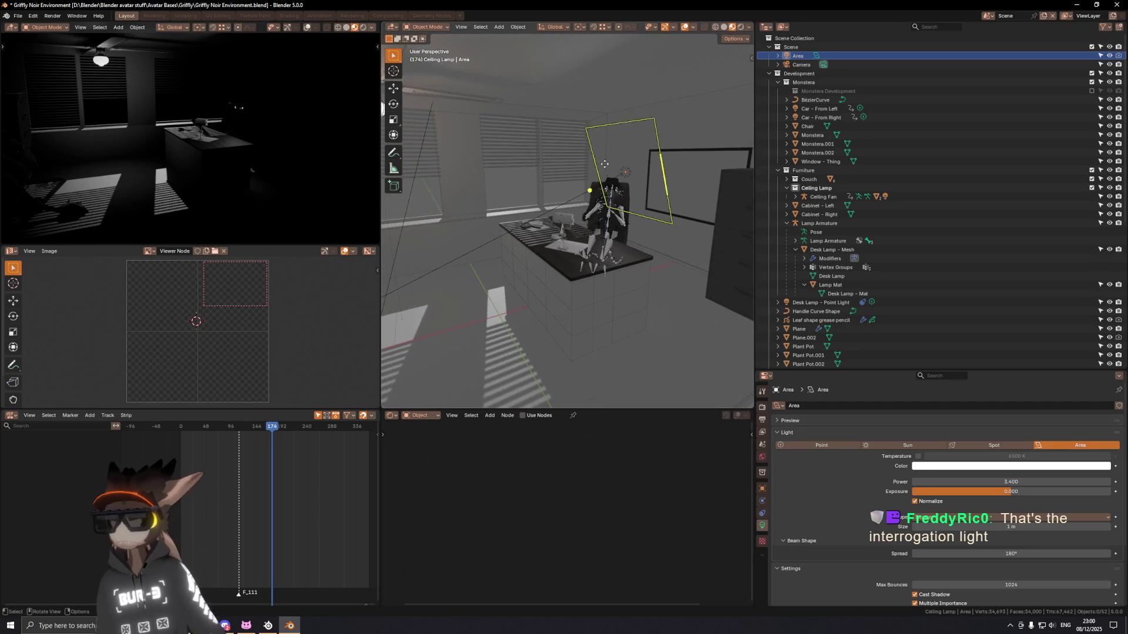
click(1109, 56)
click(1109, 56)
click(1109, 56)
key(g)
middle_drag(591, 231, 554, 230)
Step: Cycle through the desk lamp's overlapping objects to select the Lamp Armature and frame it
click(526, 220)
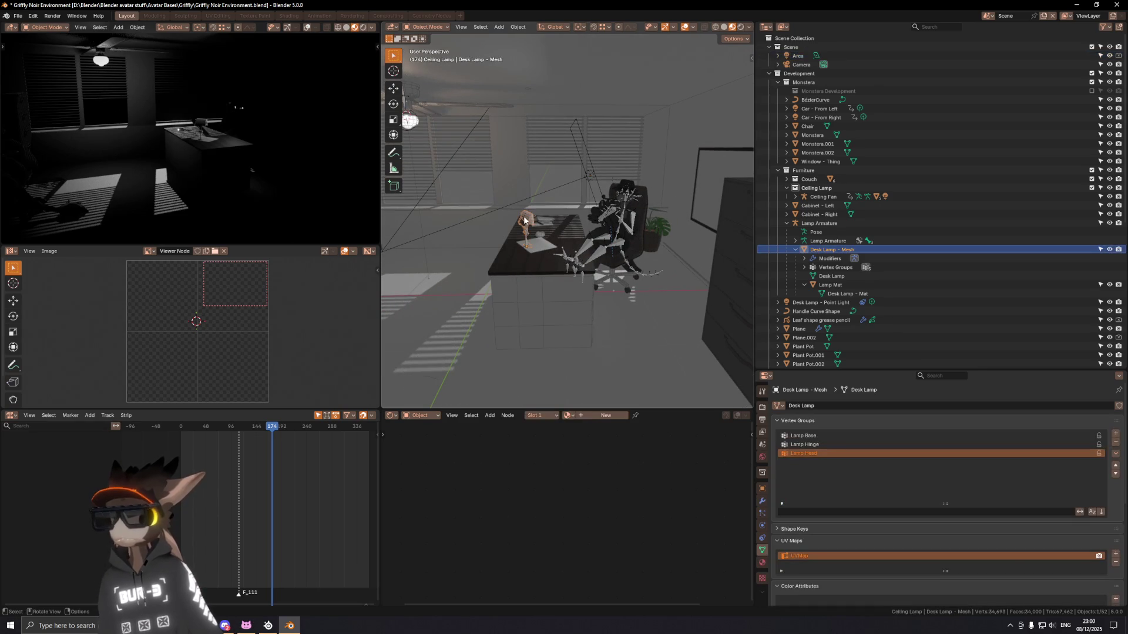
click(527, 219)
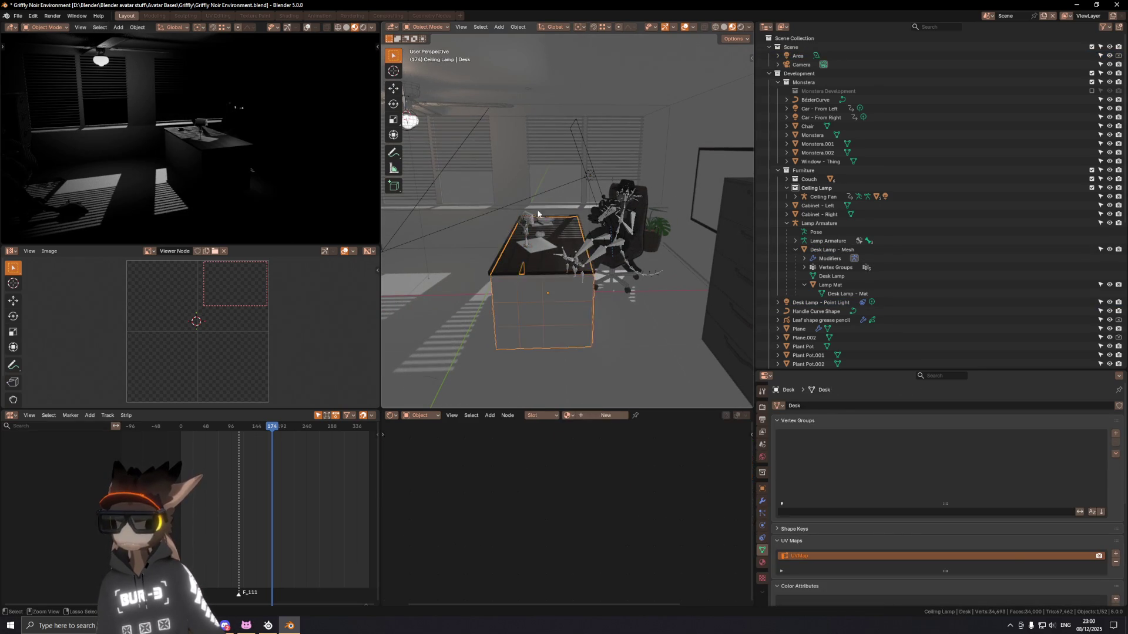
click(527, 220)
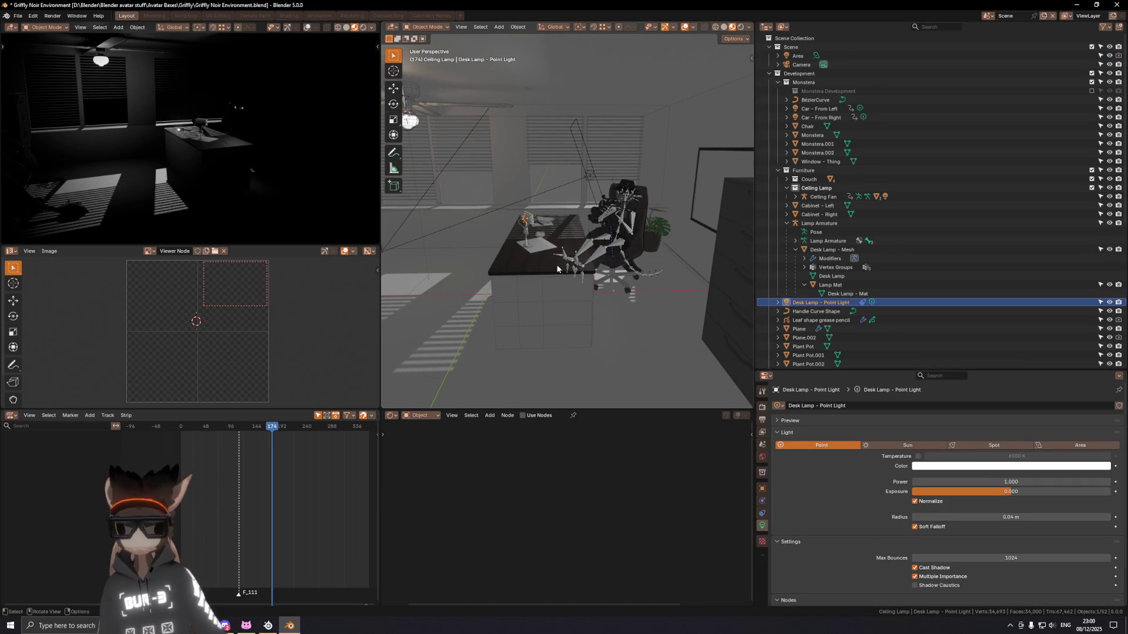
click(527, 236)
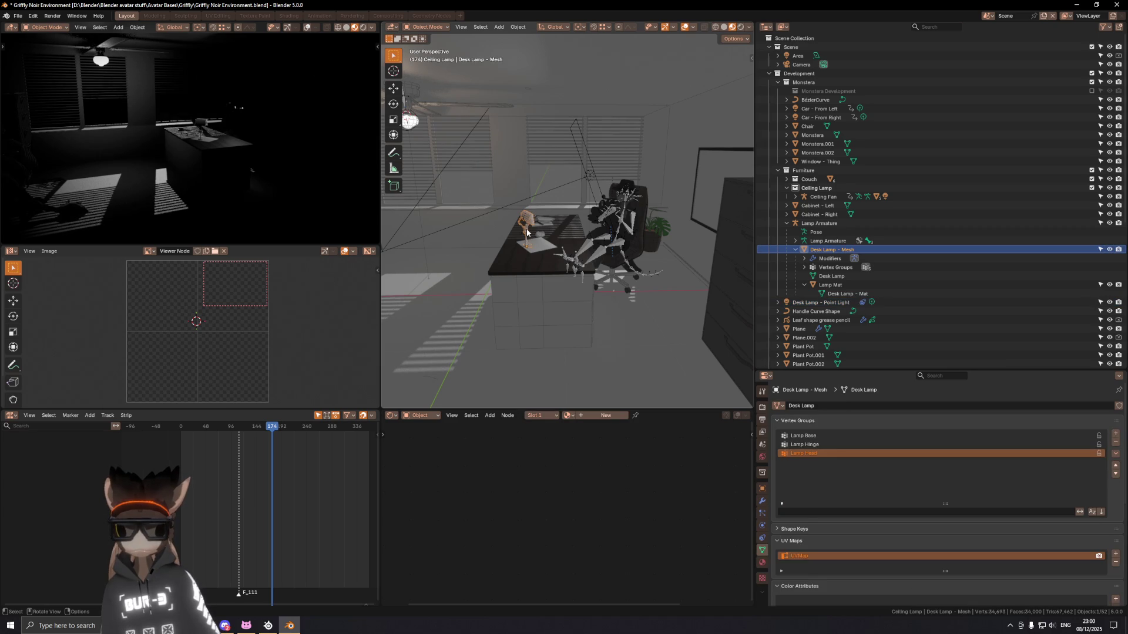
click(528, 234)
click(527, 234)
key(KP_Decimal)
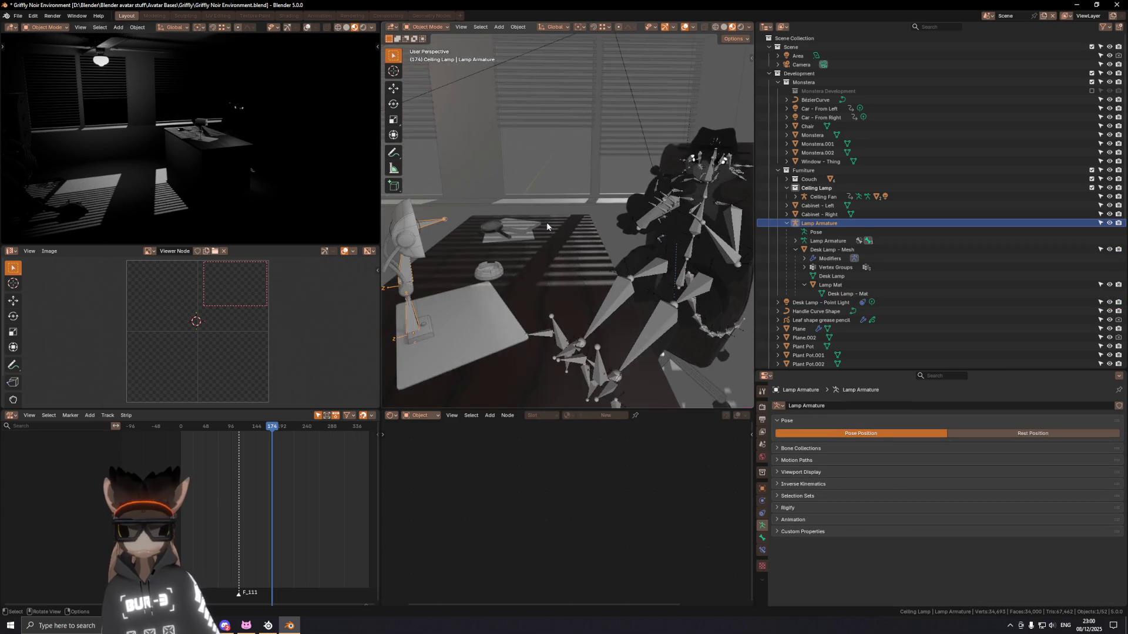
Step: In Pose Mode, clear all lamp bone rotations and tilt the Lamp Head 45° about local X
key(ctrl+Tab)
key(KP_Decimal)
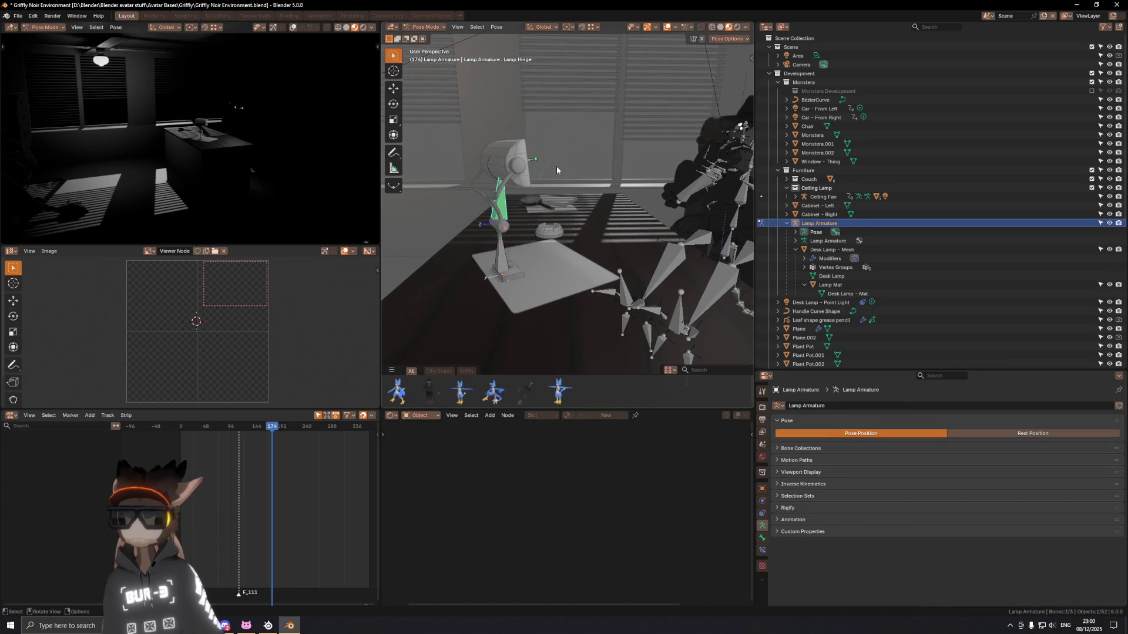
key(a)
key(alt+r)
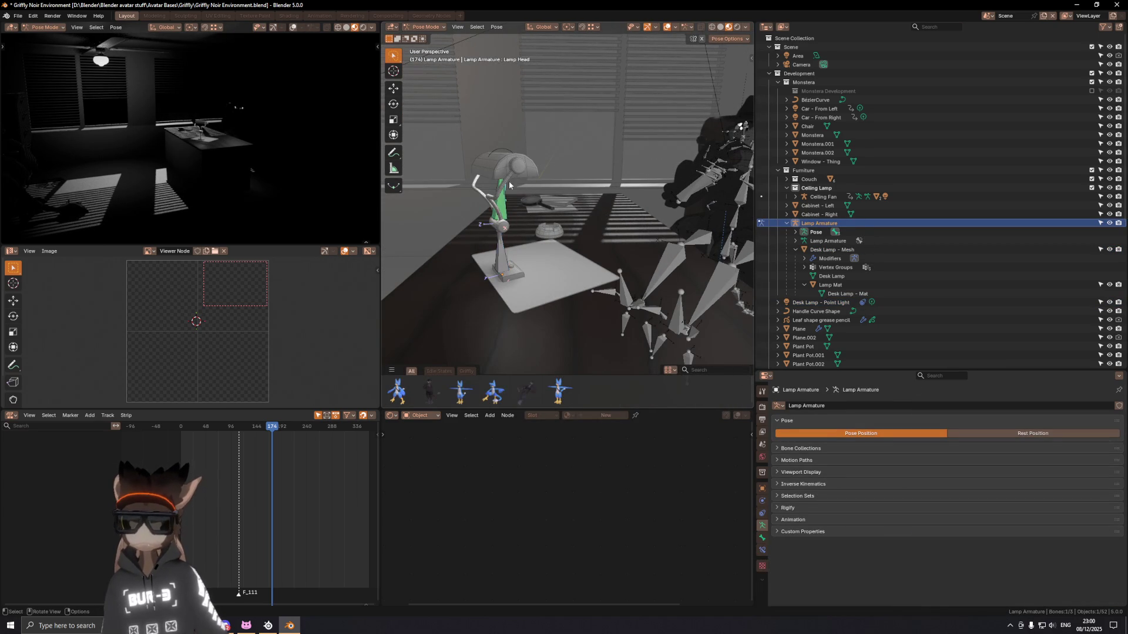
key(r)
key(x)
key(x)
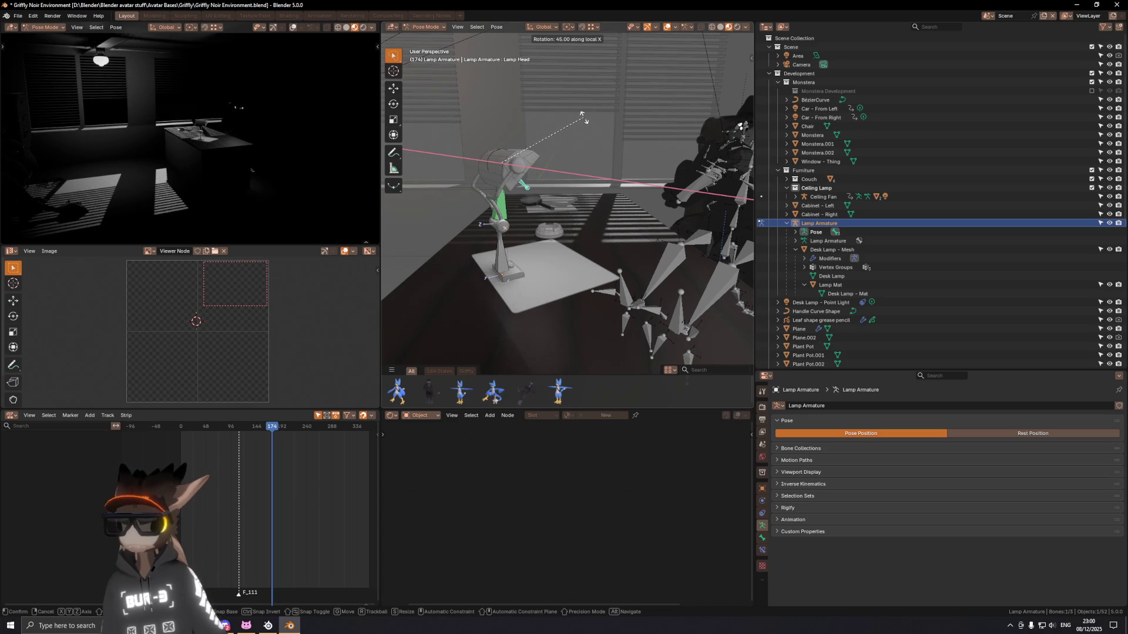
click(582, 116)
middle_drag(581, 116, 635, 140)
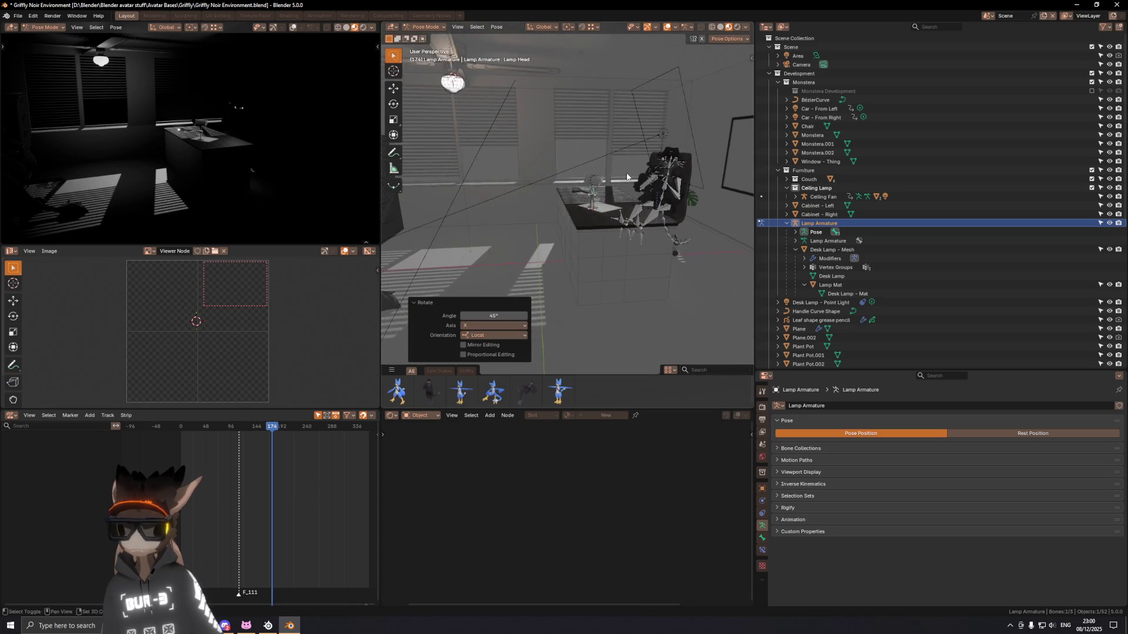
Step: Delete the Area light from the scene, undoing and redoing the deletion
click(826, 55)
key(Delete)
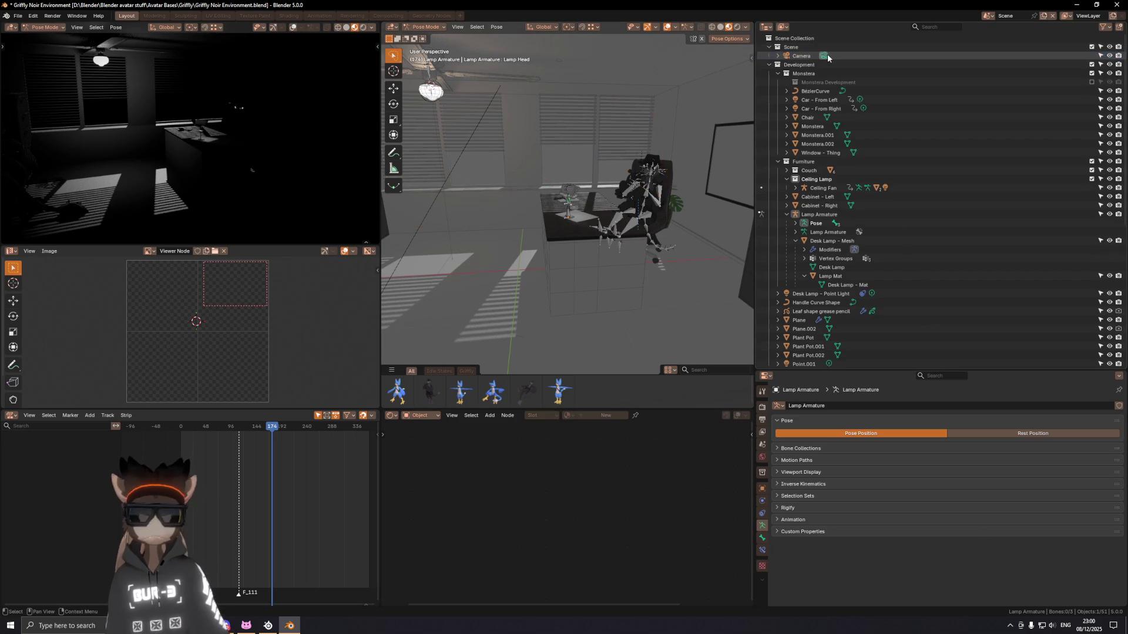
shift+middle_drag(555, 177, 568, 185)
key(ctrl+z)
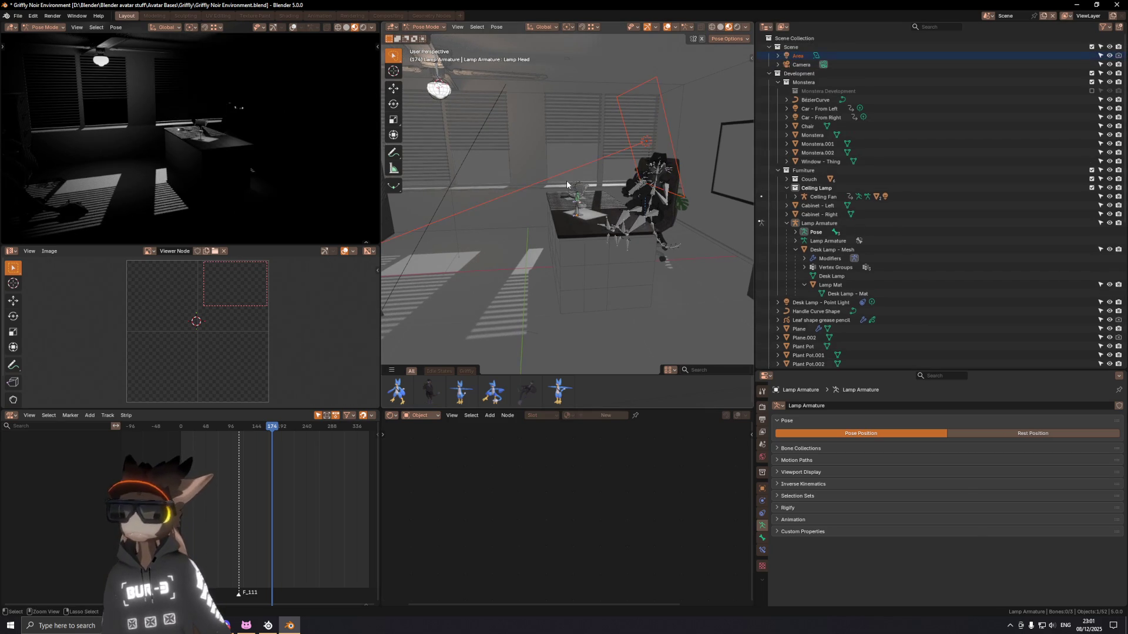
key(Delete)
key(ctrl+z)
key(Delete)
mouse_move(525, 189)
shift+middle_down()
mouse_move(512, 184)
mouse_move(532, 223)
mouse_move(501, 220)
mouse_move(512, 245)
mouse_move(509, 224)
mouse_move(608, 221)
shift+middle_up()
Step: Return to Object Mode and select the desk lamp's point light
click(499, 228)
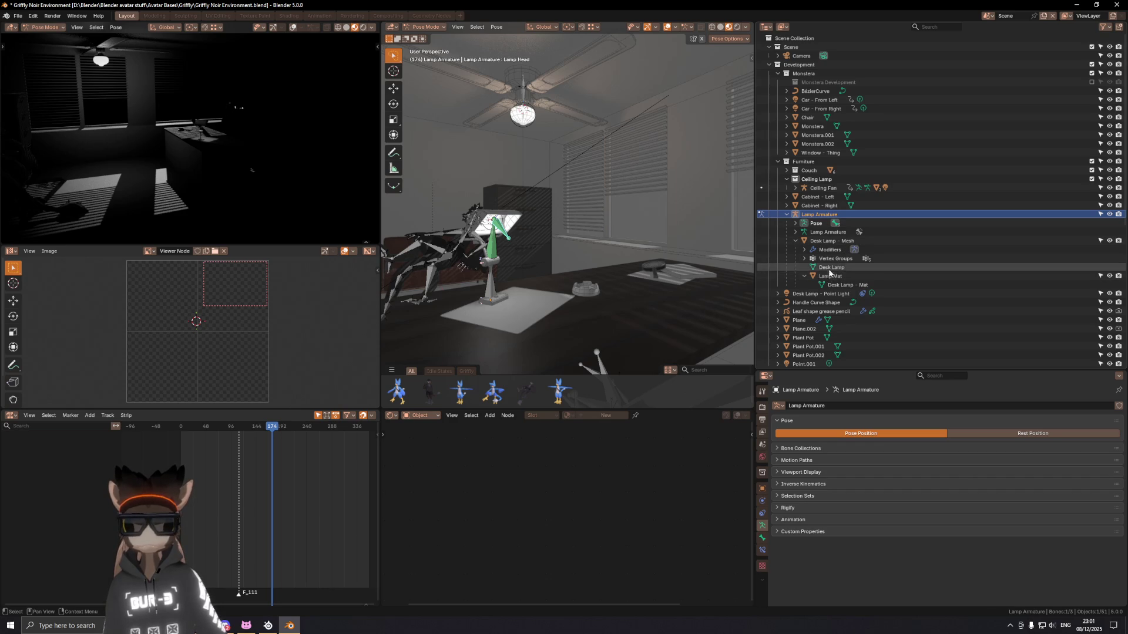
key(ctrl+Tab)
click(832, 240)
Step: Select the desk lamp's point light and show its constraints
click(819, 214)
click(818, 294)
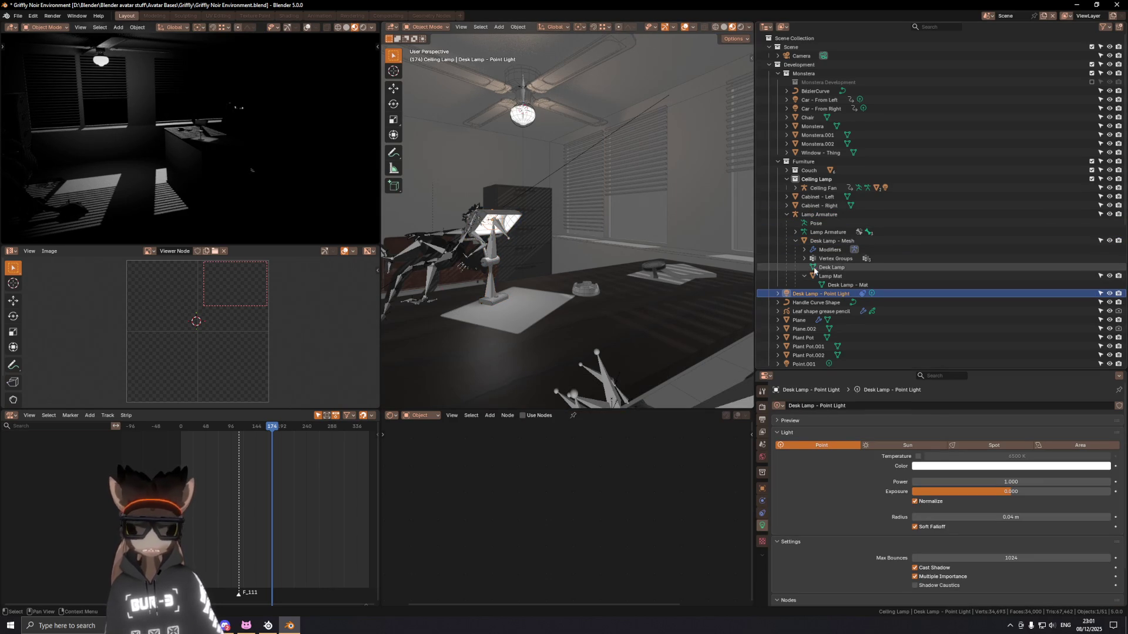
middle_drag(496, 222, 508, 226)
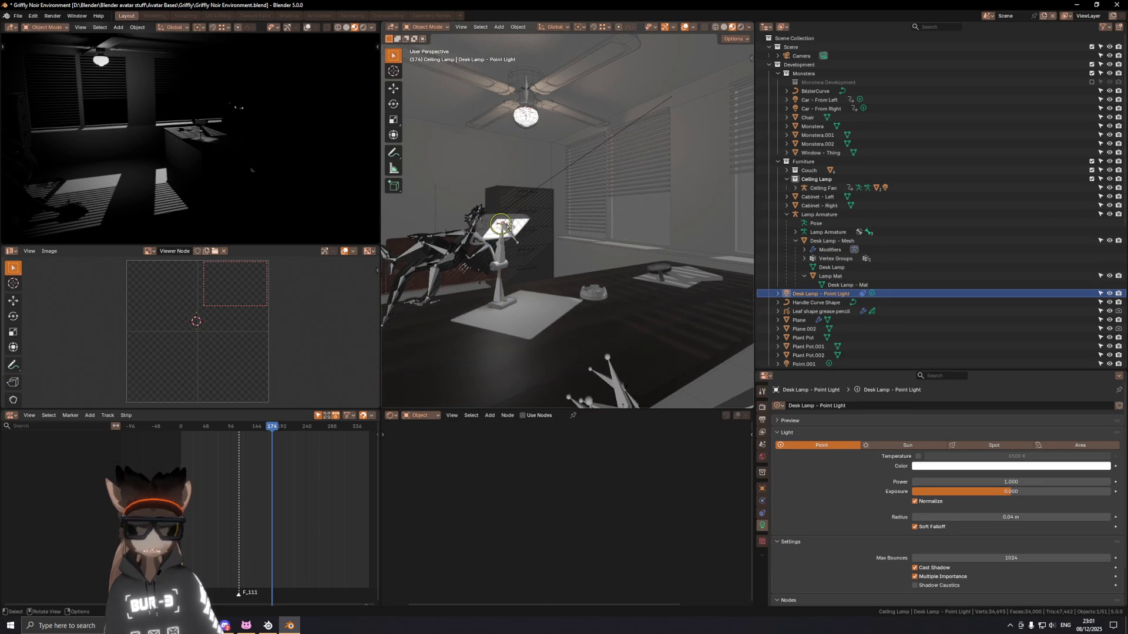
click(762, 513)
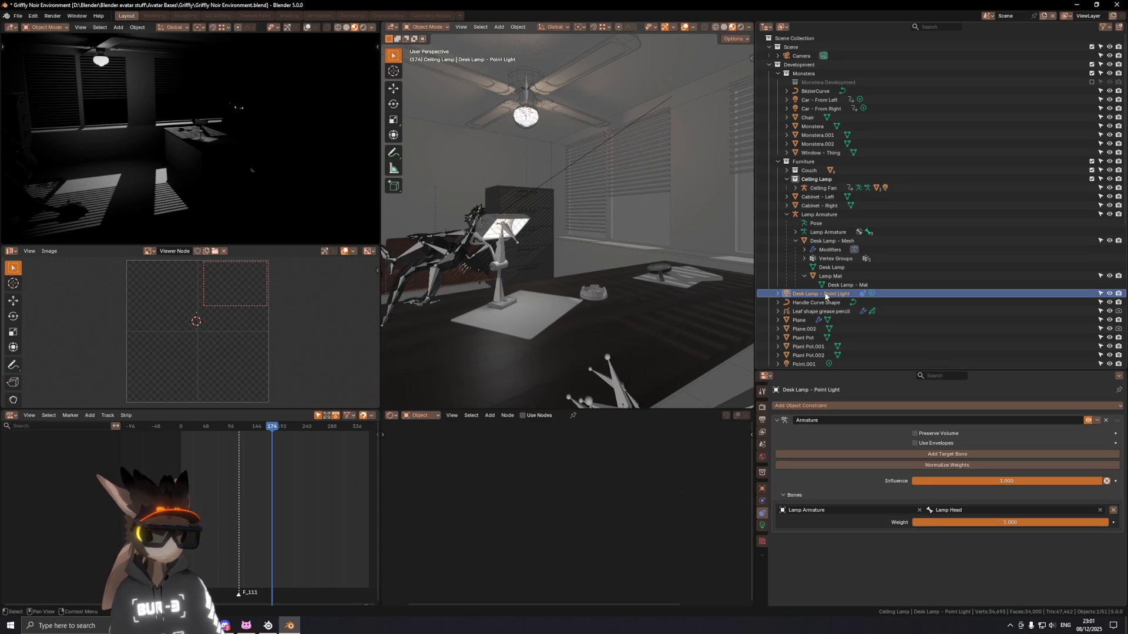
Step: Drop the point light under Lamp Armature in the Outliner and collapse Lamp Armature's children
drag(825, 296, 828, 217)
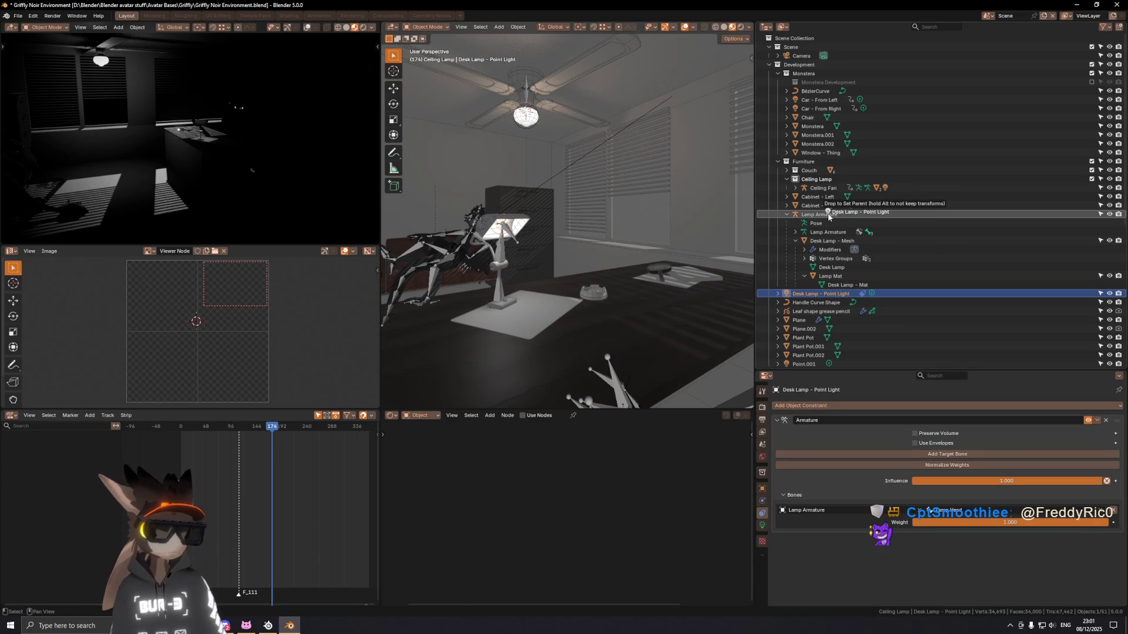
drag(828, 217, 829, 217)
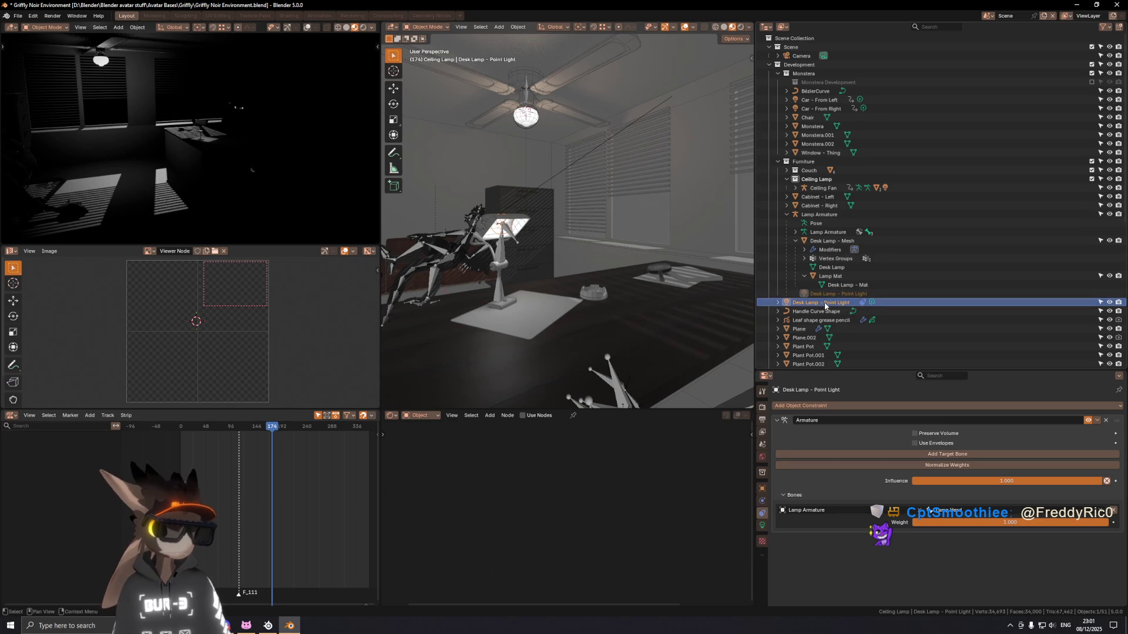
drag(819, 305, 815, 215)
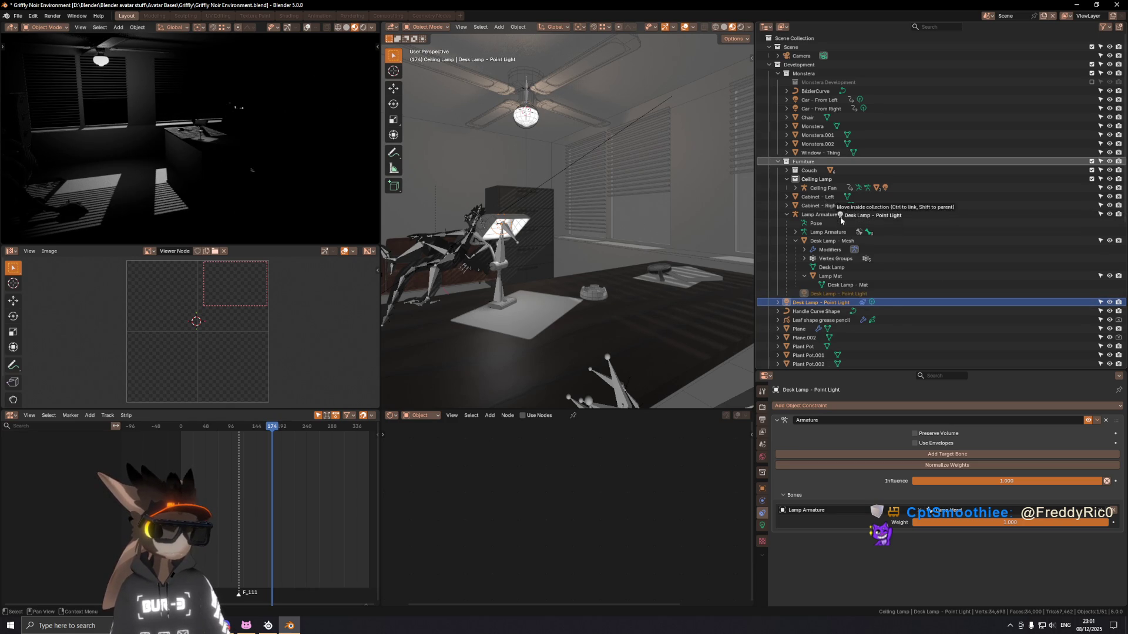
click(787, 216)
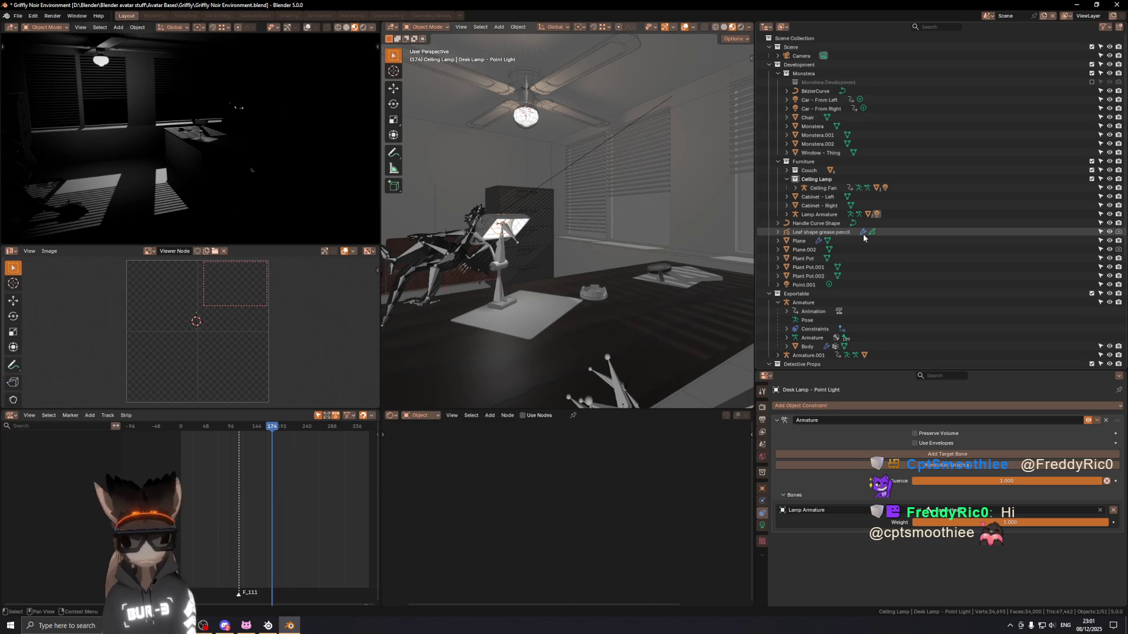
Step: Save the Griffly Noir Environment blend file with Ctrl+S while viewing the whole room
middle_drag(564, 212, 575, 224)
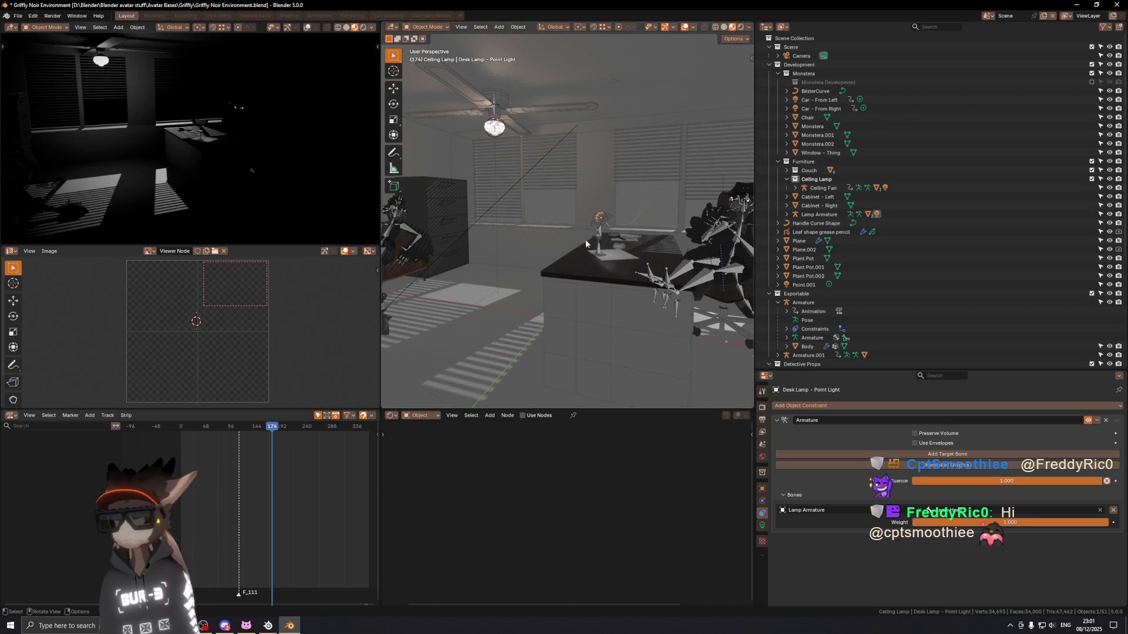
scroll(594, 231, down, 4)
middle_drag(567, 245, 599, 232)
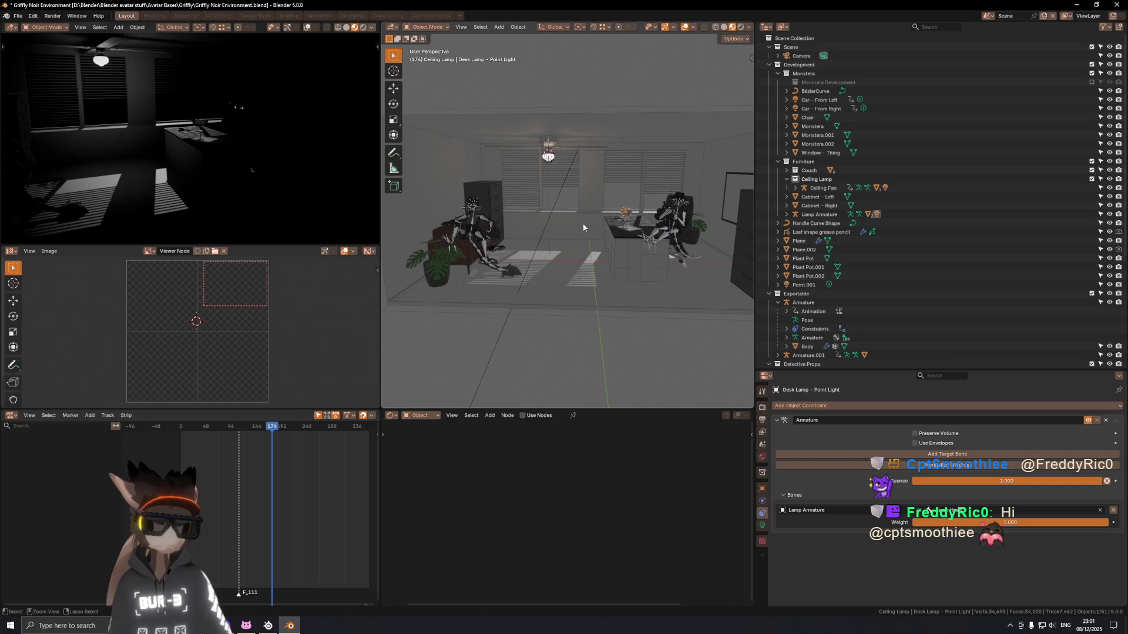
key(ctrl+s)
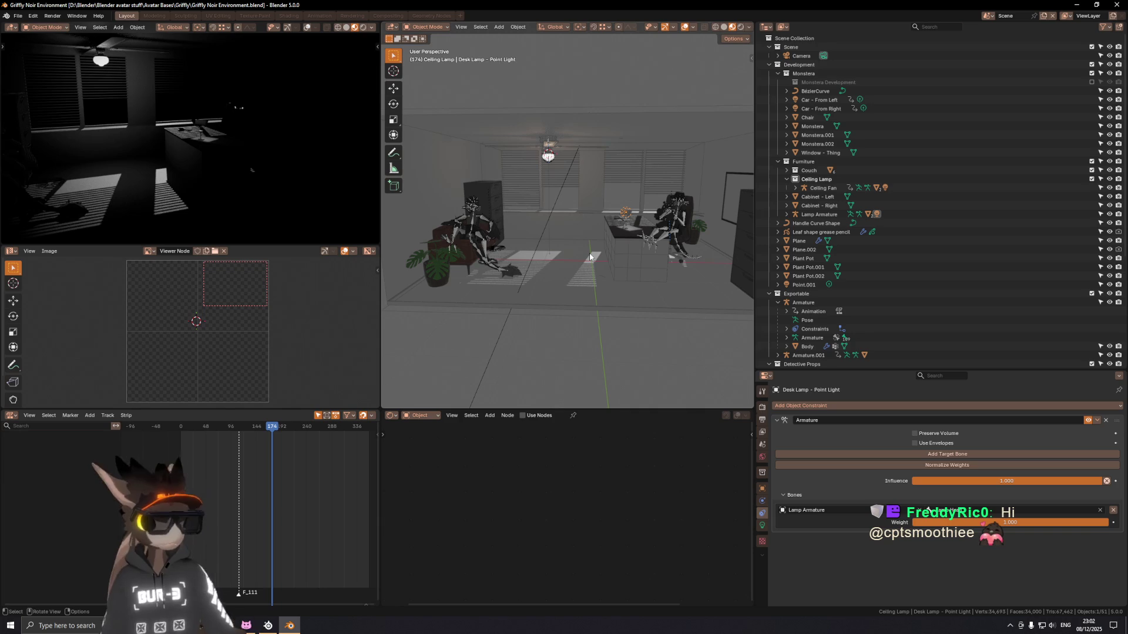
right_click(608, 210)
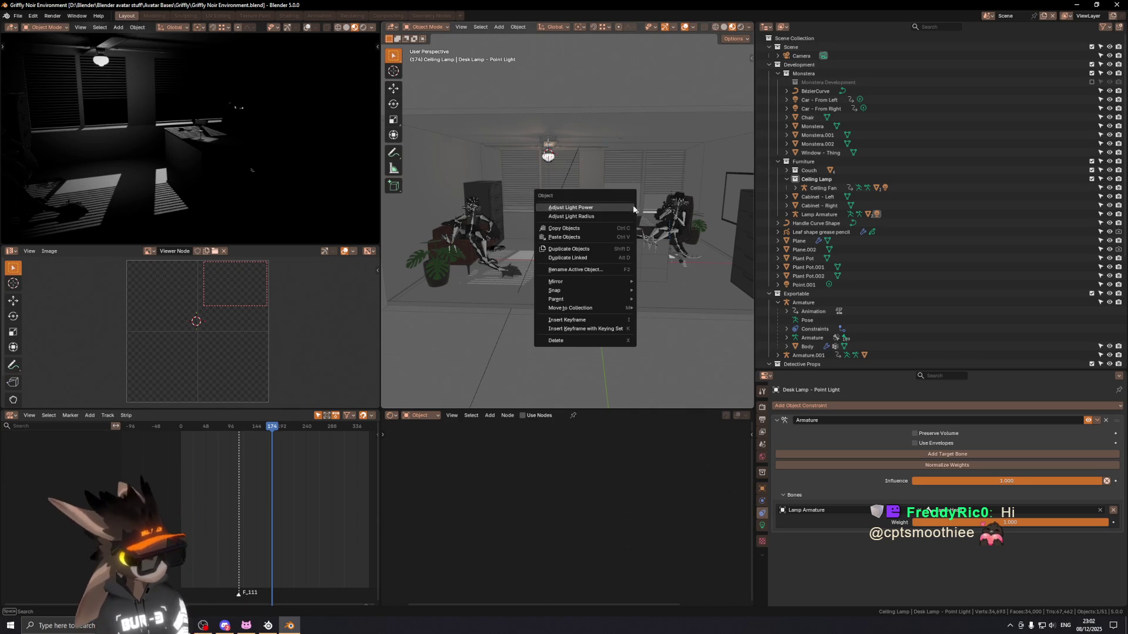
key(Escape)
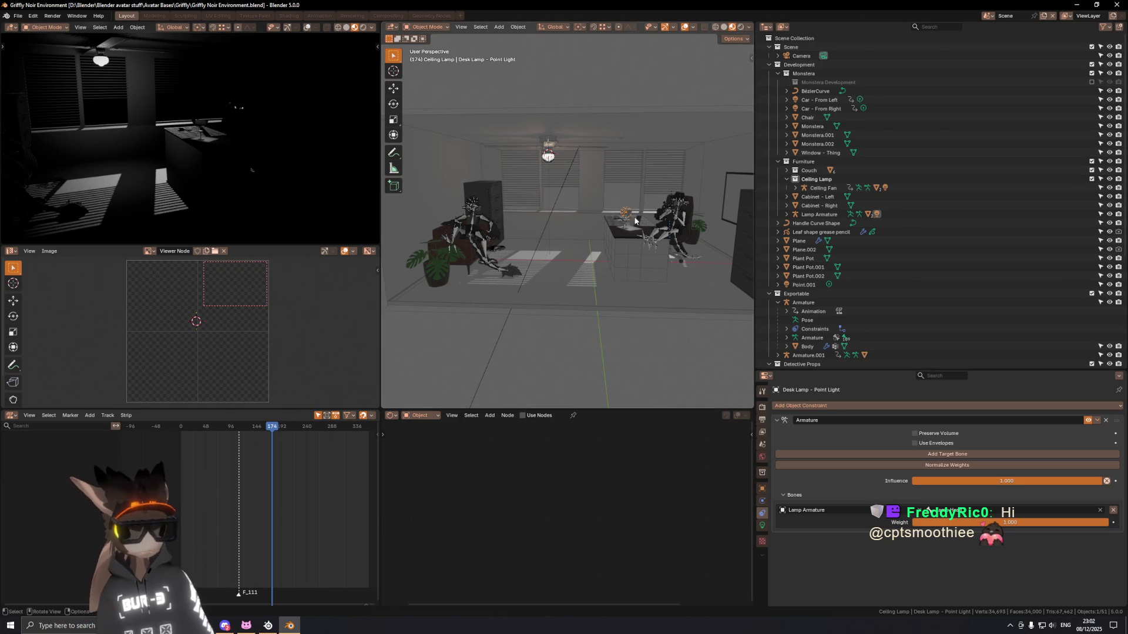
Step: Orbit around the room to the cabinet and plant, then select the BezierCurve object
middle_drag(608, 231, 624, 233)
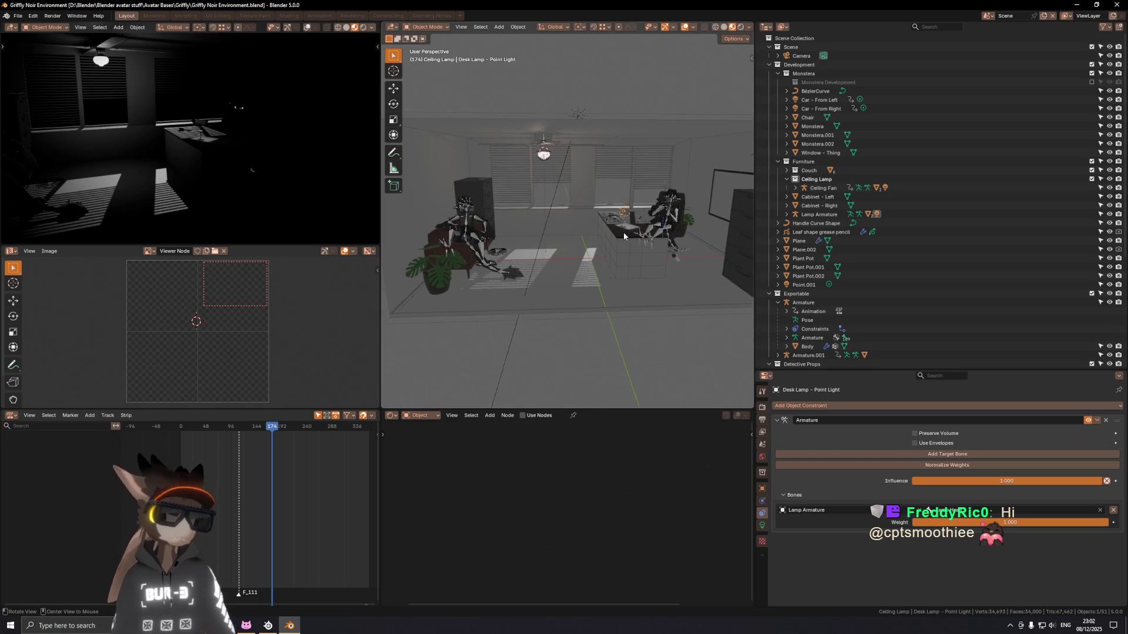
scroll(622, 232, up, 2)
mouse_move(623, 239)
middle_down()
mouse_move(602, 246)
mouse_move(614, 250)
middle_up()
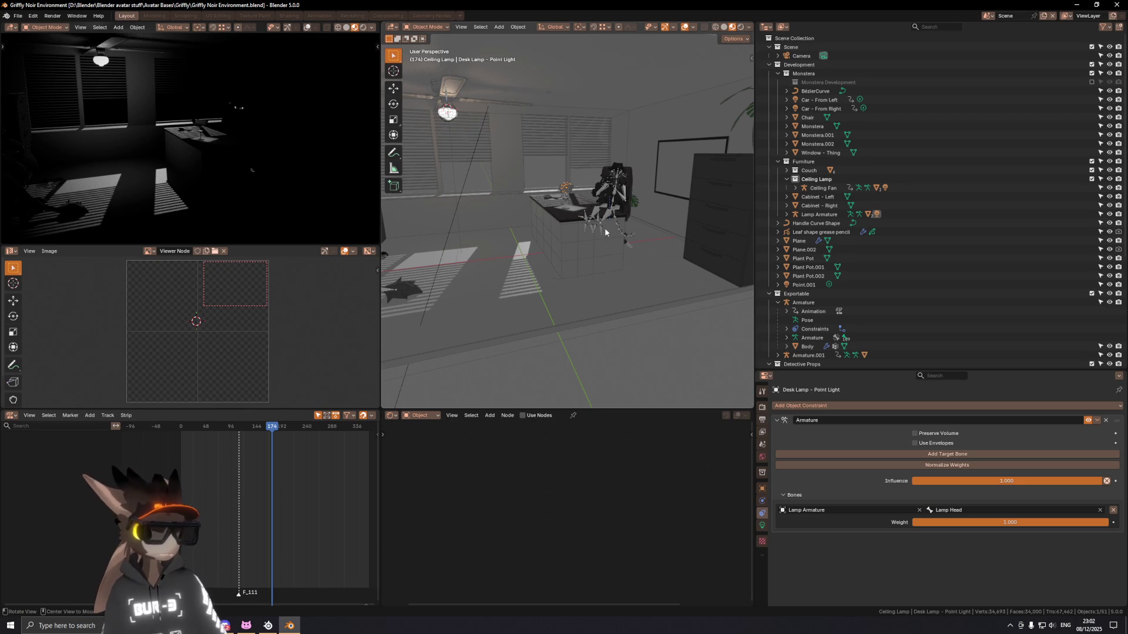
middle_drag(604, 227, 733, 179)
mouse_move(566, 229)
middle_down()
mouse_move(501, 254)
mouse_move(533, 269)
middle_up()
click(533, 269)
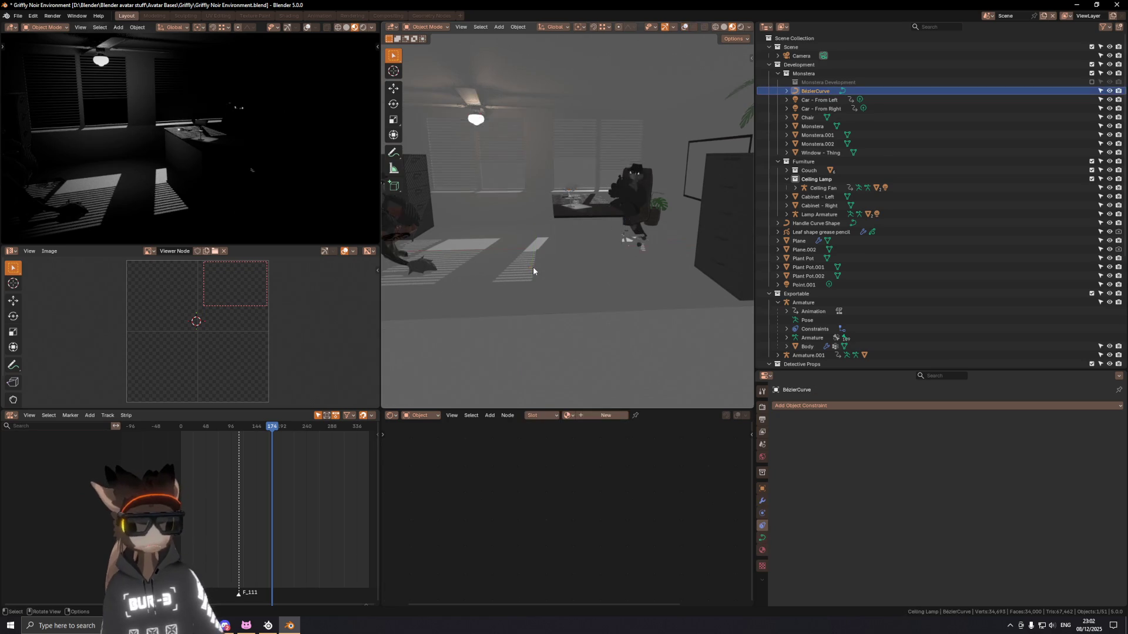
Step: Delete the selected BezierCurve object from the scene
middle_drag(460, 271, 524, 268)
key(x)
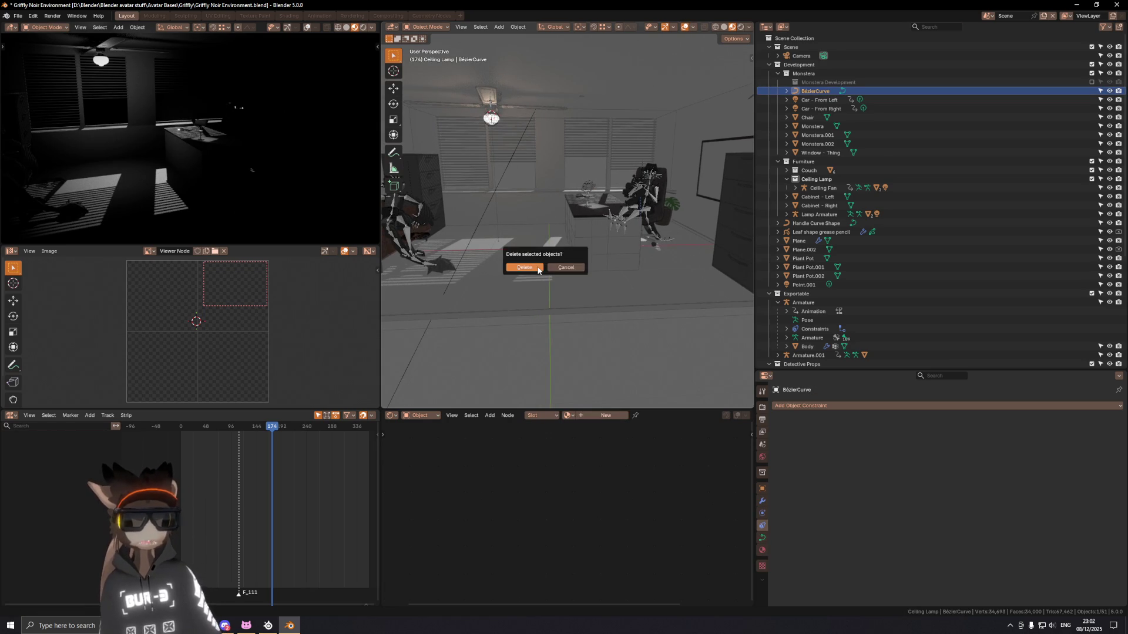
click(615, 309)
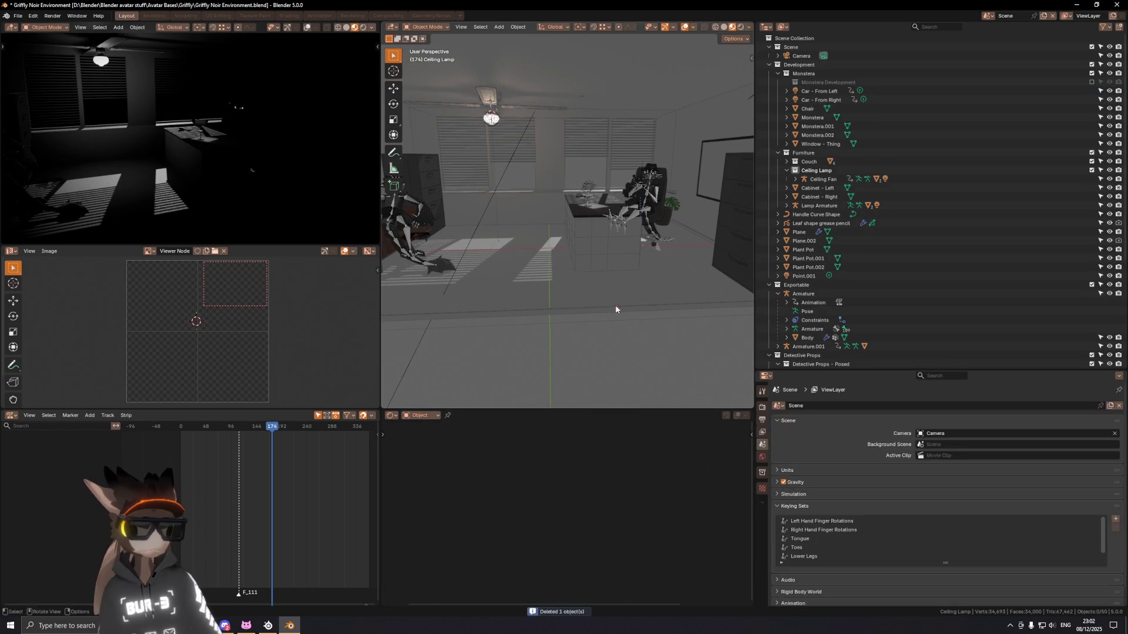
middle_drag(617, 310, 718, 222)
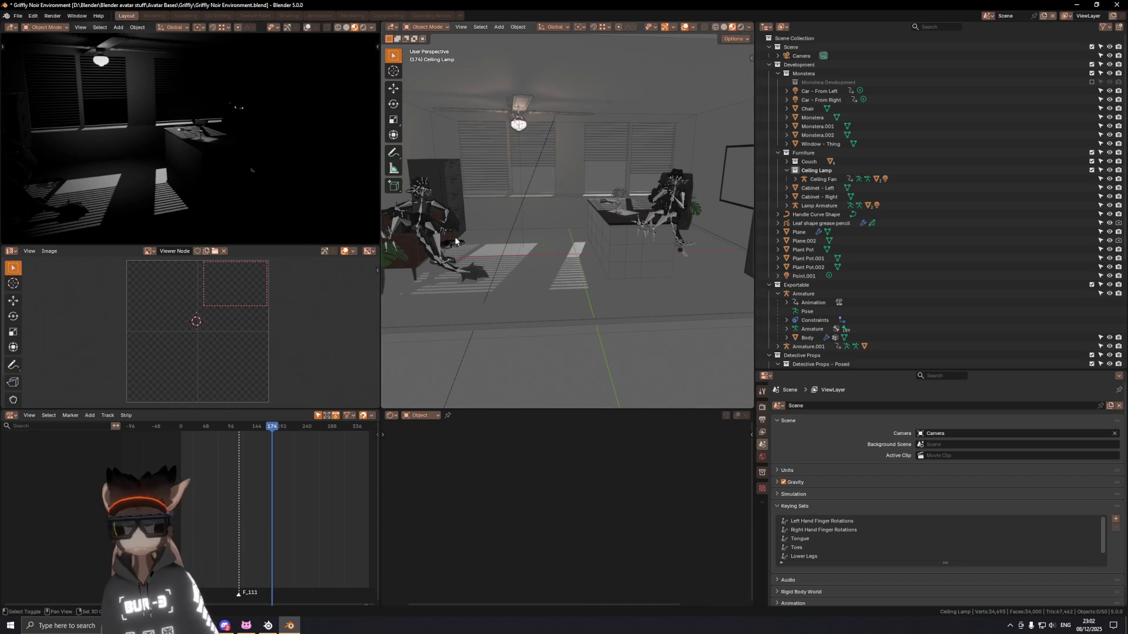
middle_drag(608, 190, 476, 239)
click(475, 238)
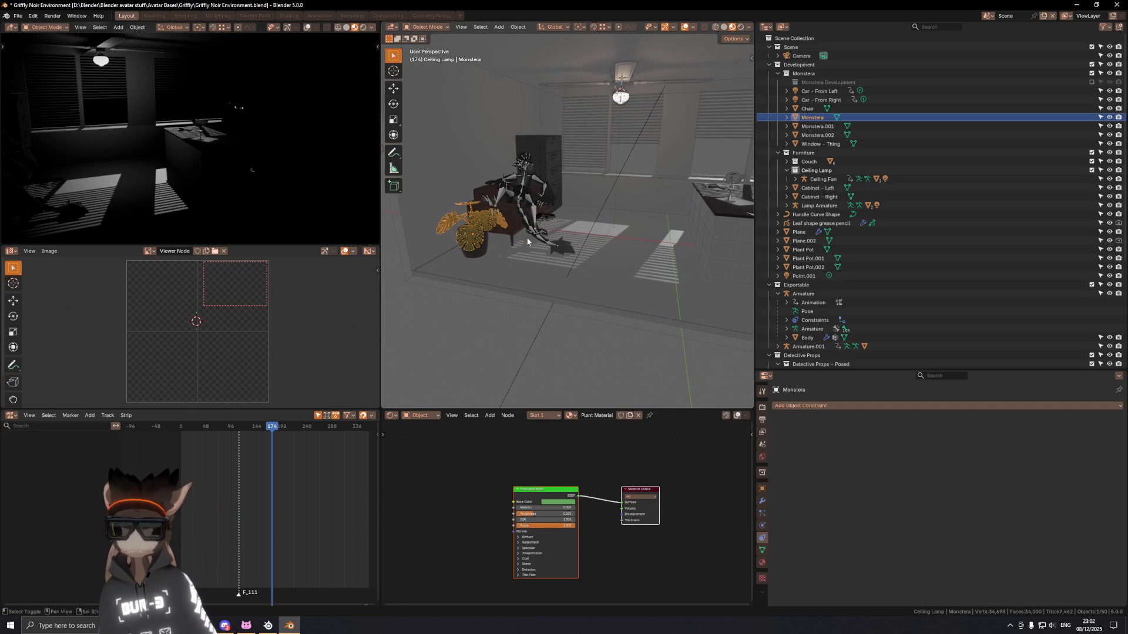
ctrl+click(824, 135)
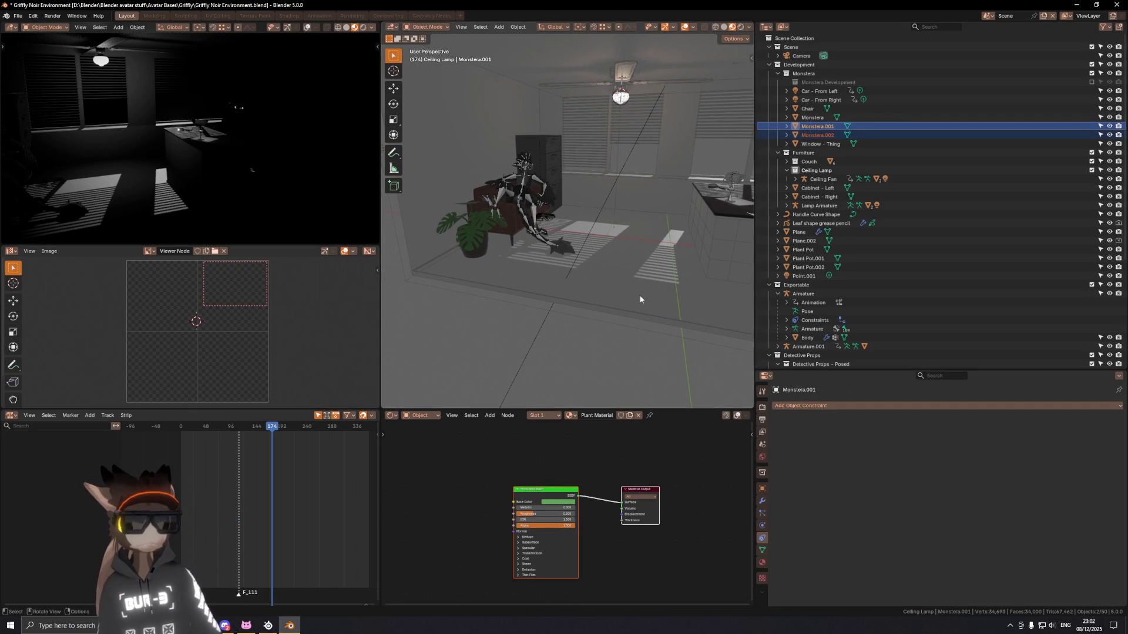
scroll(639, 293, down, 5)
click(445, 203)
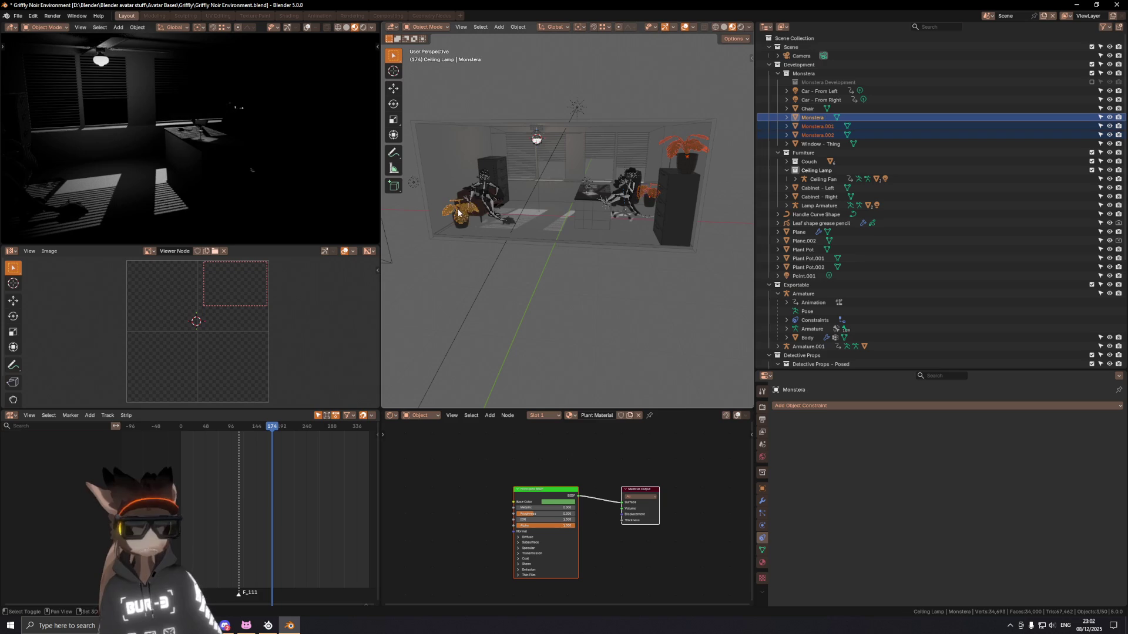
click(459, 215)
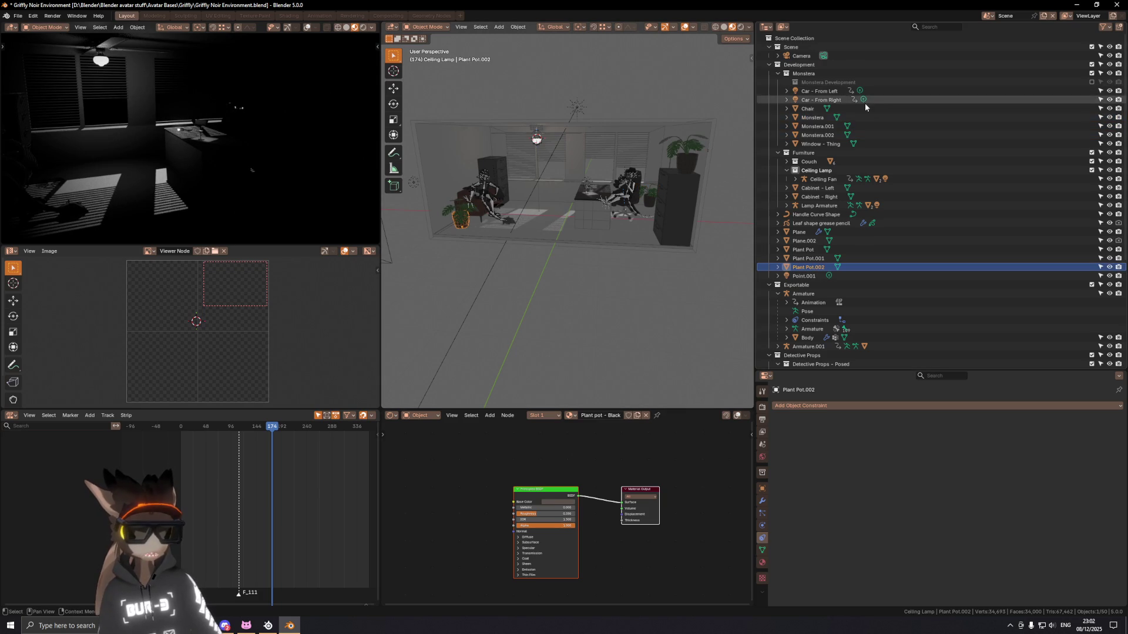
click(799, 117)
key(KP_Decimal)
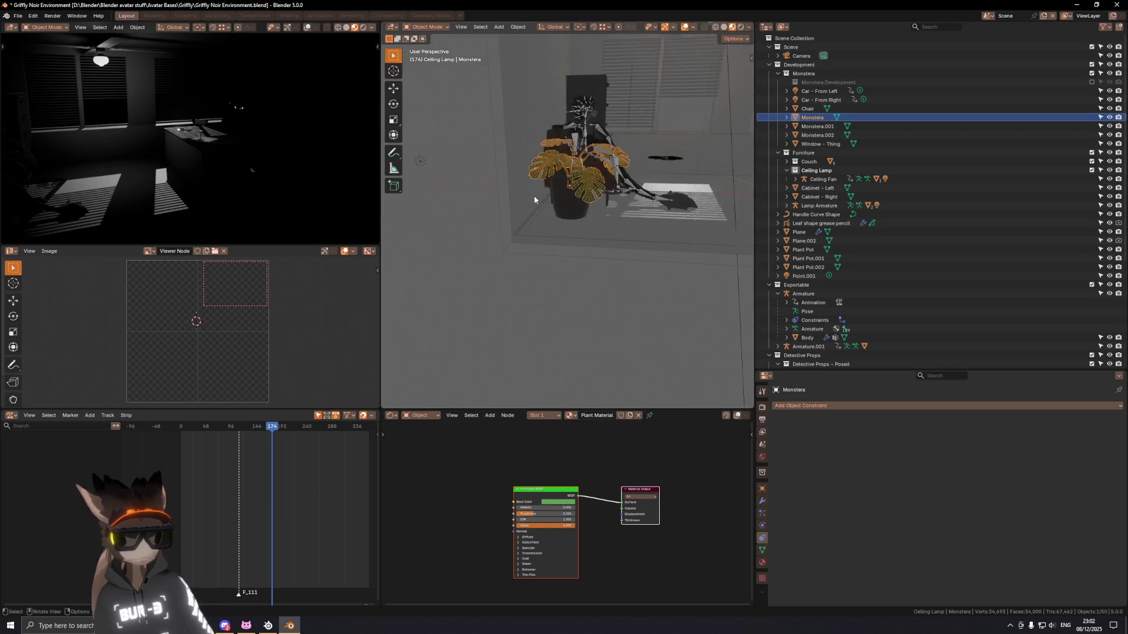
click(534, 199)
key(KP_Decimal)
mouse_move(554, 197)
middle_down()
mouse_move(584, 184)
mouse_move(577, 234)
middle_up()
click(802, 250)
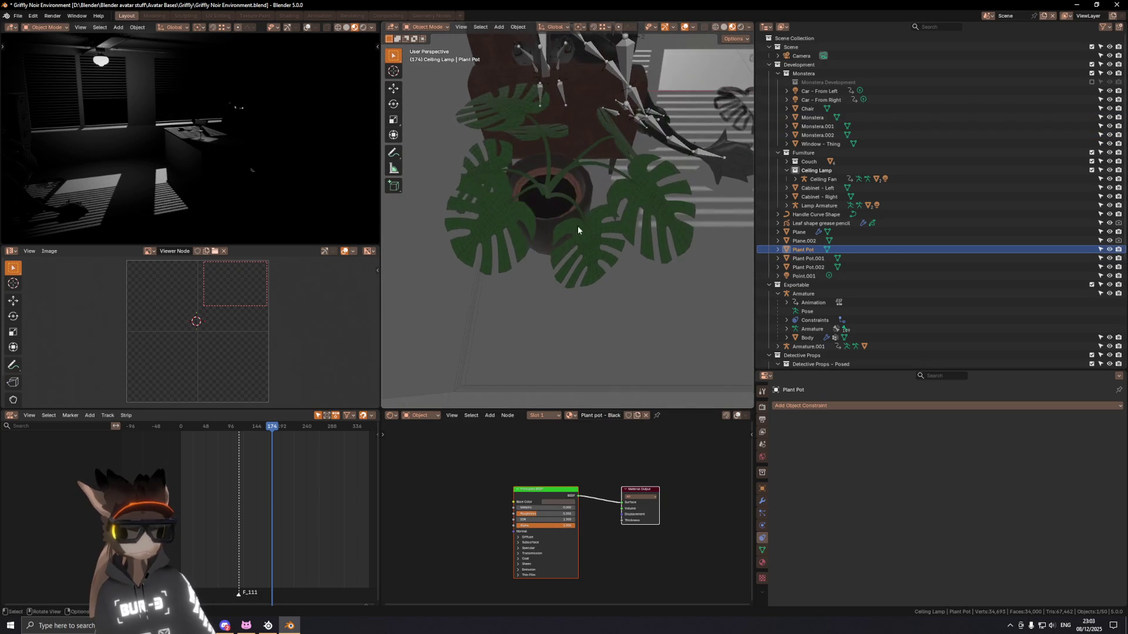
click(577, 195)
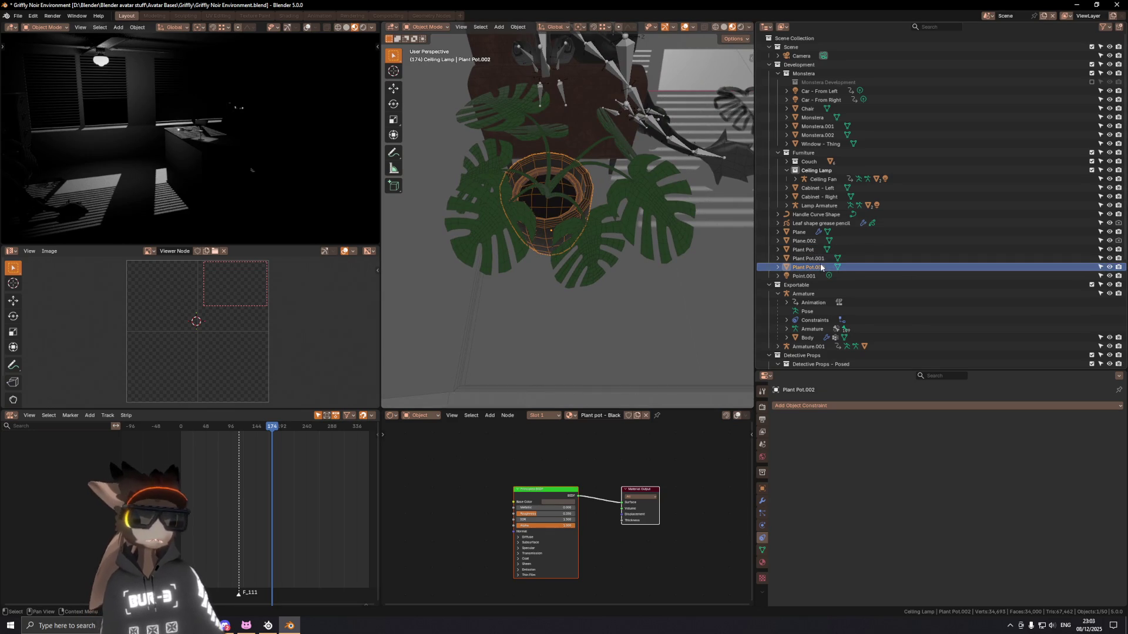
click(804, 251)
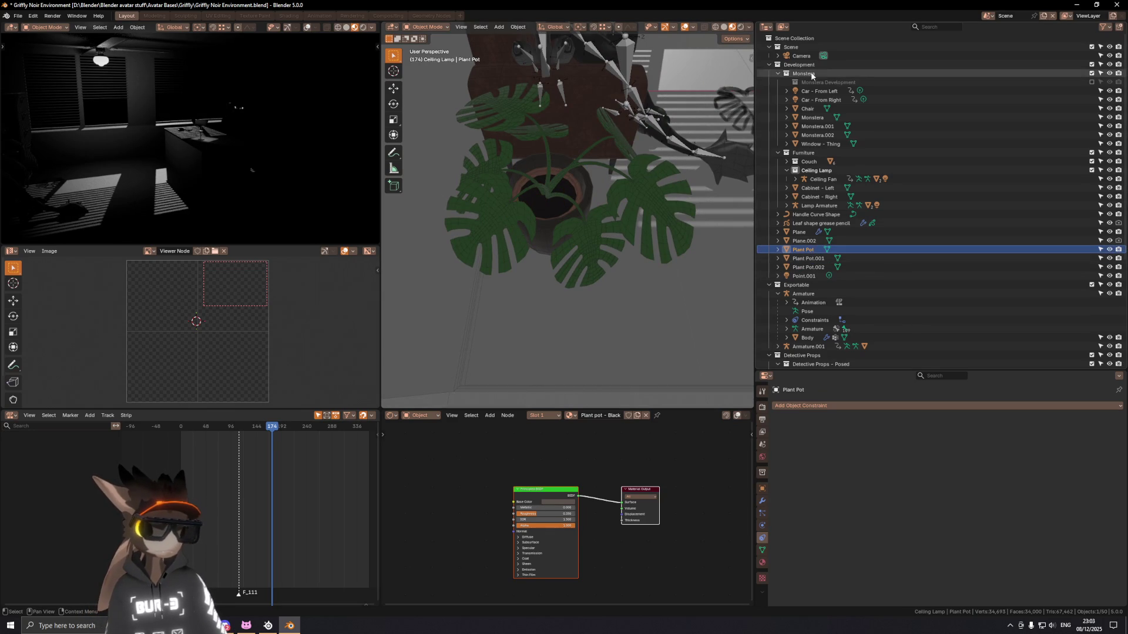
click(808, 267)
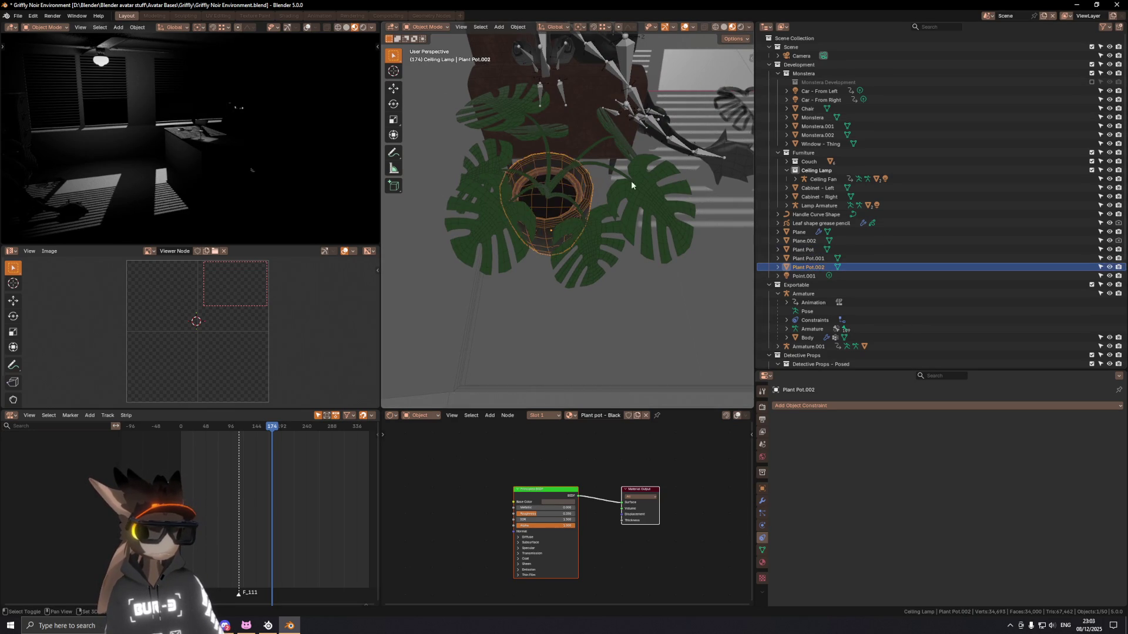
ctrl+click(813, 118)
drag(813, 118, 818, 268)
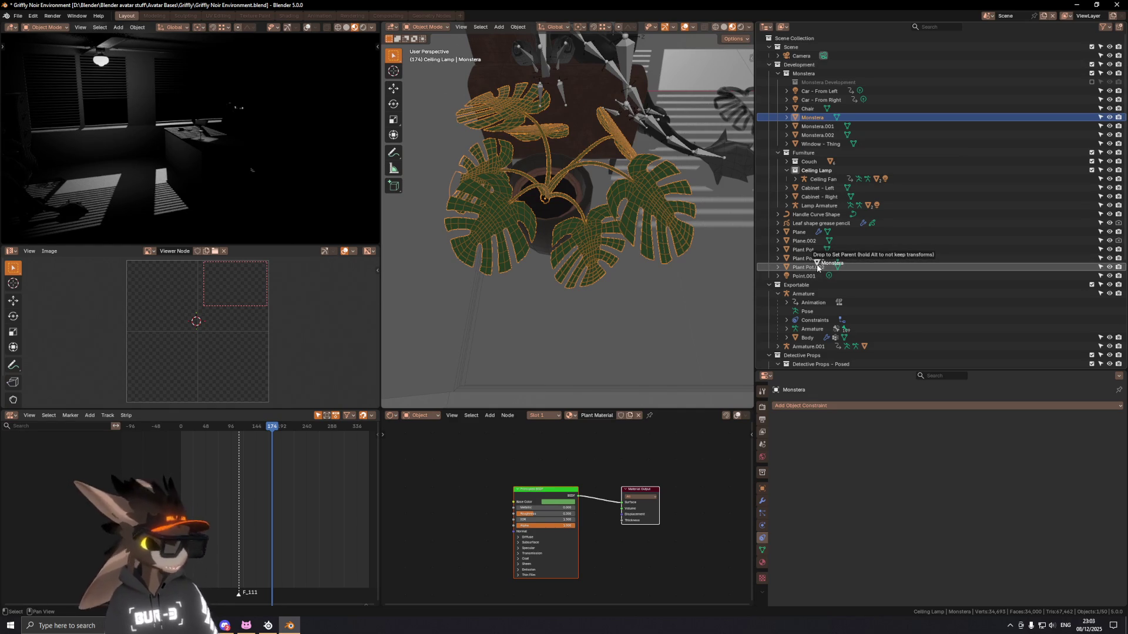
Step: Make Monstera a child of Plant Pot.002 in the Outliner
drag(818, 268, 819, 268)
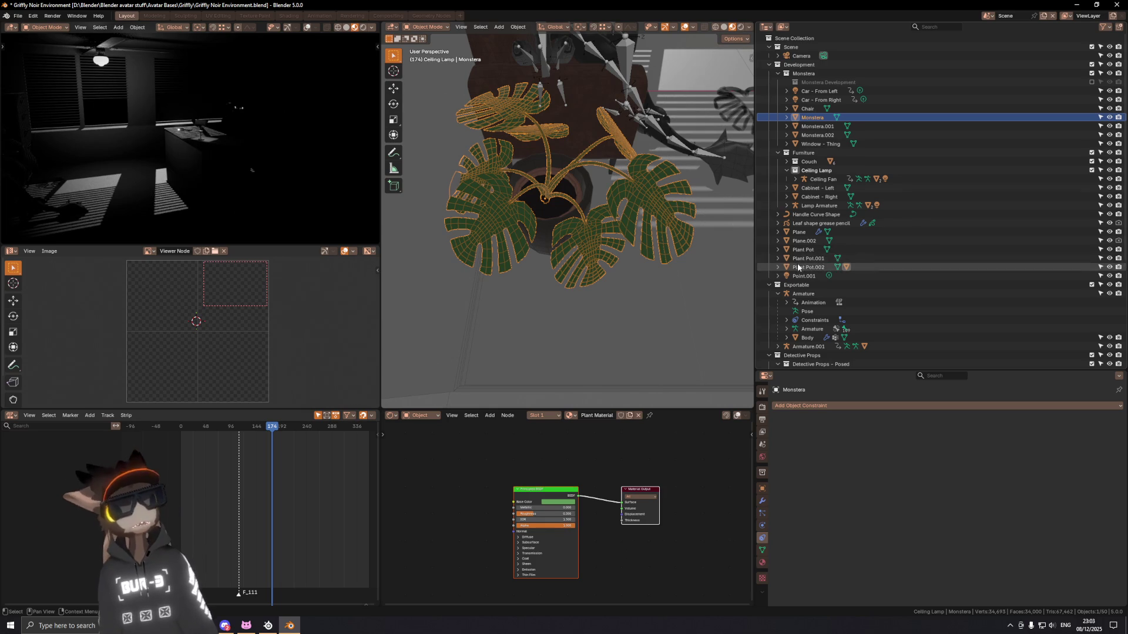
click(818, 268)
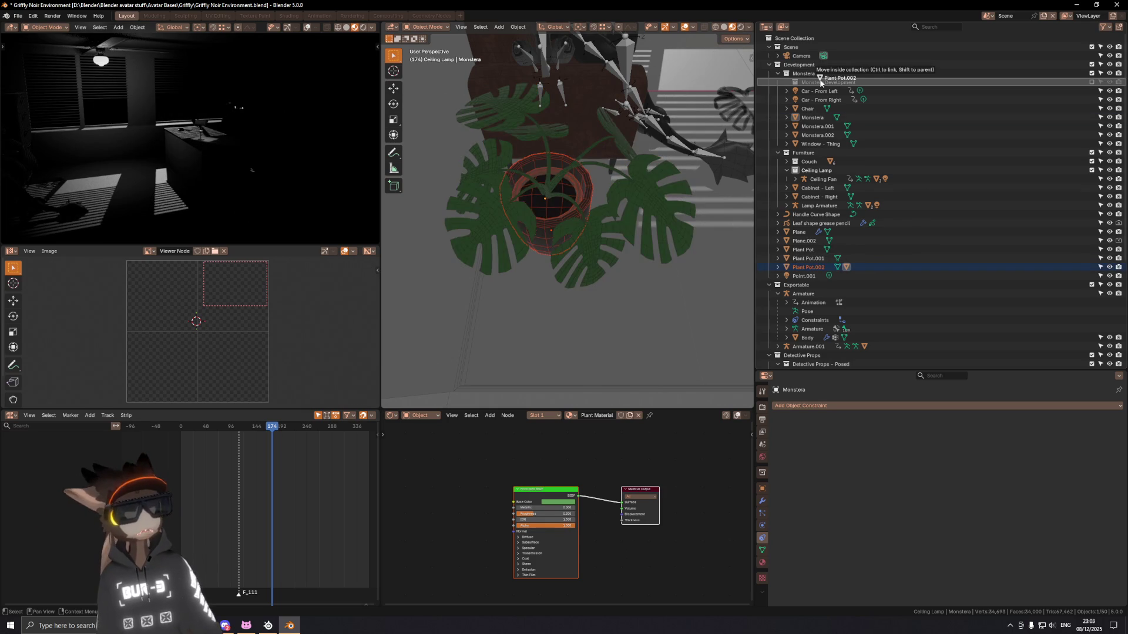
click(819, 120)
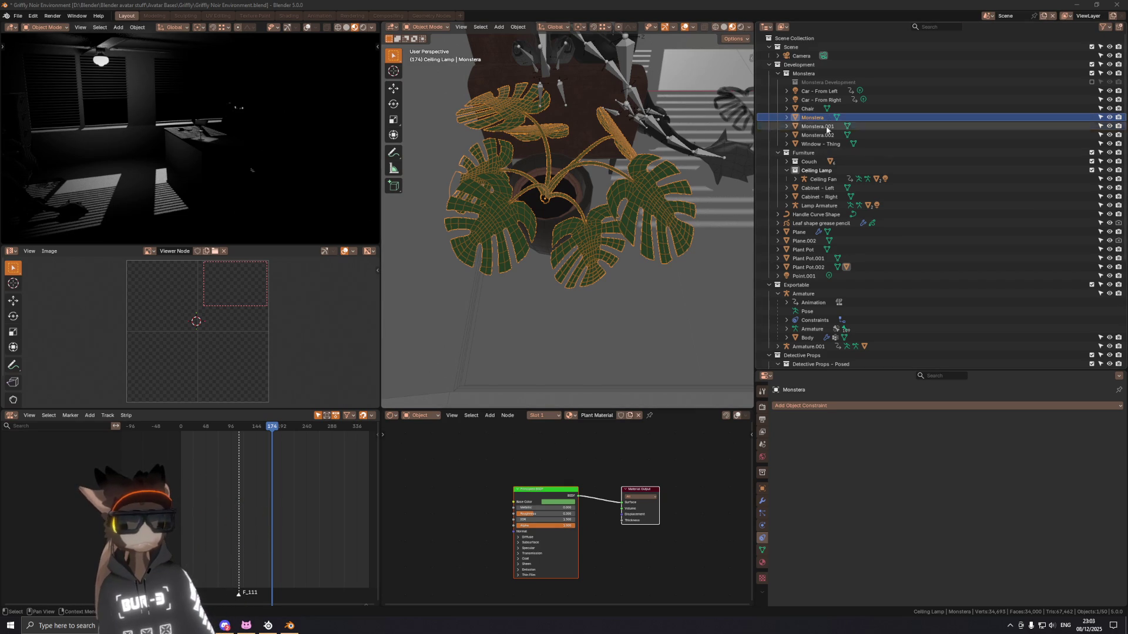
Step: Move Plant Pot.002 into the Furniture collection and select it
drag(805, 267, 830, 99)
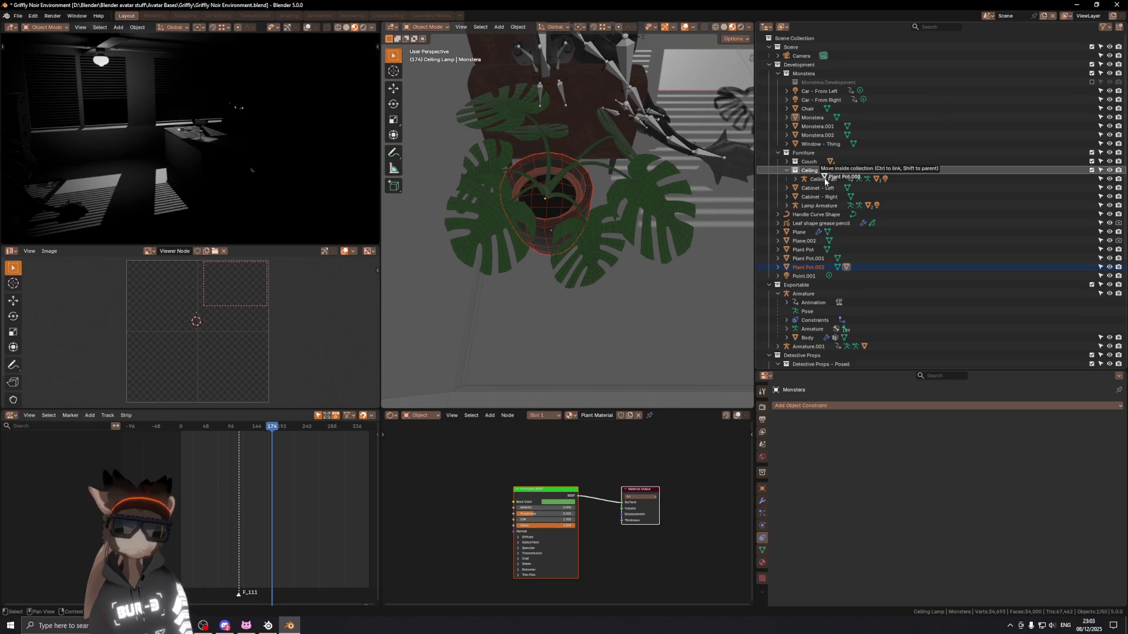
drag(830, 100, 826, 212)
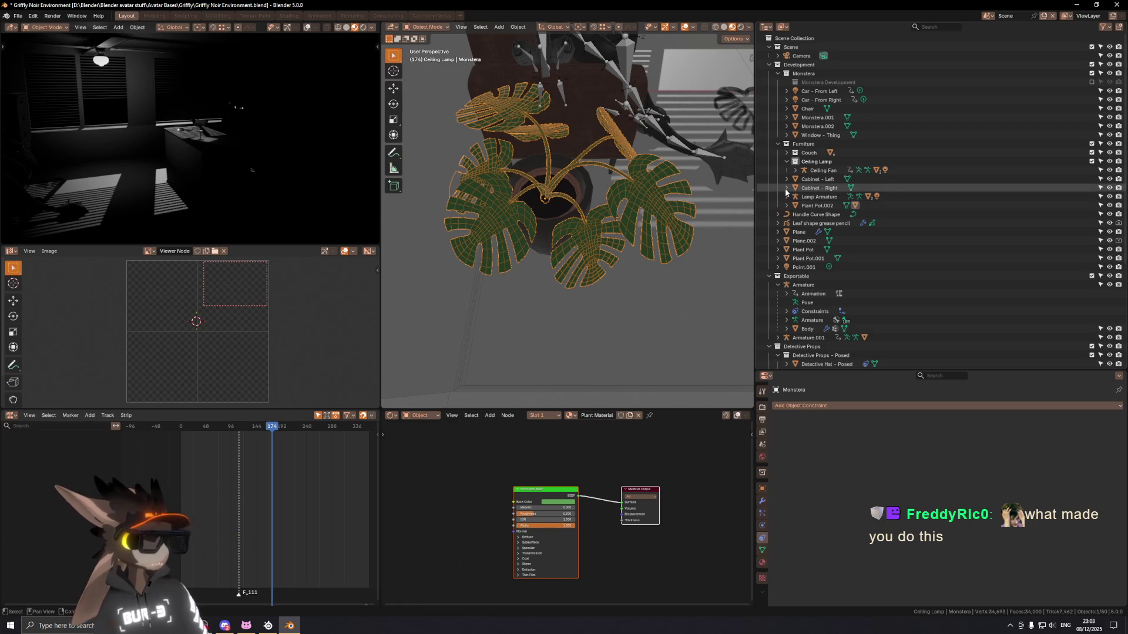
click(827, 205)
scroll(828, 206, down, 1)
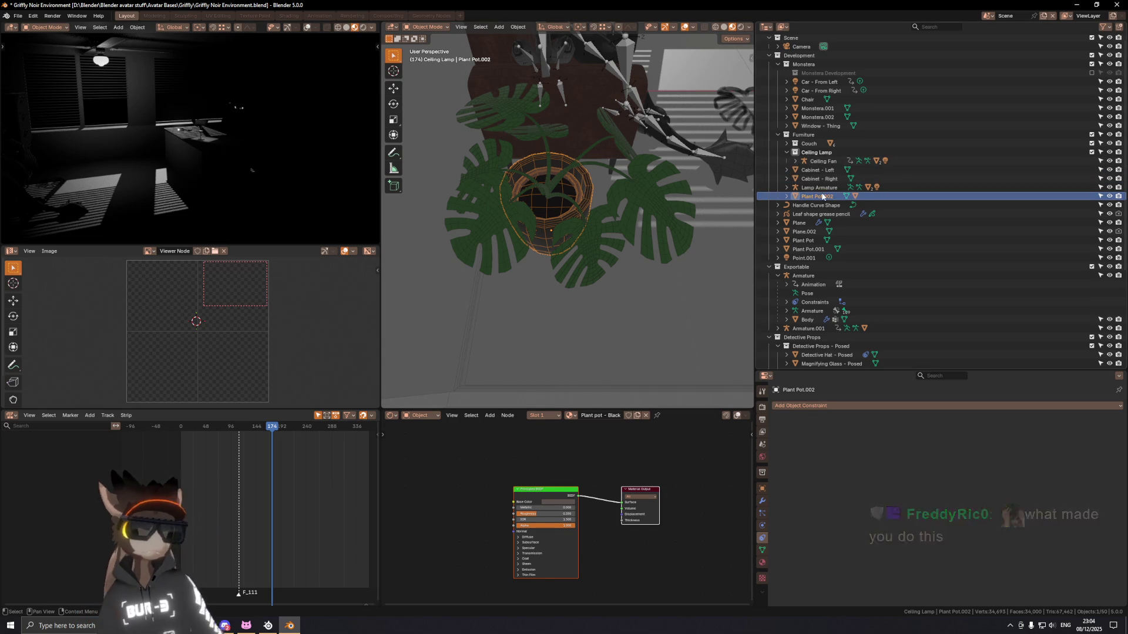
Step: Rename Plant Pot.002 to 'Plant Pot - Floor - Left'
click(788, 197)
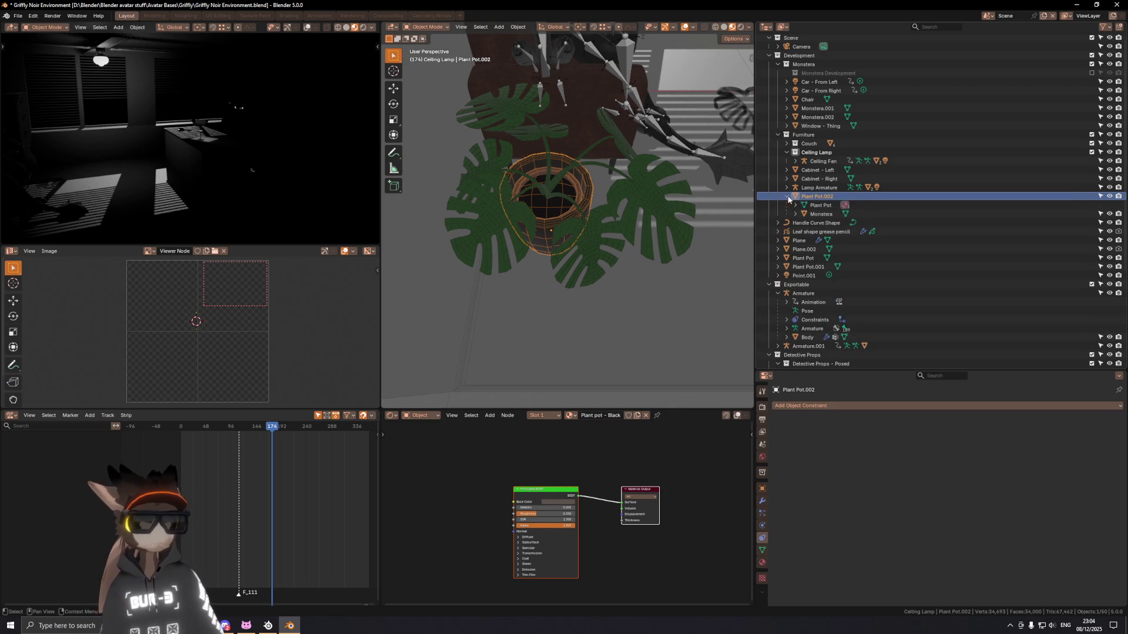
click(820, 213)
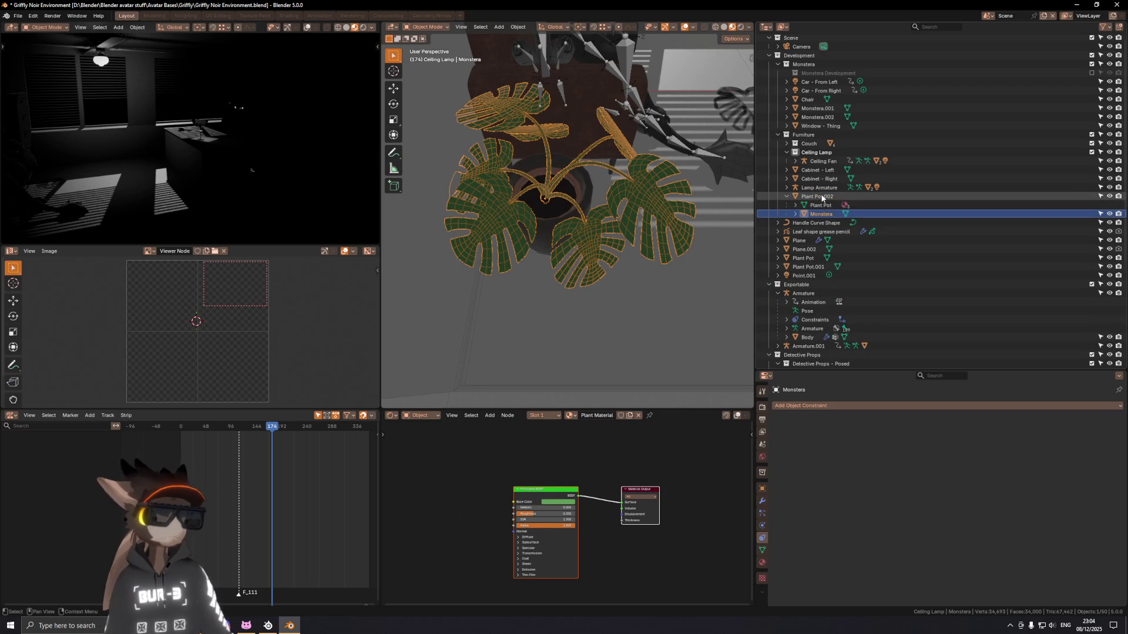
double_click(819, 197)
text(P)
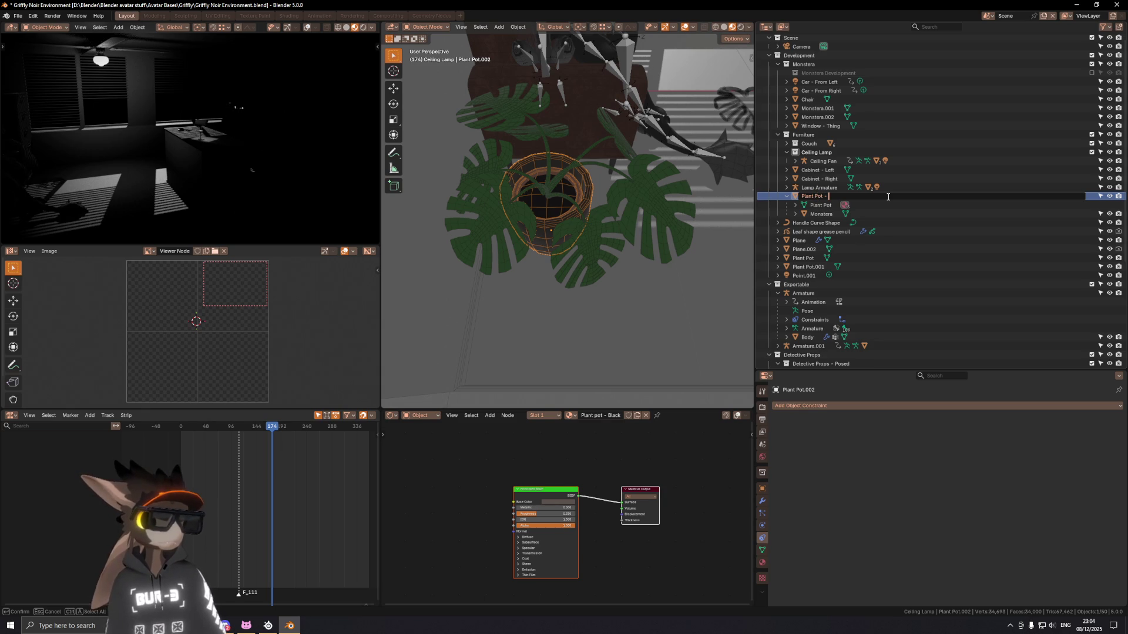
text(Ft)
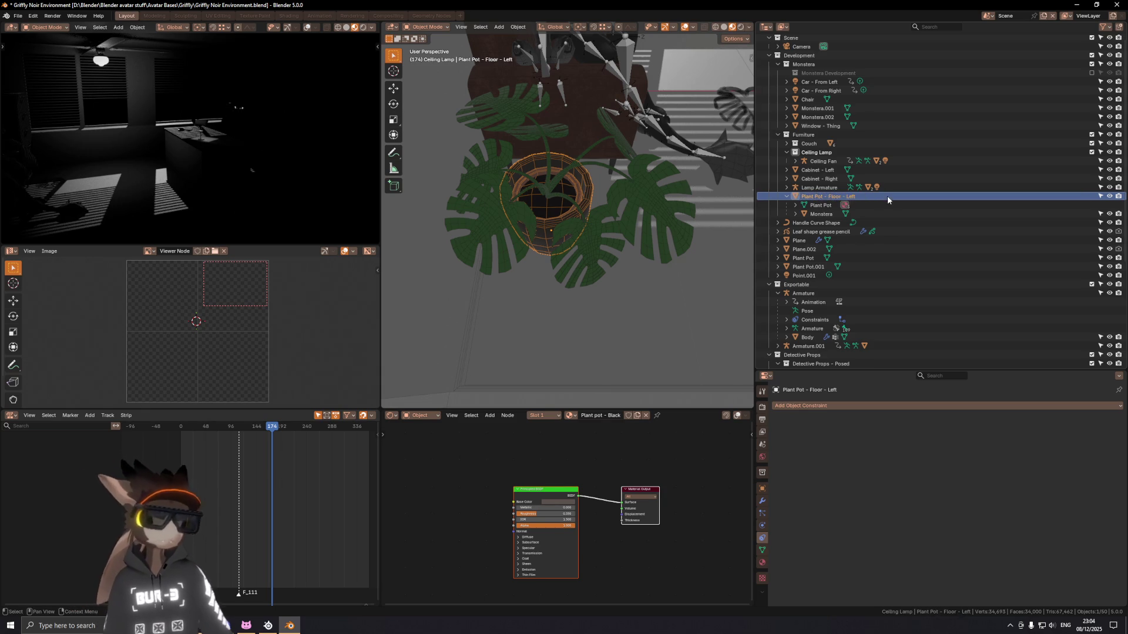
key(Return)
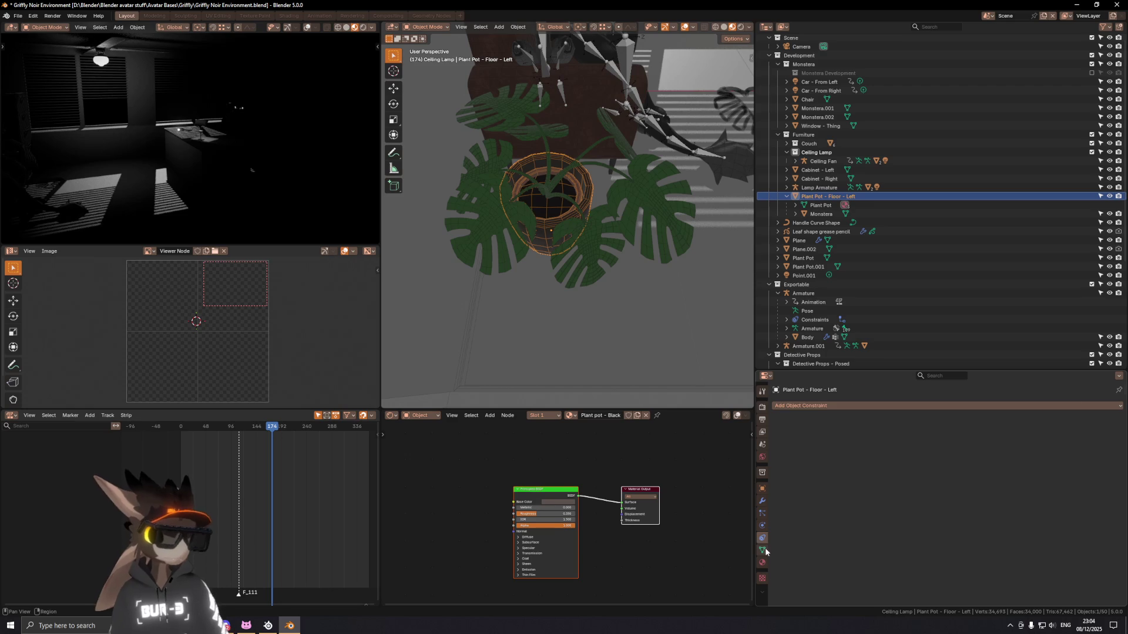
click(762, 550)
Step: Rename its child Monstera to 'Monstera - Floor - Left'
click(821, 215)
double_click(821, 213)
scroll(877, 217, down, 1)
text(Plant Pot - Floor - Left)
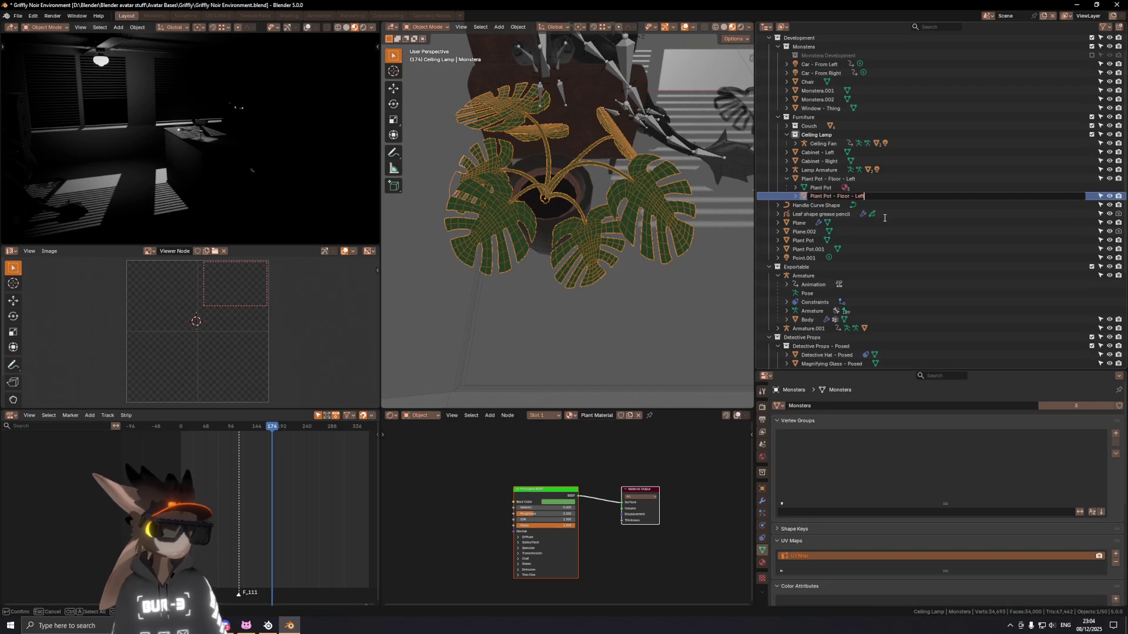
key(ctrl+a)
text(Mo)
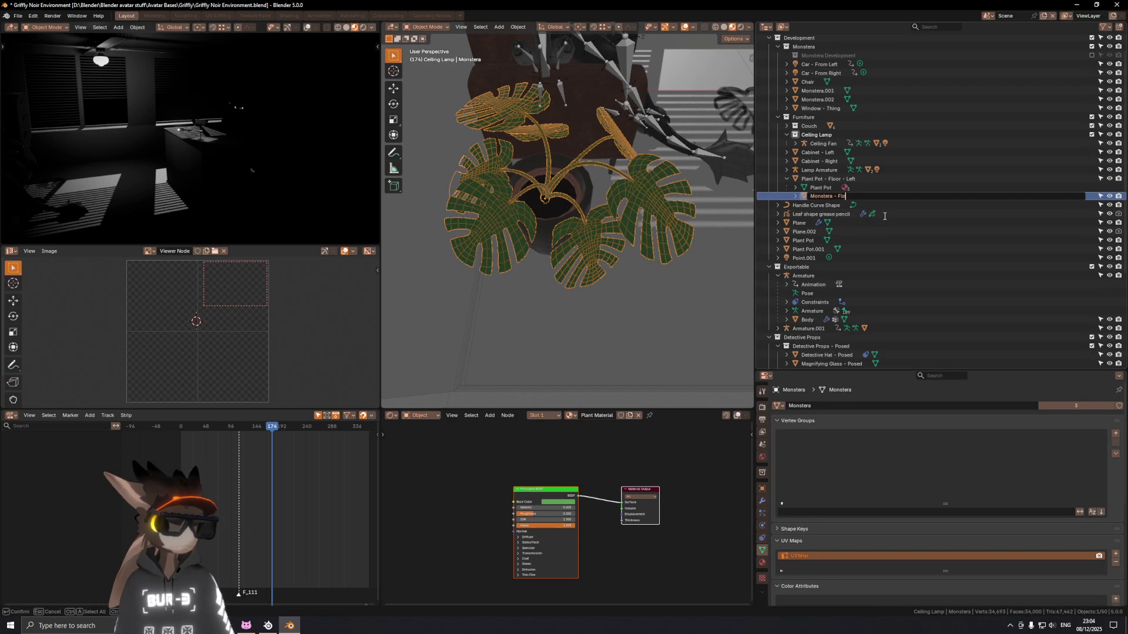
text(or - Left)
key(Return)
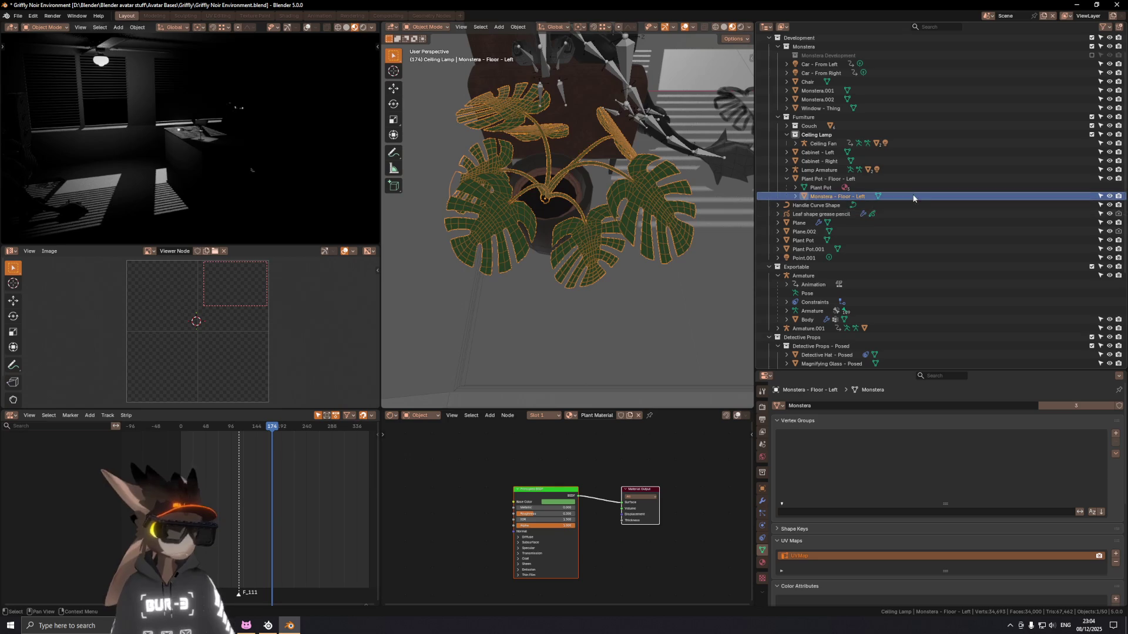
scroll(583, 161, down, 3)
mouse_move(582, 161)
middle_down()
mouse_move(604, 147)
mouse_move(689, 145)
mouse_move(613, 172)
mouse_move(652, 187)
middle_up()
scroll(681, 131, up, 5)
scroll(615, 172, down, 3)
Step: Rename the cabinet pot Plant Pot.001 to 'Plant Pot - Cabinet - Right'
click(620, 184)
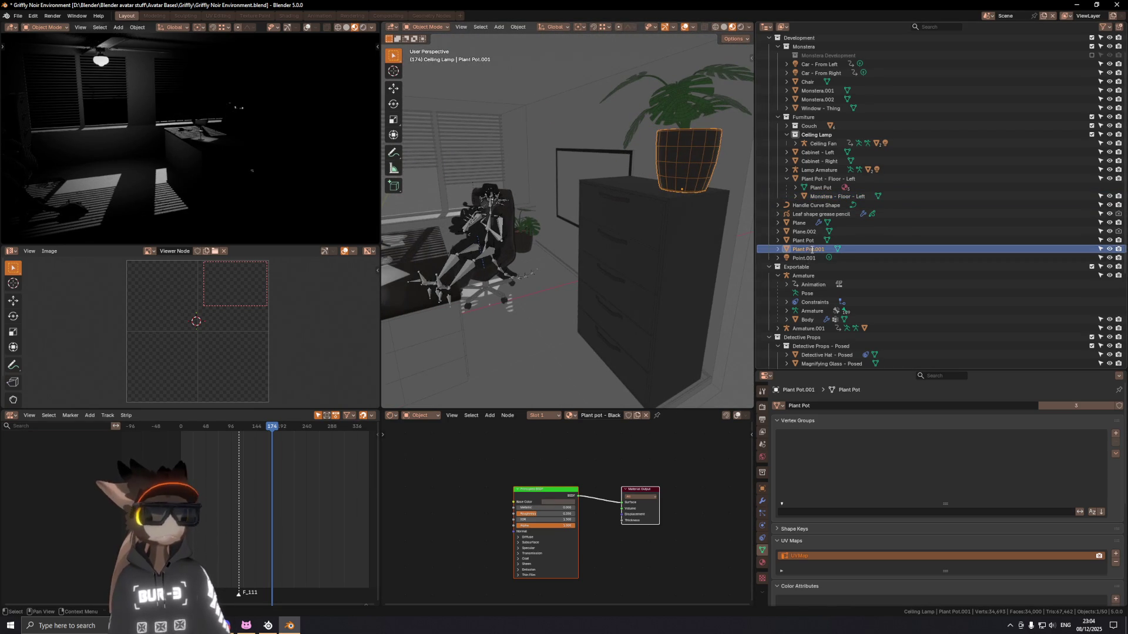
scroll(819, 252, down, 3)
key(F2)
text(Plant)
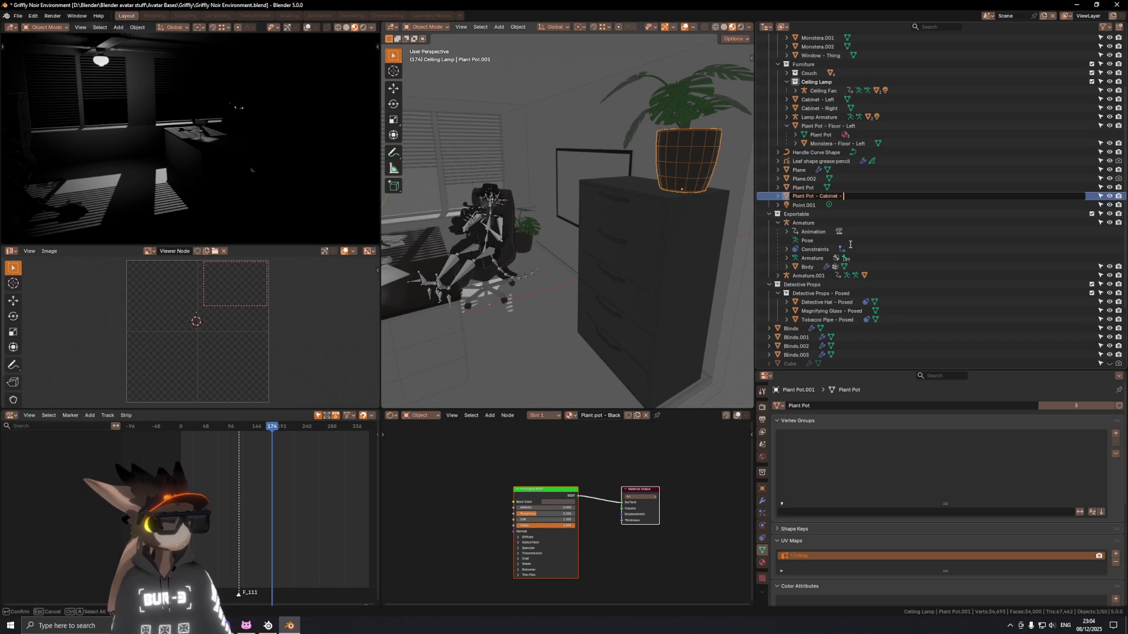
text(ght)
key(Return)
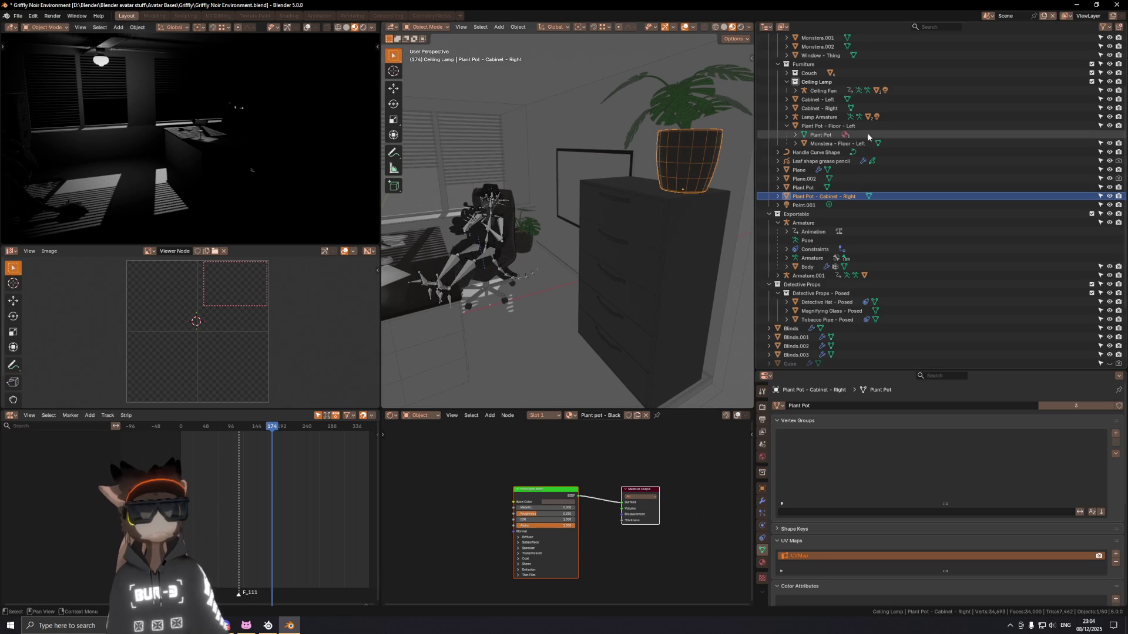
Step: Rename the floor Plant Pot to 'Plant Pot - Floor - Right', then select Monstera.002
double_click(834, 125)
scroll(833, 143, up, 3)
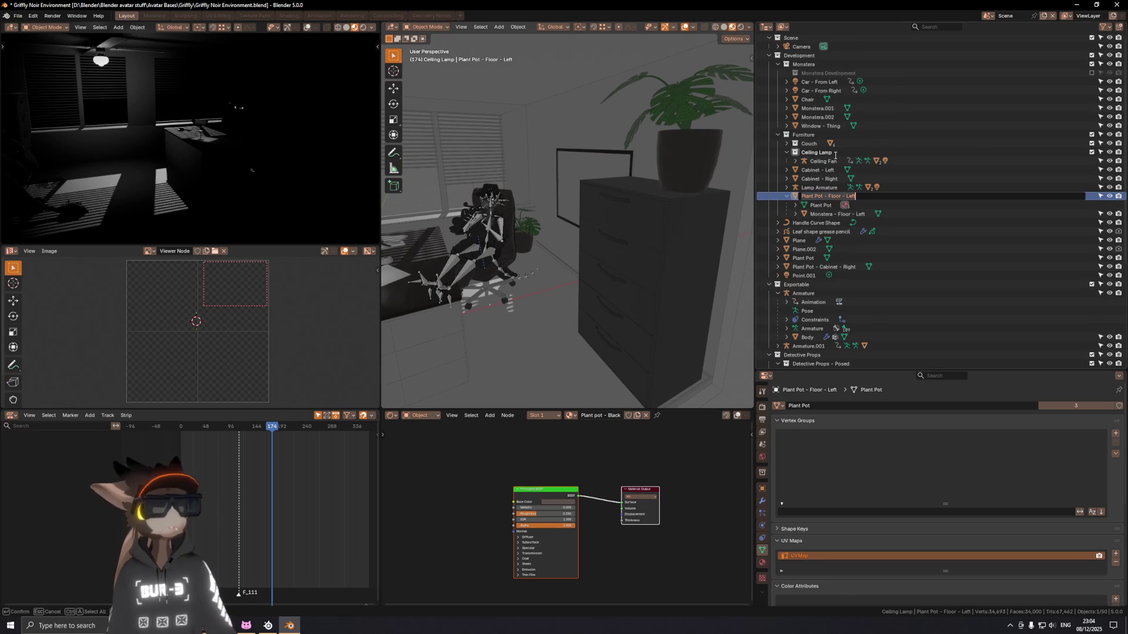
click(804, 258)
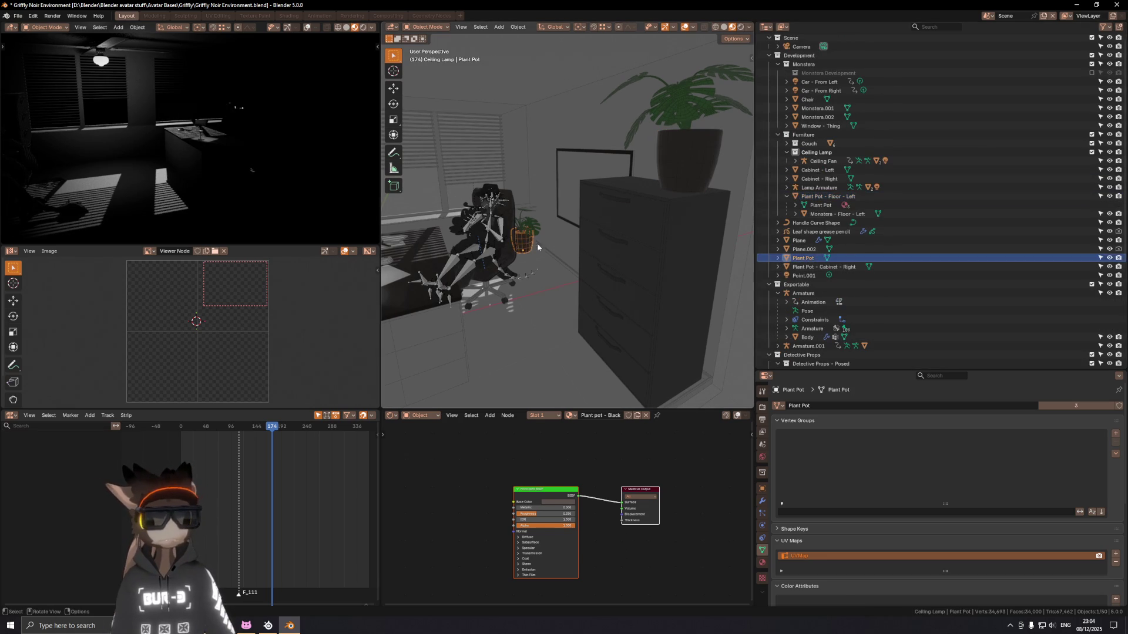
key(F2)
scroll(804, 264, down, 3)
text(Plant Pot - Floor - Left)
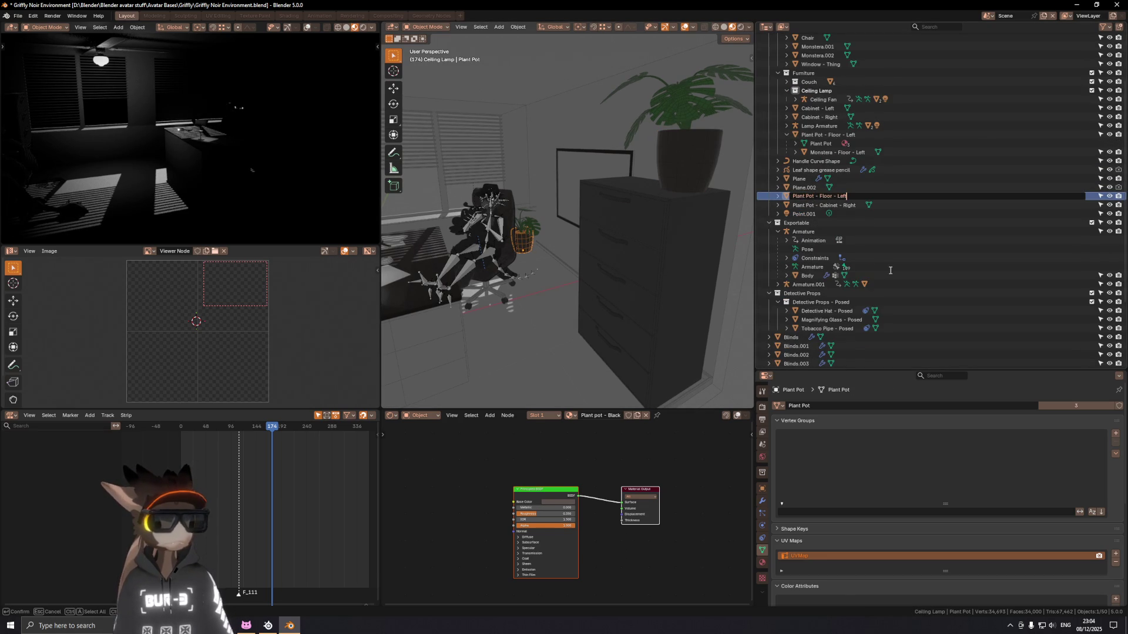
text(Right)
key(Return)
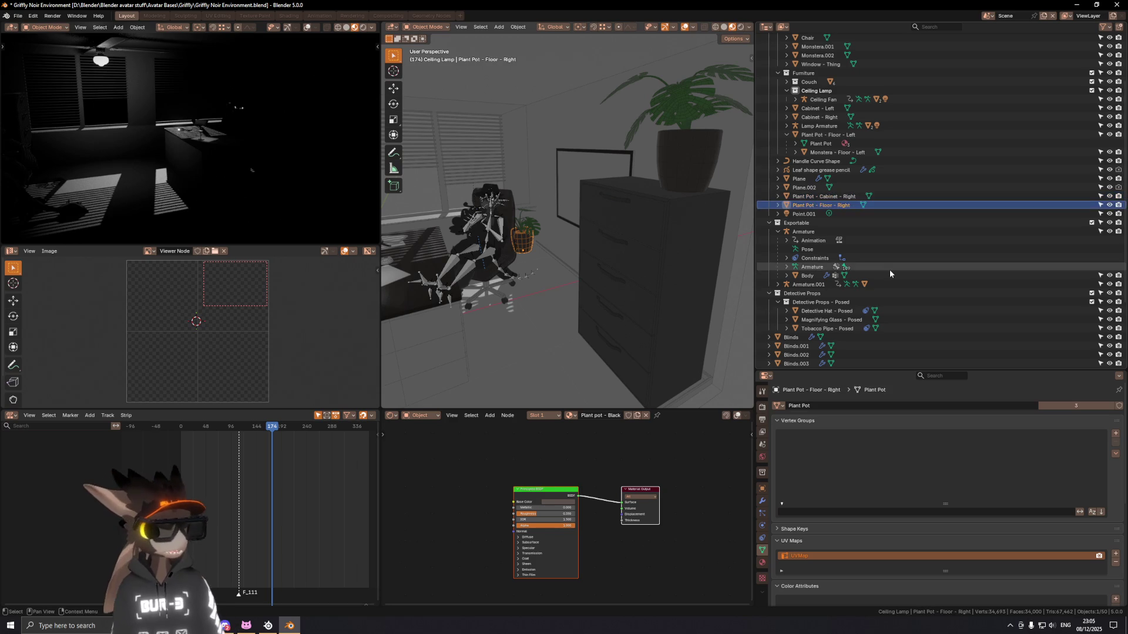
middle_drag(500, 238, 533, 215)
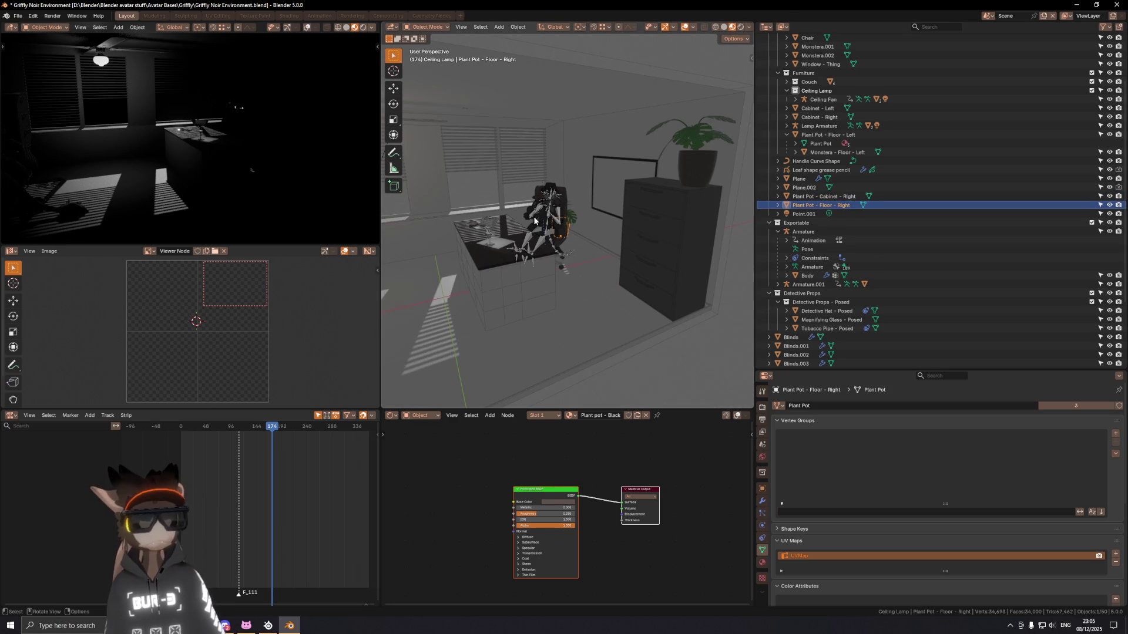
click(700, 140)
middle_drag(699, 139, 514, 216)
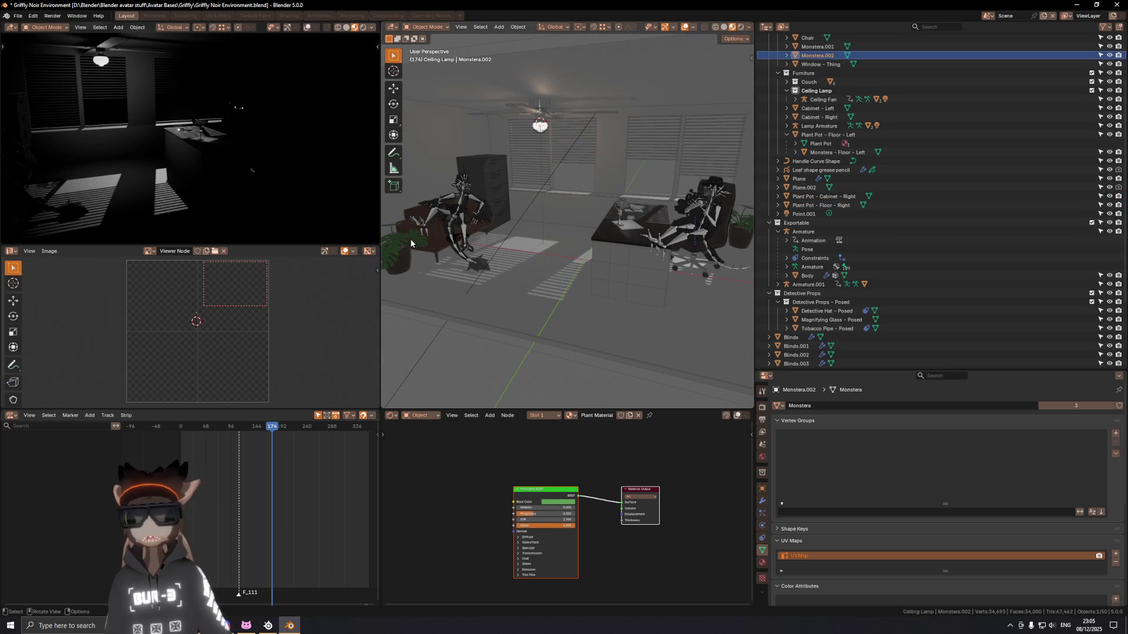
Step: Rename Monstera.001 to 'Monstera - Floor - Right'
click(411, 243)
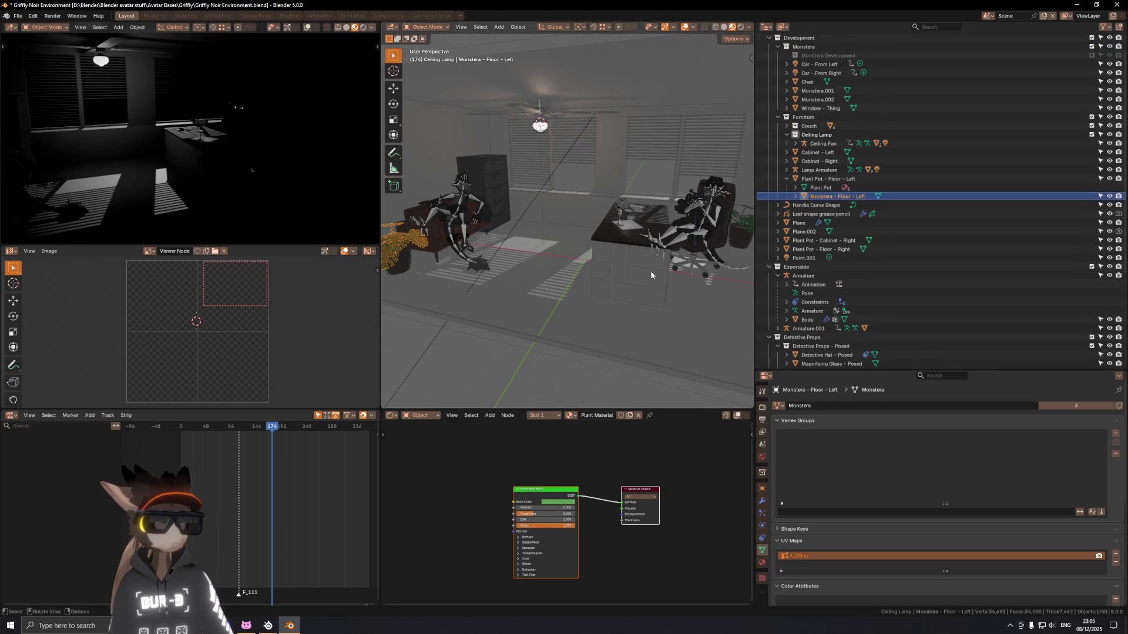
click(921, 90)
scroll(921, 90, up, 1)
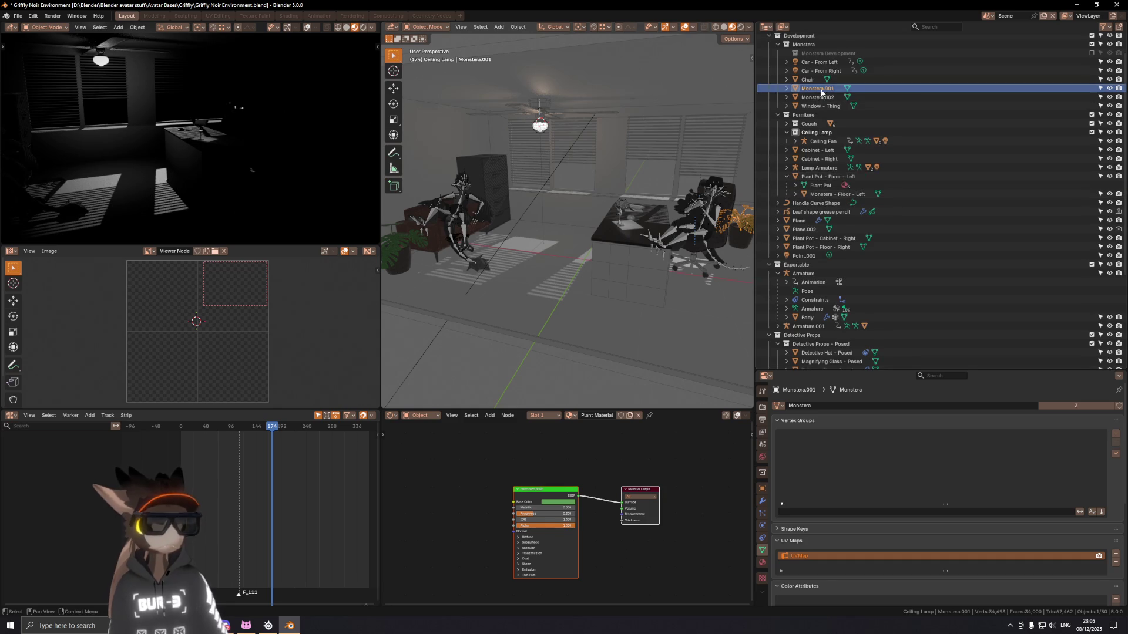
double_click(922, 116)
text(Monstera - Floor - Left)
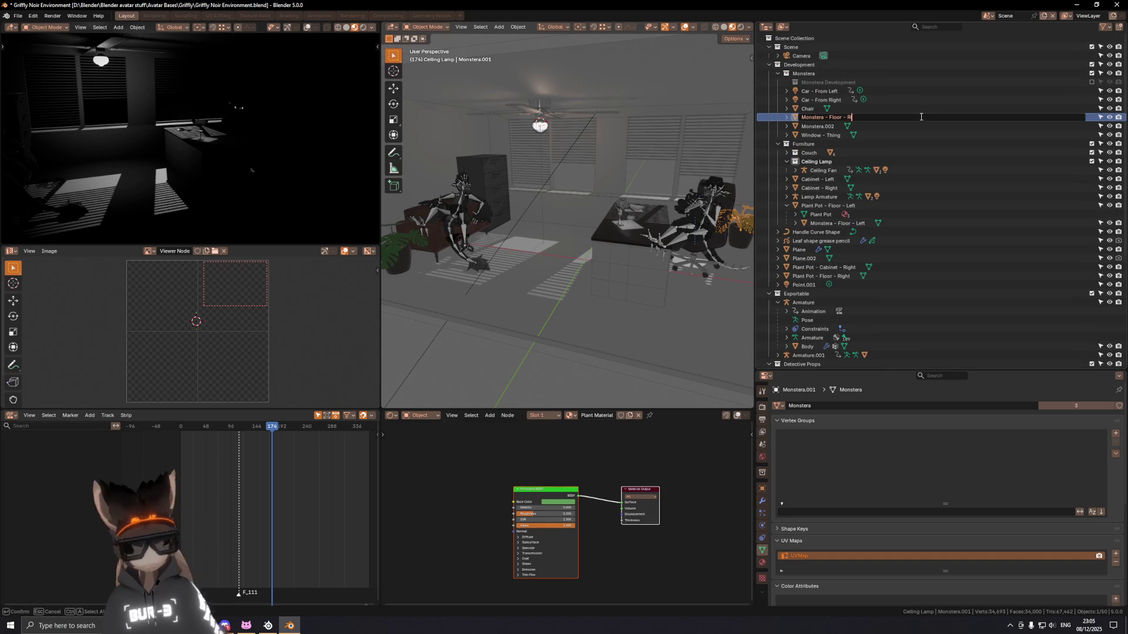
text(ight)
key(Return)
mouse_move(565, 246)
middle_down()
mouse_move(486, 250)
mouse_move(612, 248)
mouse_move(732, 104)
middle_up()
Step: Rename Monstera.002 to 'Monstera - Cabinet - Right'
click(819, 118)
double_click(827, 118)
text(Monstera - Floor - Left)
key(BackSpace)
key(BackSpace)
key(BackSpace)
key(BackSpace)
key(BackSpace)
key(BackSpace)
text(Cabinet - )
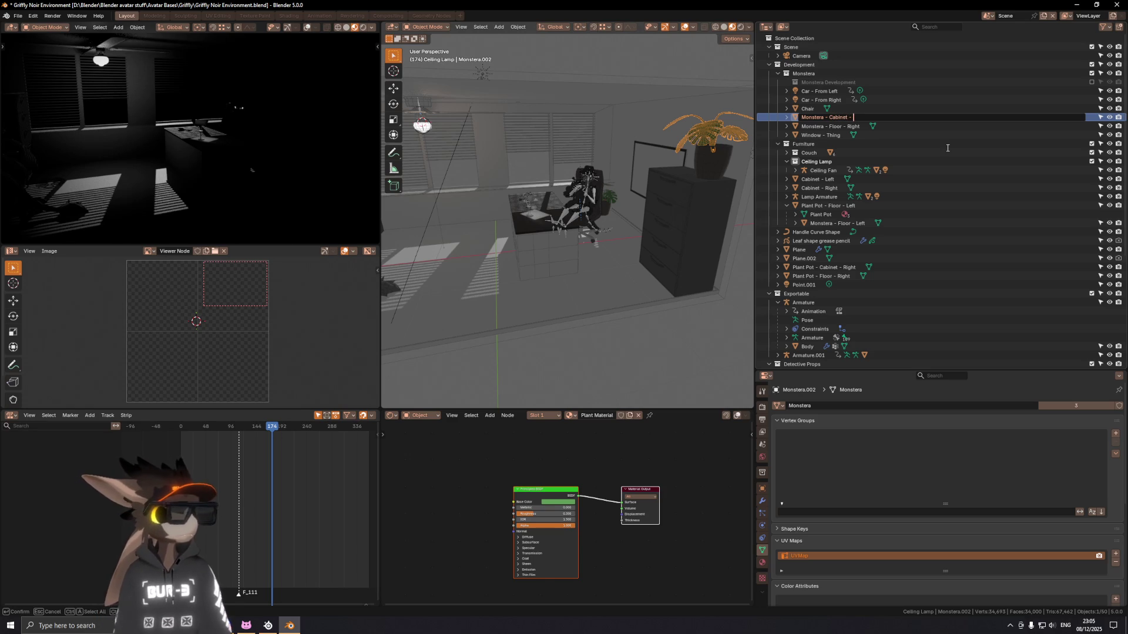
text(Right)
key(Return)
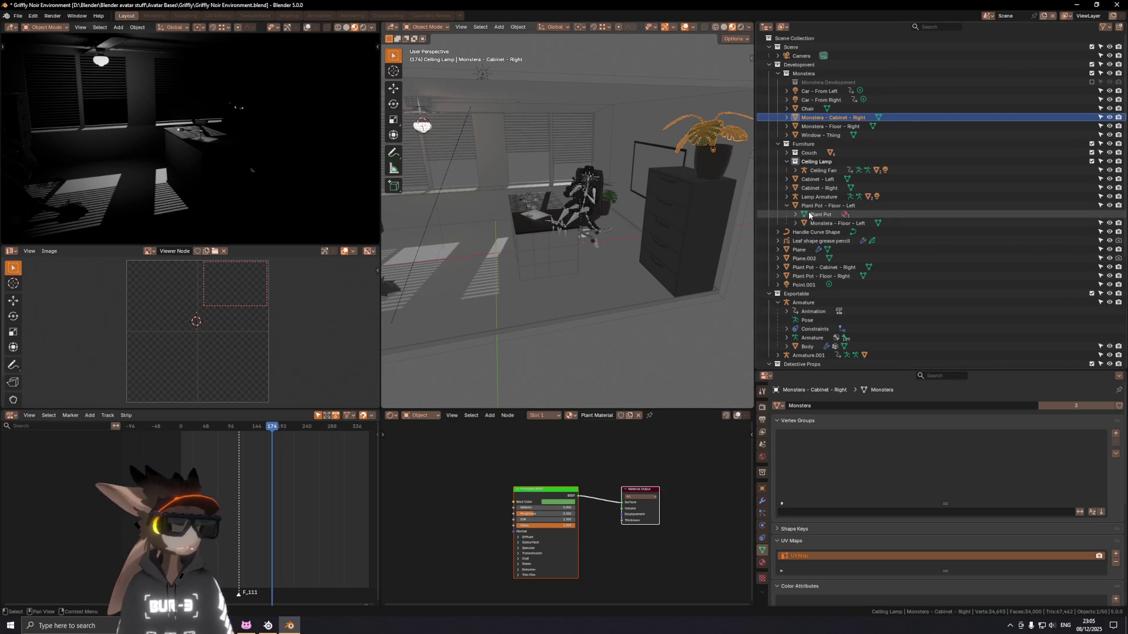
Step: Move the right-side monsteras and Plant Pot Cabinet/Floor Right into the Furniture collection
mouse_move(809, 117)
mouse_down()
mouse_move(808, 251)
mouse_move(856, 266)
mouse_up()
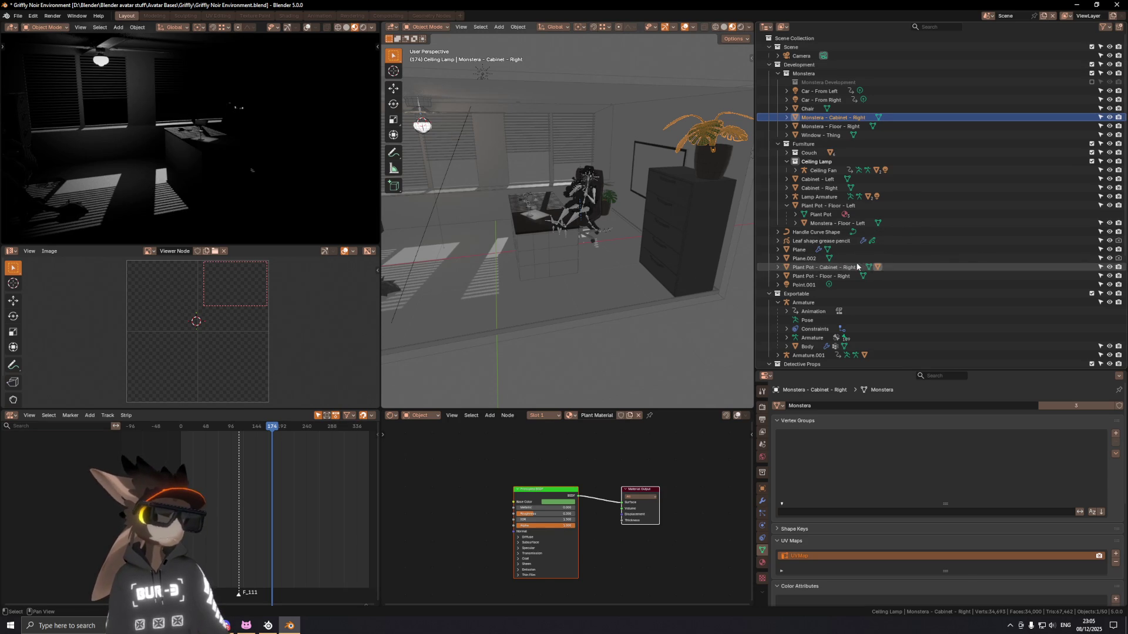
drag(842, 128, 835, 270)
drag(843, 180, 844, 221)
mouse_move(820, 277)
mouse_down()
mouse_move(881, 225)
mouse_move(850, 137)
mouse_move(846, 196)
mouse_up()
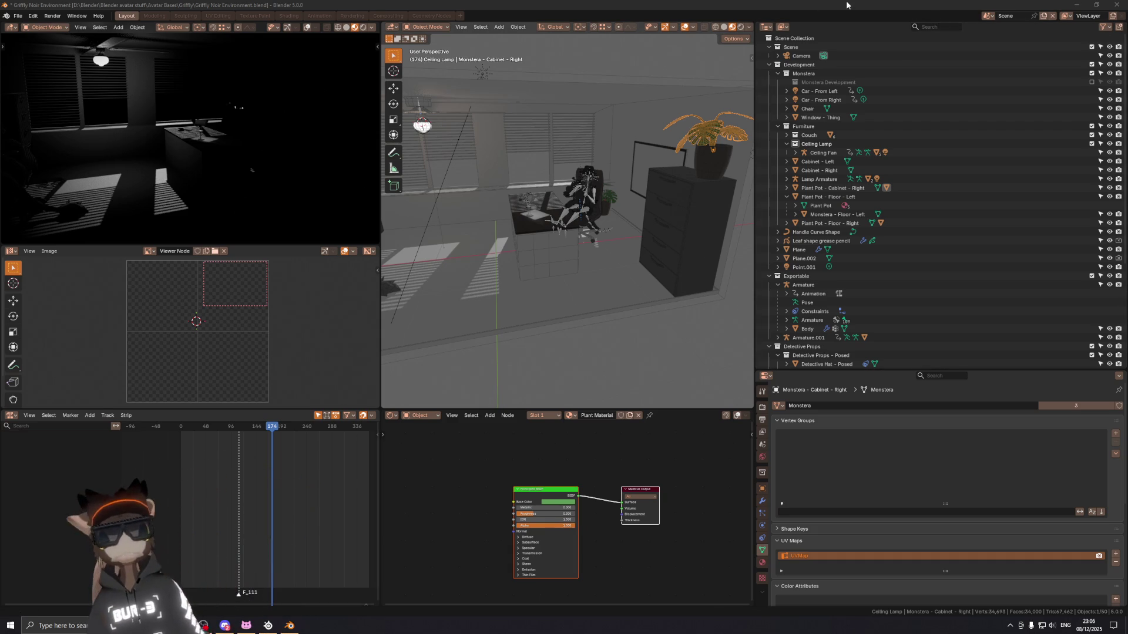
Step: Orbit around the cabinet plant and collapse the Ceiling Lamp entry in the Outliner
middle_drag(538, 277, 621, 223)
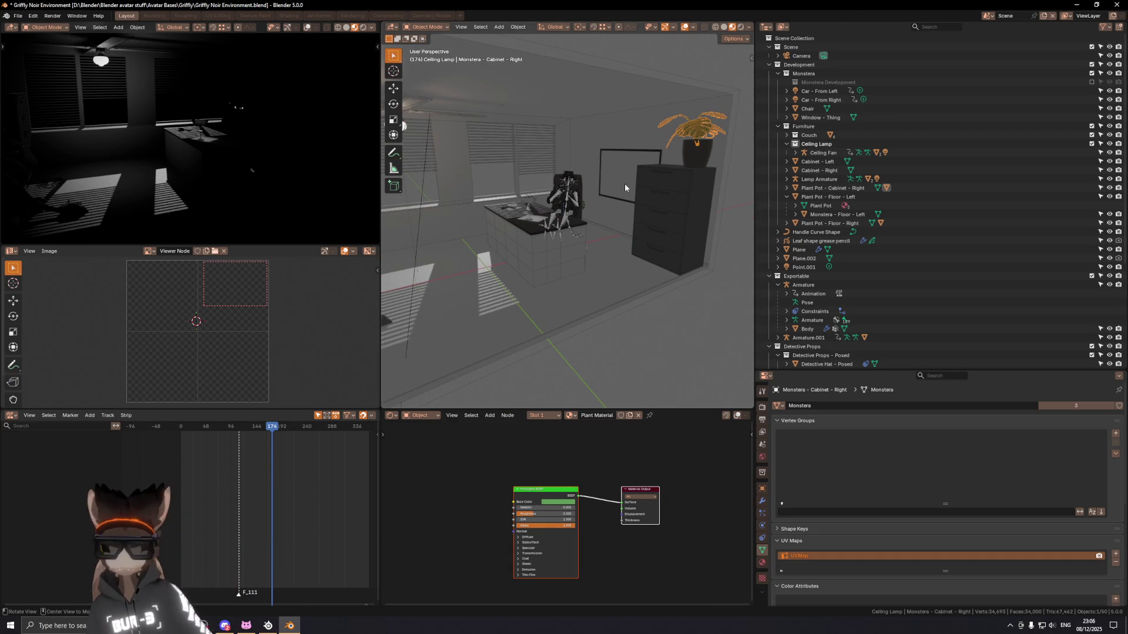
alt+middle_click(625, 183)
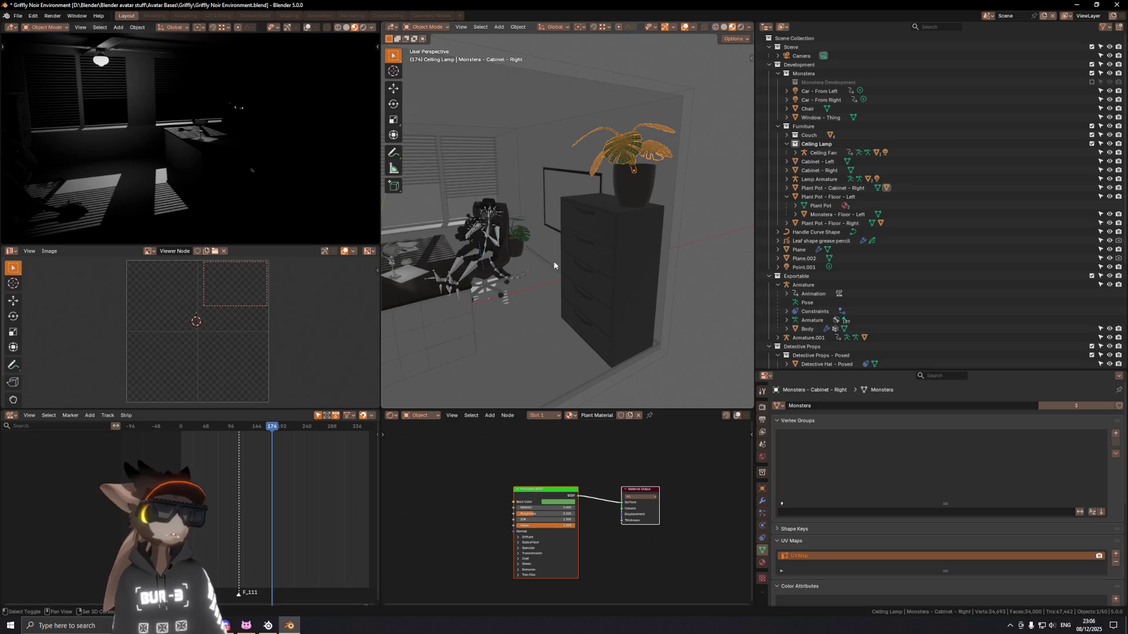
middle_drag(581, 246, 719, 250)
click(787, 144)
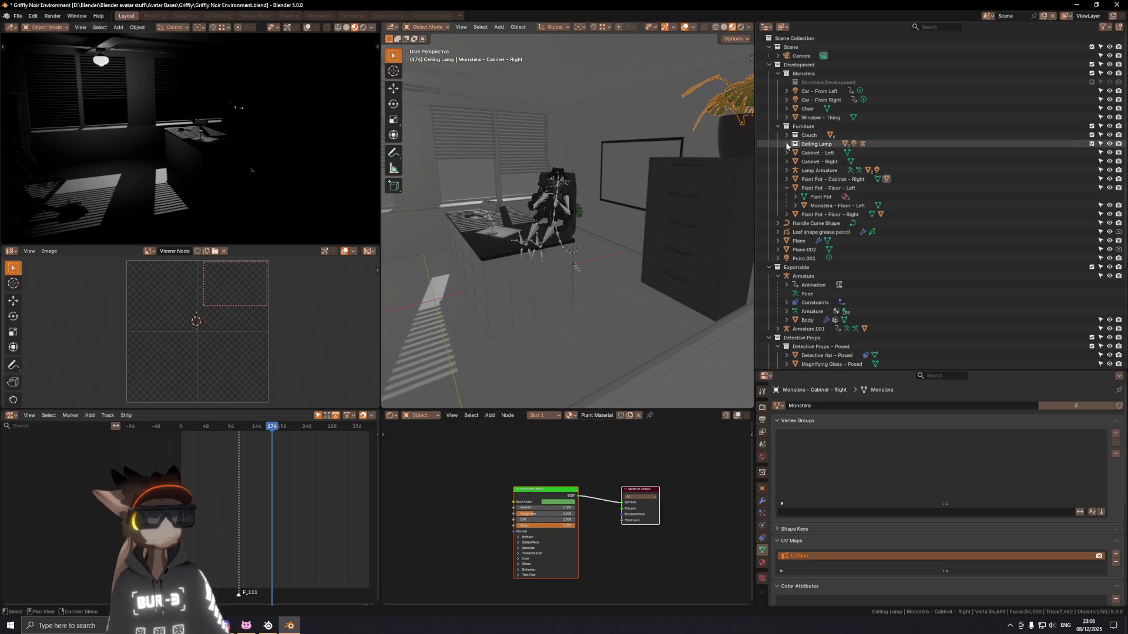
Step: Collapse Plant Pot - Floor - Left's children and select the Handle Curve Shape object
click(791, 179)
click(787, 188)
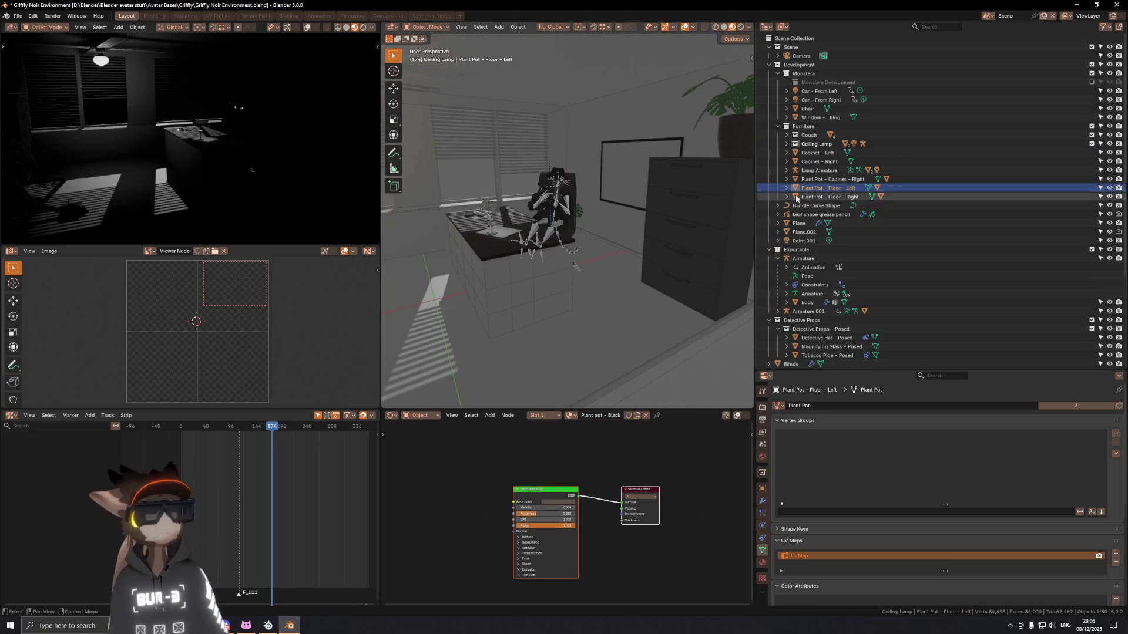
click(811, 206)
mouse_move(618, 275)
middle_down()
mouse_move(622, 251)
mouse_move(574, 255)
mouse_move(620, 264)
mouse_move(610, 259)
middle_up()
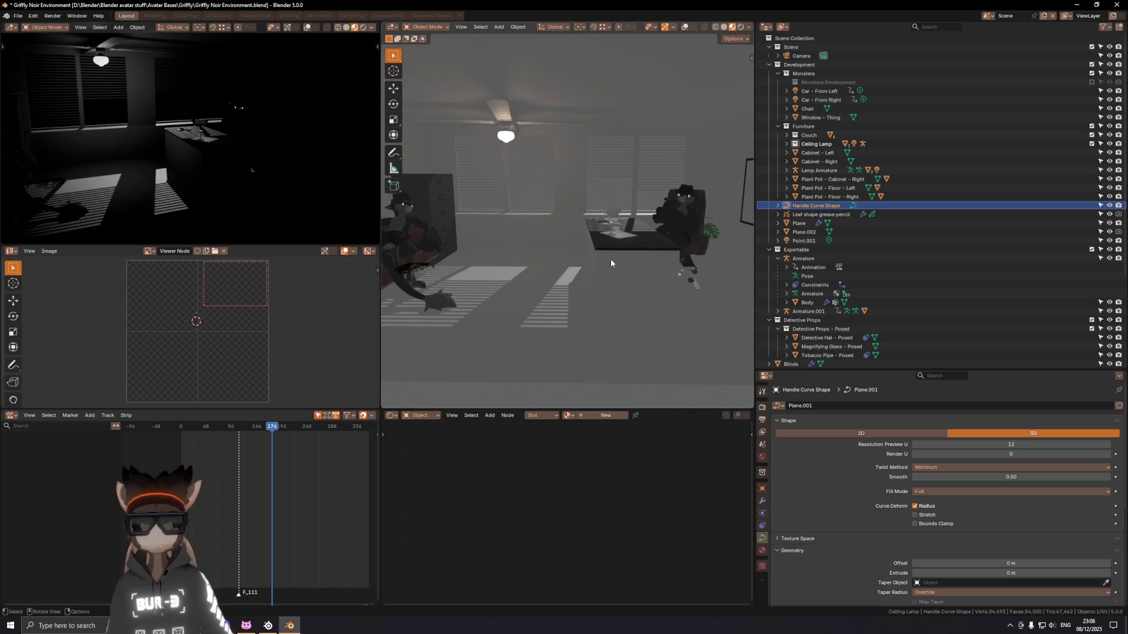
Step: Frame the Handle Curve Shape and orbit the room down to the cabinet handle
key(KP_Decimal)
key(shift+alt+z)
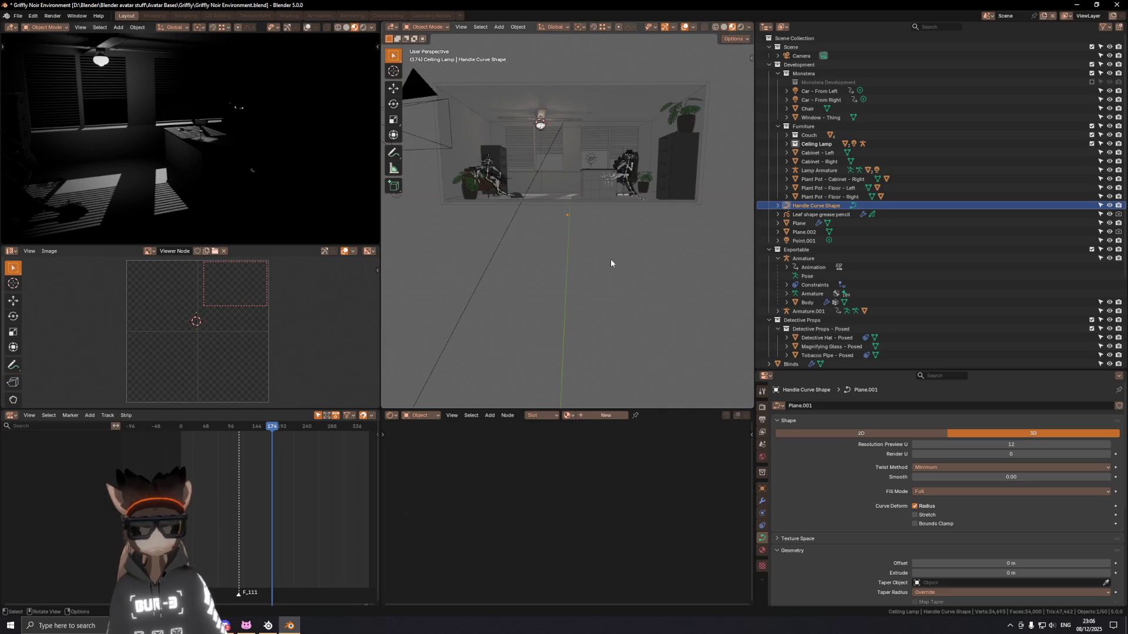
mouse_move(550, 212)
middle_down()
mouse_move(571, 218)
mouse_move(566, 255)
mouse_move(595, 226)
mouse_move(623, 129)
middle_up()
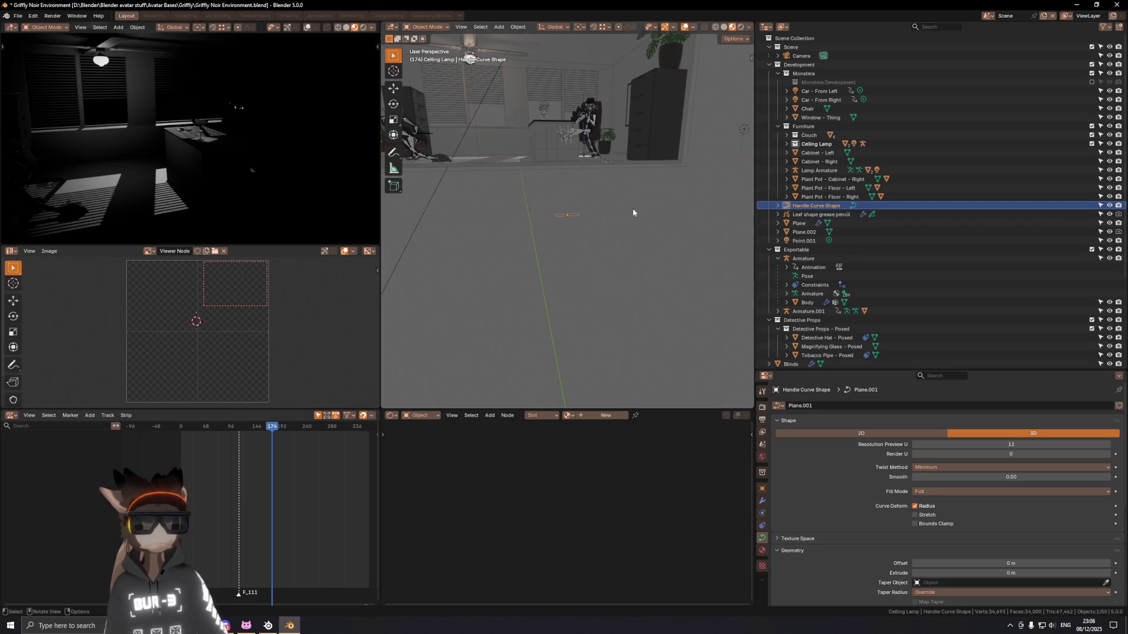
middle_drag(634, 212, 598, 226)
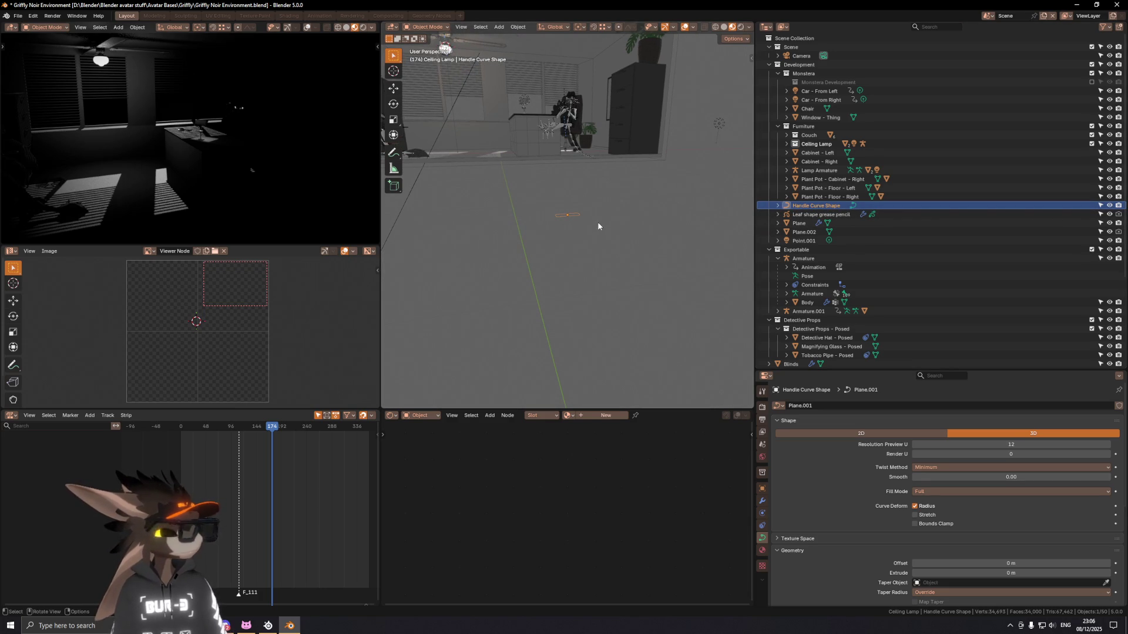
middle_drag(598, 226, 598, 246)
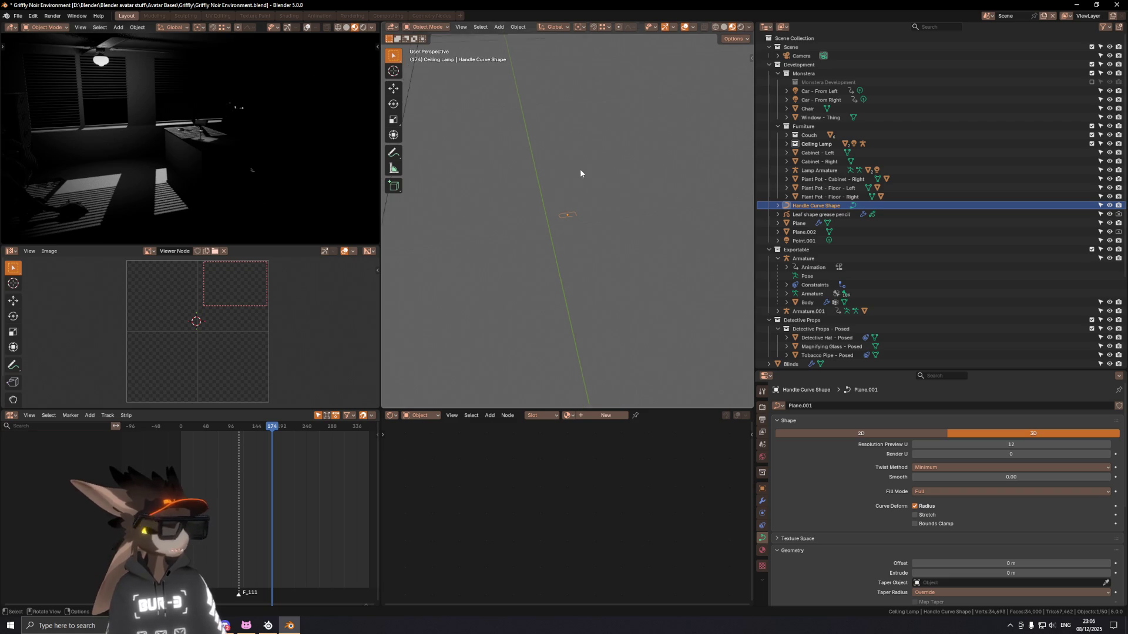
middle_drag(580, 171, 620, 96)
scroll(540, 192, up, 5)
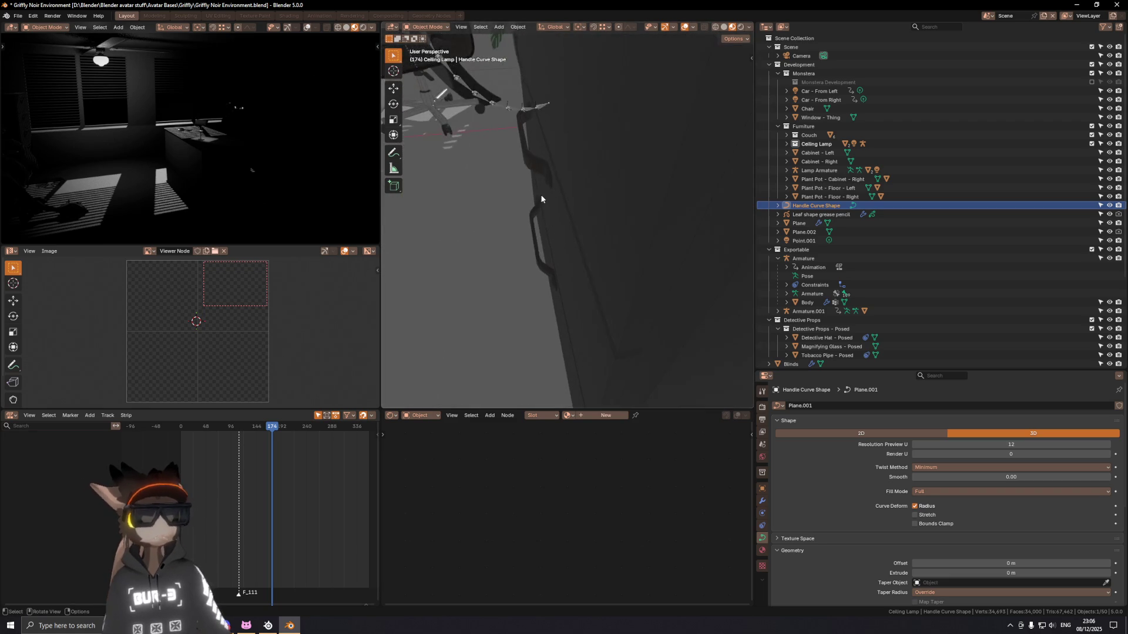
middle_drag(541, 191, 550, 204)
middle_drag(495, 158, 549, 197)
Step: Add a centred edge loop (Ctrl+R) across the Cabinet - Right handle and return to Object Mode
click(536, 193)
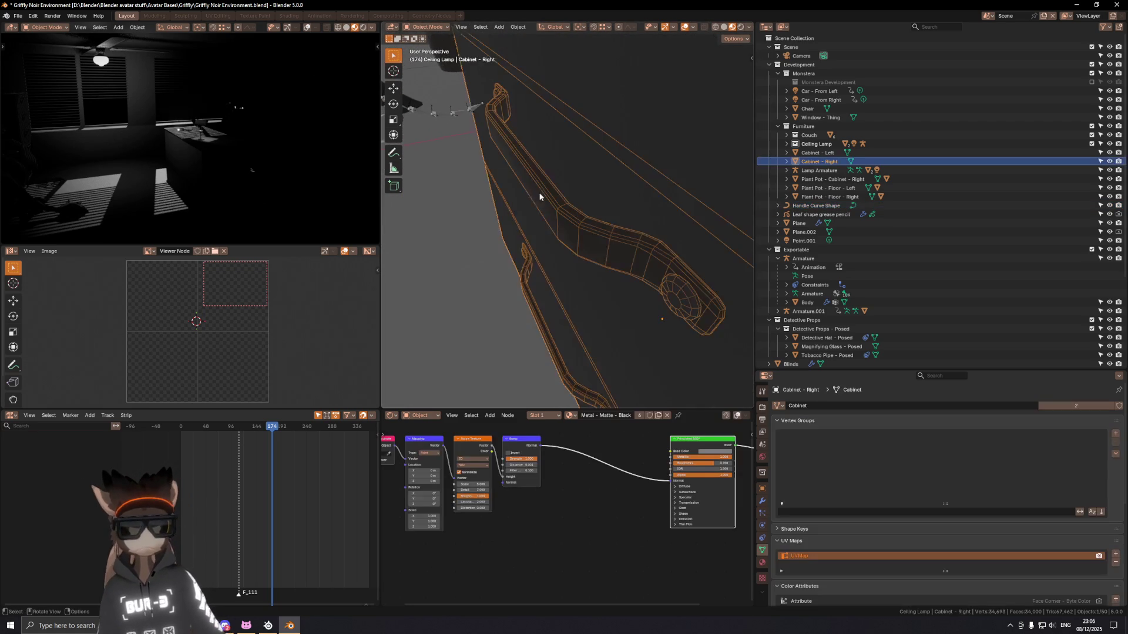
key(Tab)
key(ctrl+r)
click(494, 173)
right_click(494, 173)
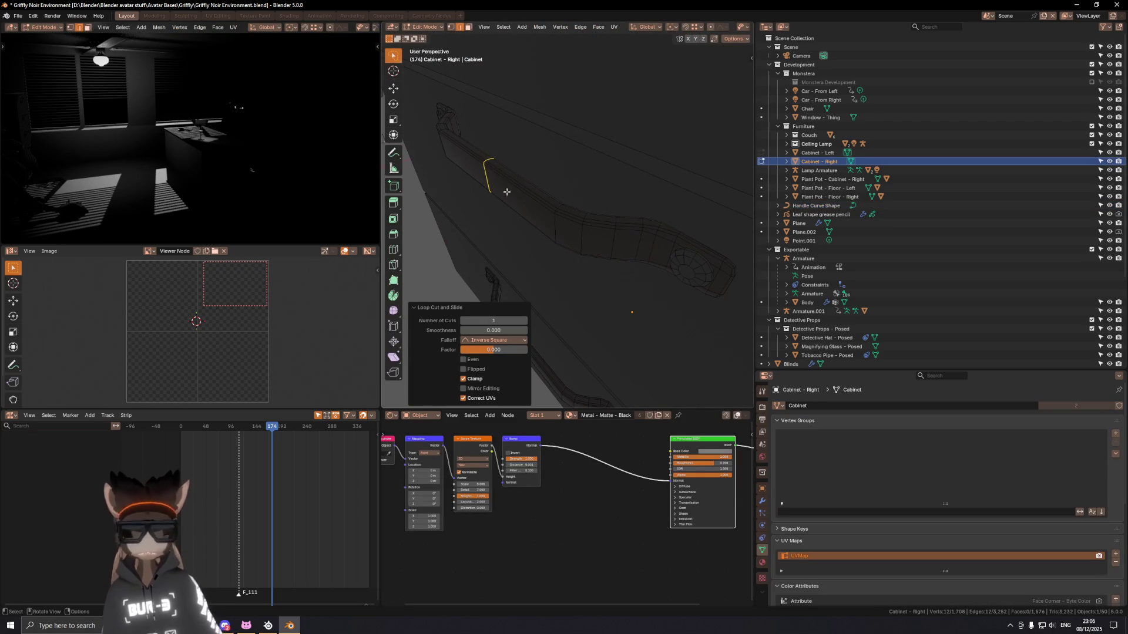
key(Tab)
scroll(529, 176, down, 5)
scroll(531, 179, down, 5)
mouse_move(532, 179)
middle_down()
mouse_move(586, 259)
mouse_move(547, 308)
mouse_move(617, 290)
middle_up()
scroll(569, 278, up, 3)
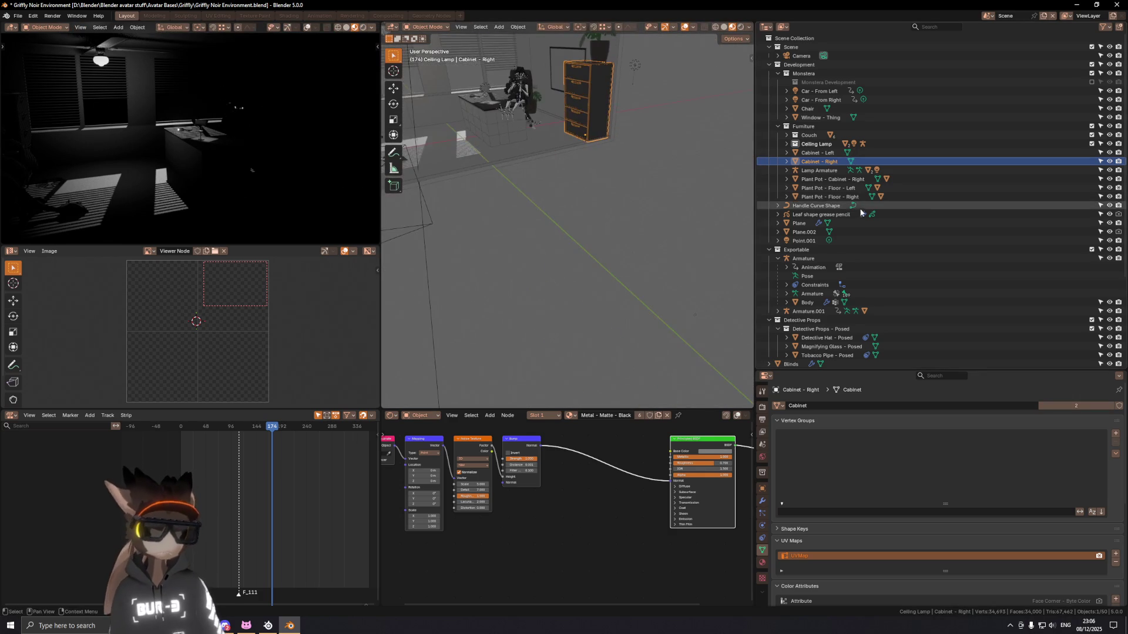
Step: Delete the Handle Curve Shape object from the scene
click(885, 206)
key(x)
click(679, 262)
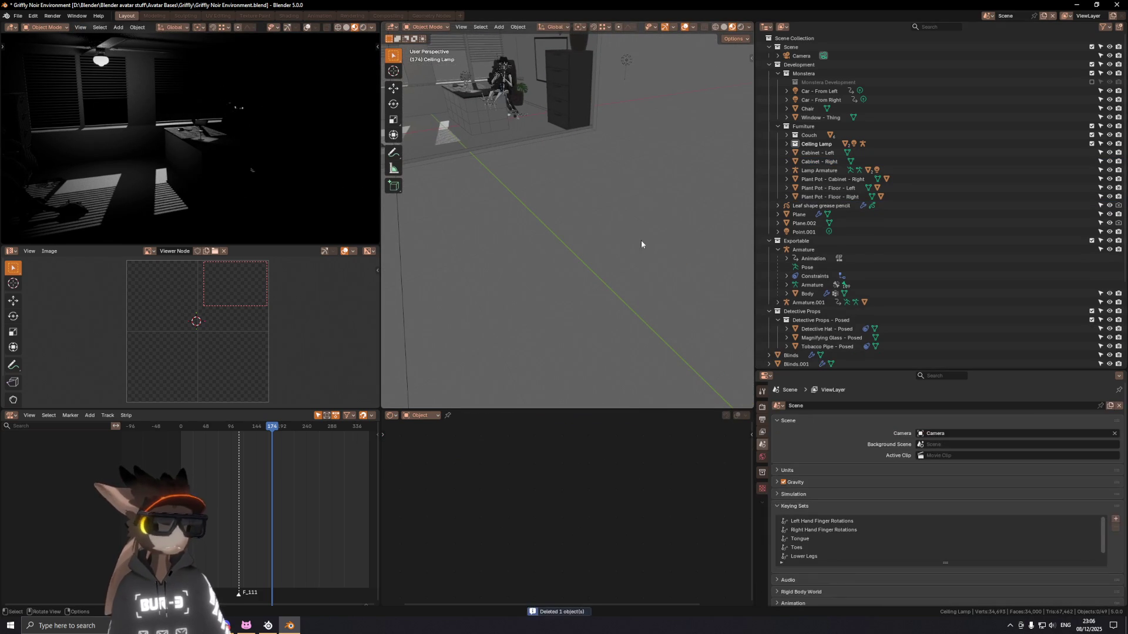
Step: Orbit toward the chair and cabinet and start renaming the Plane object
middle_drag(640, 240, 646, 197)
scroll(591, 216, up, 2)
scroll(577, 182, up, 3)
middle_drag(526, 166, 617, 189)
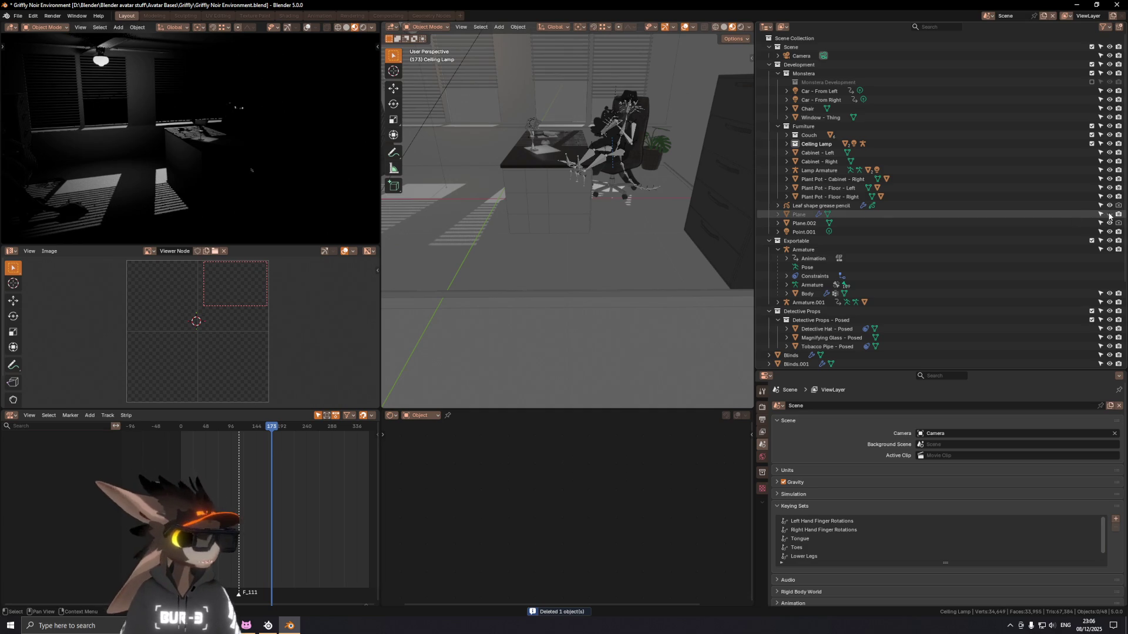
scroll(881, 214, down, 1)
double_click(799, 196)
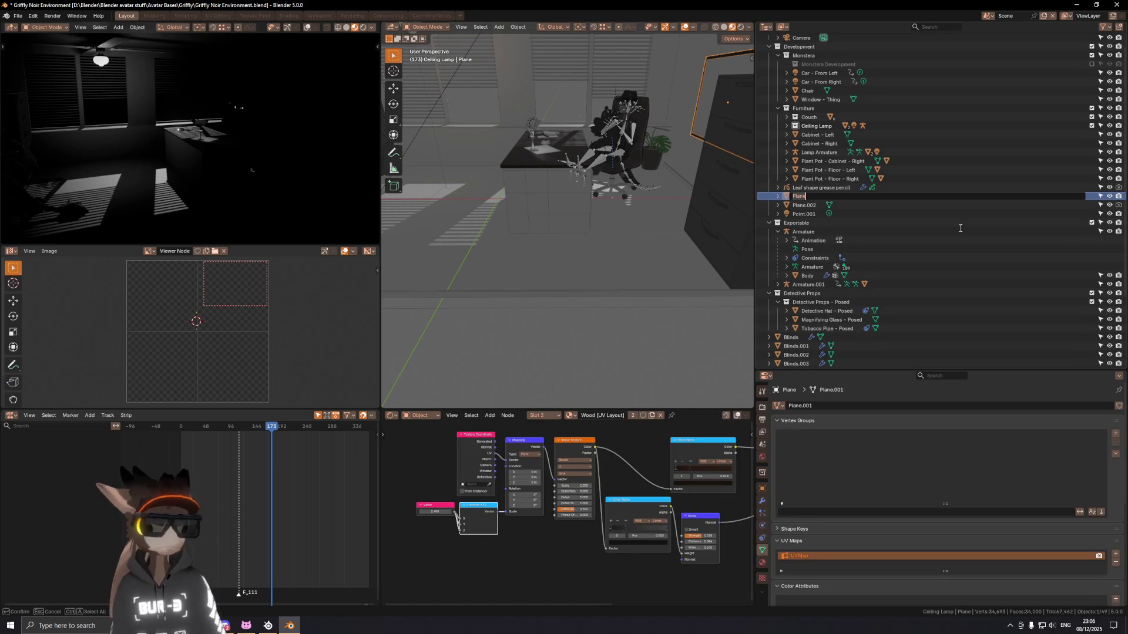
Step: Frame the Plane and rename it to 'Pin Board'
key(Return)
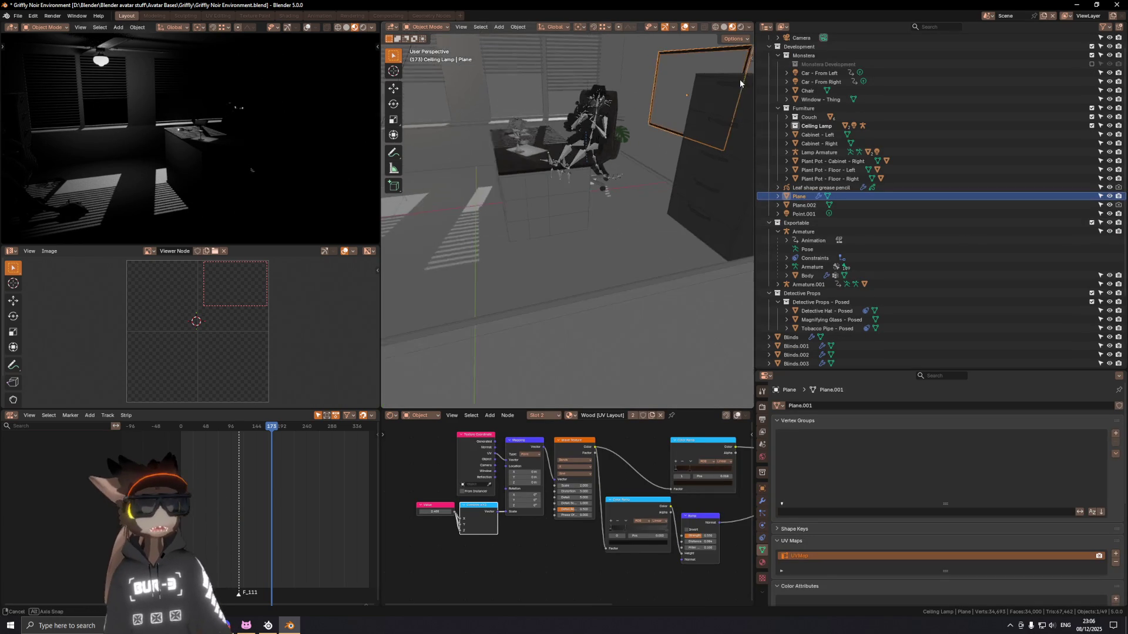
key(KP_Decimal)
scroll(569, 210, up, 2)
scroll(569, 210, down, 4)
mouse_move(569, 210)
middle_down()
mouse_move(566, 251)
mouse_move(617, 301)
middle_up()
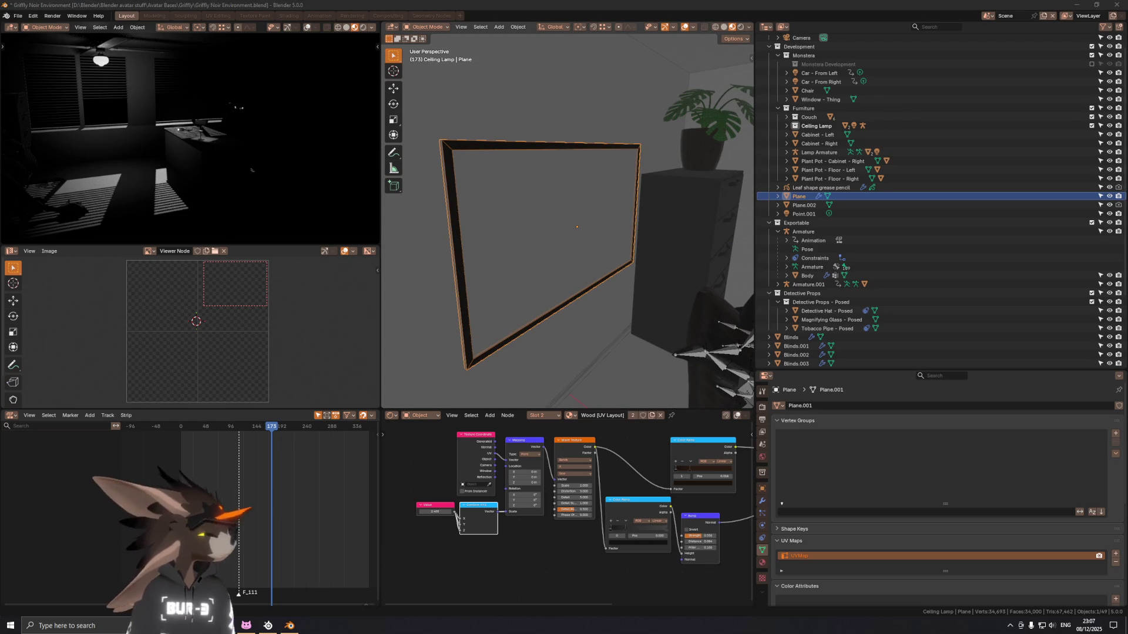
double_click(801, 197)
text(Pin Board)
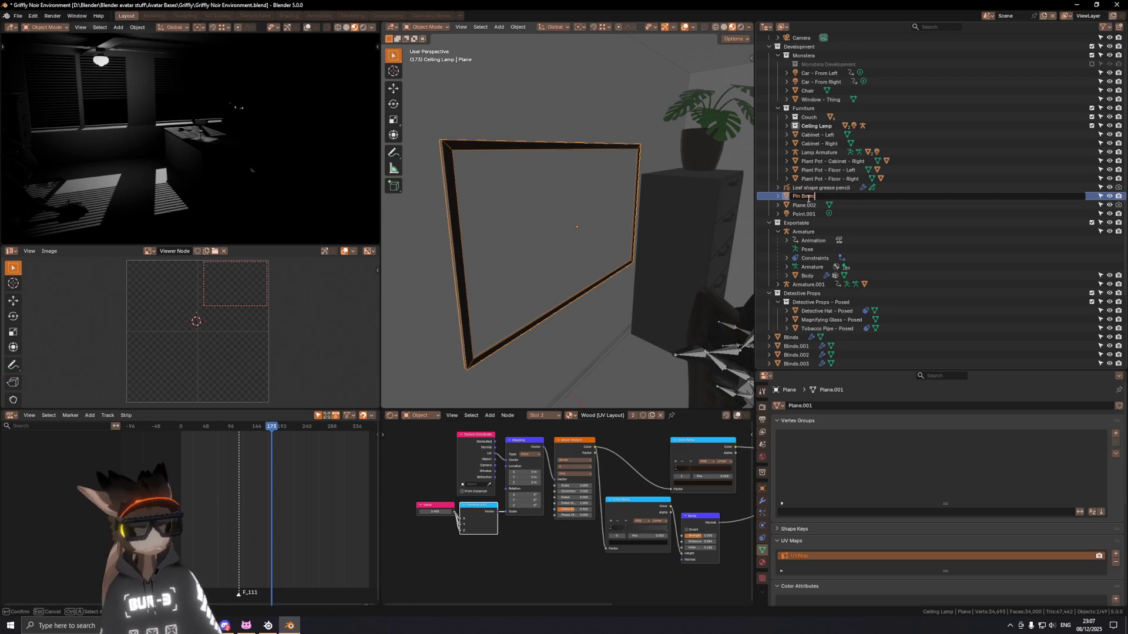
key(Return)
Step: Rename its mesh data to 'Pin Board' and move Pin Board into the Furniture collection
double_click(831, 406)
text(Pin Board)
key(Return)
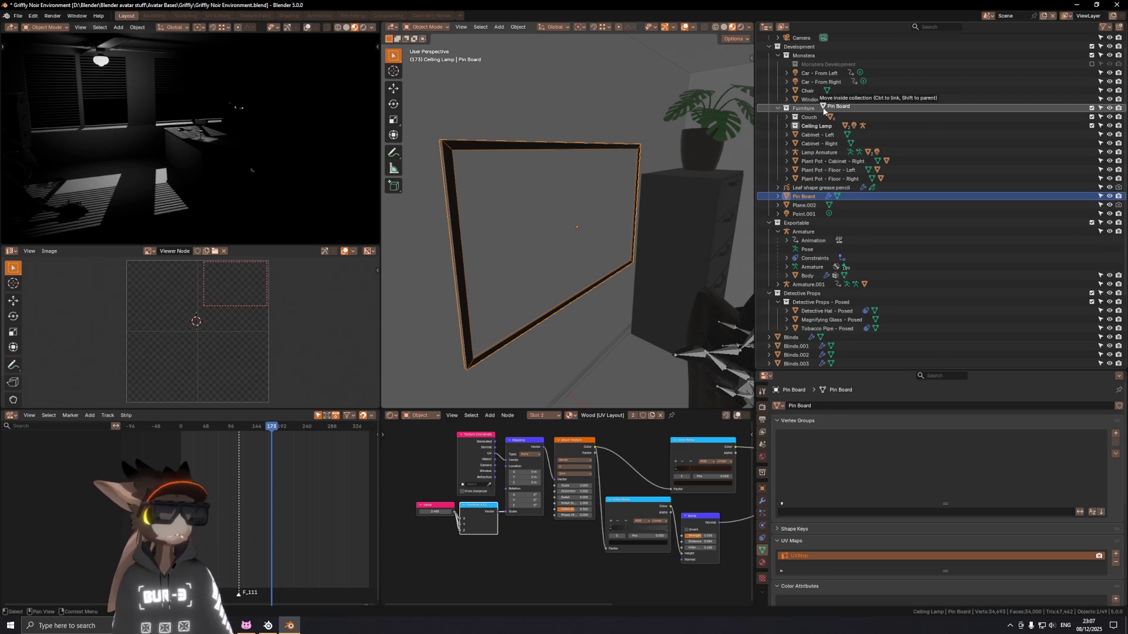
drag(803, 197, 804, 108)
Step: Delete the Leaf shape grease pencil object
click(794, 196)
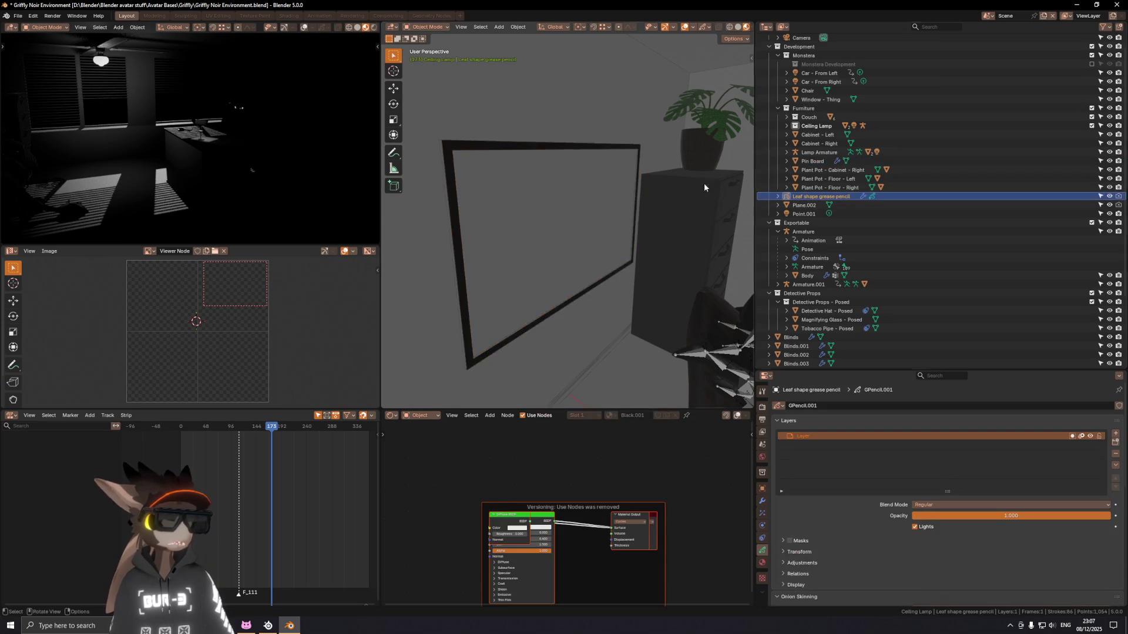
key(KP_Decimal)
middle_drag(521, 216, 638, 215)
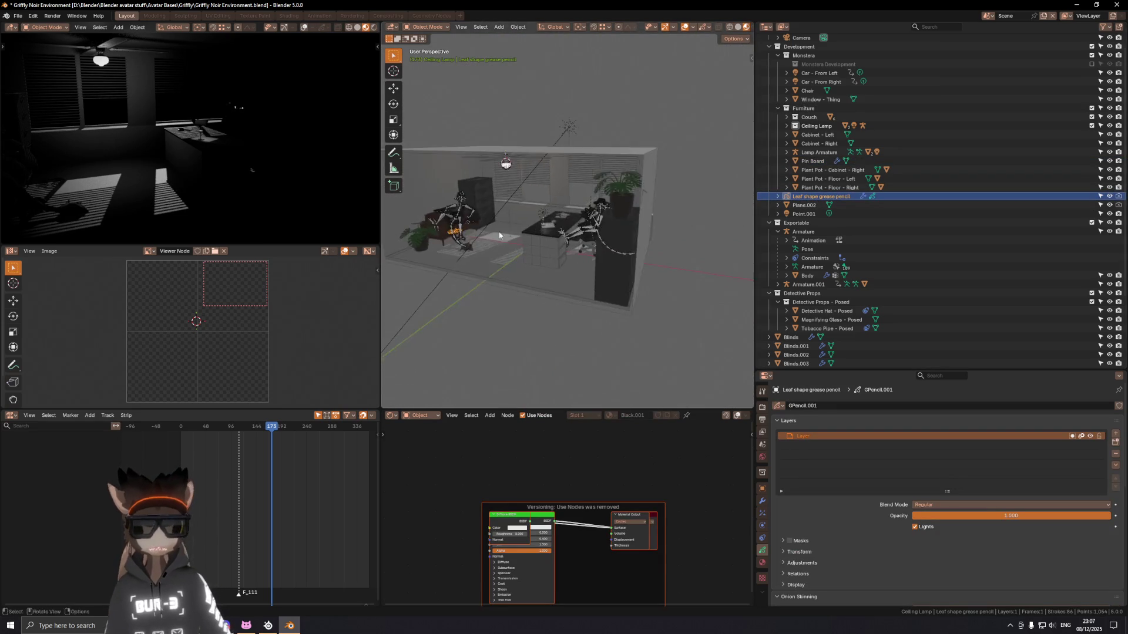
key(x)
click(638, 216)
Step: Select Plane.002 and bring up the Save As dialog with Ctrl+Shift+S
middle_drag(551, 213, 593, 243)
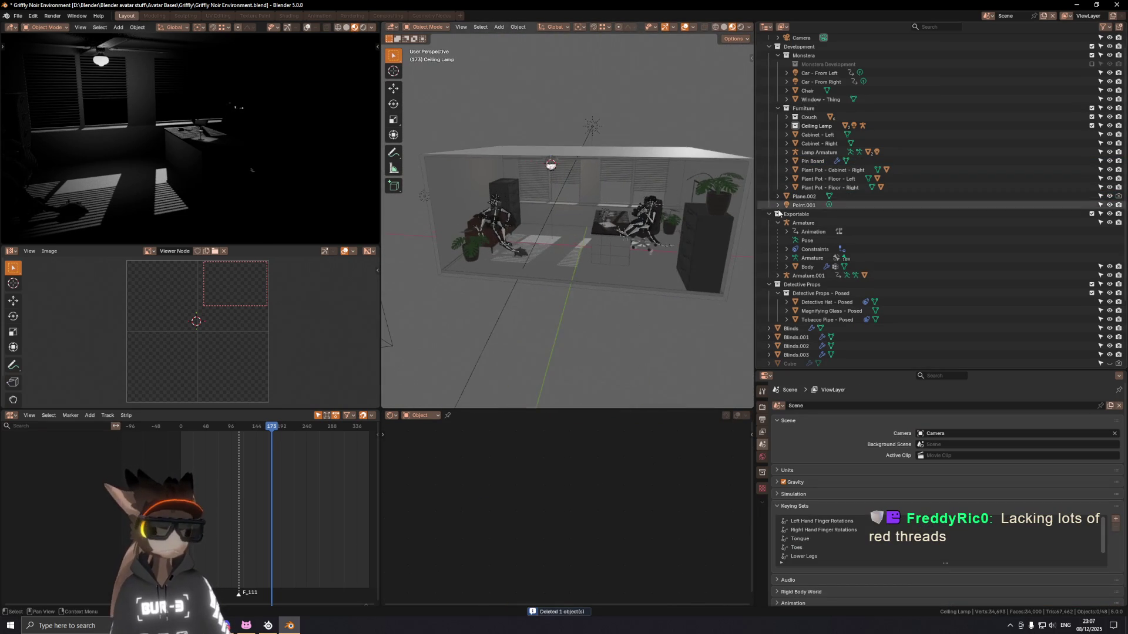
click(594, 242)
scroll(593, 242, up, 3)
key(ctrl+shift+s)
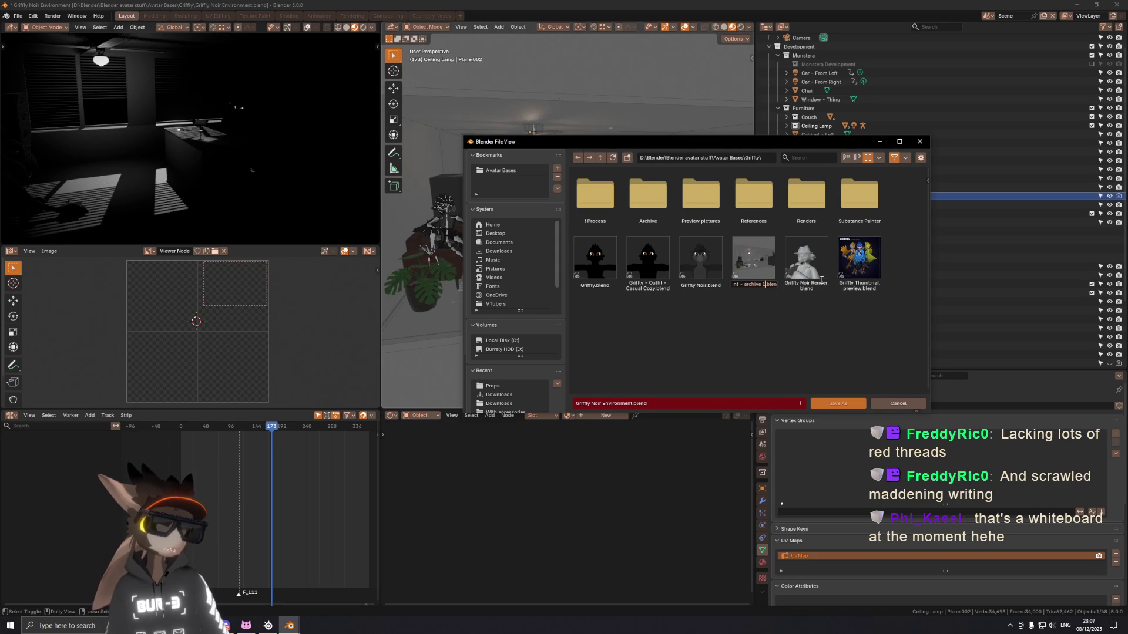
Step: Save the scene as Griffly Noir Environment.blend
key(Return)
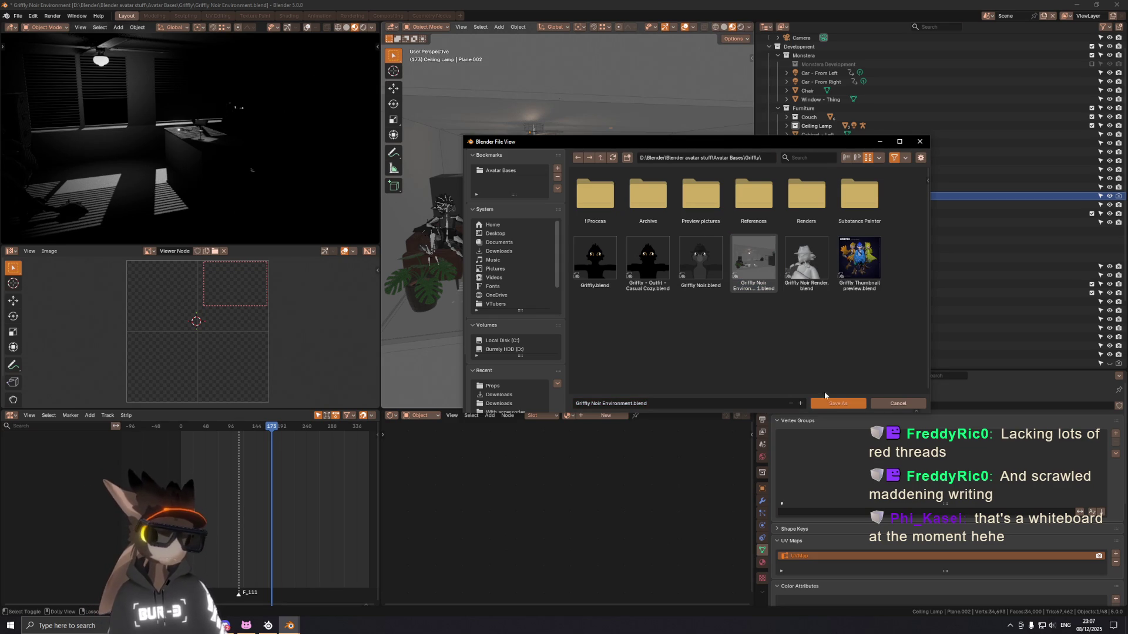
click(827, 403)
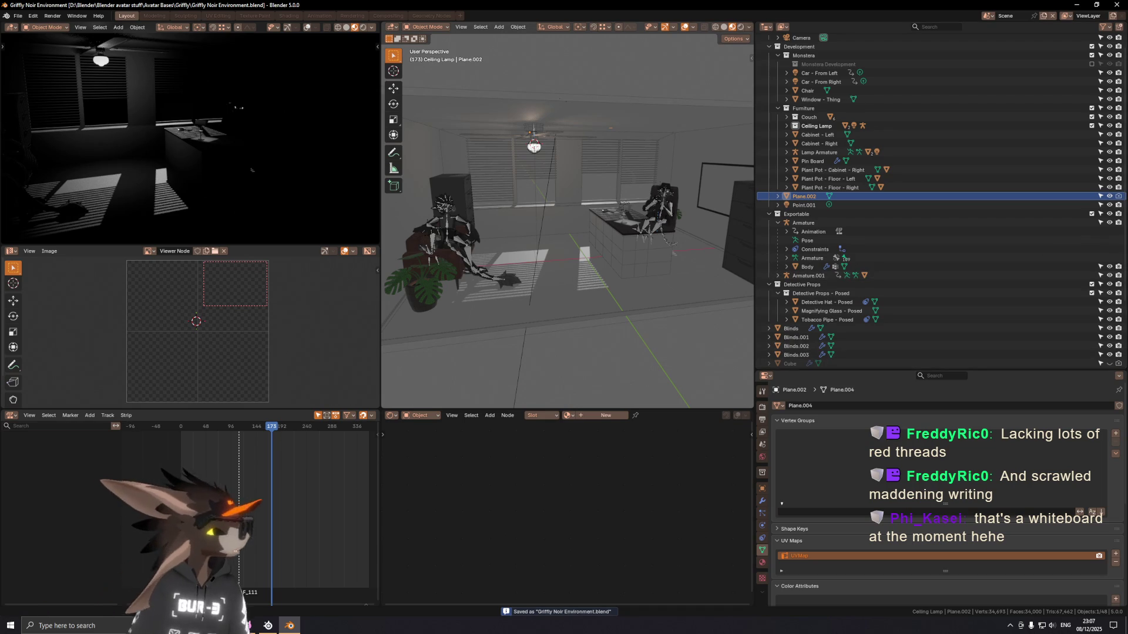
Step: Select and frame the Pin Board, then show its Wood [UV Layout] material in Material Properties
mouse_move(708, 201)
middle_down()
mouse_move(517, 218)
mouse_move(609, 186)
middle_up()
scroll(613, 201, down, 2)
scroll(614, 203, down, 2)
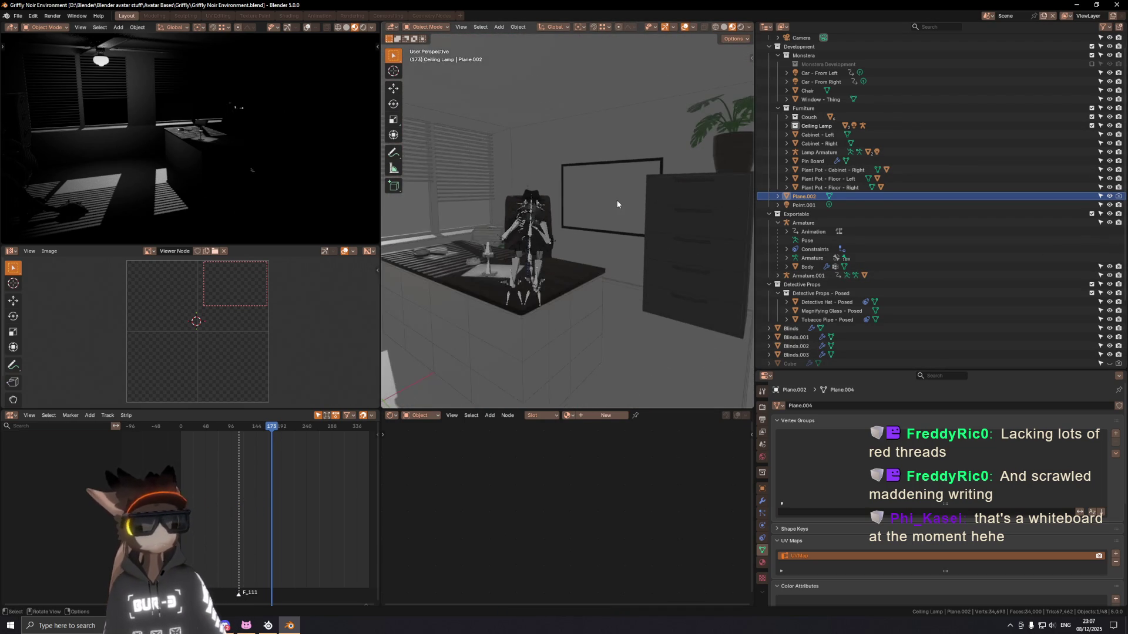
click(617, 203)
key(KP_Decimal)
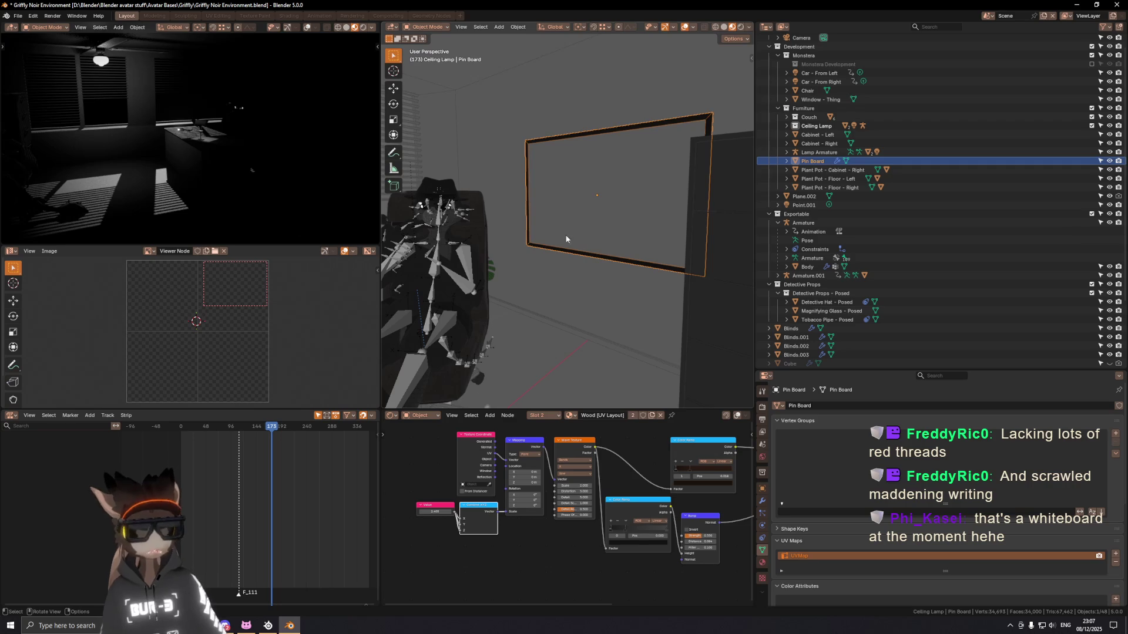
mouse_move(490, 421)
middle_down()
mouse_move(551, 484)
mouse_move(570, 460)
middle_up()
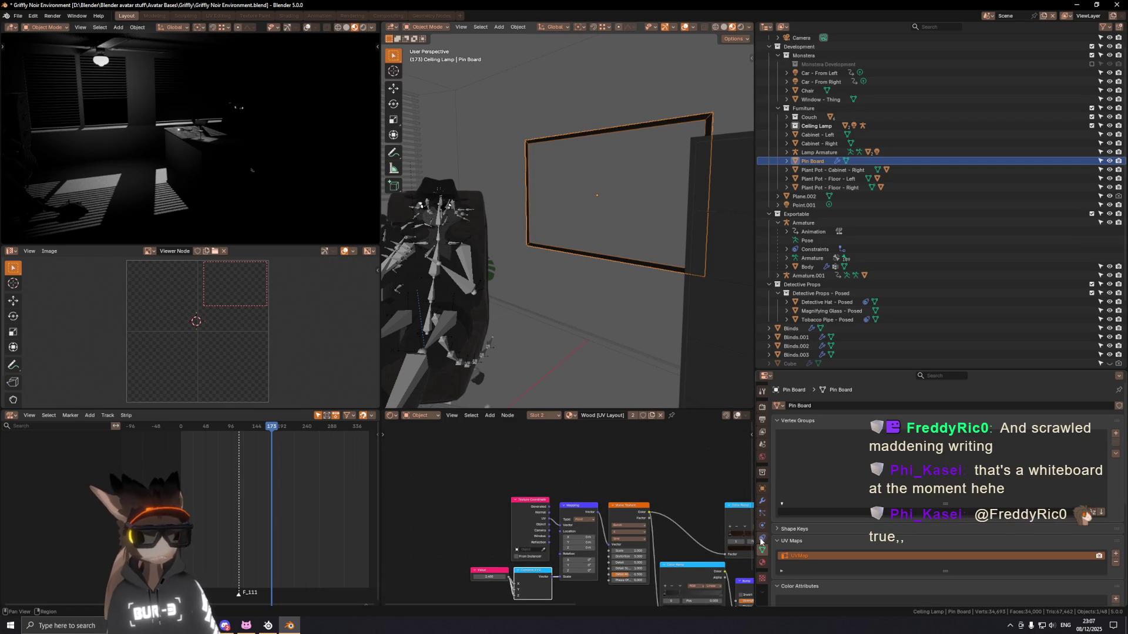
click(763, 565)
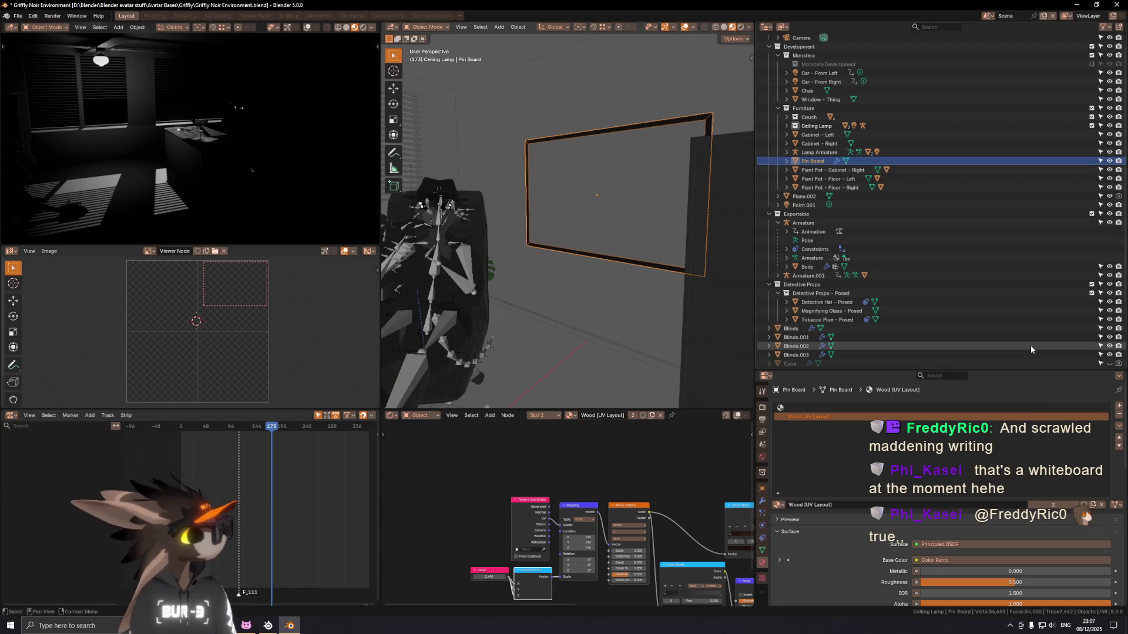
scroll(559, 268, down, 5)
mouse_move(560, 267)
middle_down()
mouse_move(655, 248)
mouse_move(591, 254)
middle_up()
scroll(651, 235, down, 4)
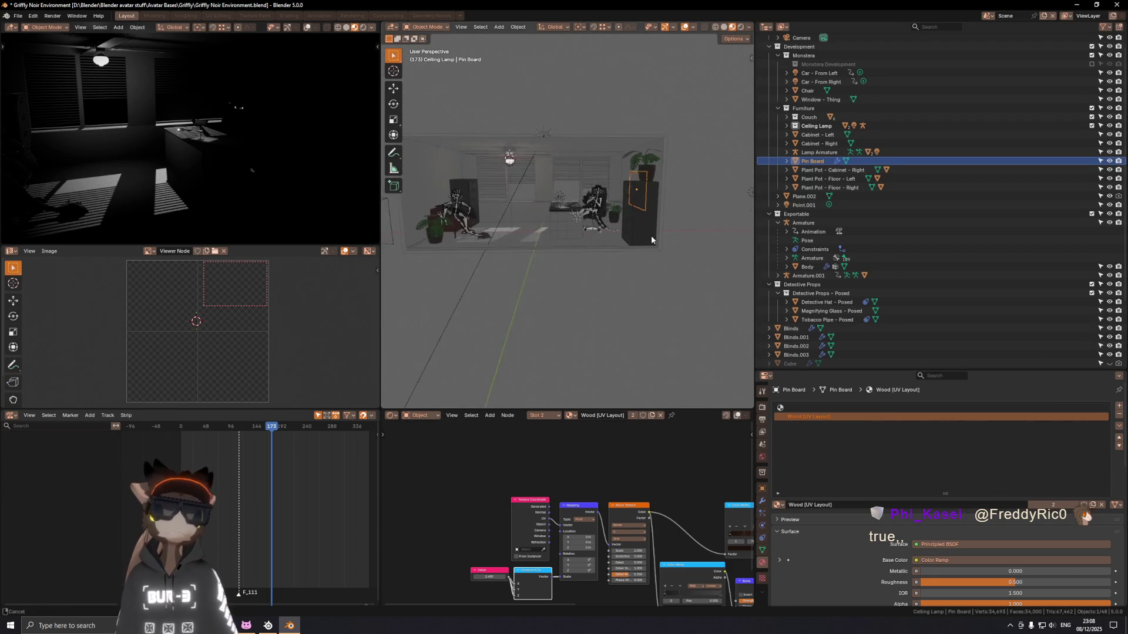
middle_drag(651, 236, 674, 211)
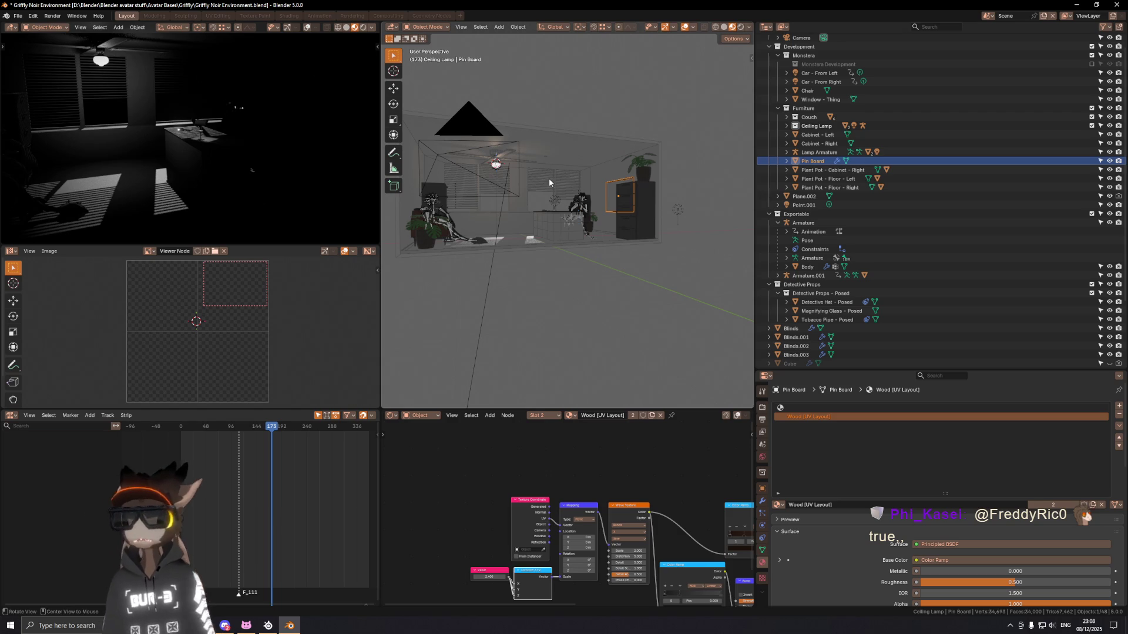
Step: Look through the scene camera, play the animation and walk the view forward into the room
key(KP_0)
key(space)
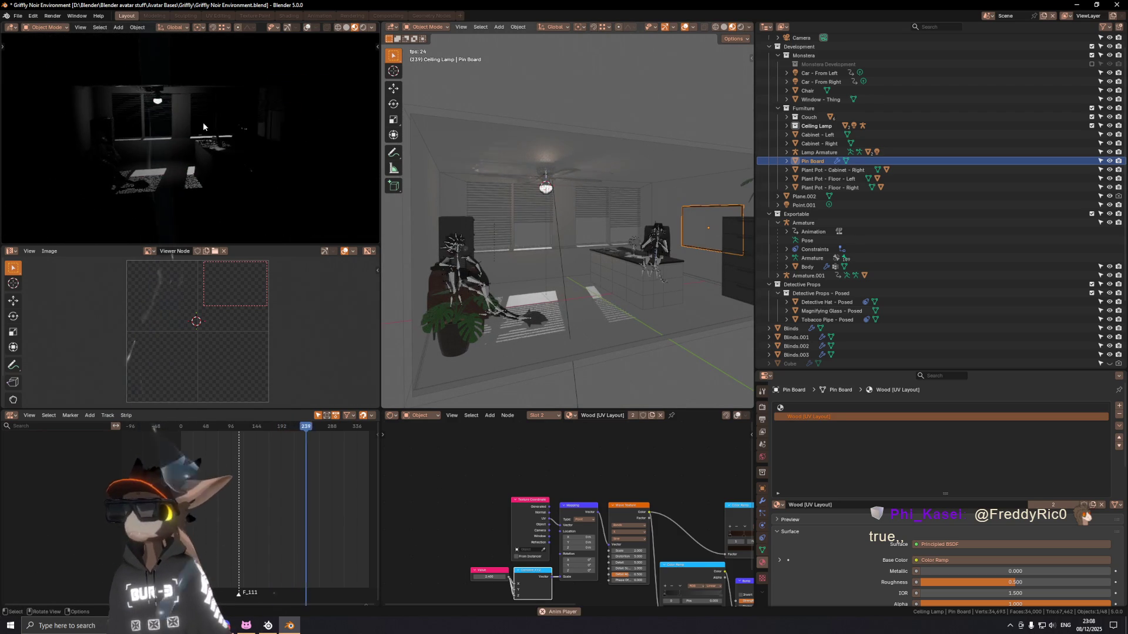
key(alt+a)
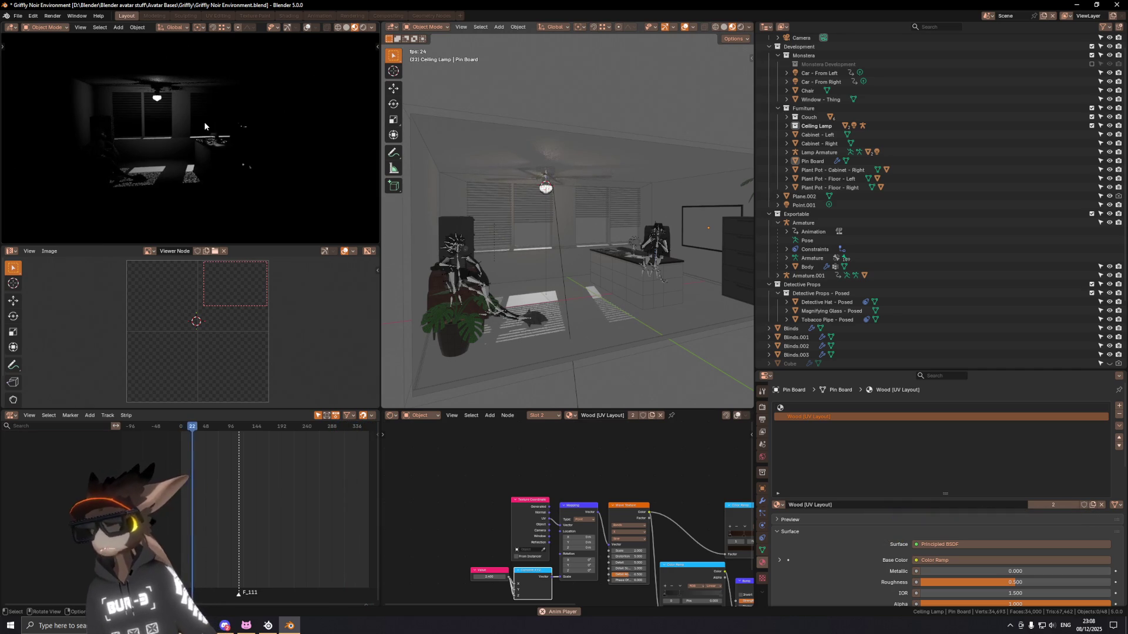
key(shift+grave)
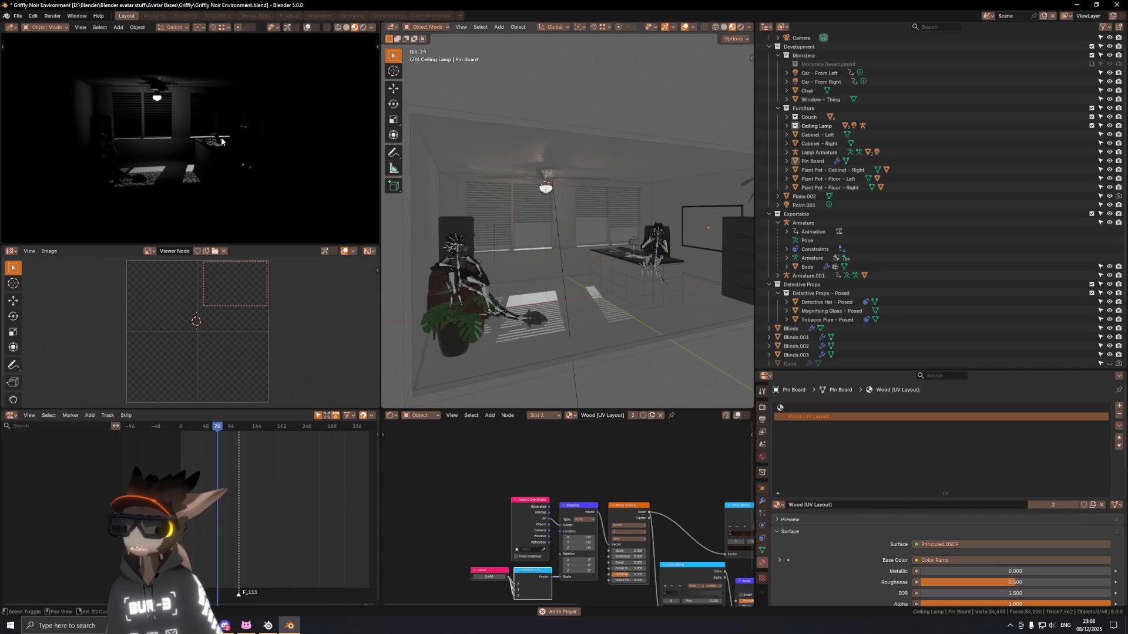
key(w)
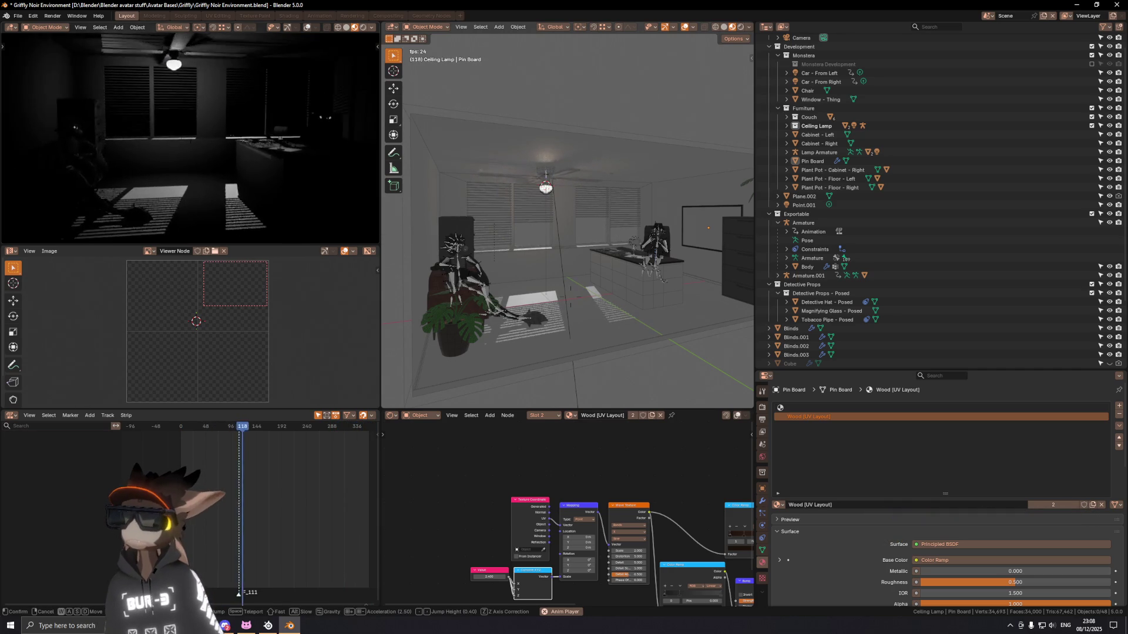
click(222, 141)
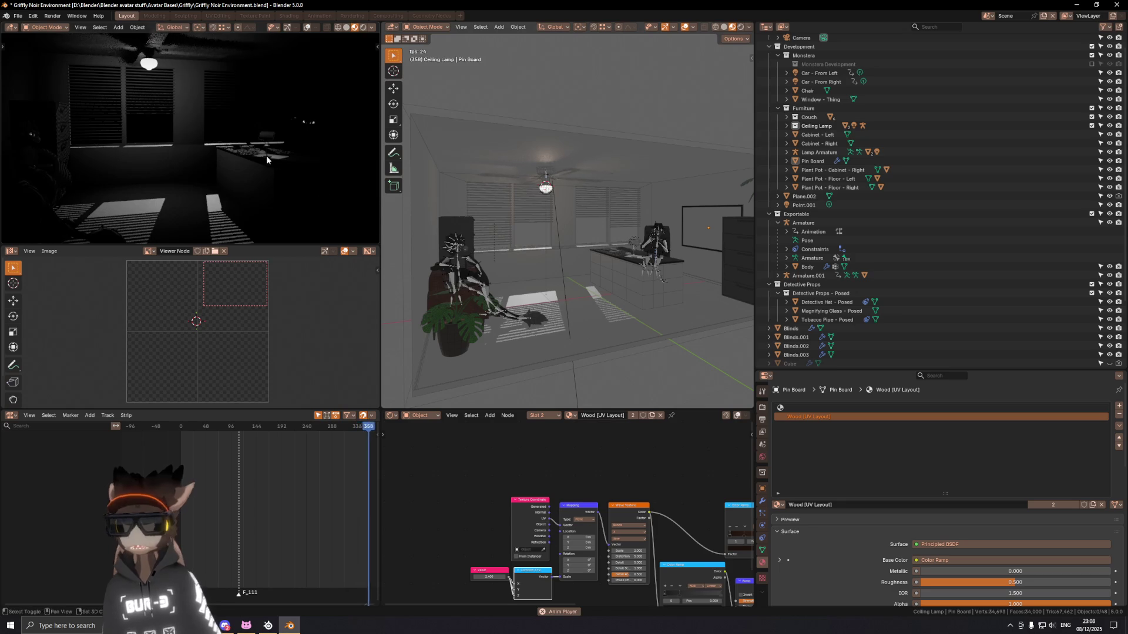
Step: Walk around the office in the side view and frame the selected Pin Board with View Selected
key(shift+grave)
click(110, 67)
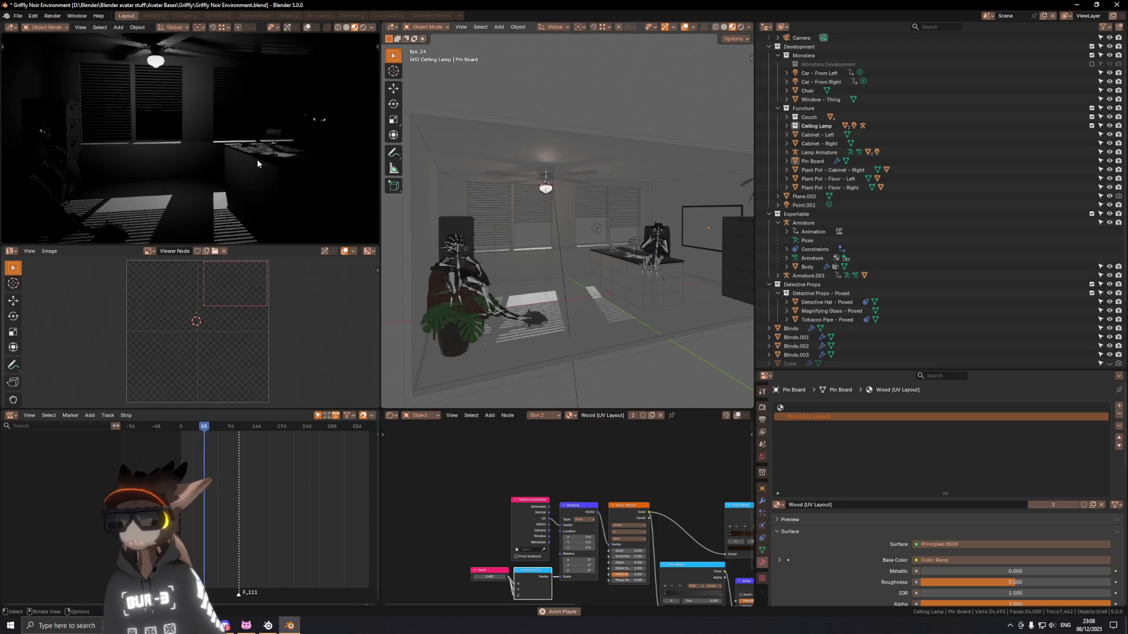
key(shift+grave)
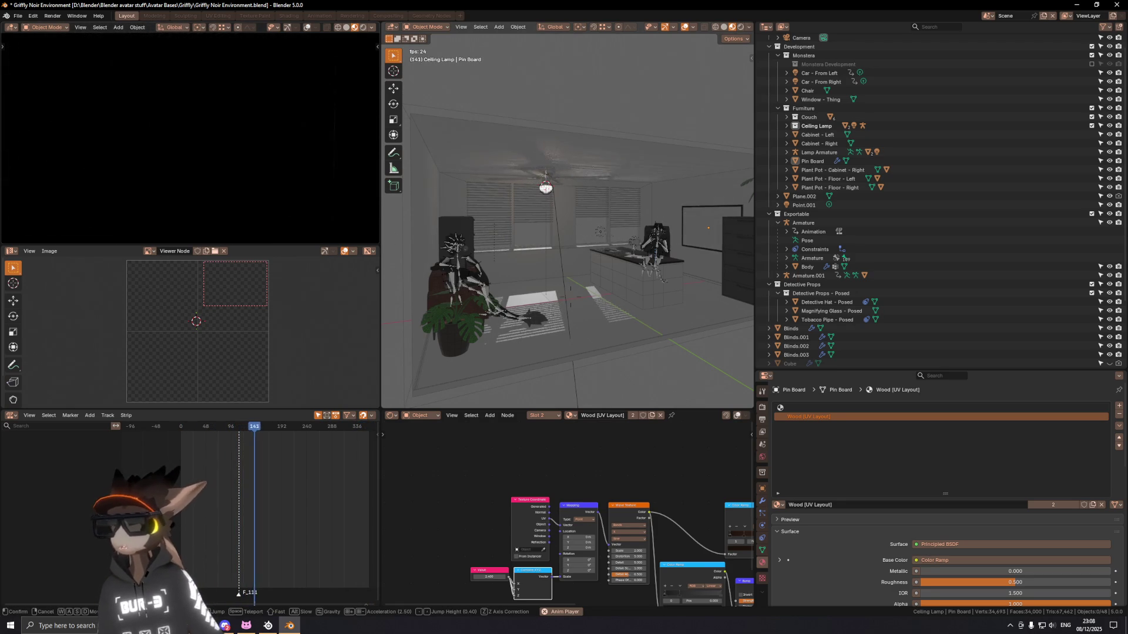
click(221, 126)
key(grave)
click(243, 164)
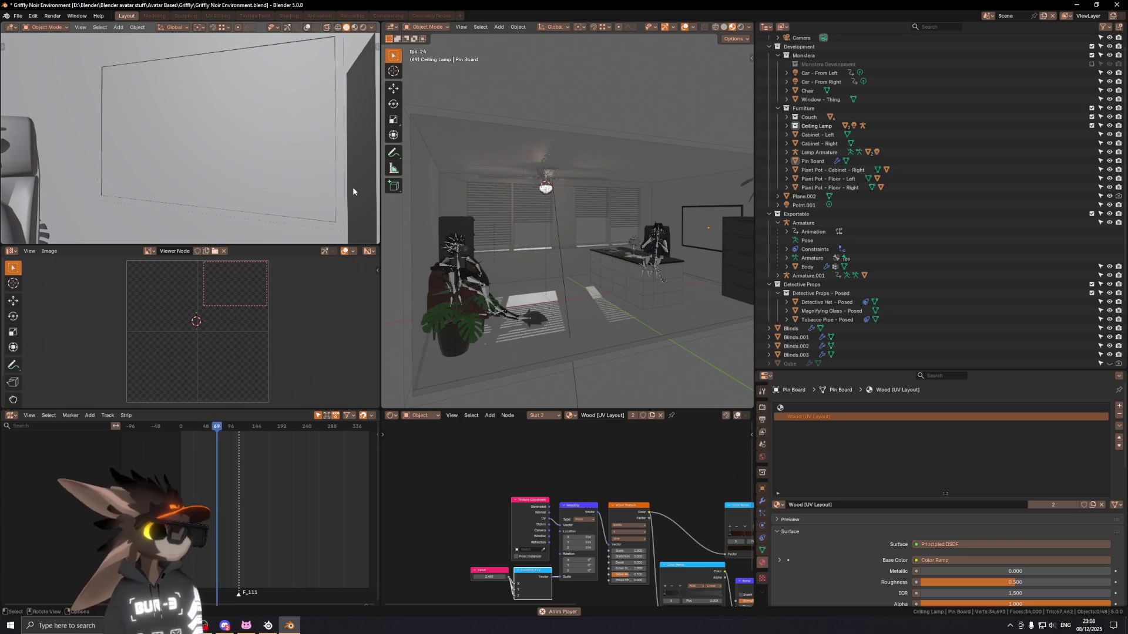
key(shift+grave)
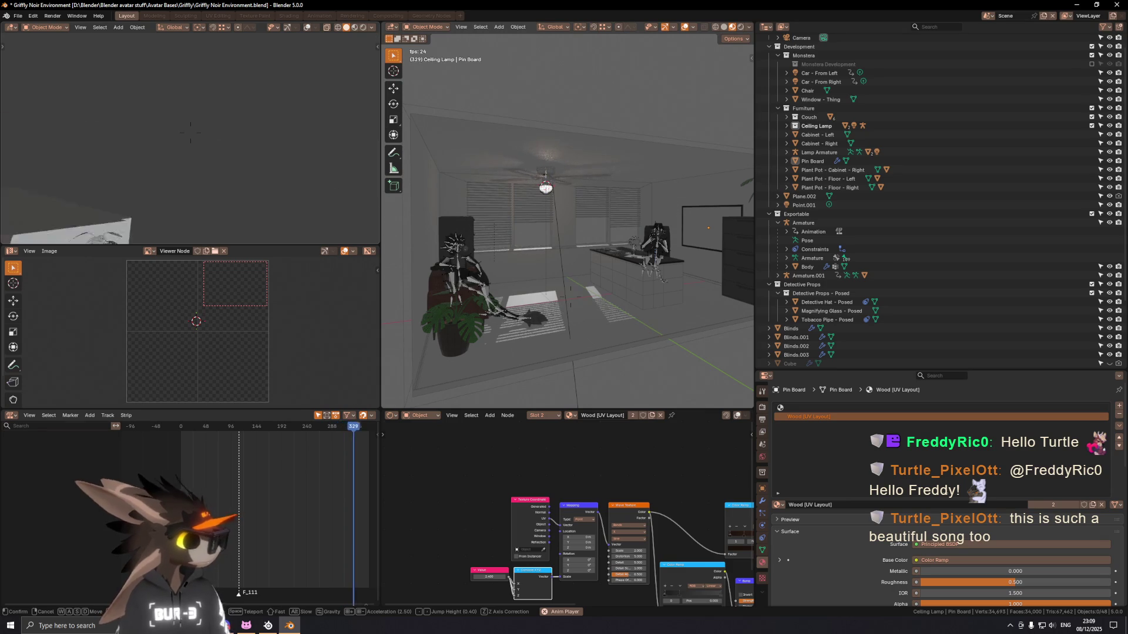
Step: Back the side view out to the whole room and walk the main view up to the window blinds
key(Escape)
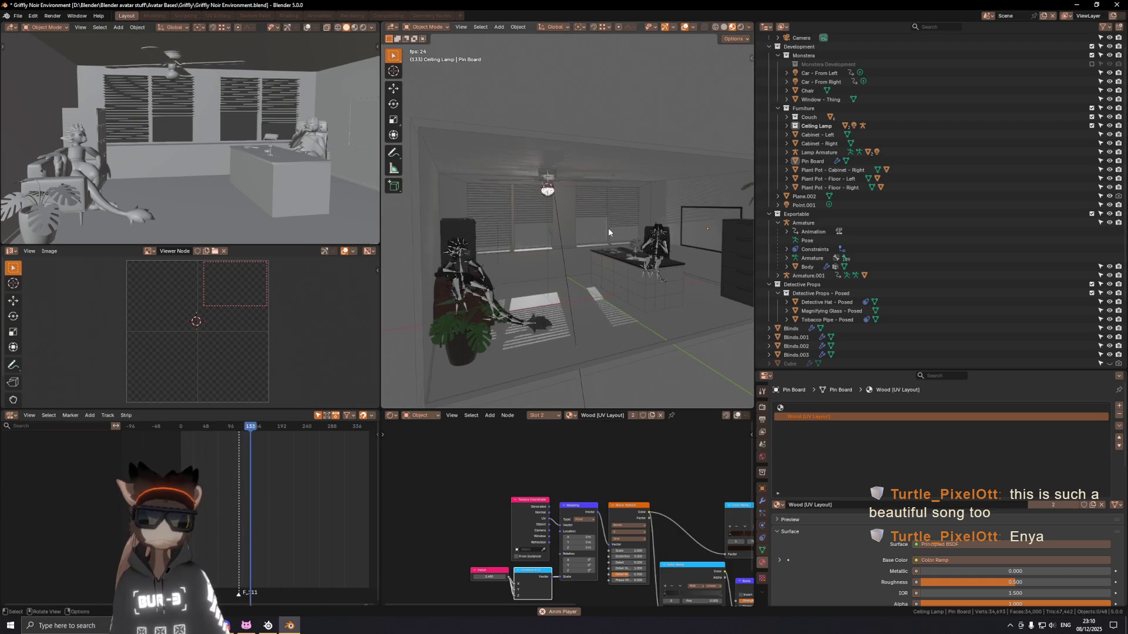
key(shift+grave)
key(w)
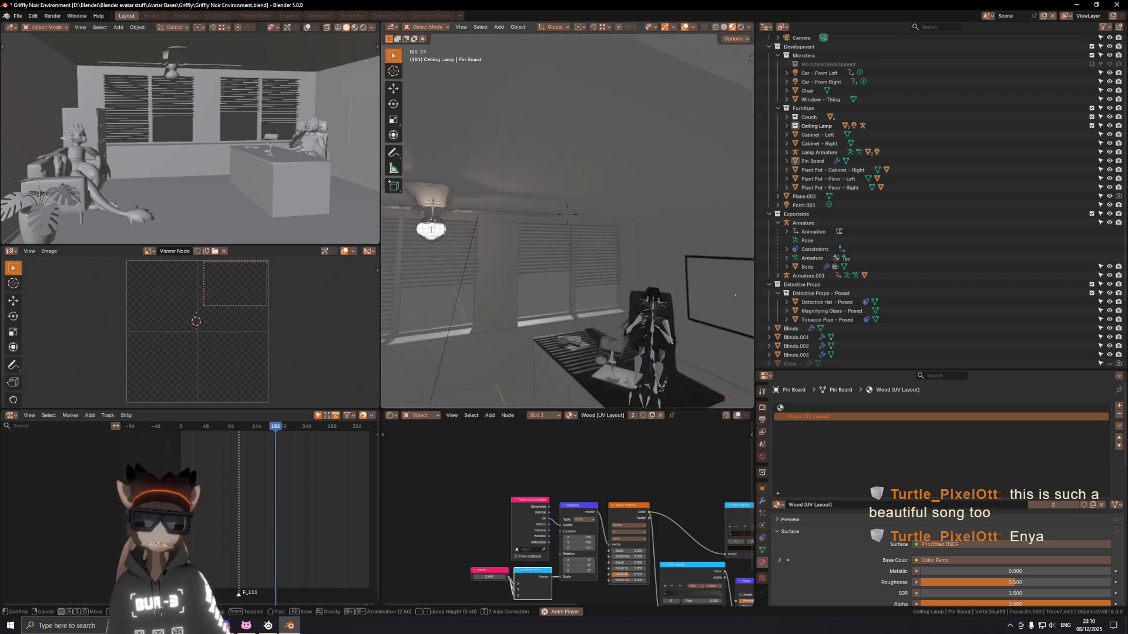
click(568, 212)
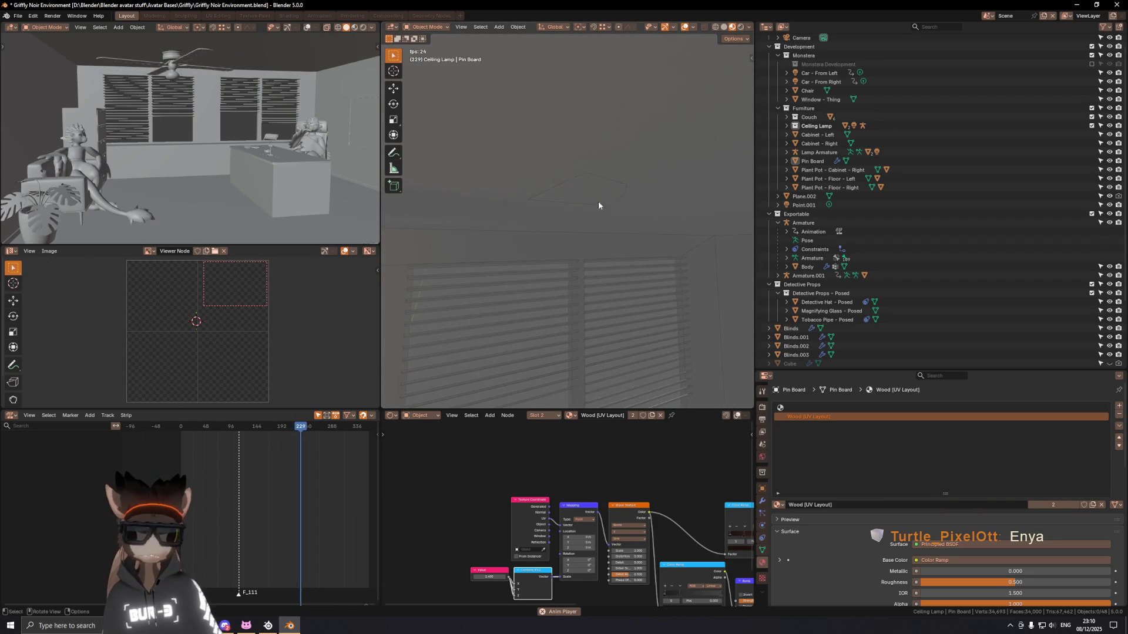
Step: Delete the stray Plane.002 near the ceiling lamp and save the office file
click(592, 177)
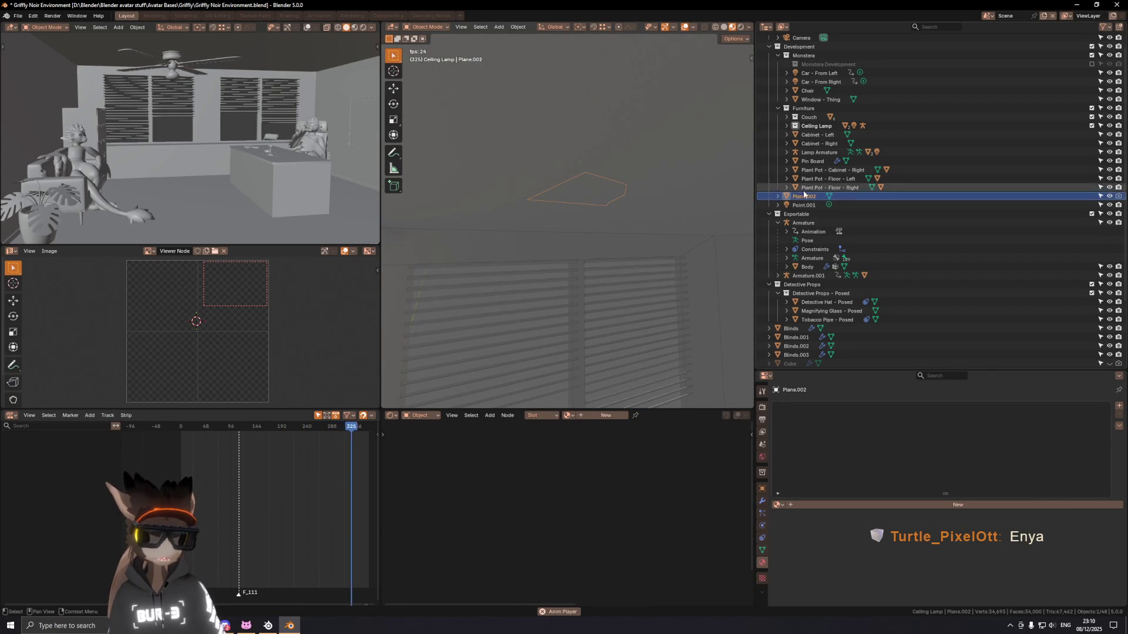
key(shift+grave)
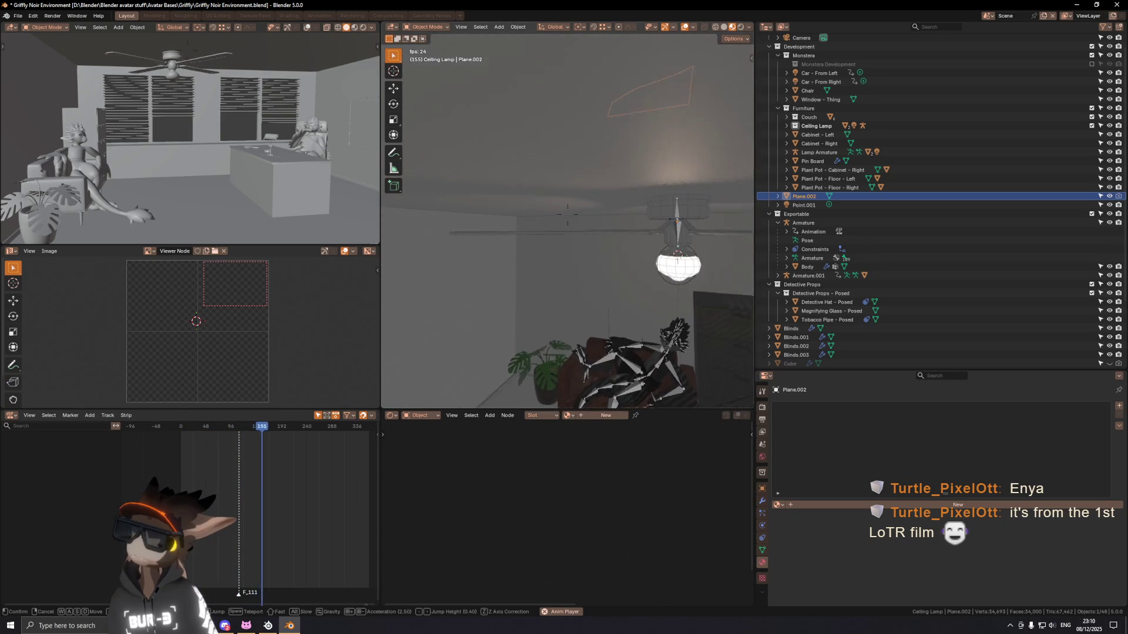
key(Return)
key(x)
click(644, 185)
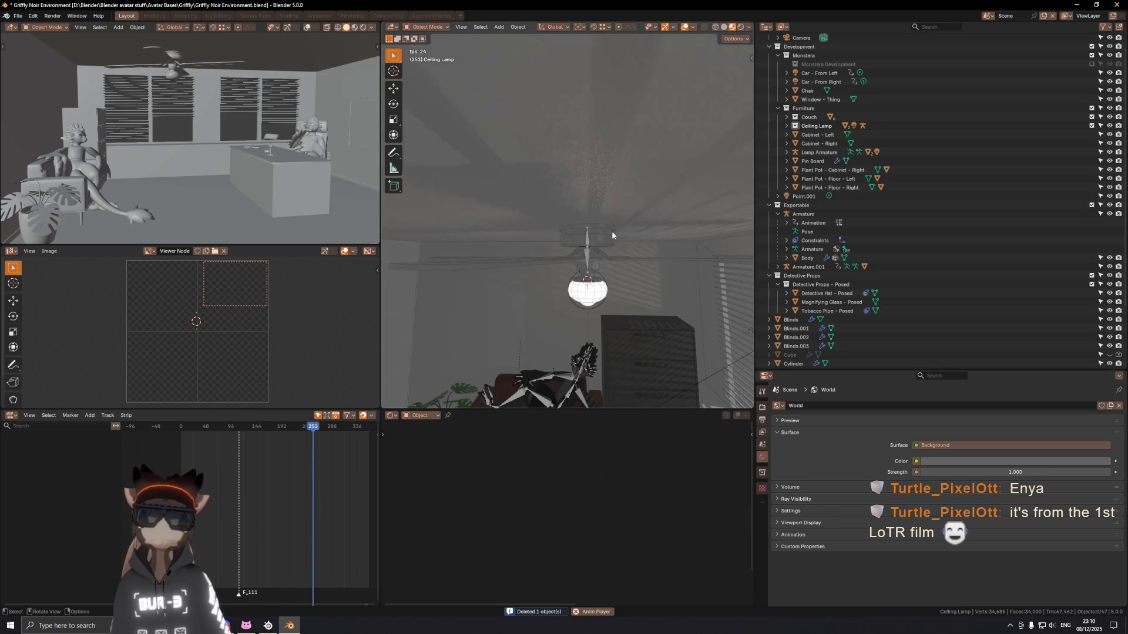
key(ctrl+s)
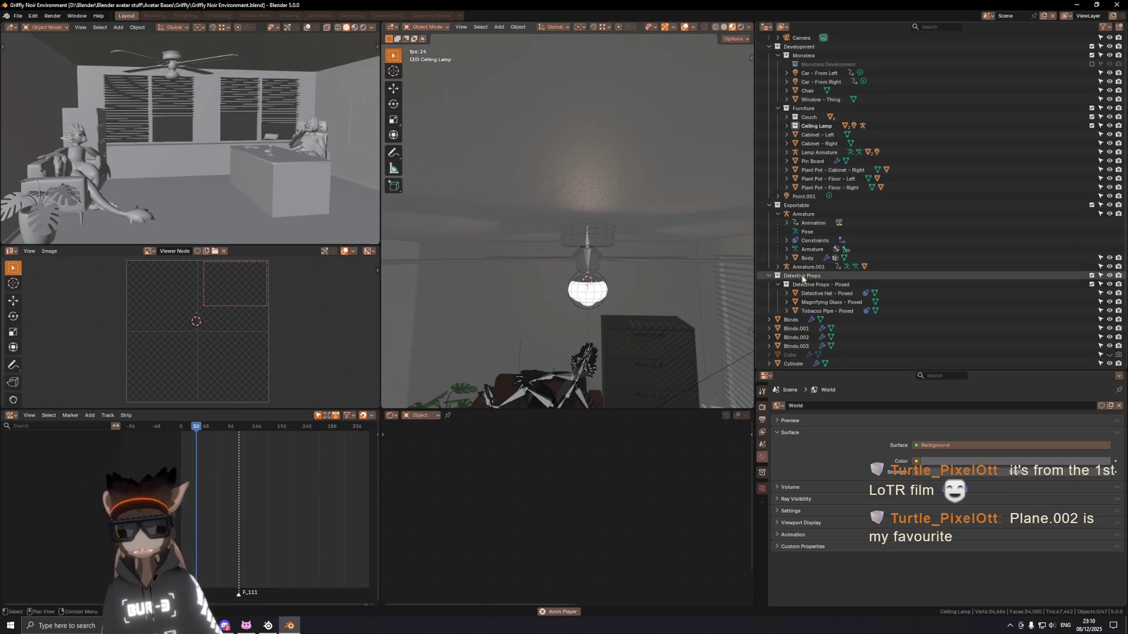
scroll(802, 282, down, 4)
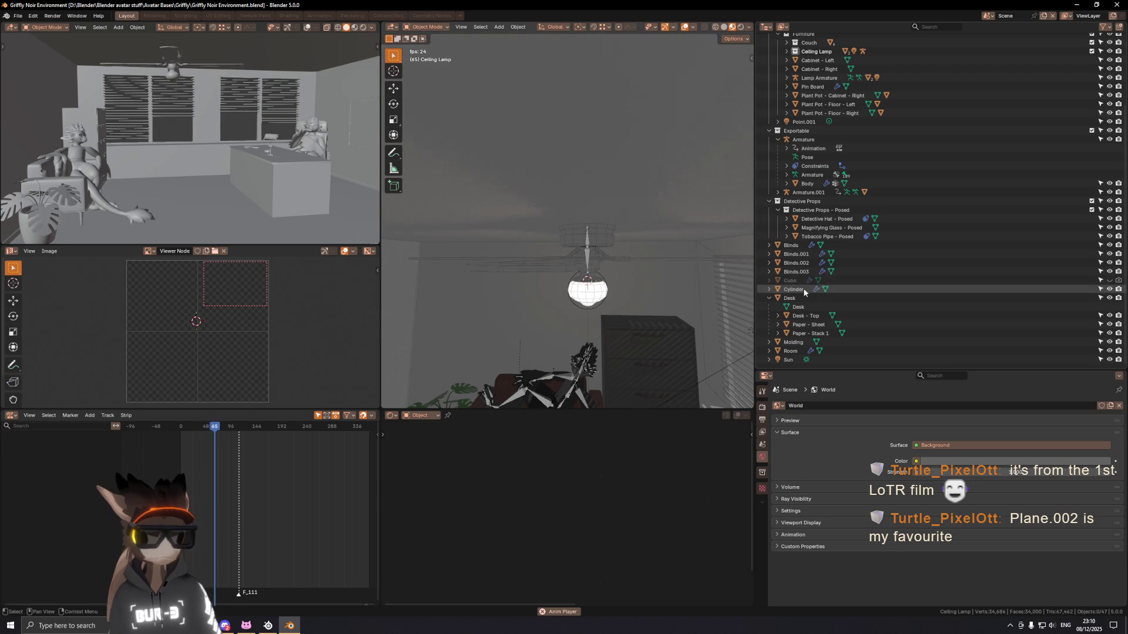
Step: Make Blinds.001 active, back the view away from the blinds and save again
click(797, 254)
key(shift+grave)
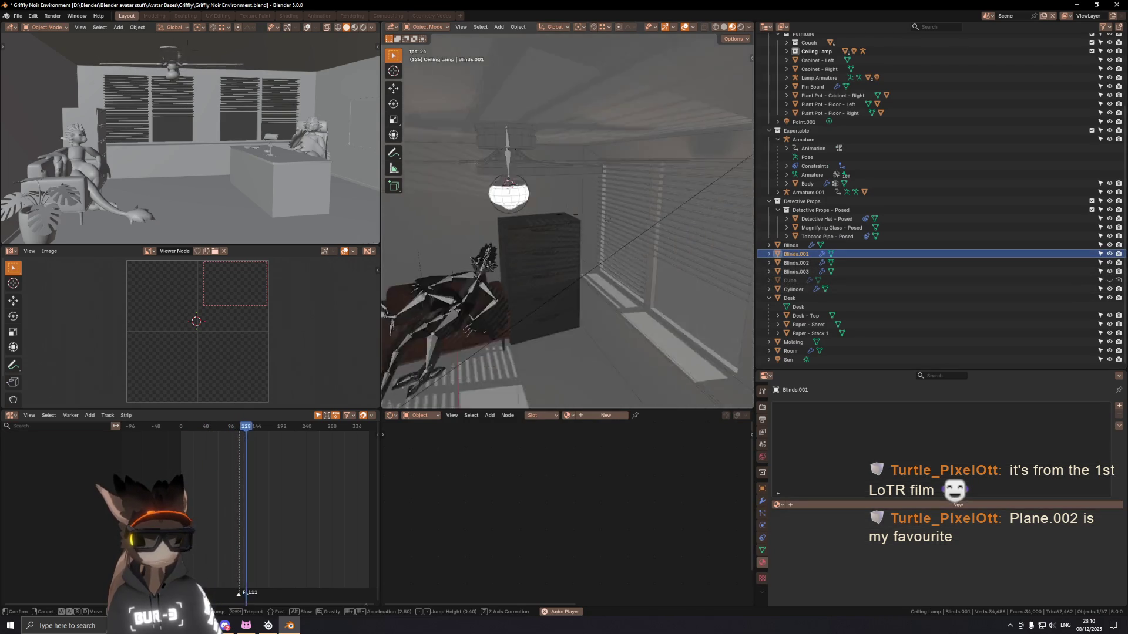
key(s)
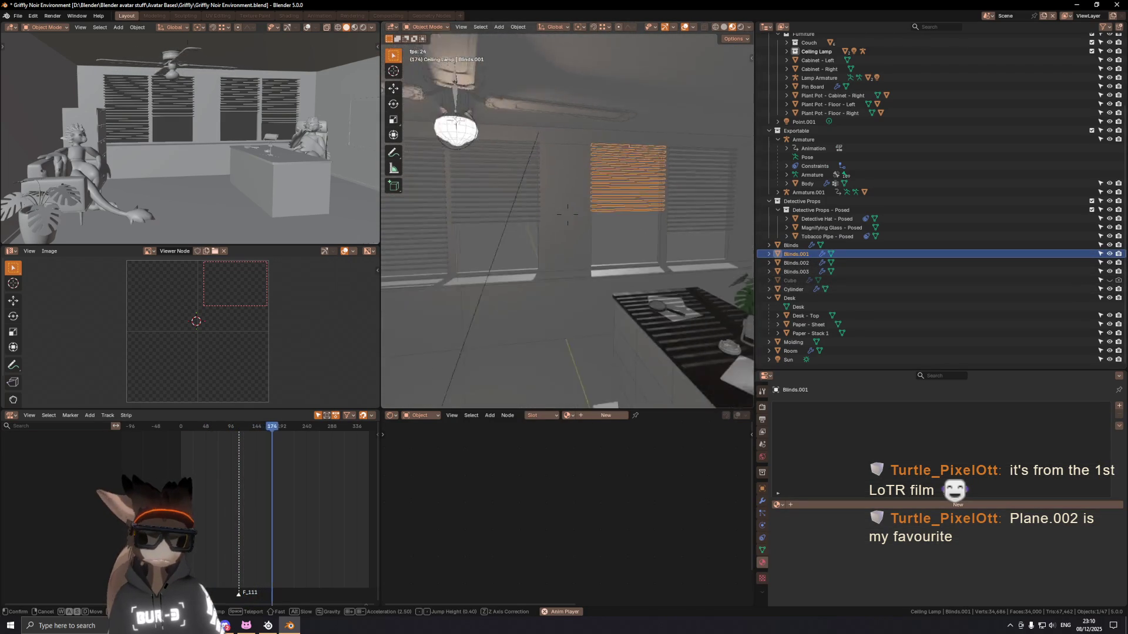
click(568, 212)
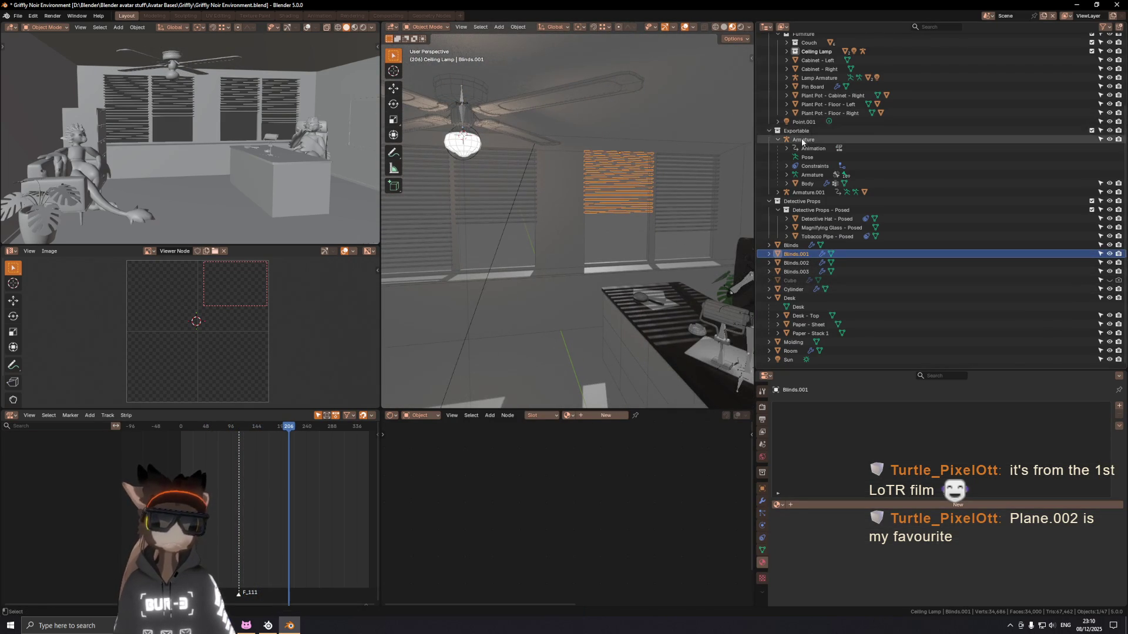
key(ctrl+s)
scroll(873, 126, up, 3)
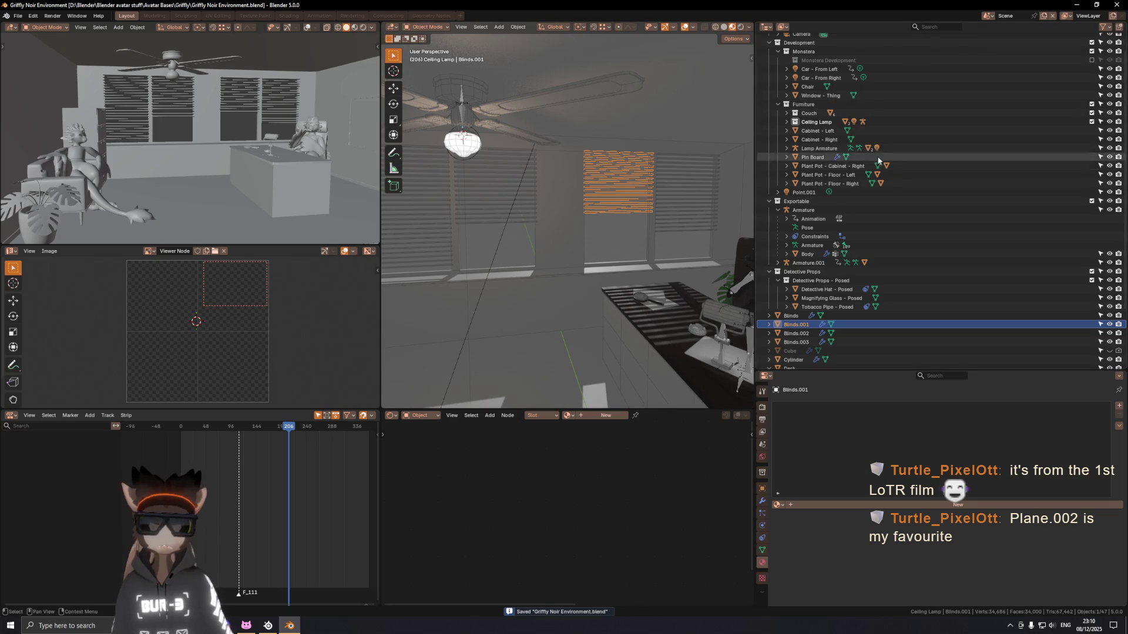
Step: Create a new collection inside Furniture and name it Blinds
click(828, 105)
right_click(827, 105)
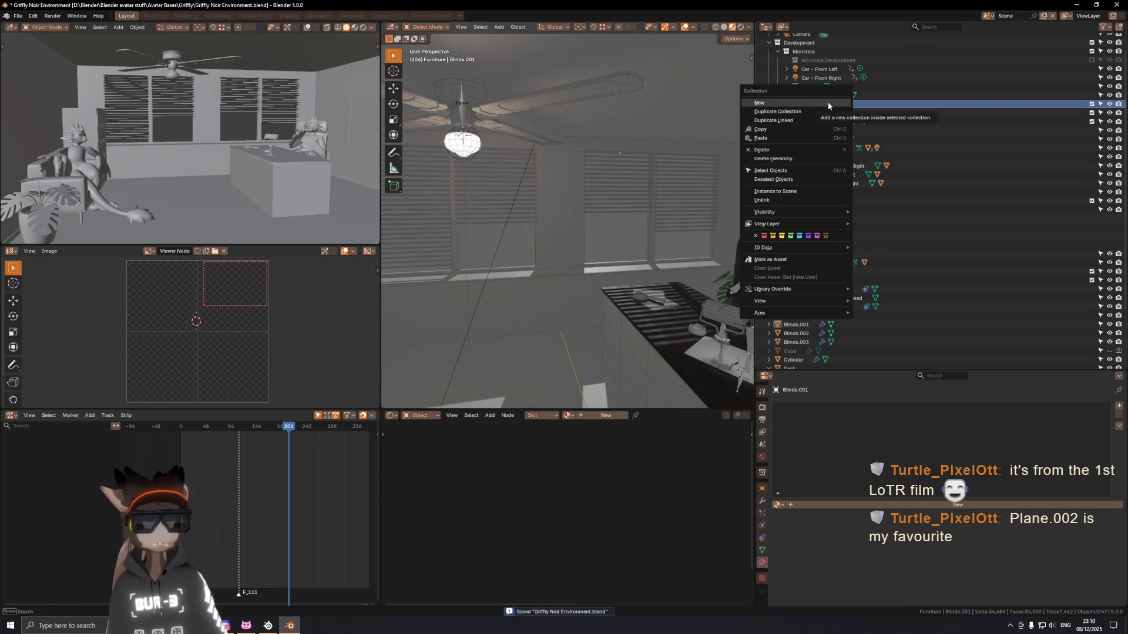
click(828, 102)
scroll(821, 130, up, 1)
double_click(821, 152)
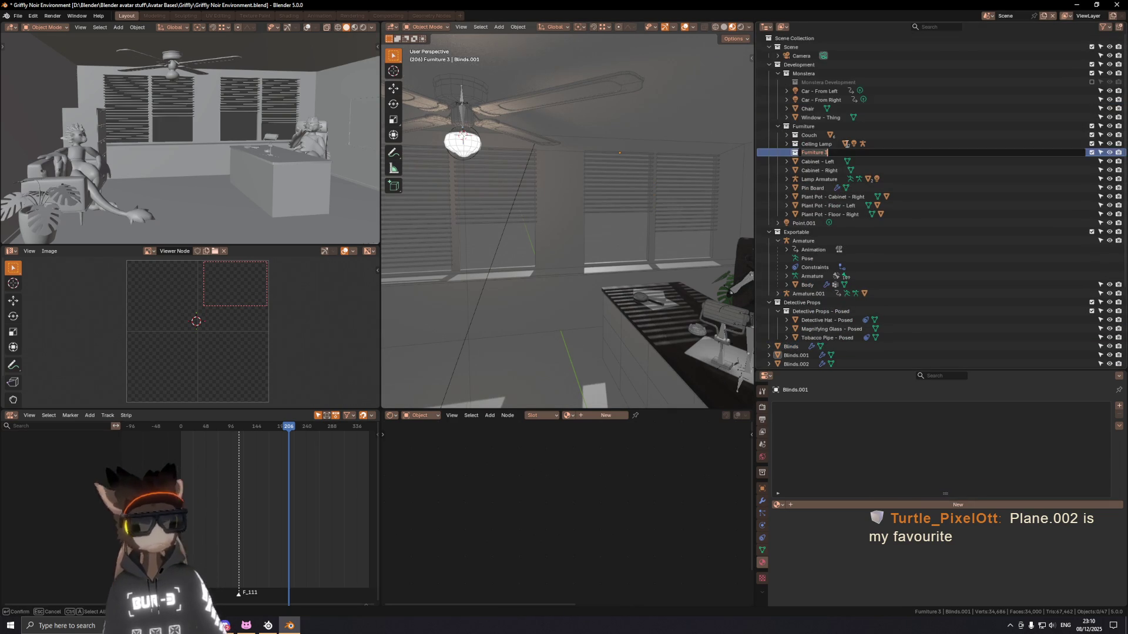
text(Blinds)
key(Return)
scroll(874, 274, down, 3)
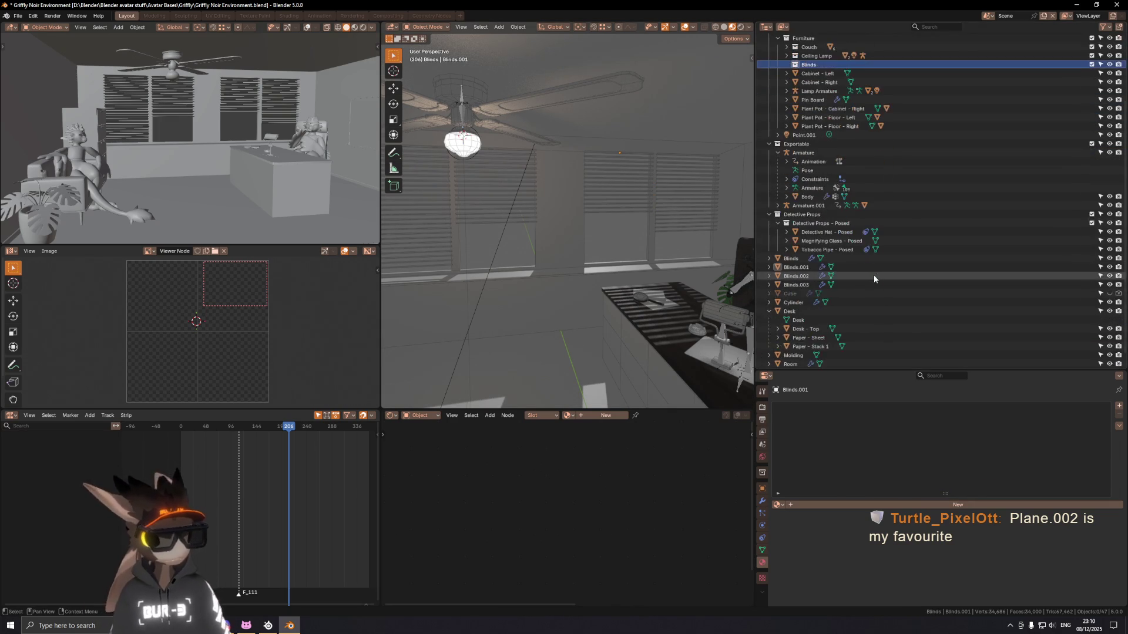
scroll(846, 264, down, 1)
Step: Select Blinds through Blinds.003 in the outliner and enlarge the hierarchy view
click(798, 254)
shift+click(798, 272)
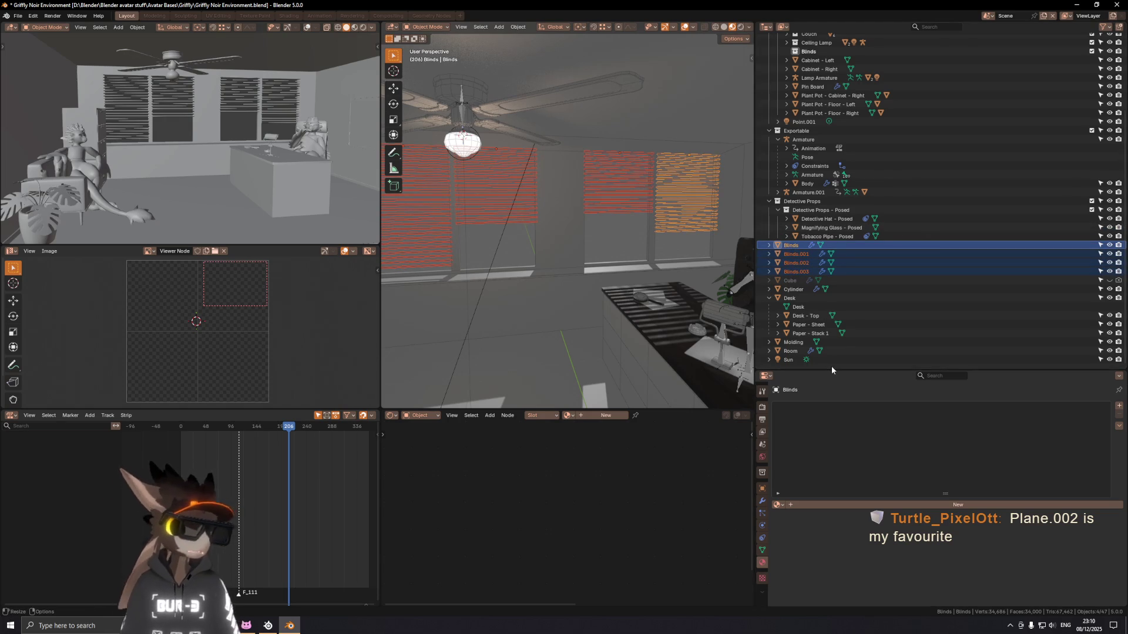
drag(826, 370, 826, 510)
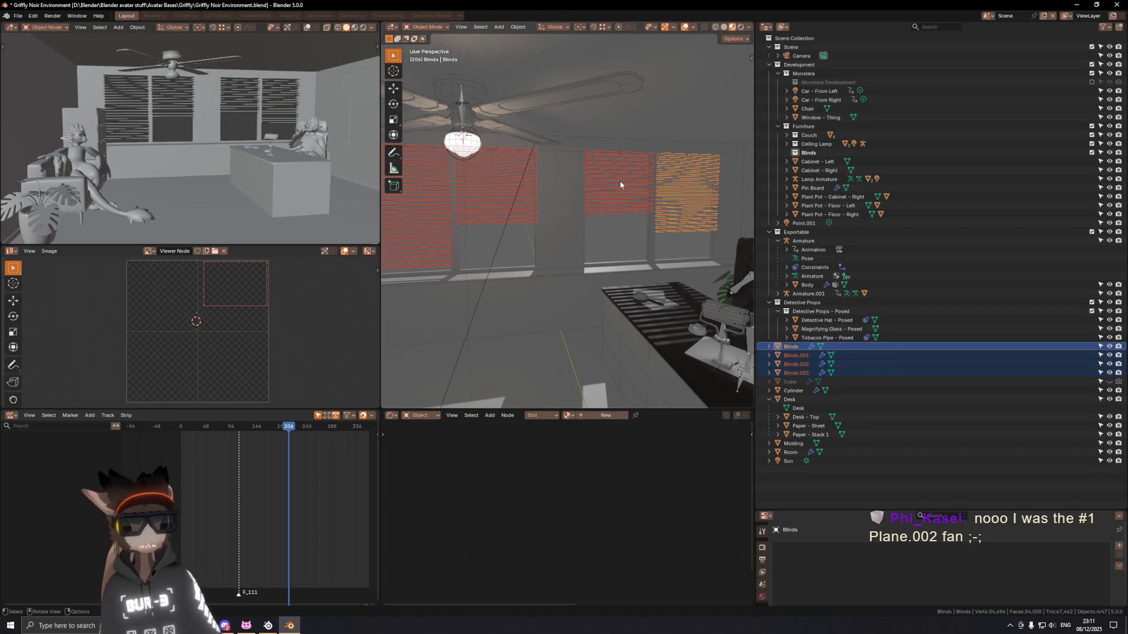
Step: Drag the four blinds objects into the Furniture > Blinds collection, collapse it and make it active
drag(793, 347, 808, 153)
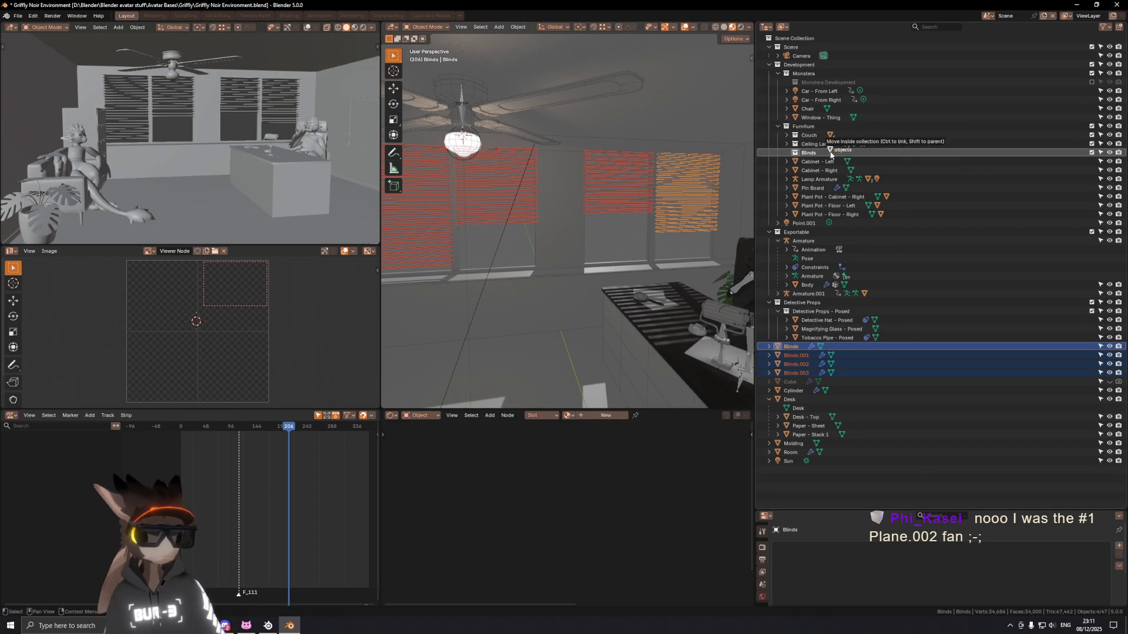
click(787, 153)
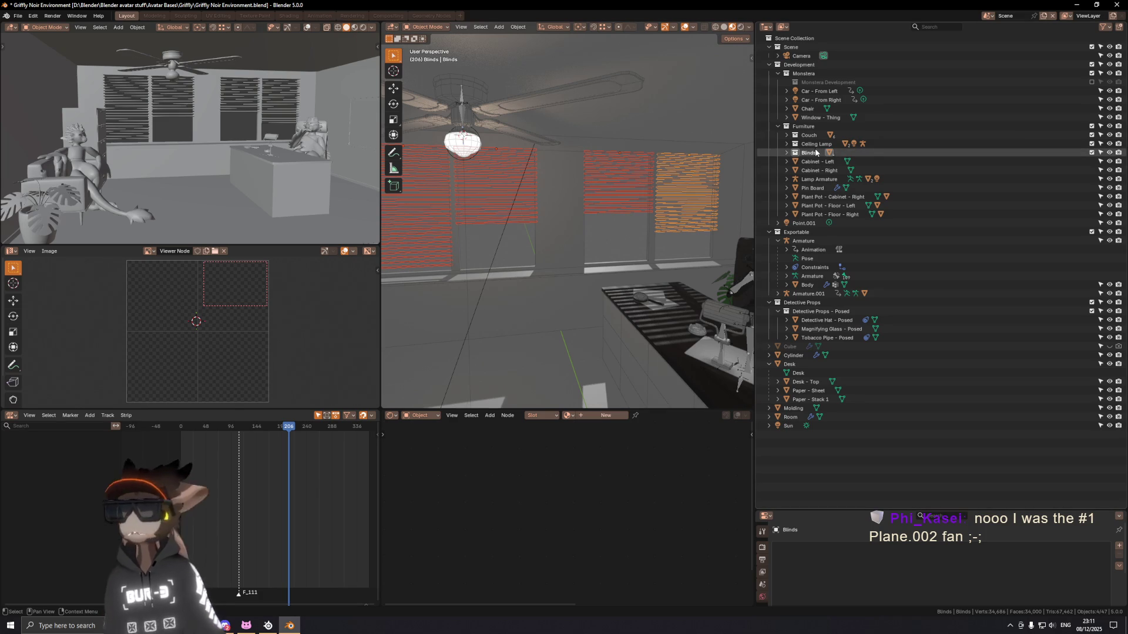
click(817, 152)
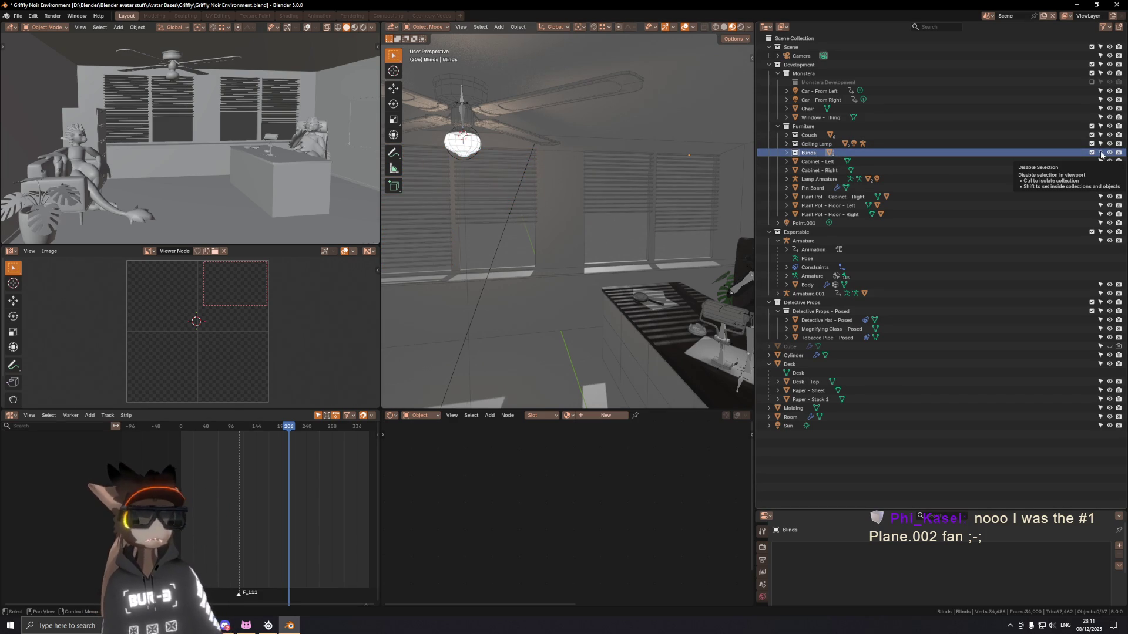
click(1107, 28)
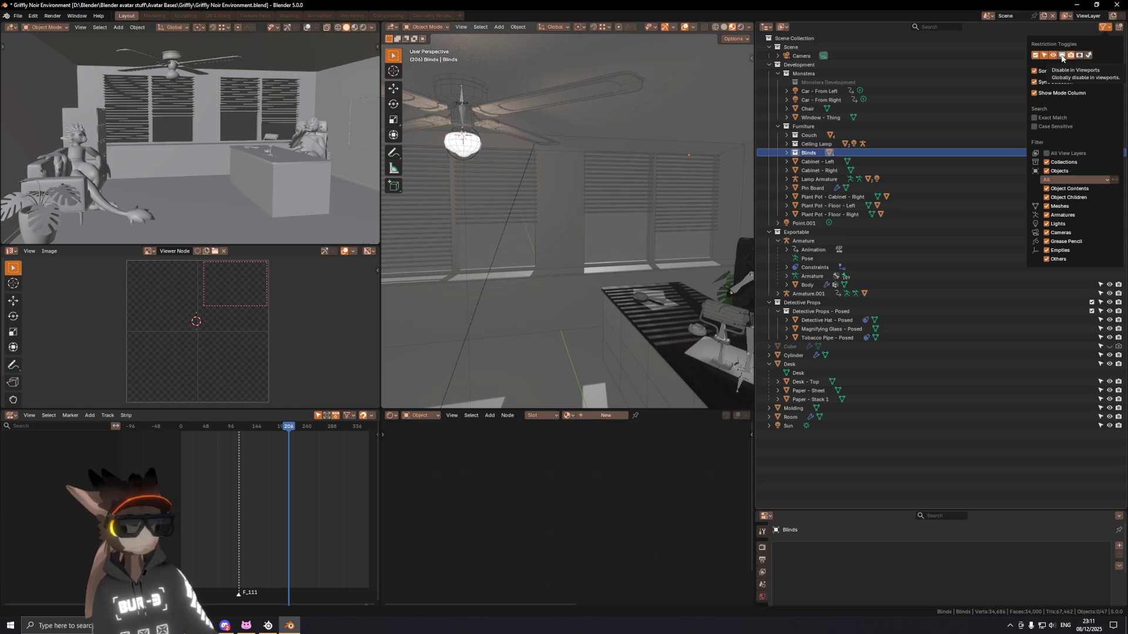
Step: Enable the Disable in Viewports toggle in the outliner filter, then deselect the window blinds
click(1062, 57)
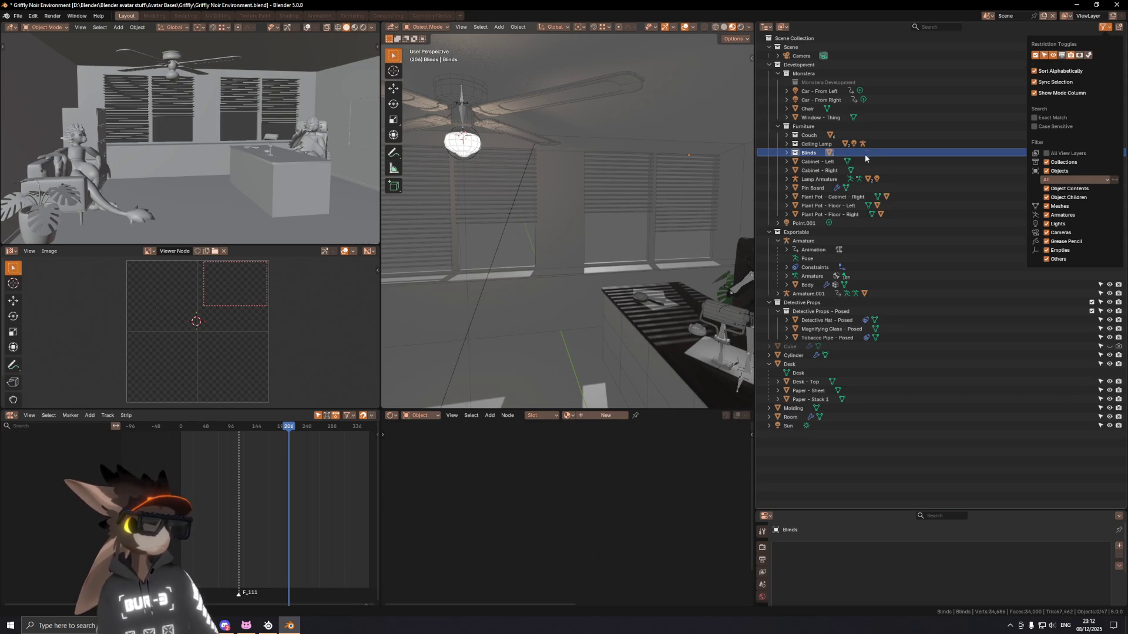
mouse_move(610, 225)
mouse_down()
mouse_move(641, 162)
mouse_move(630, 176)
mouse_up()
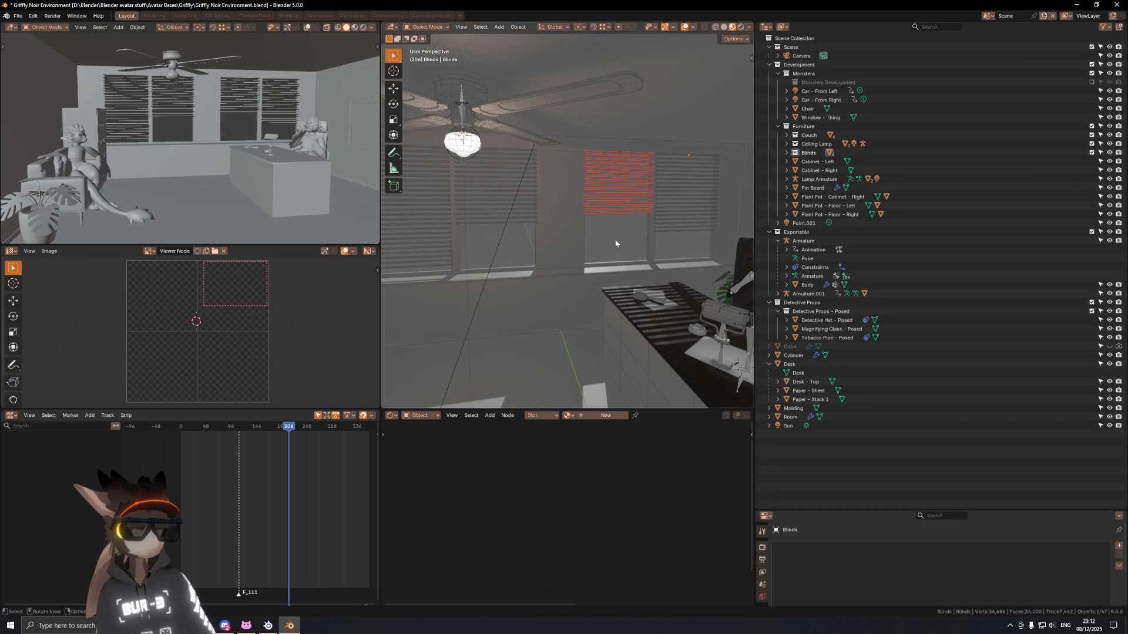
click(676, 182)
drag(634, 160, 635, 161)
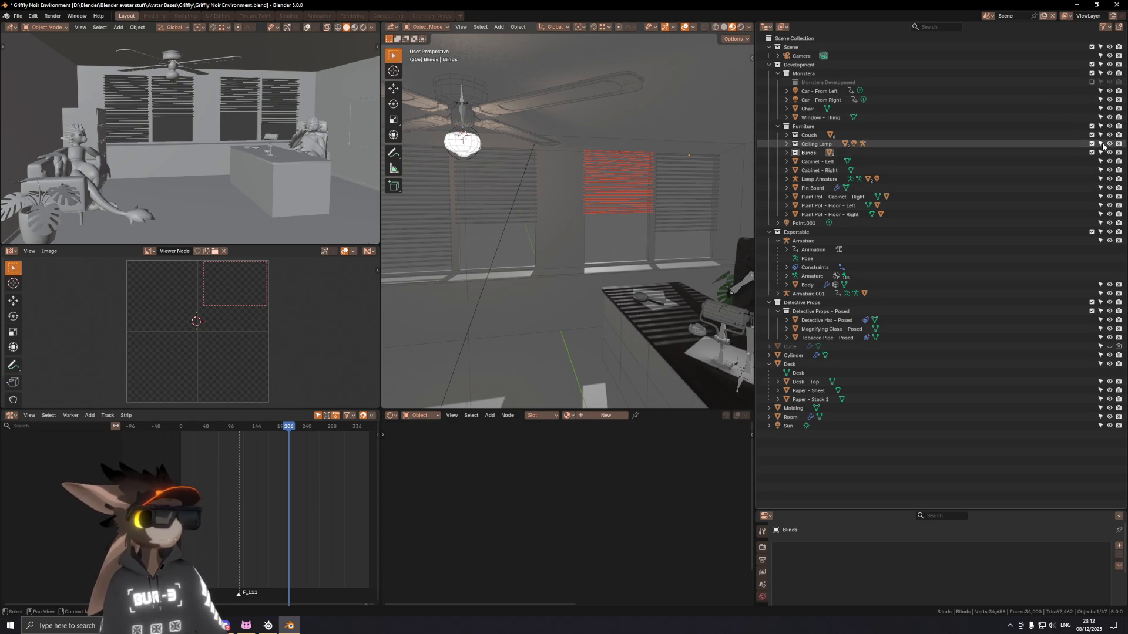
key(alt+a)
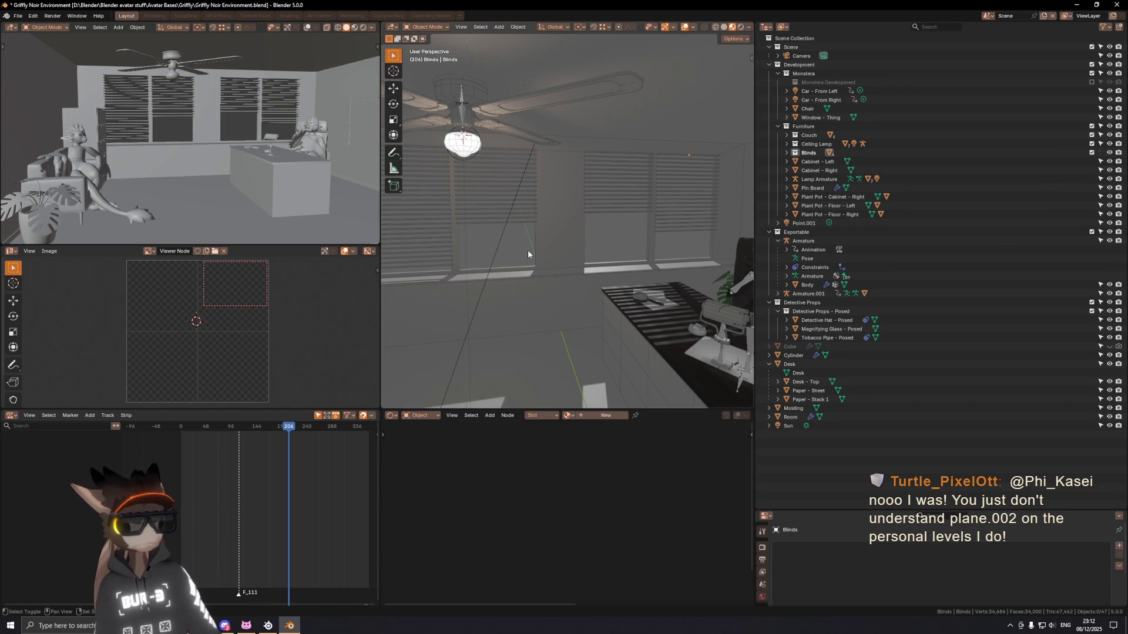
Step: Walk the main view backward until the whole office is in view
key(shift+grave)
key(s)
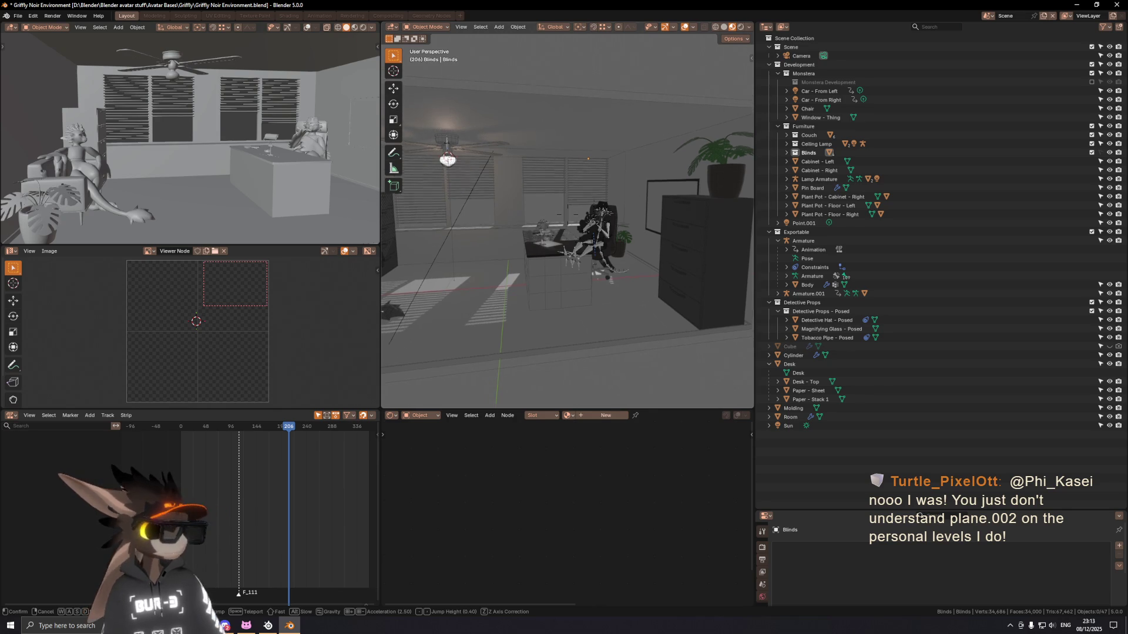
key(s)
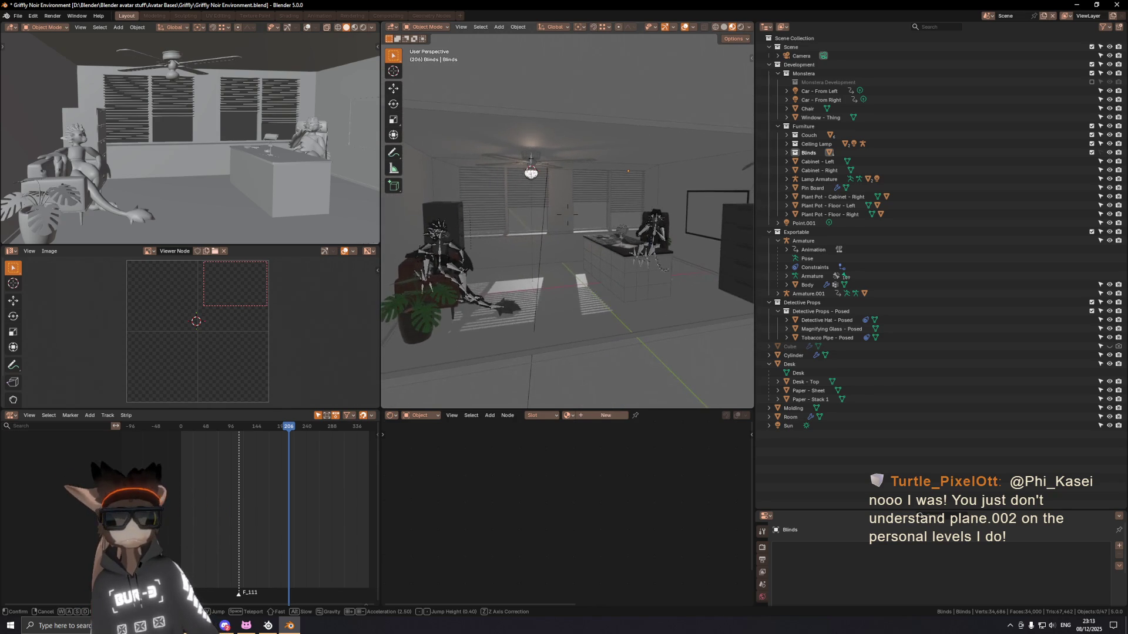
Step: Select the Point.001 light, switch the top-left view to Rendered shading and play the animation
key(Return)
click(805, 224)
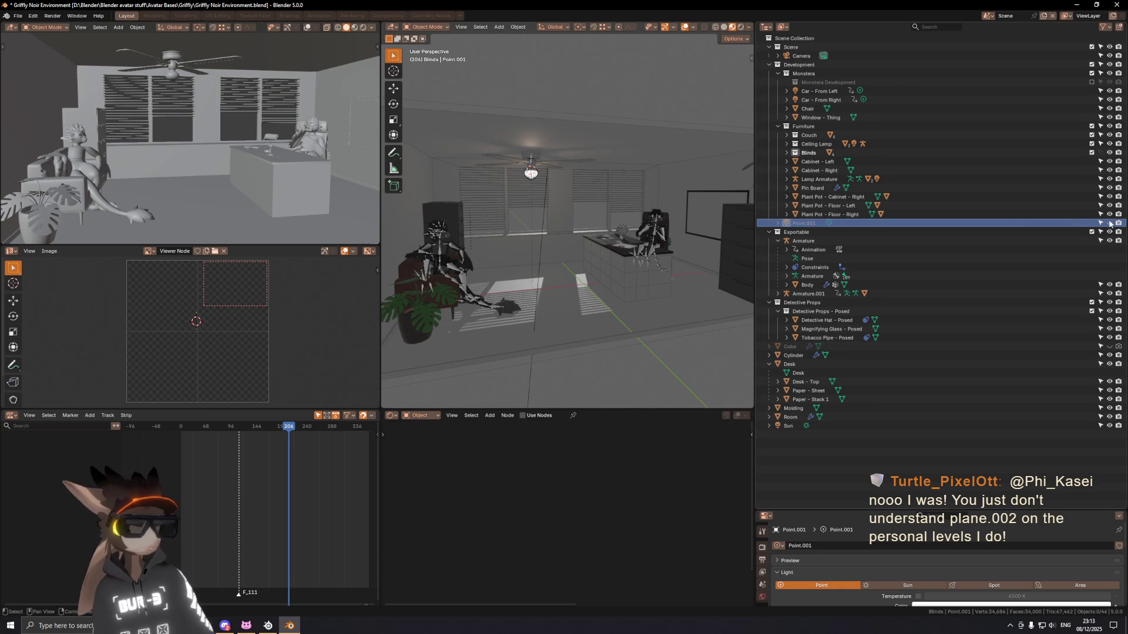
key(space)
key(z)
click(143, 226)
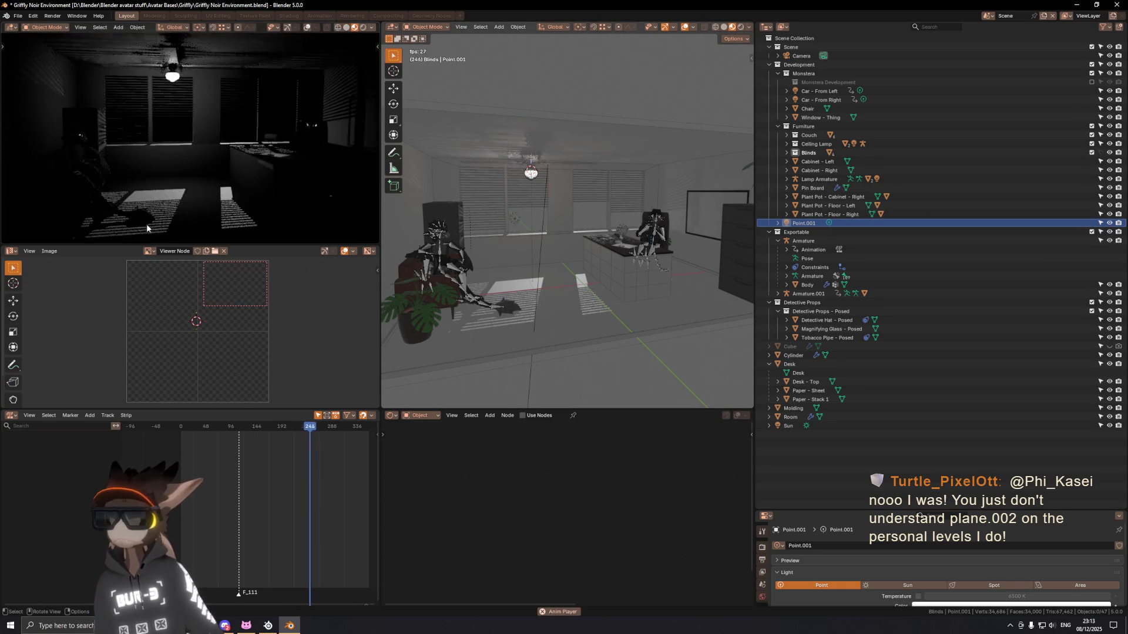
key(Home)
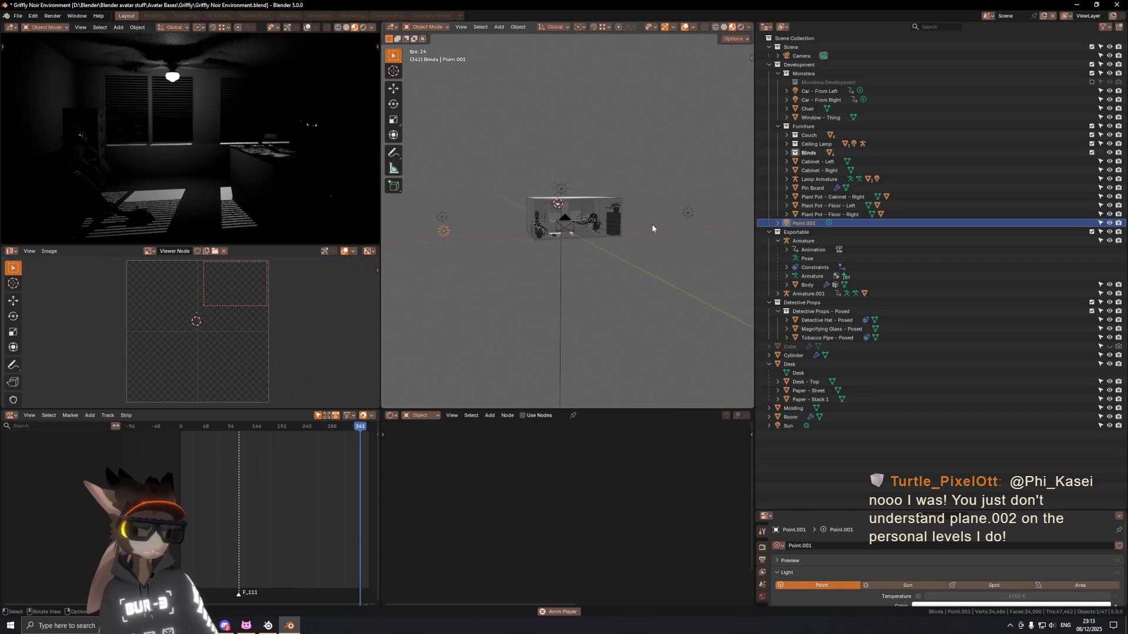
key(KP_Divide)
key(KP_Divide)
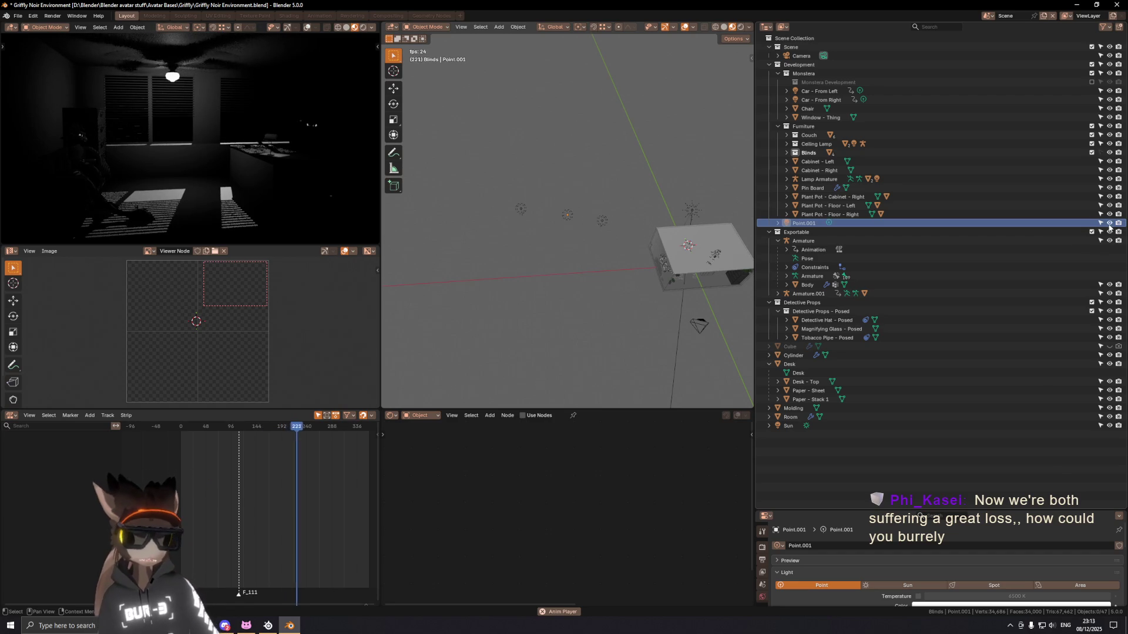
Step: Enlarge the properties area, expand Point.001 and request its deletion
drag(916, 512, 916, 353)
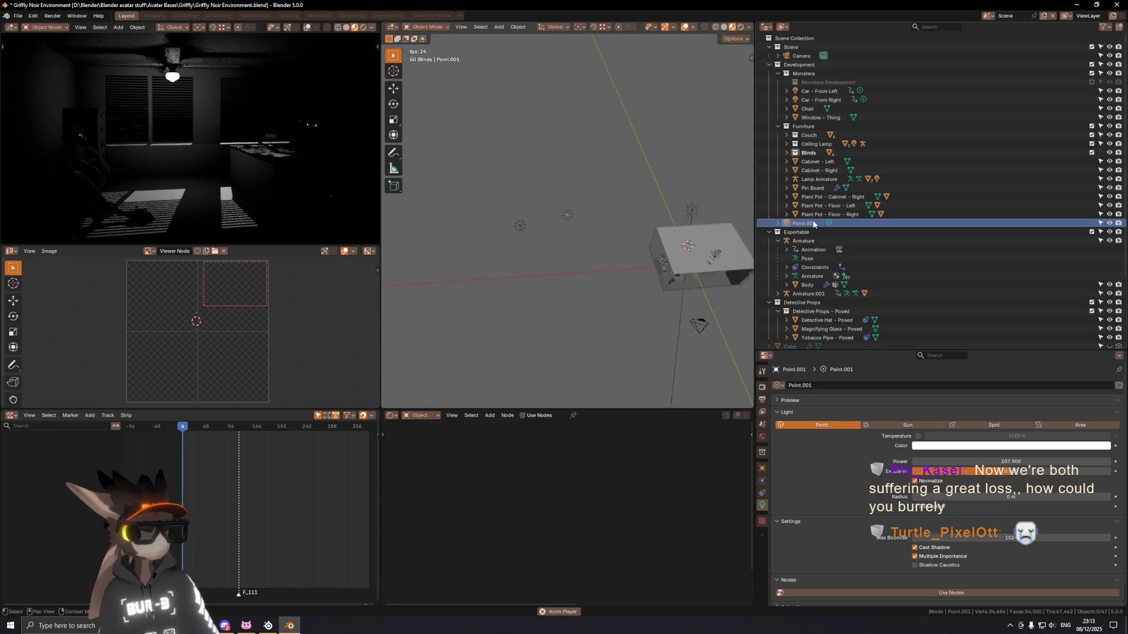
middle_drag(620, 202, 639, 197)
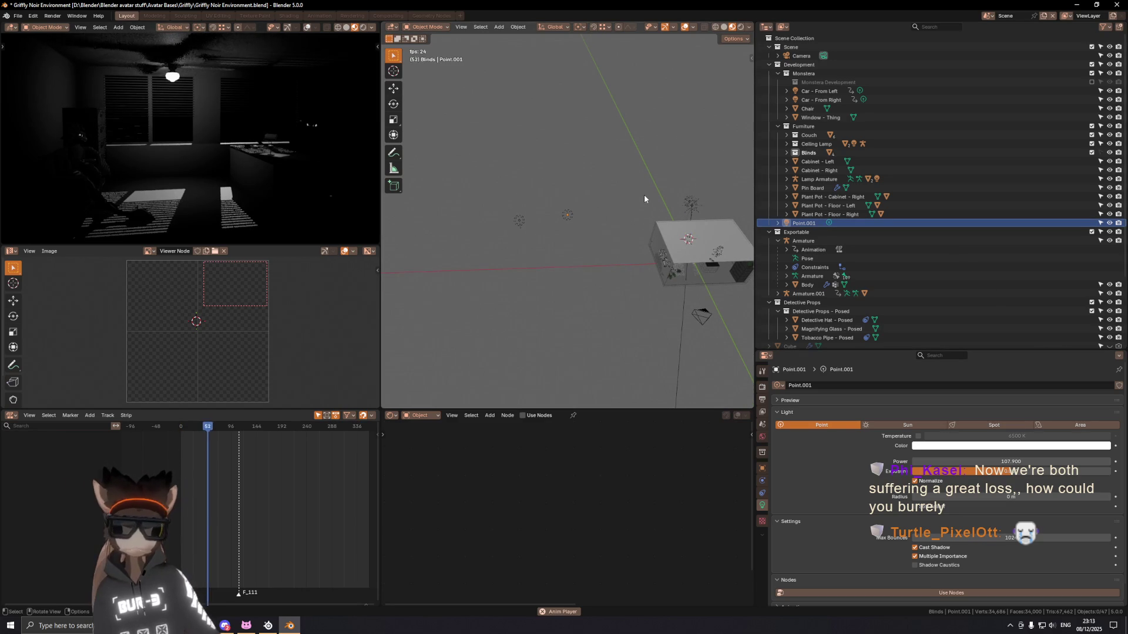
click(787, 222)
key(x)
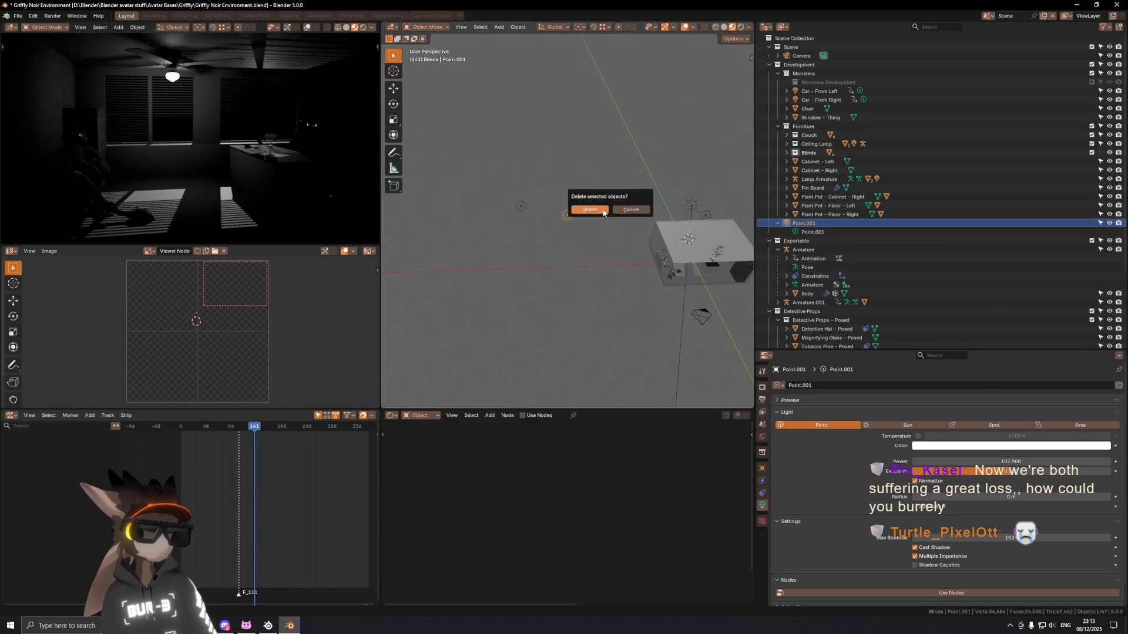
Step: Delete the Point.001 light, undoing and redoing until the deletion sticks from frame one
click(604, 212)
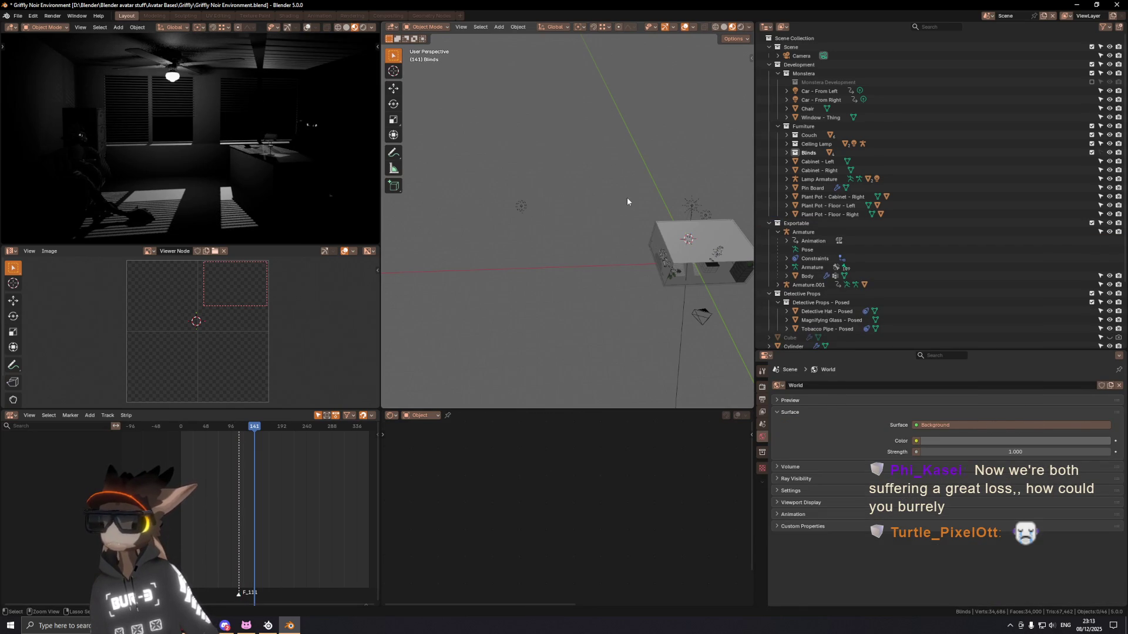
middle_drag(676, 180, 597, 181)
key(ctrl+z)
drag(252, 432, 181, 431)
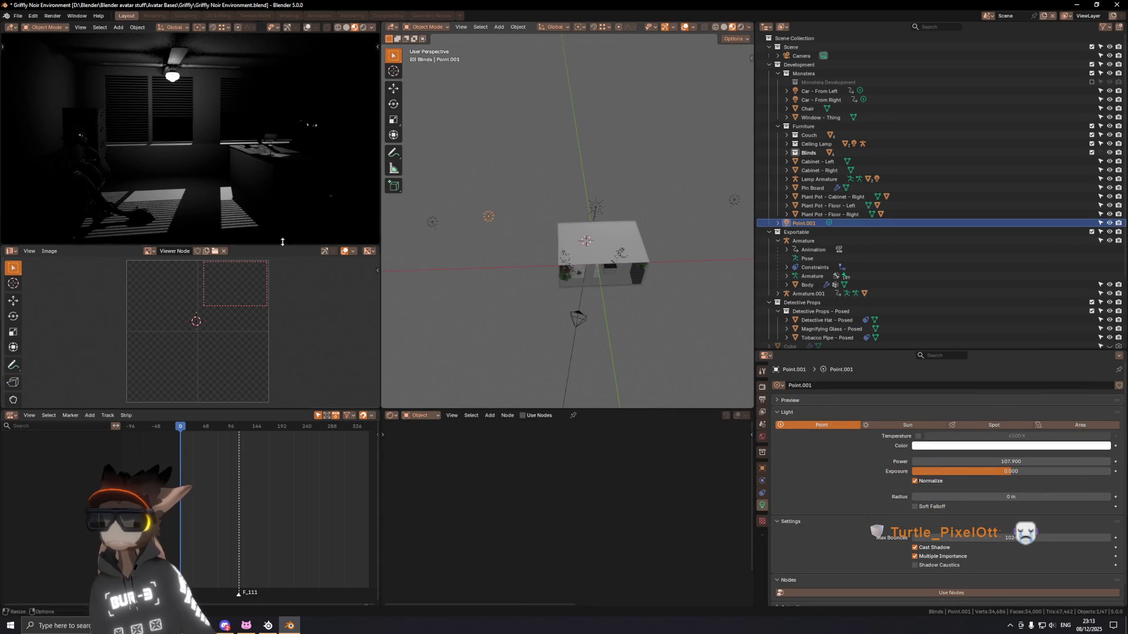
key(x)
click(537, 230)
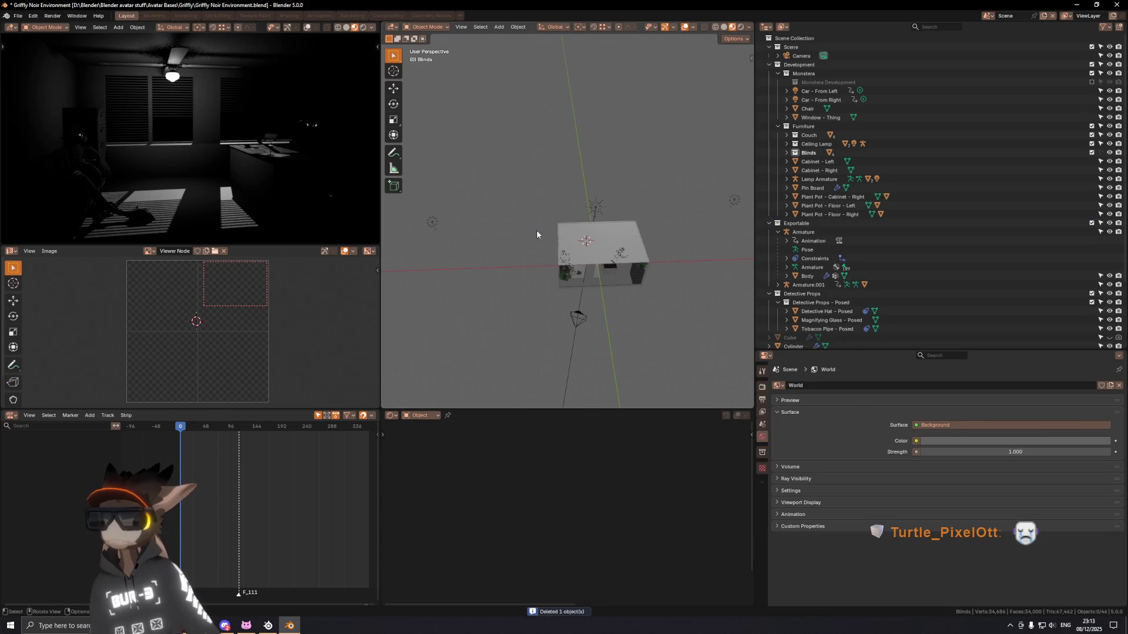
key(ctrl+z)
key(ctrl+shift+z)
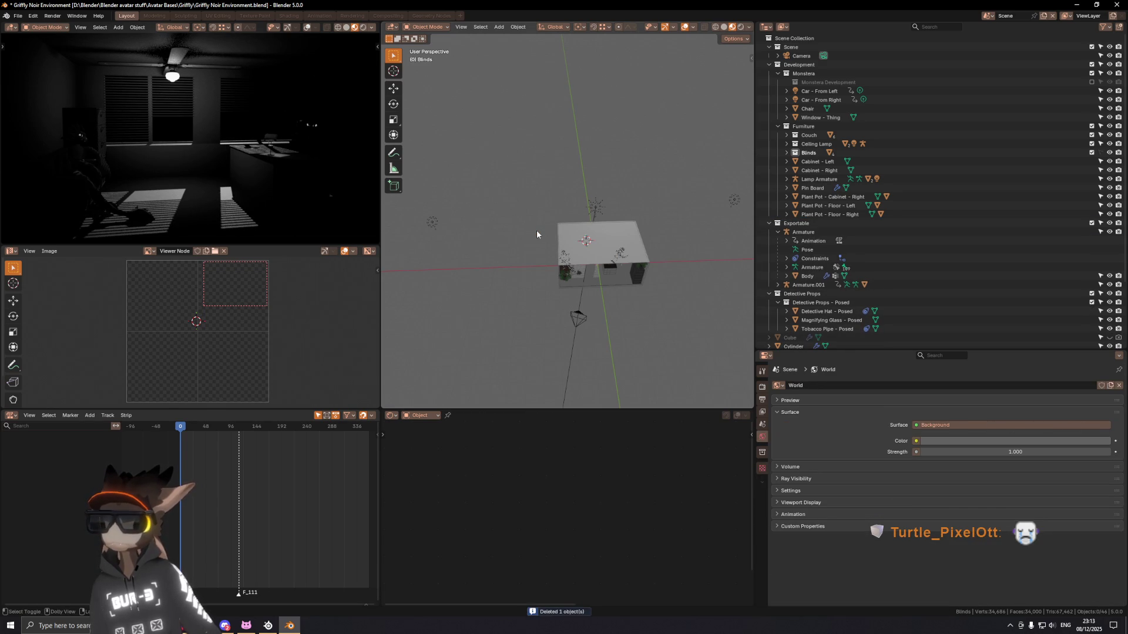
Step: Play the animation while orbiting the room and select the Car - From Right object
key(space)
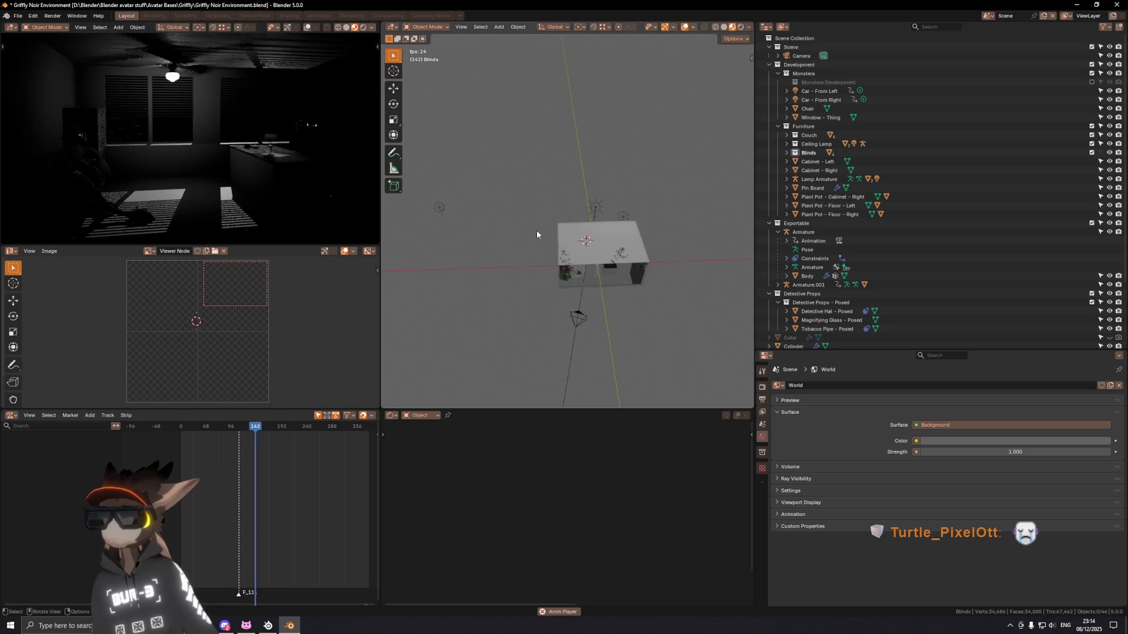
shift+middle_drag(668, 206, 657, 200)
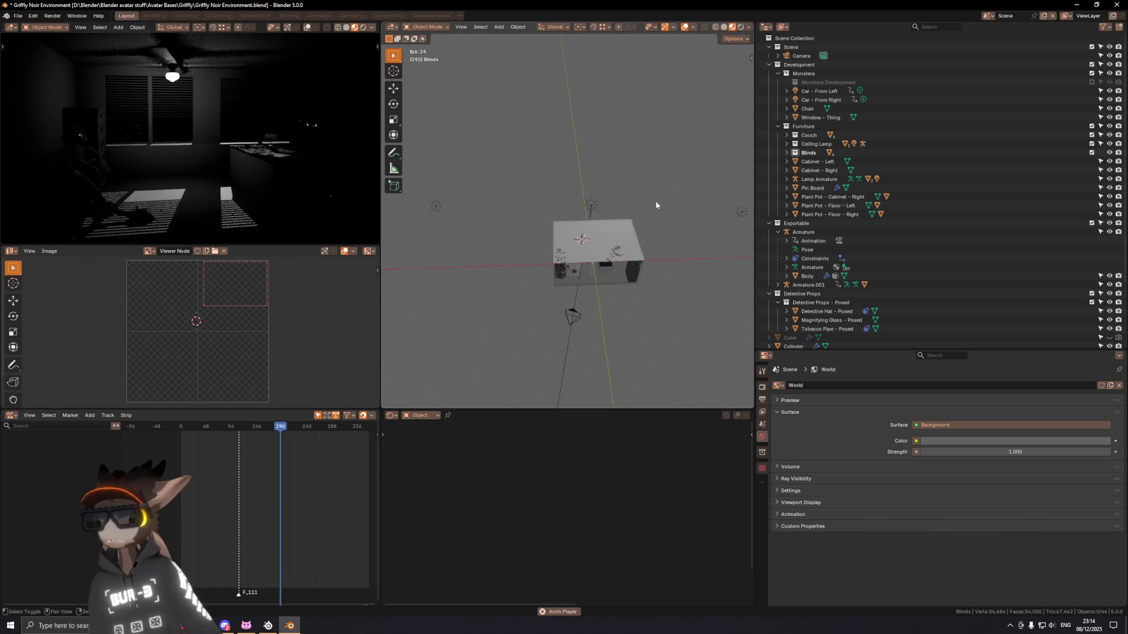
drag(382, 228, 366, 231)
middle_drag(410, 239, 663, 228)
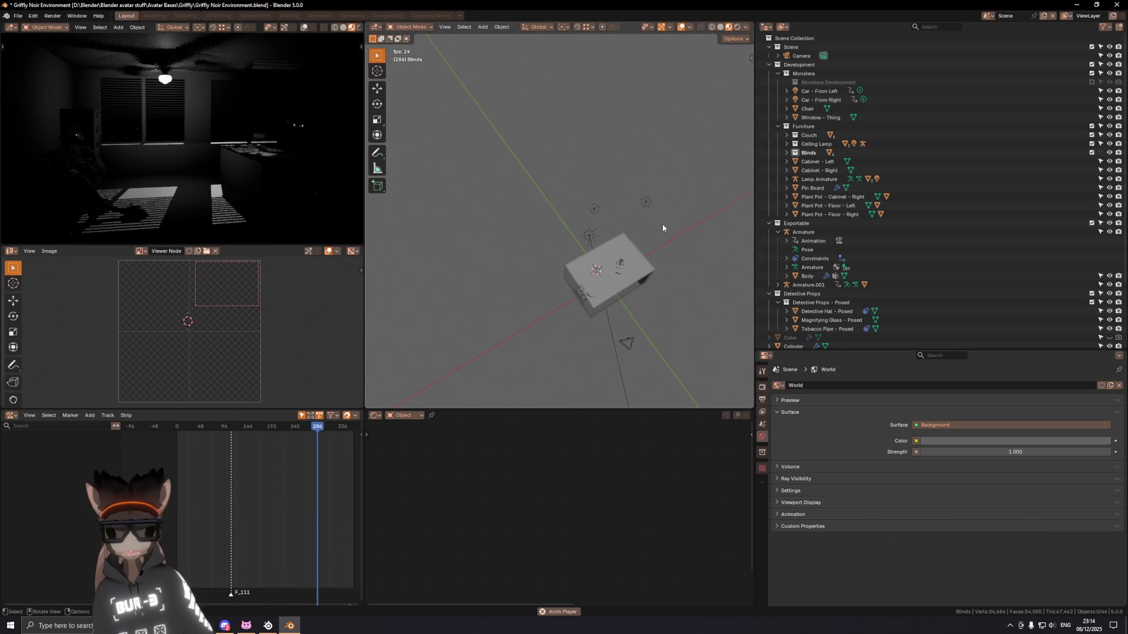
click(644, 203)
middle_drag(644, 204, 567, 187)
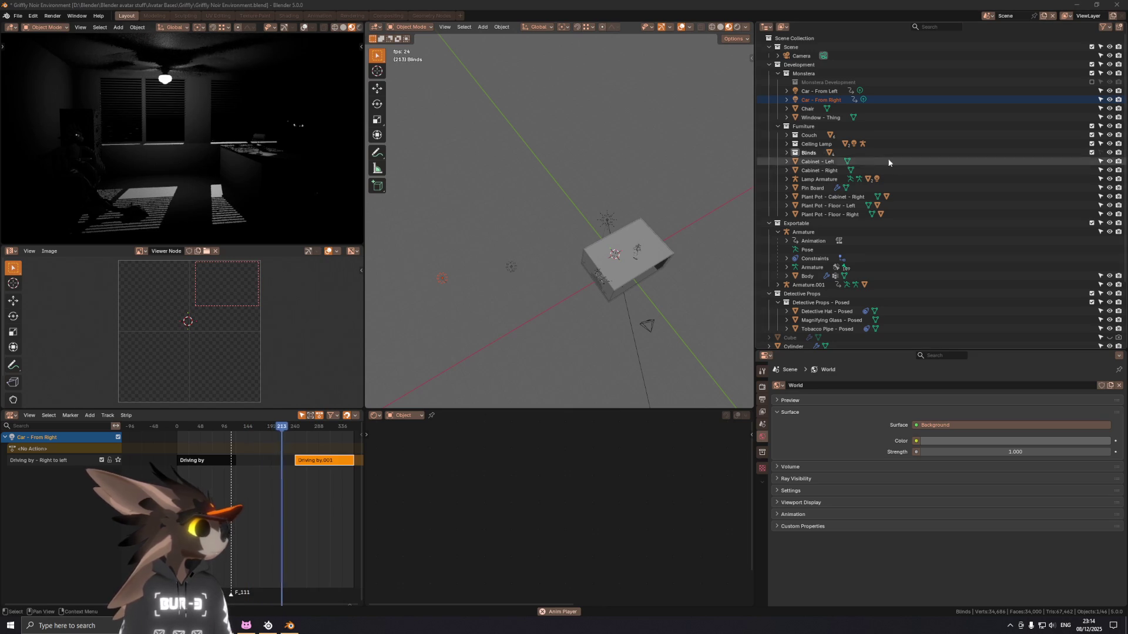
Step: Save the file, stop playback and return the playhead to frame 0
mouse_move(669, 221)
middle_down()
mouse_move(602, 235)
mouse_move(564, 209)
middle_up()
scroll(602, 235, up, 3)
key(ctrl+s)
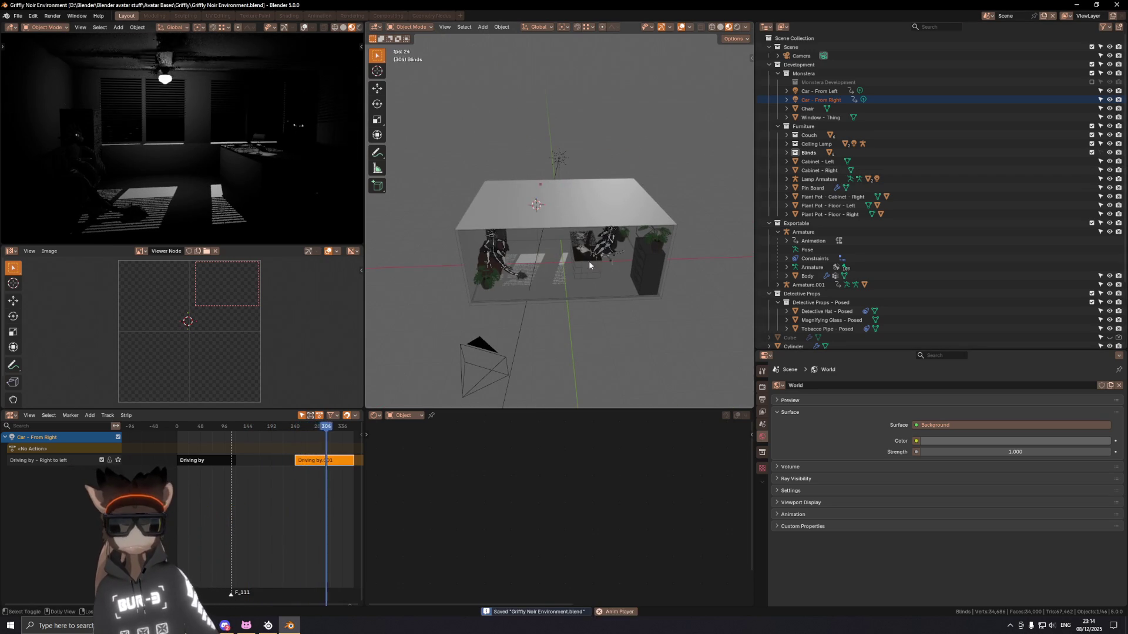
key(space)
drag(330, 429, 179, 429)
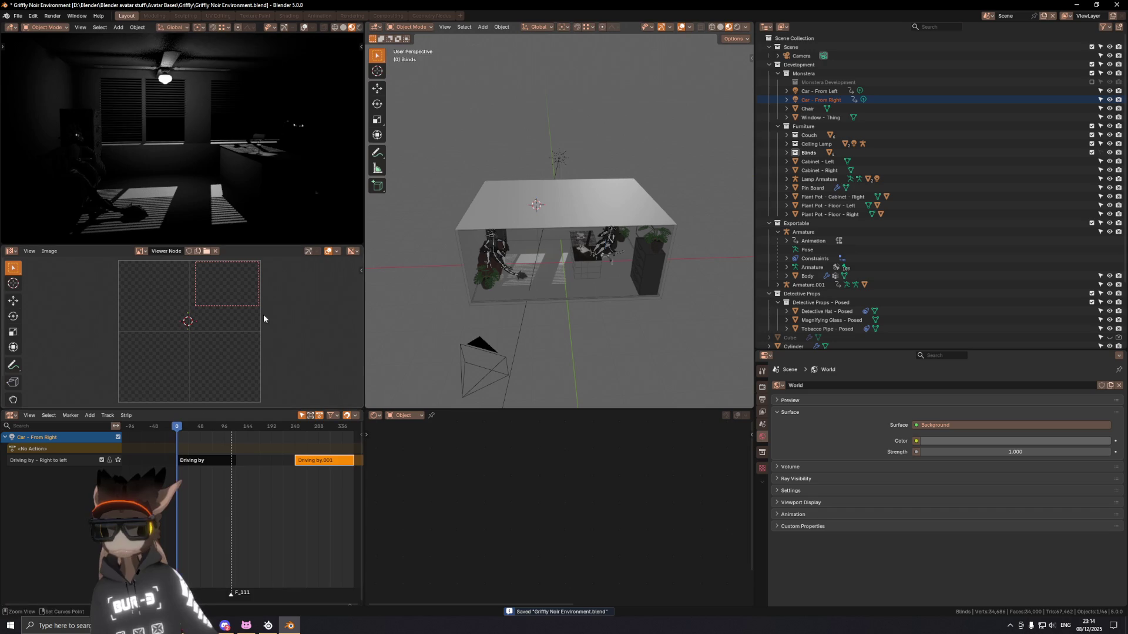
Step: Select the Room object to bring up its Base Material
mouse_move(578, 186)
middle_down()
mouse_move(515, 241)
mouse_move(533, 279)
middle_up()
scroll(564, 215, up, 5)
click(510, 248)
scroll(533, 279, down, 5)
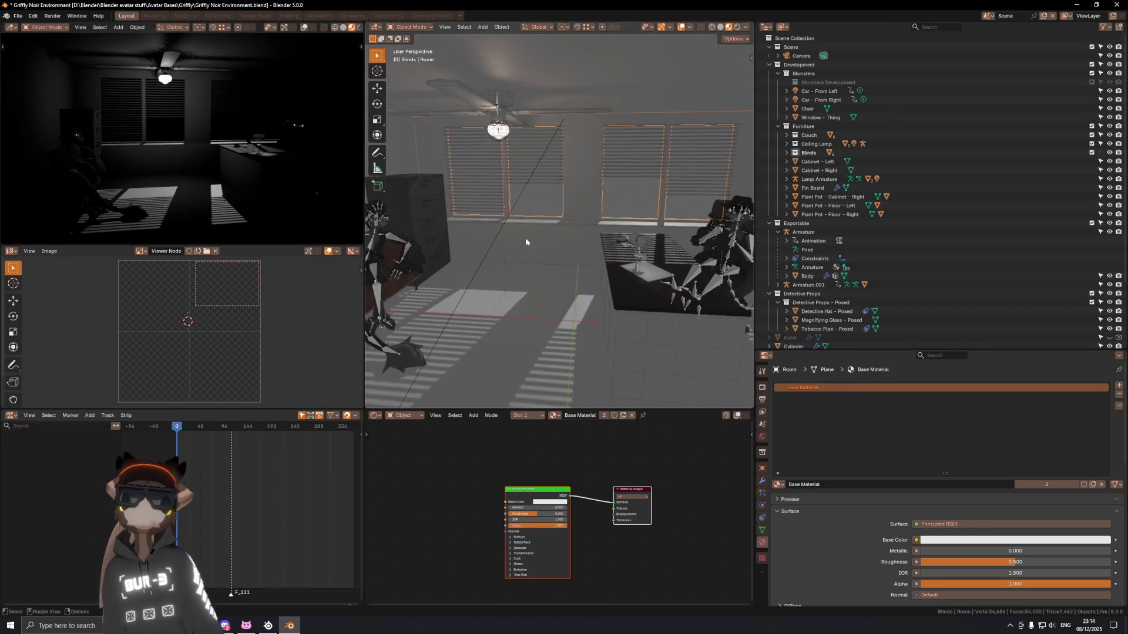
Step: Collapse the Exportable and Detective Props collections in the Outliner and save
mouse_move(526, 232)
middle_down()
mouse_move(539, 193)
mouse_move(567, 203)
middle_up()
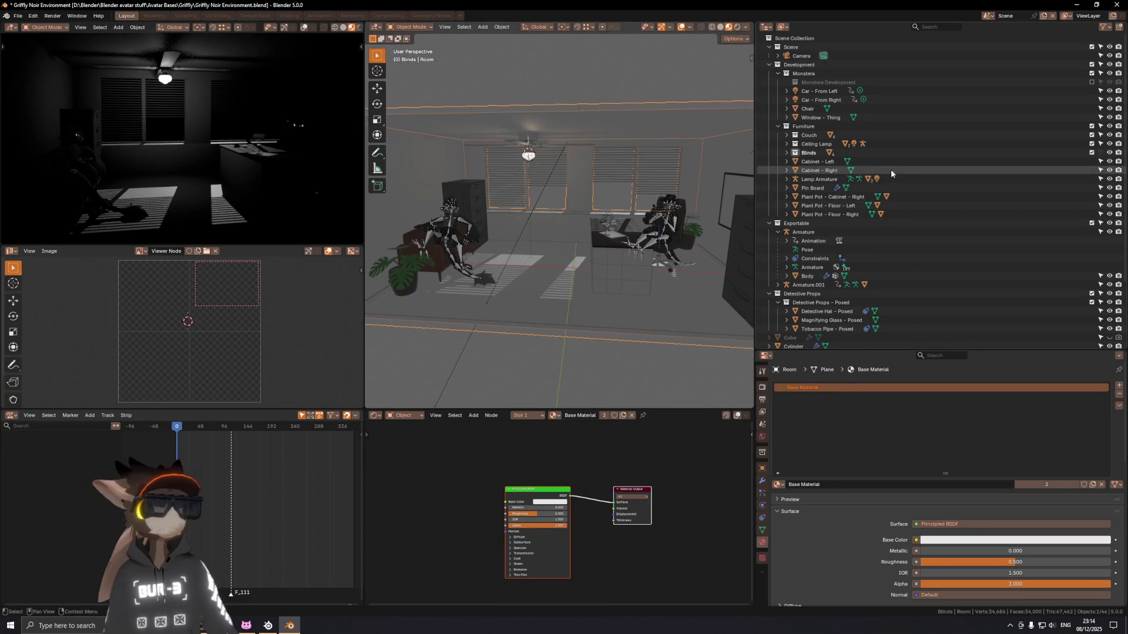
scroll(849, 254, down, 1)
click(770, 207)
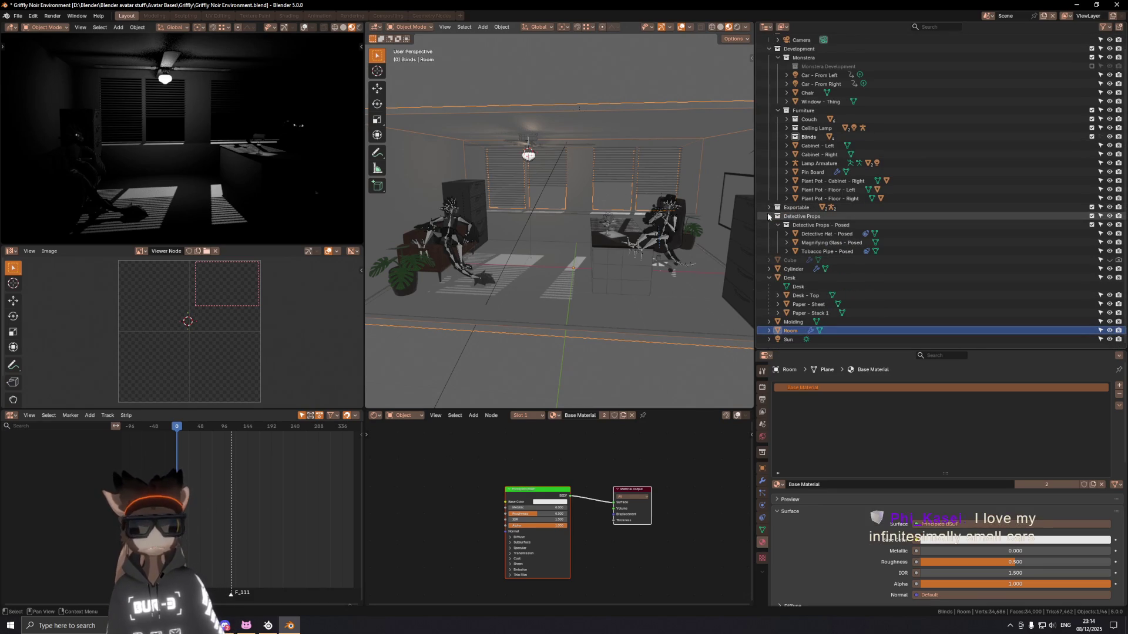
click(768, 214)
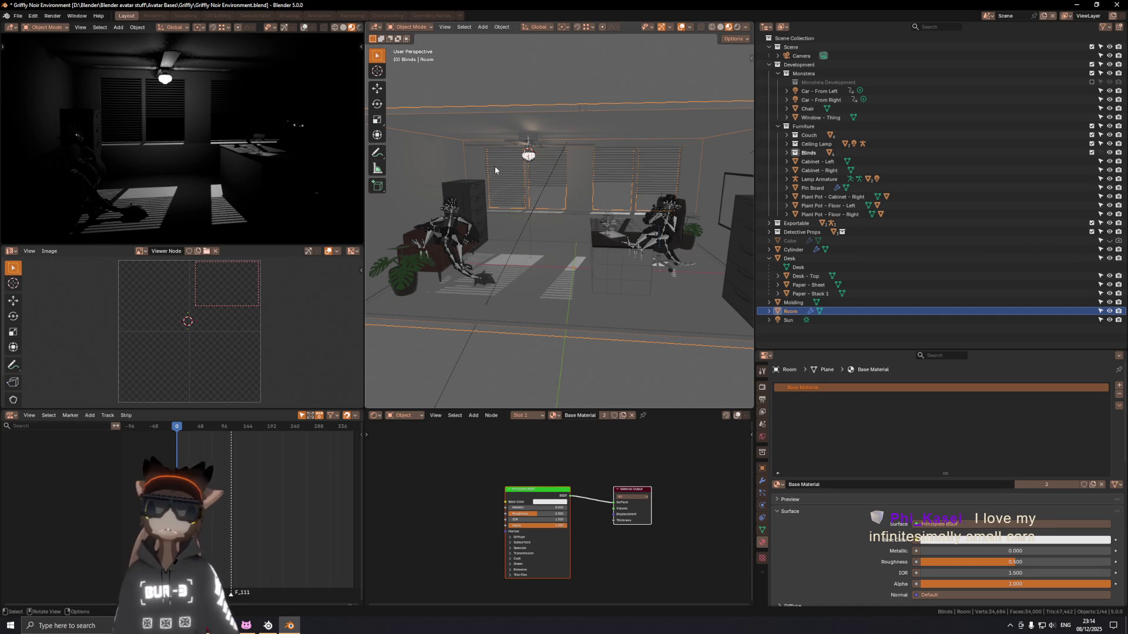
scroll(496, 171, down, 3)
middle_drag(496, 170, 612, 162)
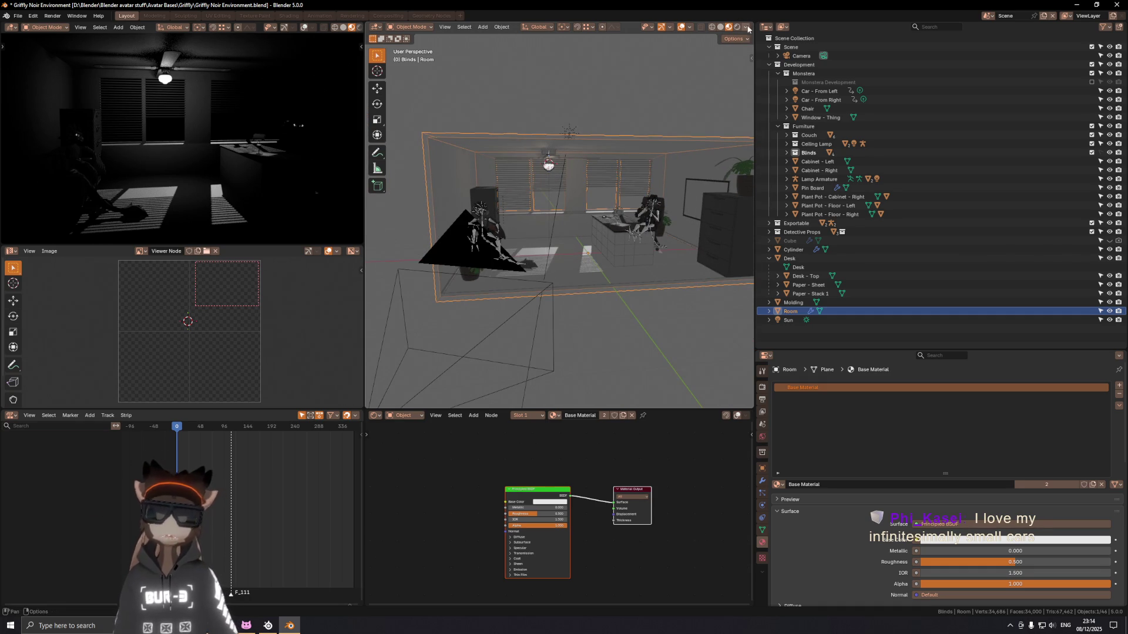
key(ctrl+s)
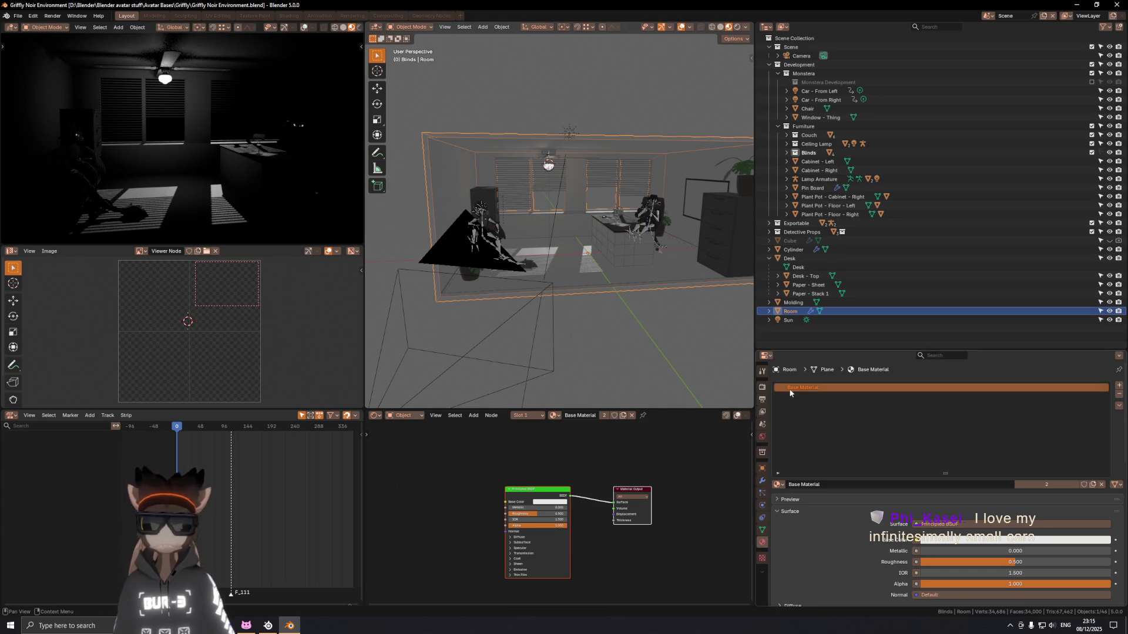
Step: Show the scene World settings with its dark grey Background at strength 1
click(763, 437)
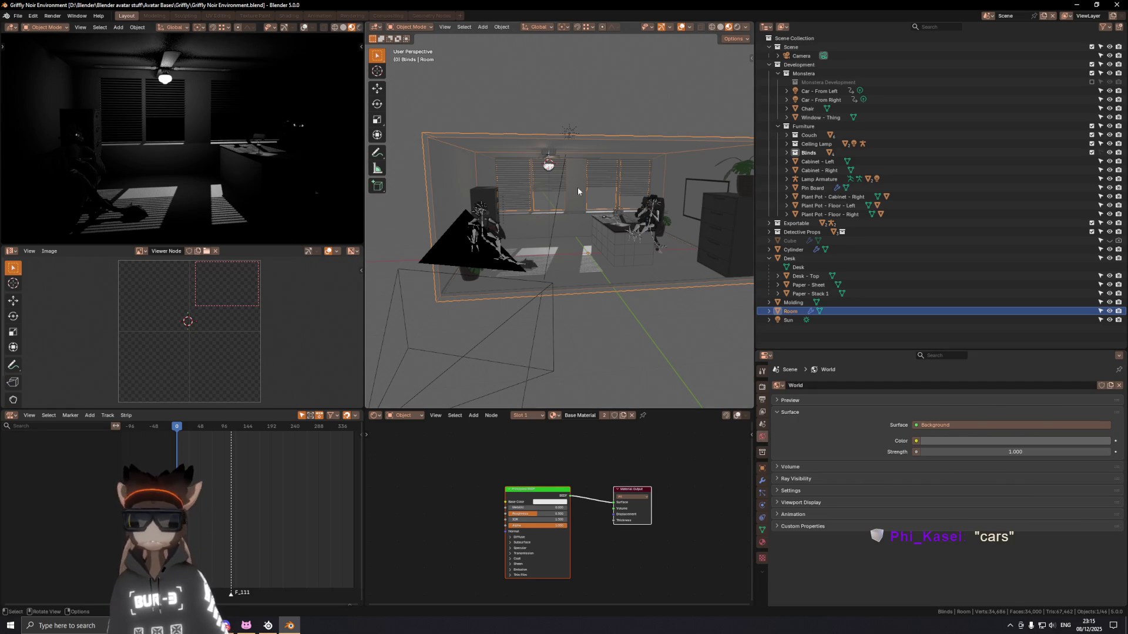
shift+middle_drag(680, 253, 670, 249)
middle_drag(206, 147, 194, 144)
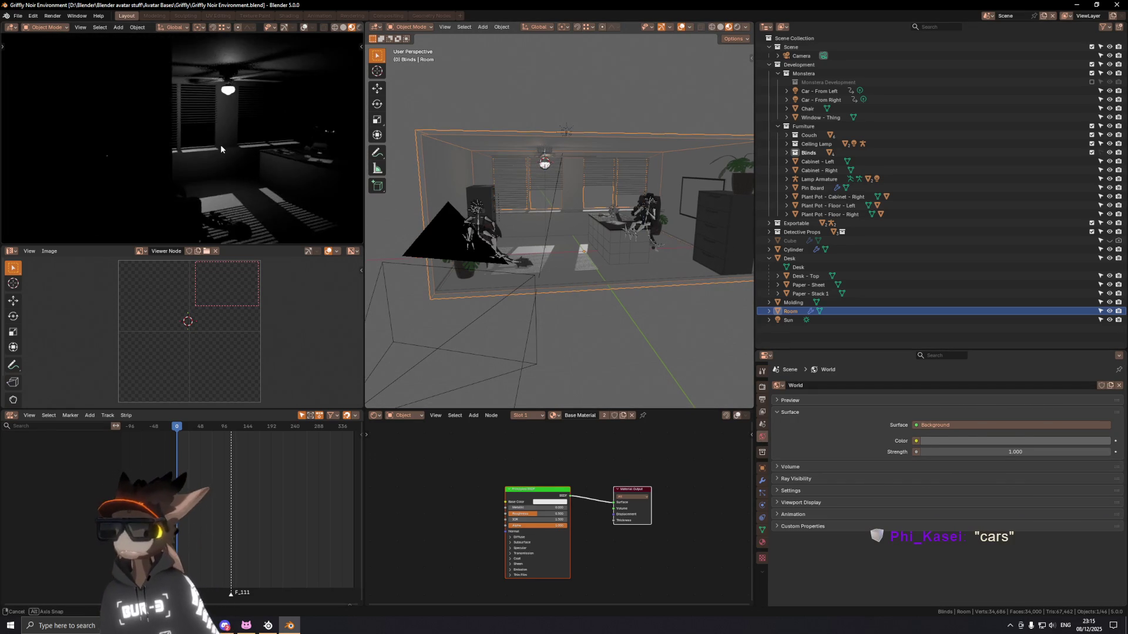
scroll(212, 136, down, 3)
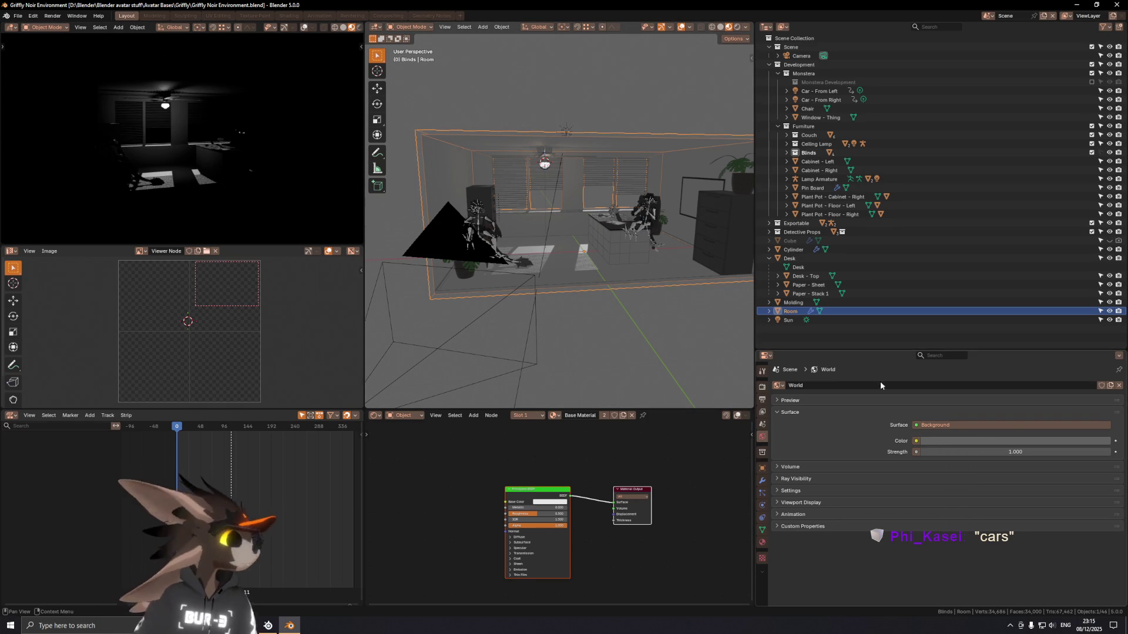
Step: Drive the world colour with a Sky Texture and set Sun Elevation to 0.7°
click(916, 441)
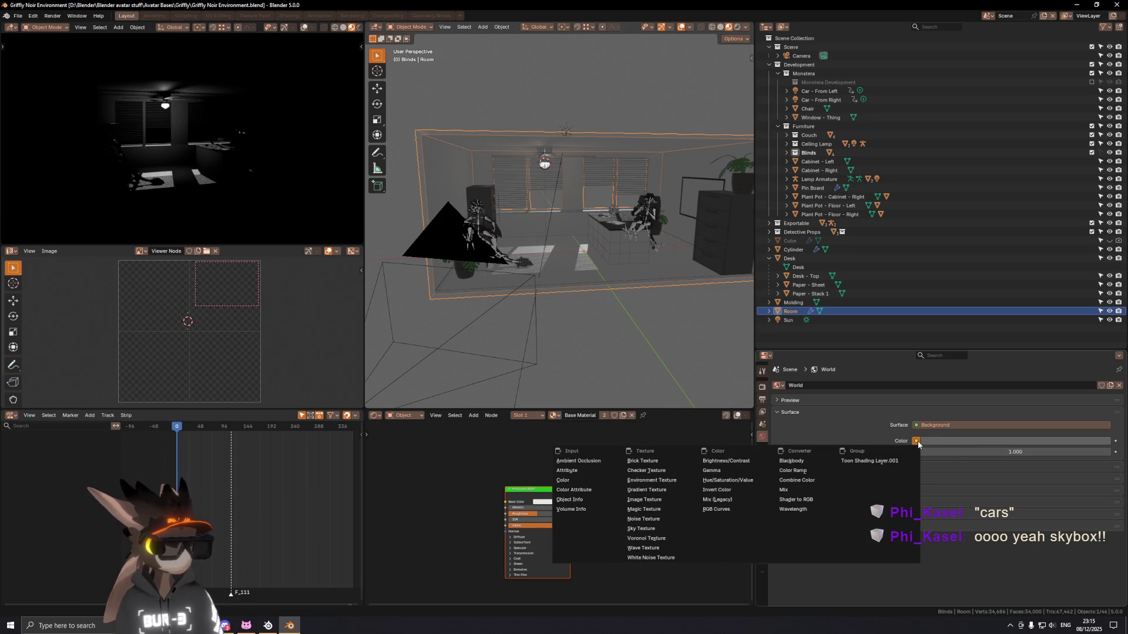
click(661, 526)
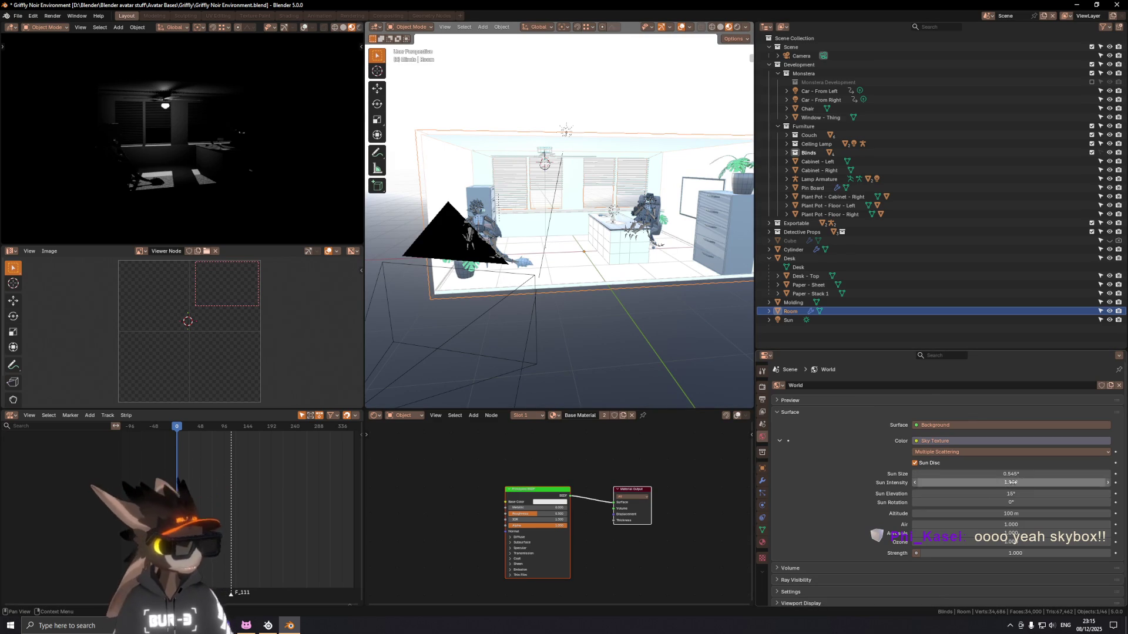
mouse_move(1027, 493)
mouse_down()
mouse_move(988, 494)
mouse_move(1031, 494)
mouse_up()
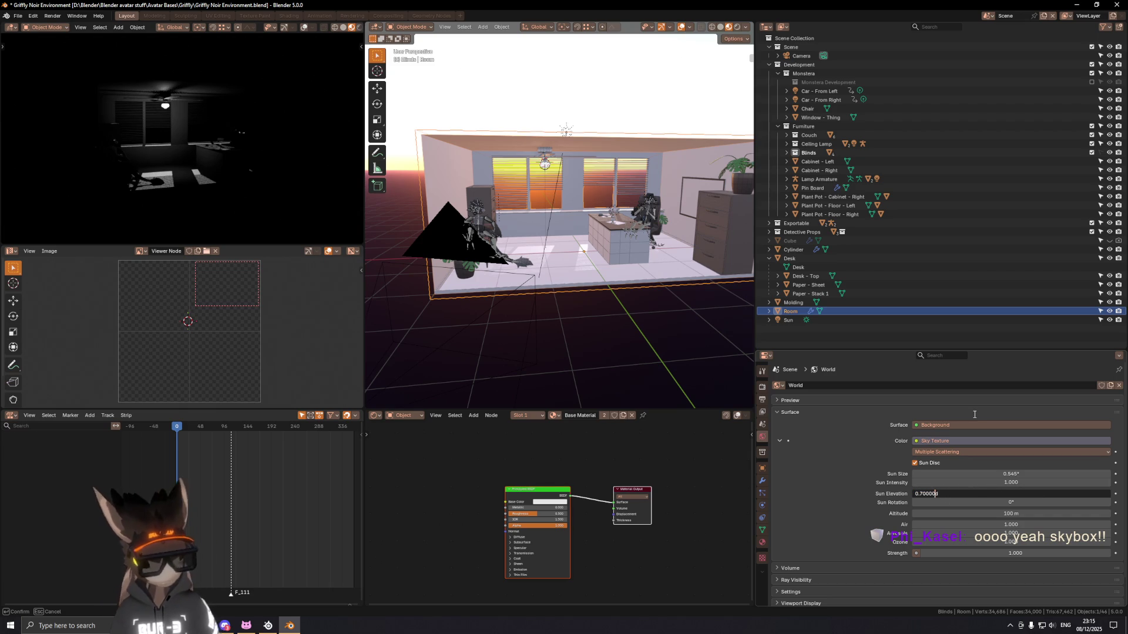
key(Return)
click(746, 26)
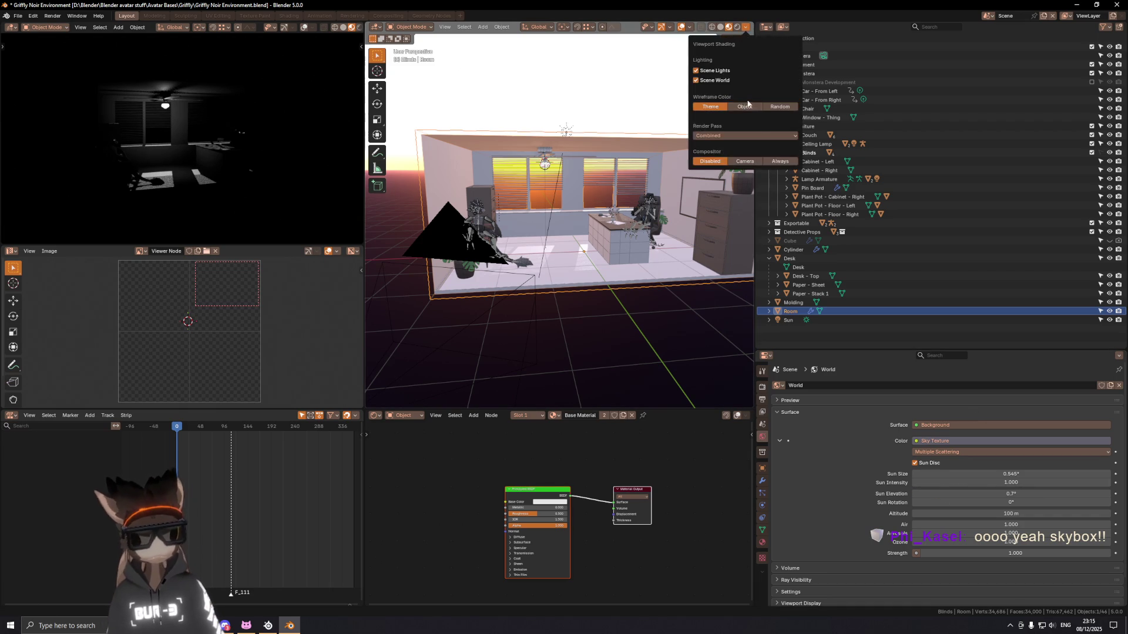
Step: Enable the viewport compositor and drop the sun to about -5.85° for a night look
click(781, 162)
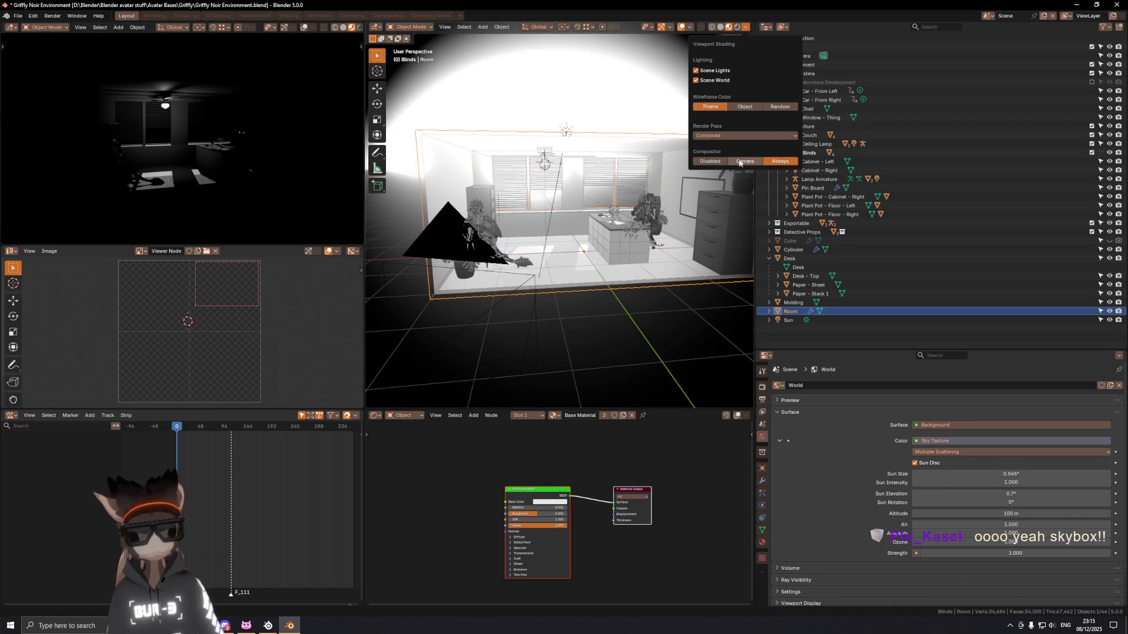
middle_drag(672, 221, 598, 225)
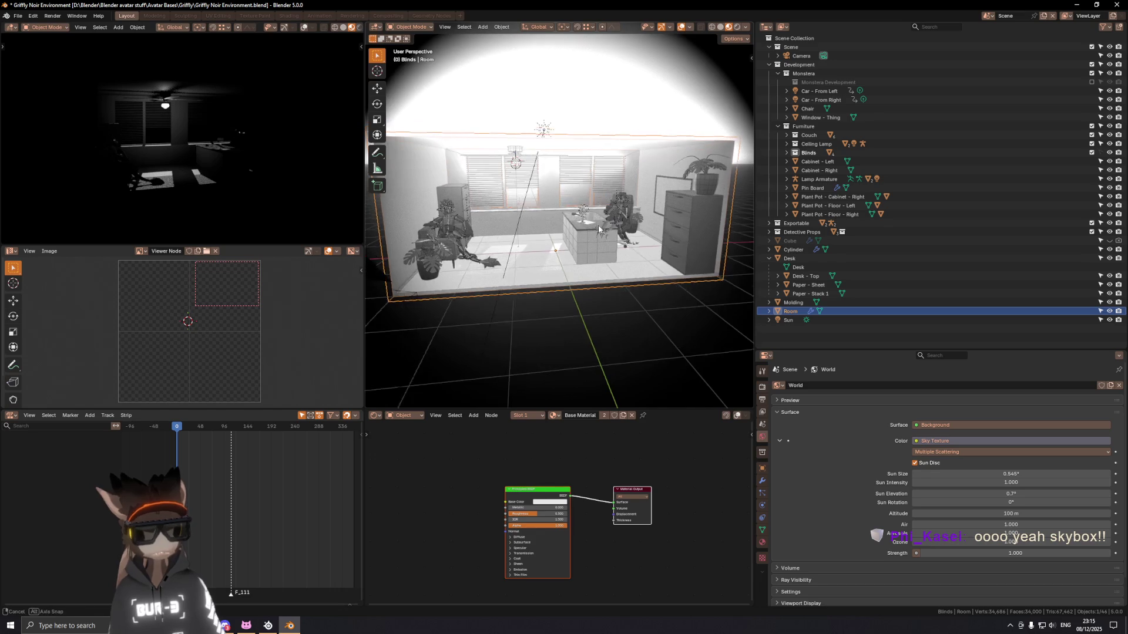
scroll(598, 225, up, 3)
drag(1011, 494, 890, 494)
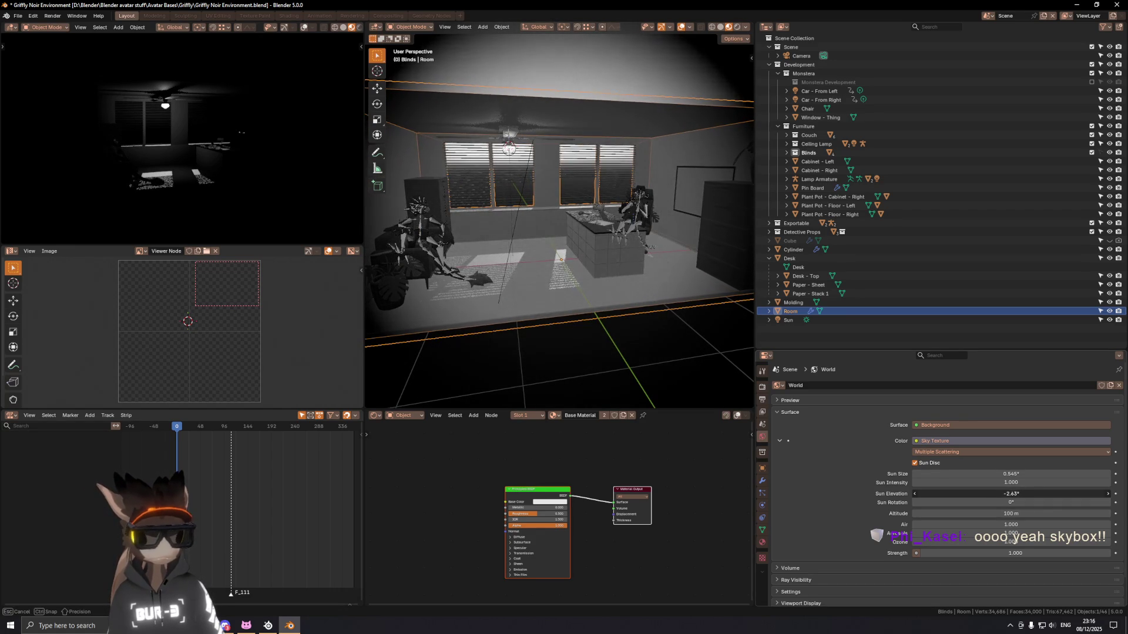
drag(890, 493, 846, 495)
Step: Compare the view with the compositor off and on, leaving it enabled
click(749, 28)
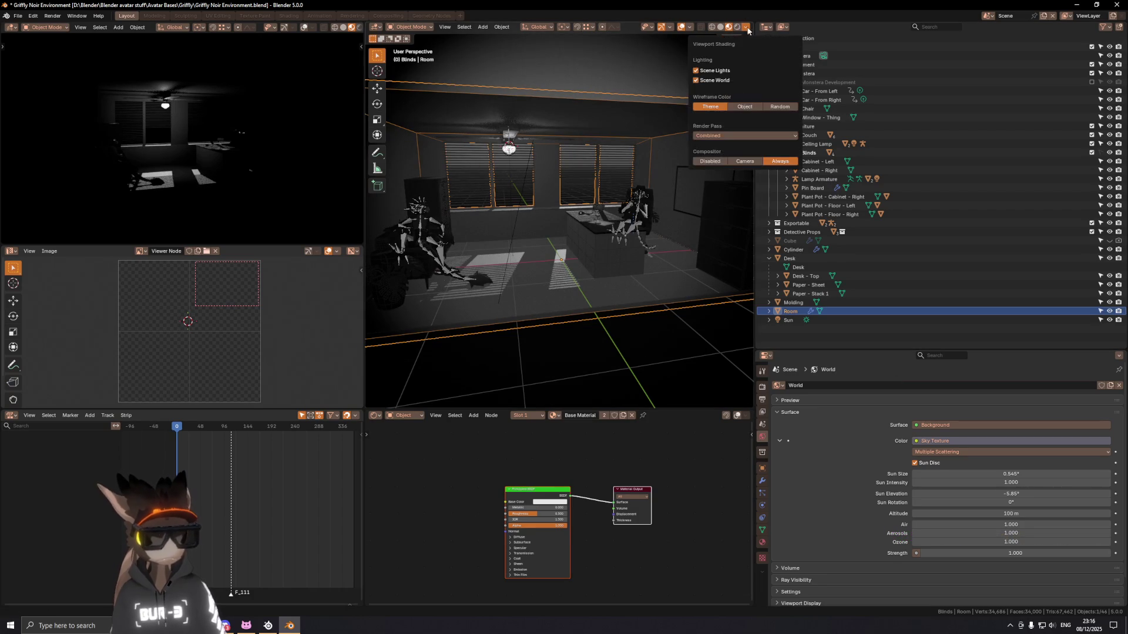
click(710, 161)
mouse_move(551, 206)
middle_down()
mouse_move(573, 172)
mouse_move(584, 197)
middle_up()
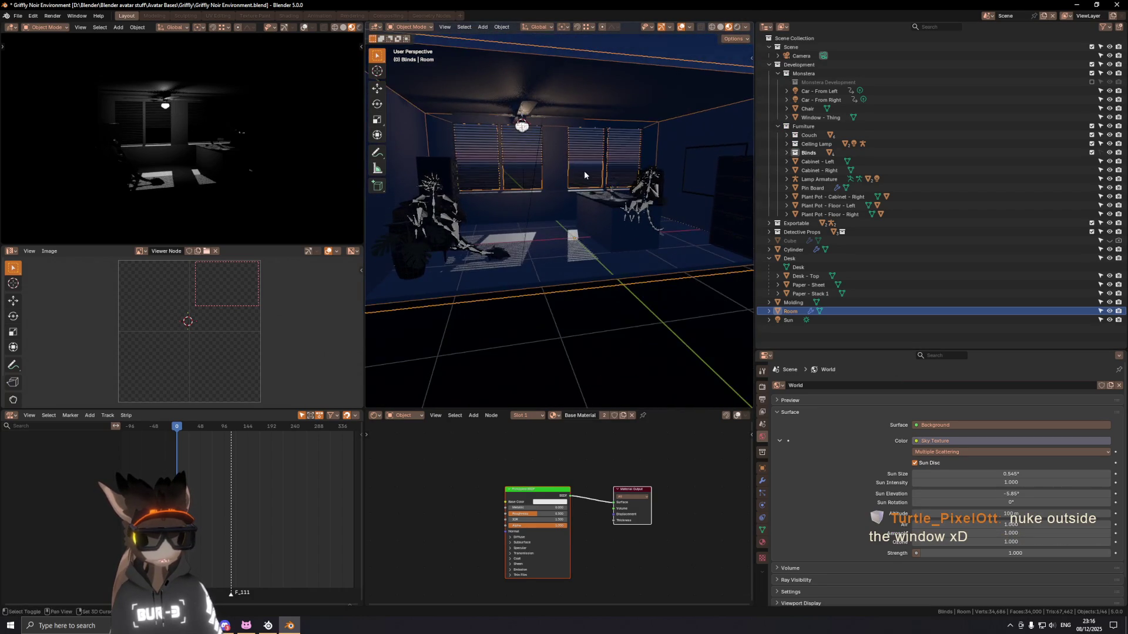
click(749, 28)
click(781, 162)
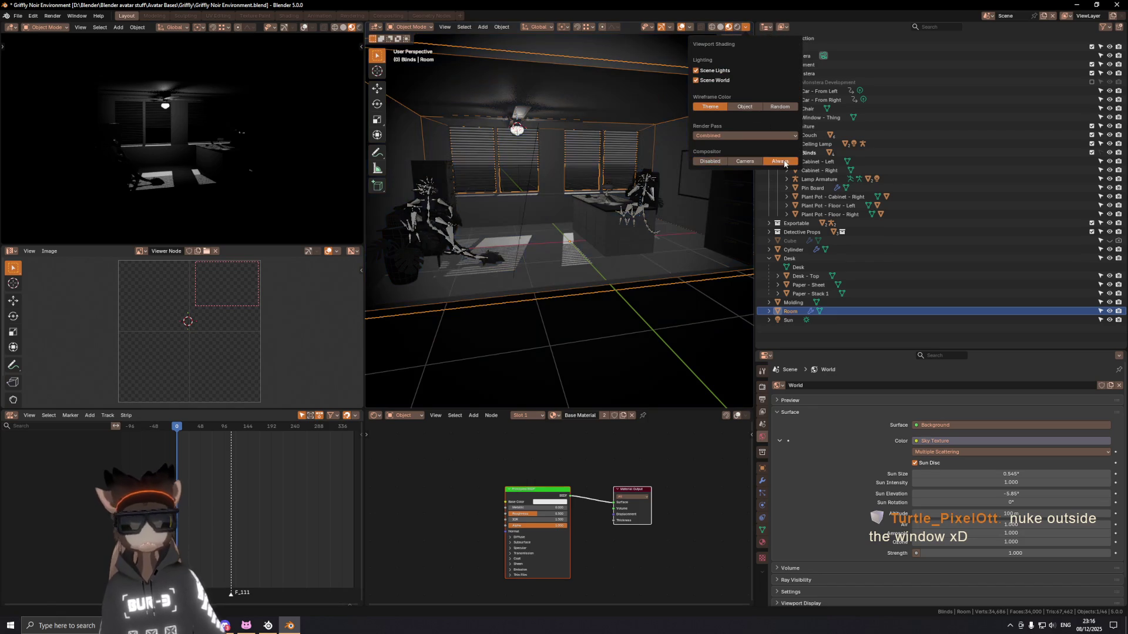
mouse_move(690, 220)
middle_down()
mouse_move(705, 209)
mouse_move(672, 189)
middle_up()
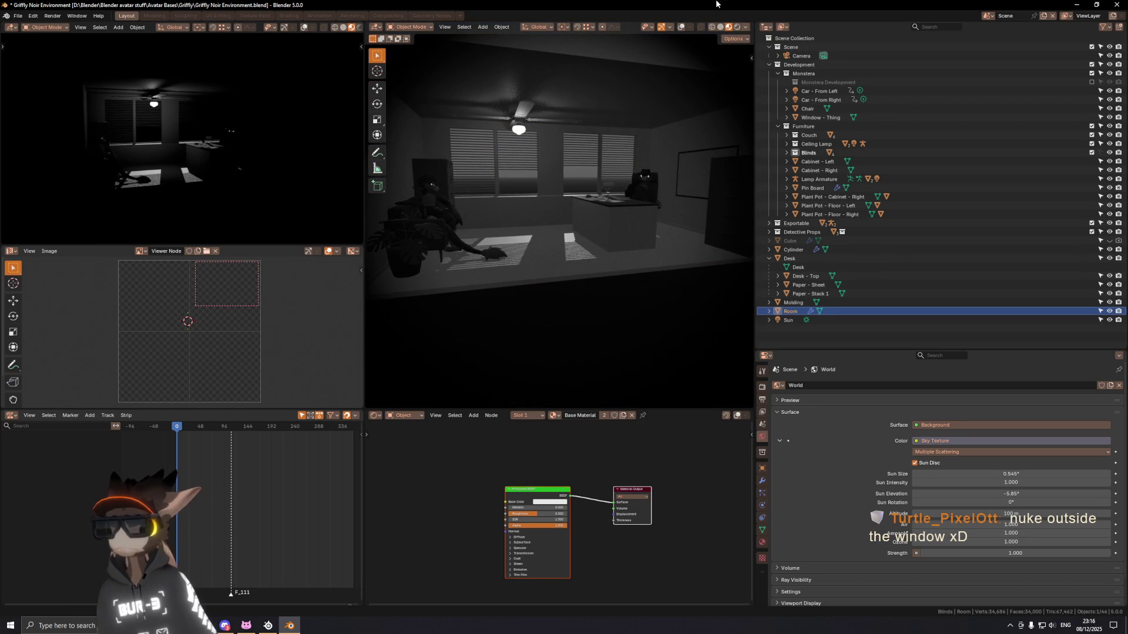
Step: Toggle scene world and lights to compare, then enable Scene World in the other viewport
click(746, 27)
click(719, 80)
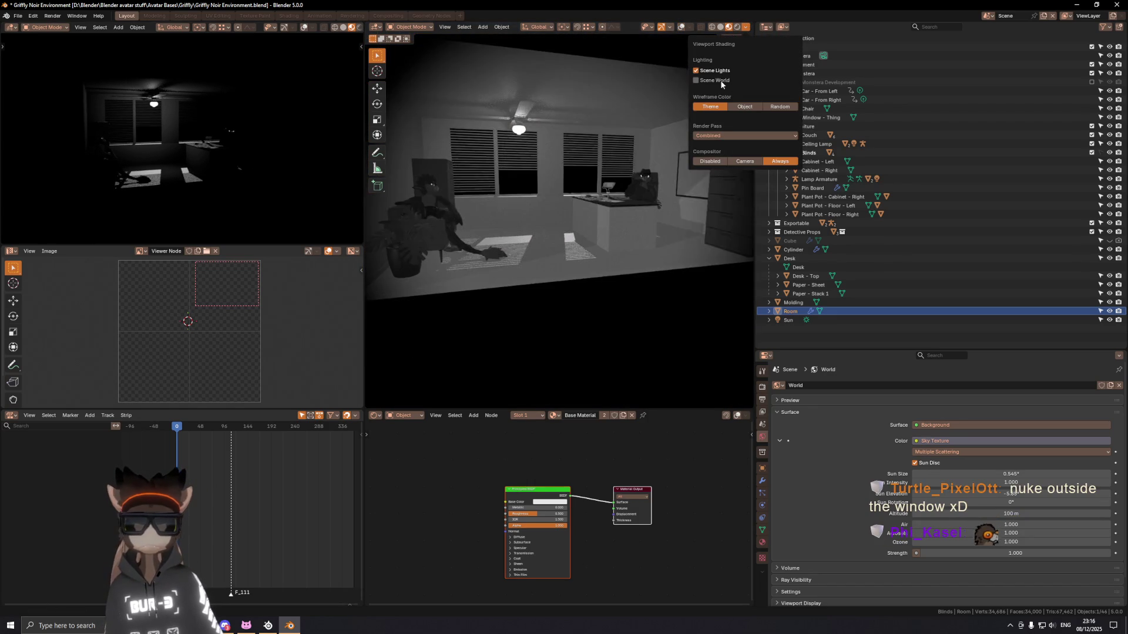
click(721, 80)
click(721, 72)
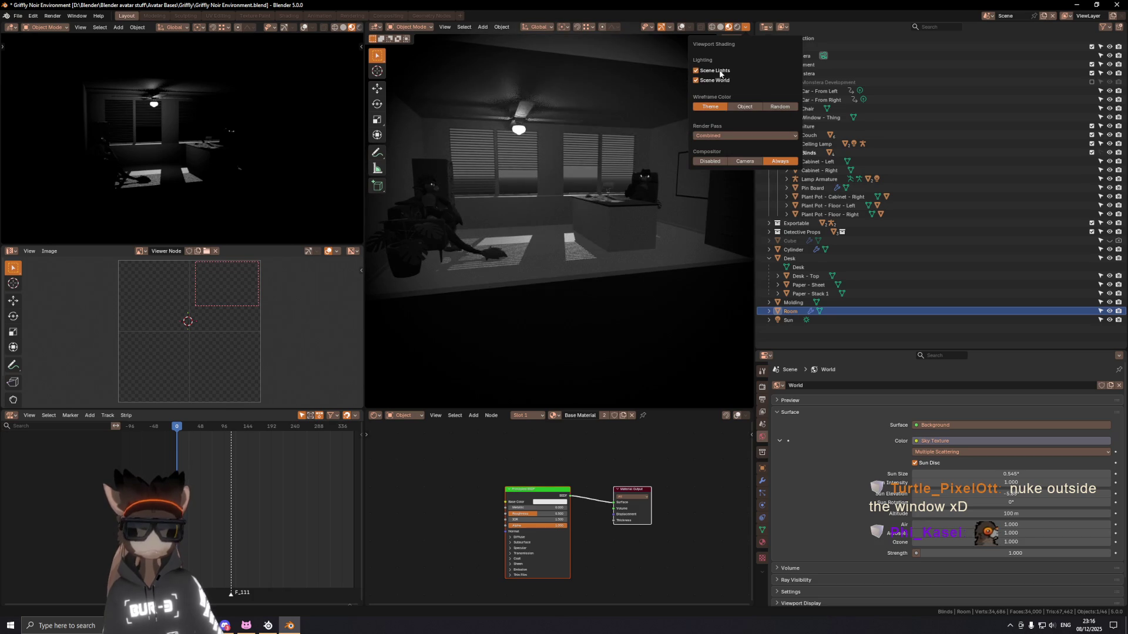
key(space)
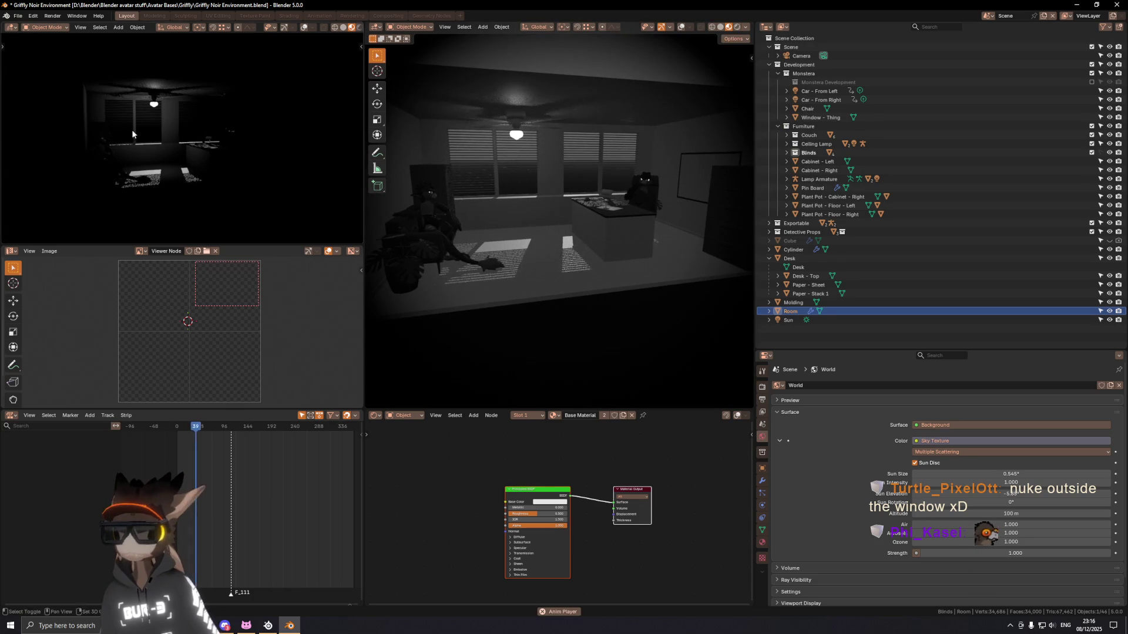
click(356, 28)
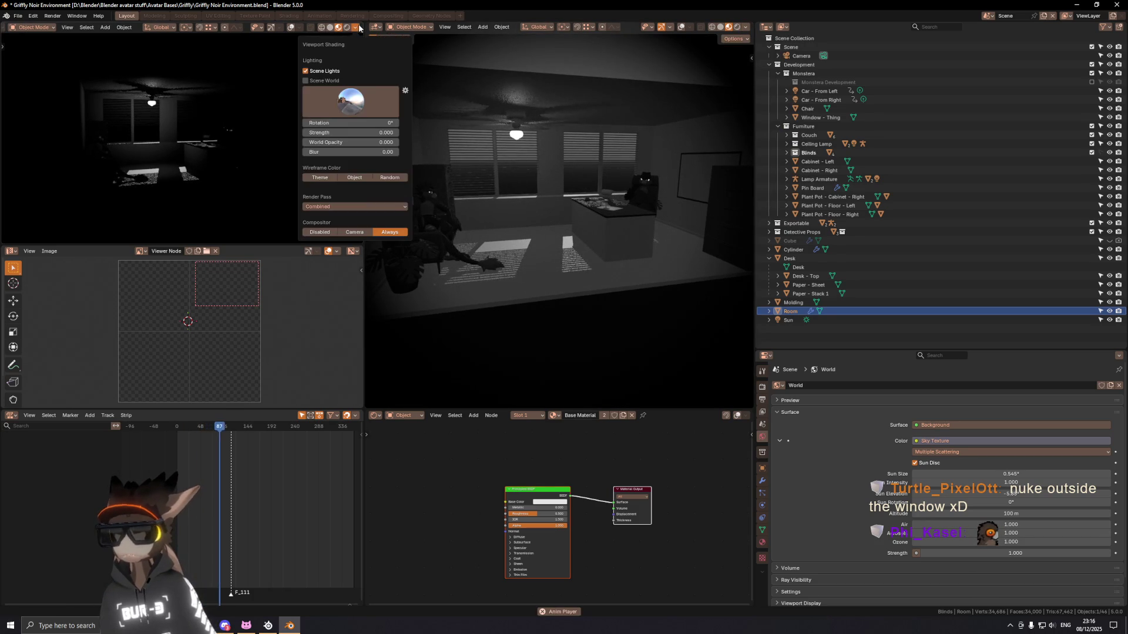
click(333, 80)
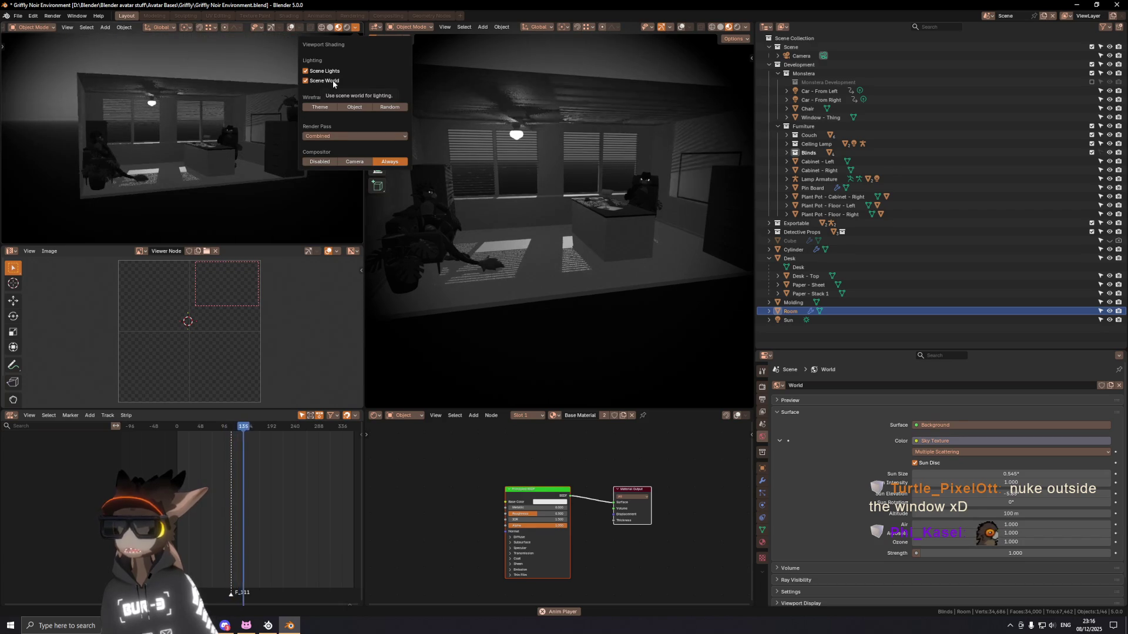
Step: Toggle Scene World off and on in the top-left view and save the environment file
click(332, 80)
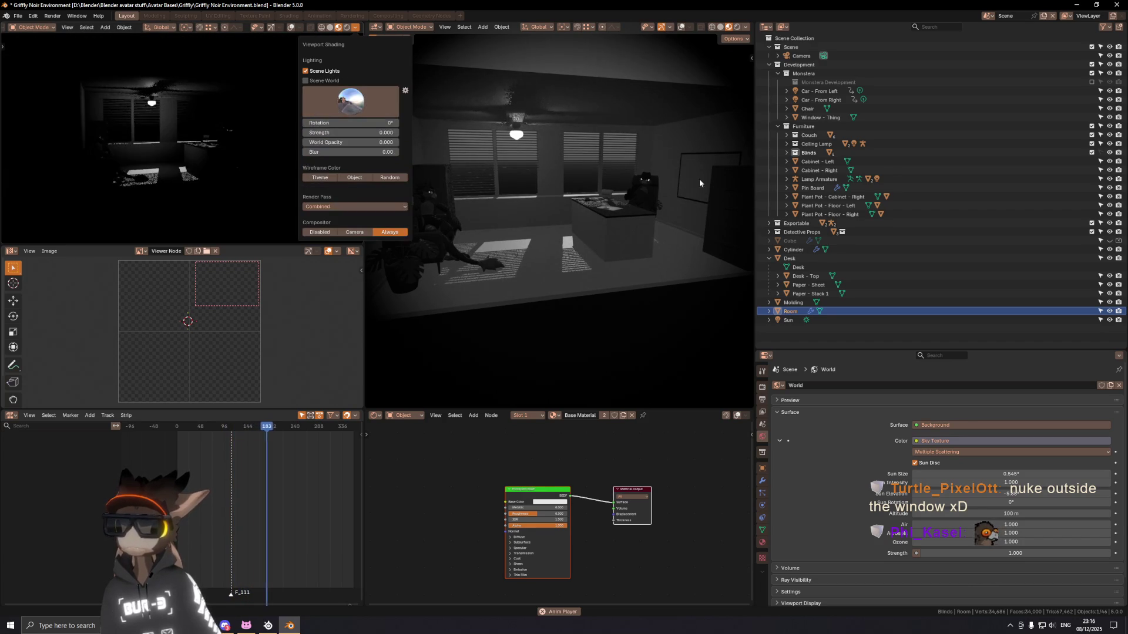
click(333, 80)
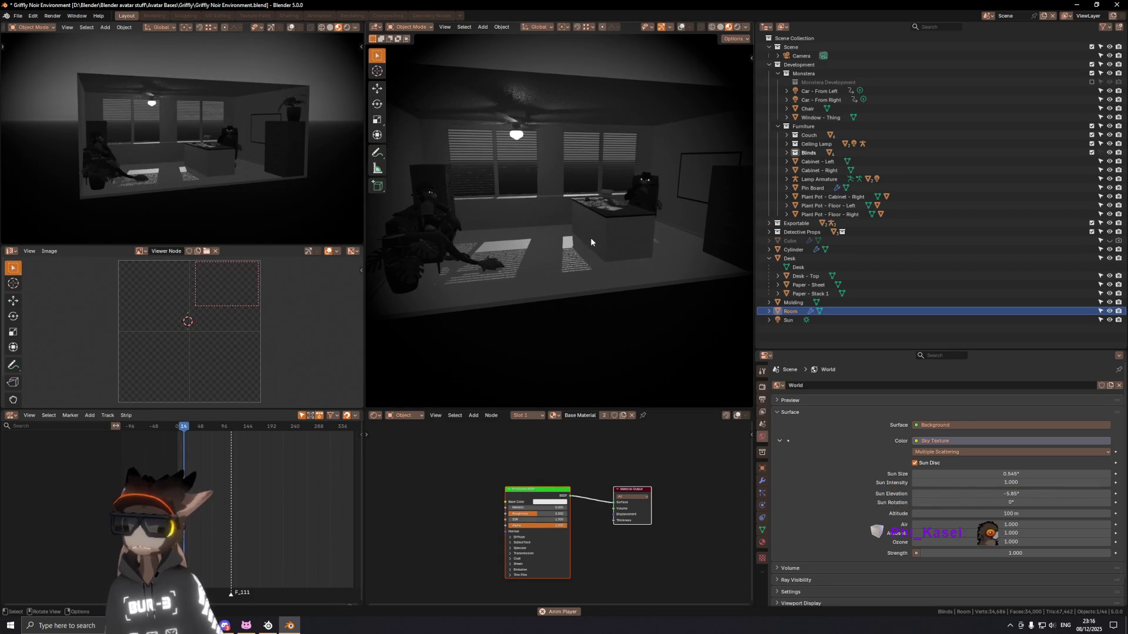
key(ctrl+s)
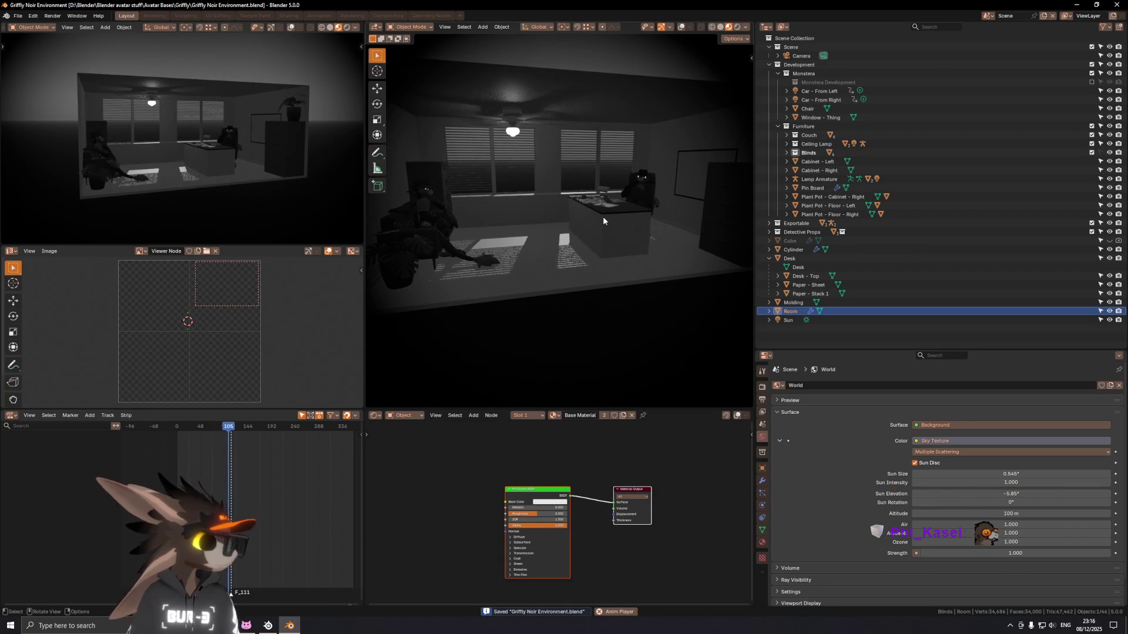
middle_drag(601, 226, 571, 210)
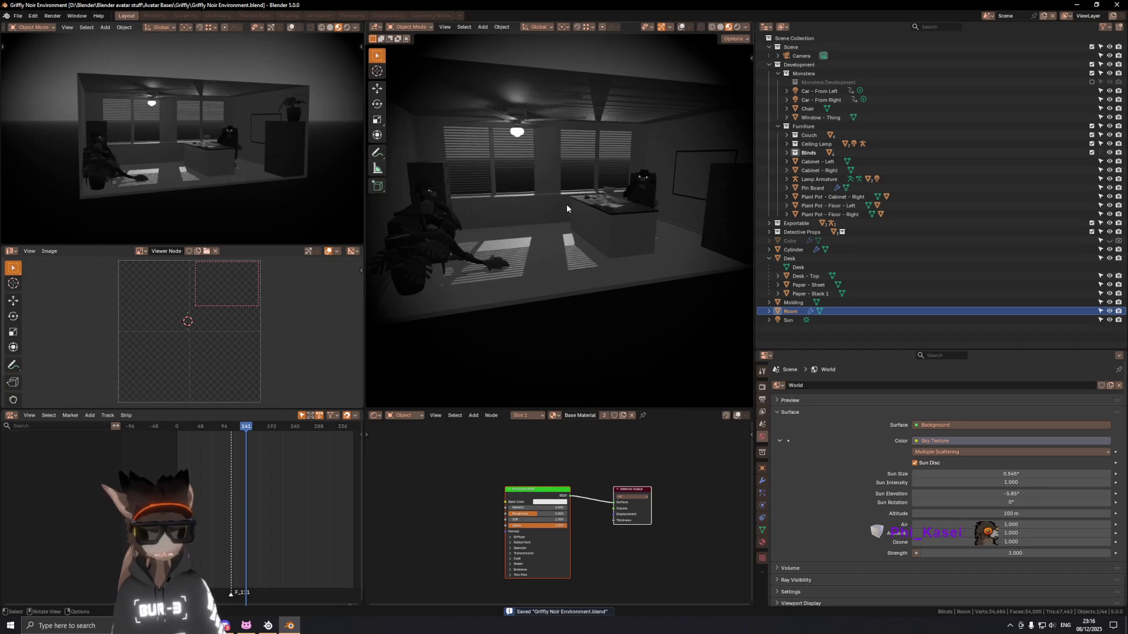
scroll(588, 189, down, 5)
scroll(604, 201, up, 1)
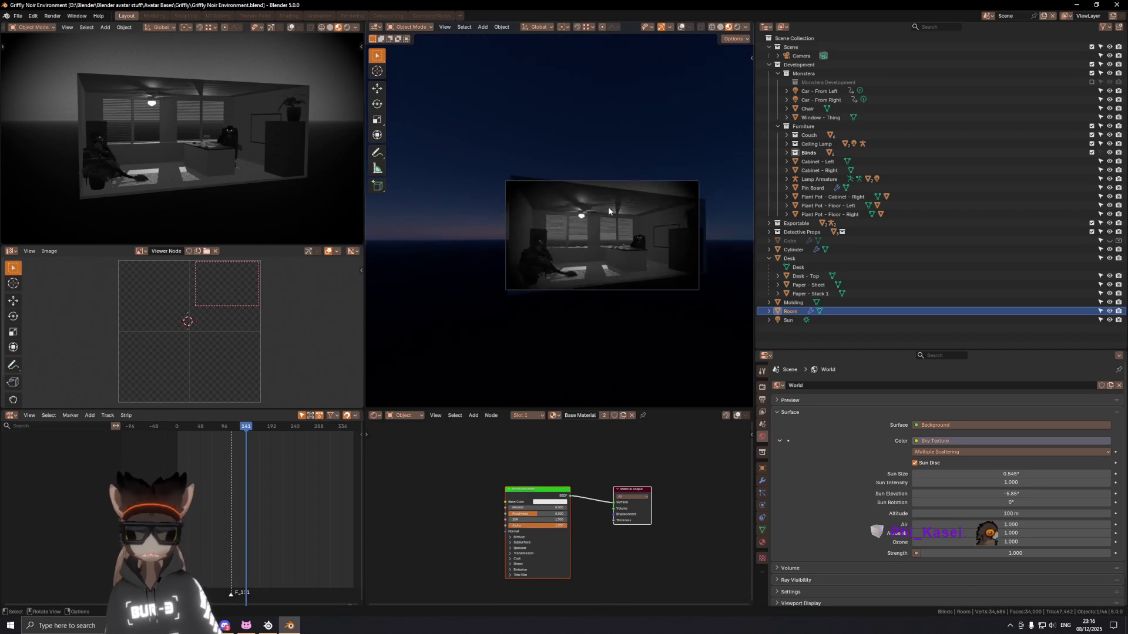
scroll(669, 273, up, 2)
mouse_move(669, 276)
shift+middle_down()
mouse_move(582, 238)
mouse_move(595, 274)
mouse_move(588, 250)
mouse_move(551, 274)
shift+middle_up()
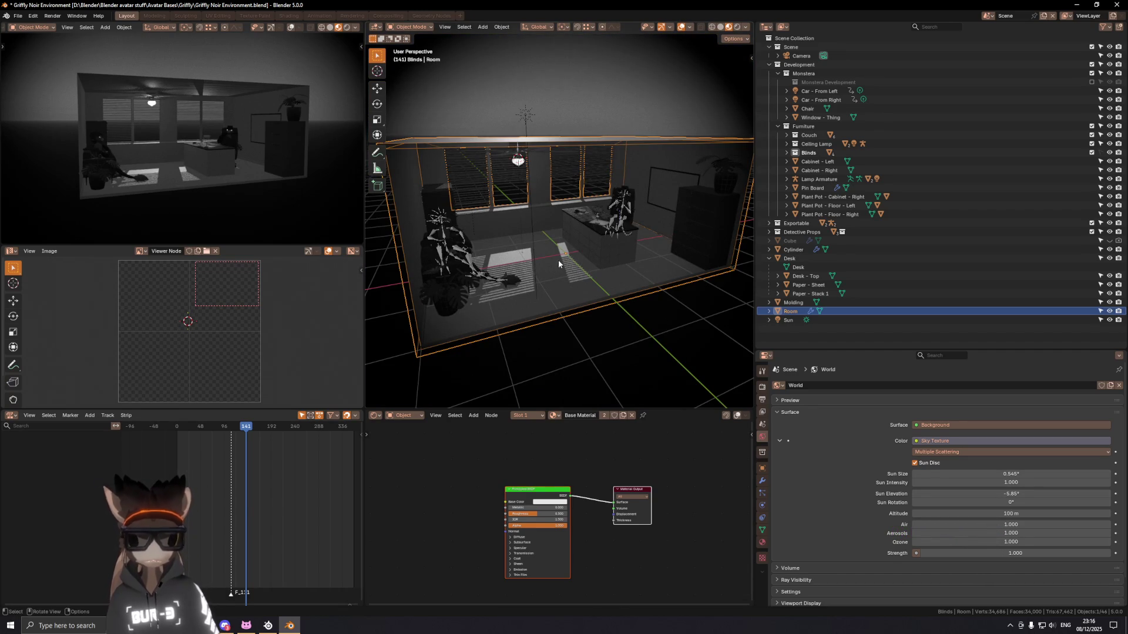
Step: Separate the room's floor face into its own object
key(Tab)
click(568, 264)
middle_drag(590, 265, 594, 257)
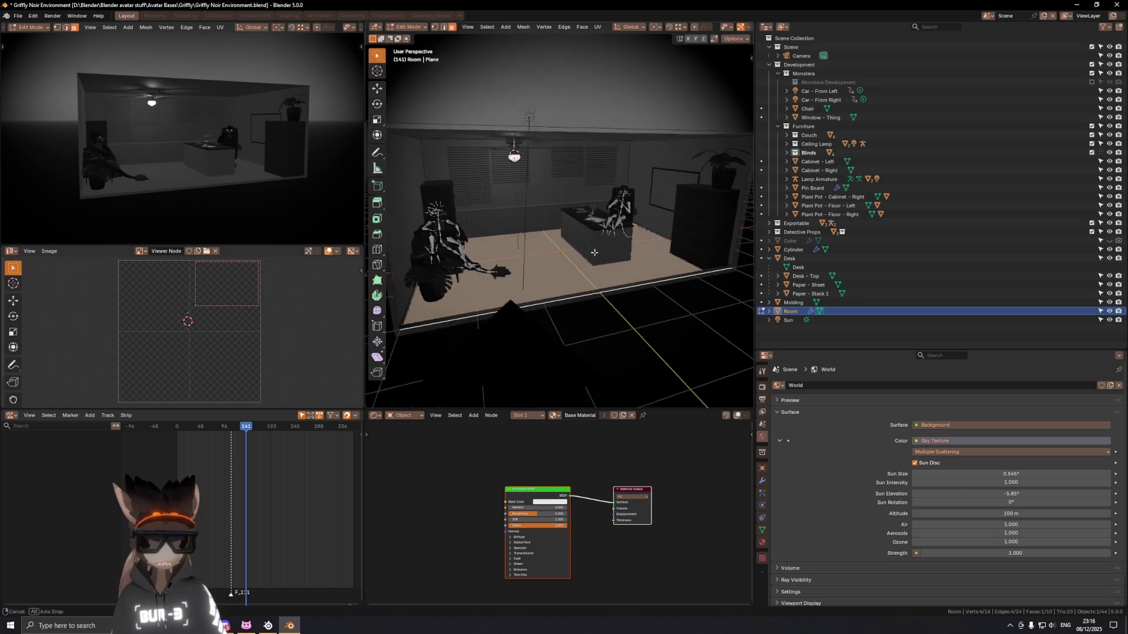
key(p)
click(647, 277)
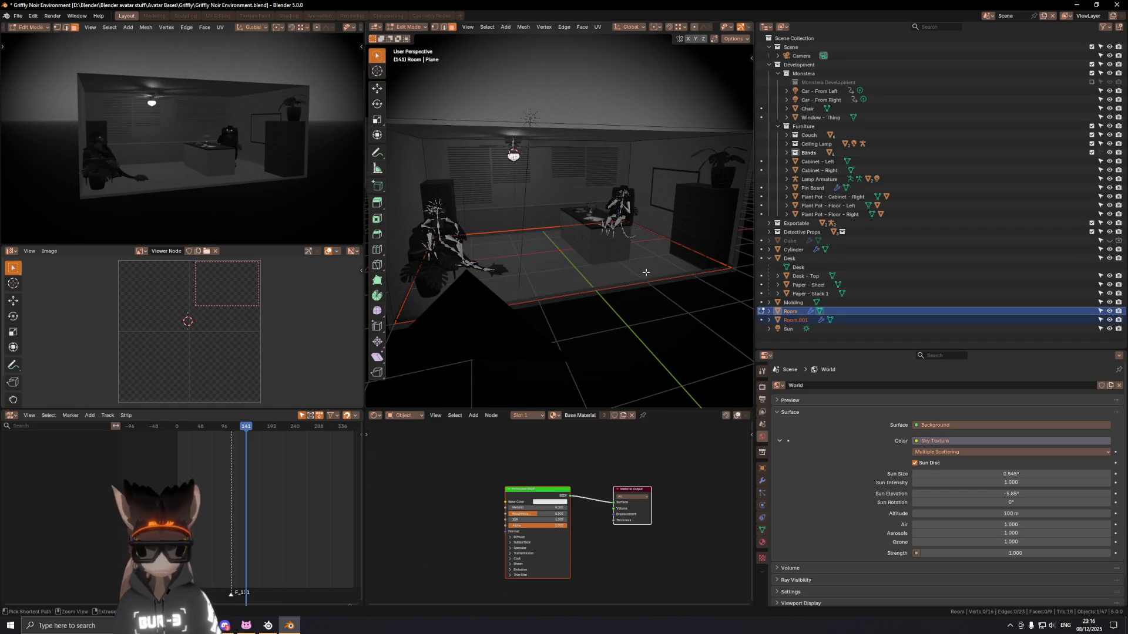
key(Tab)
Step: Rename Room.001 to Floor and remove its Base Material slot
click(820, 319)
double_click(820, 318)
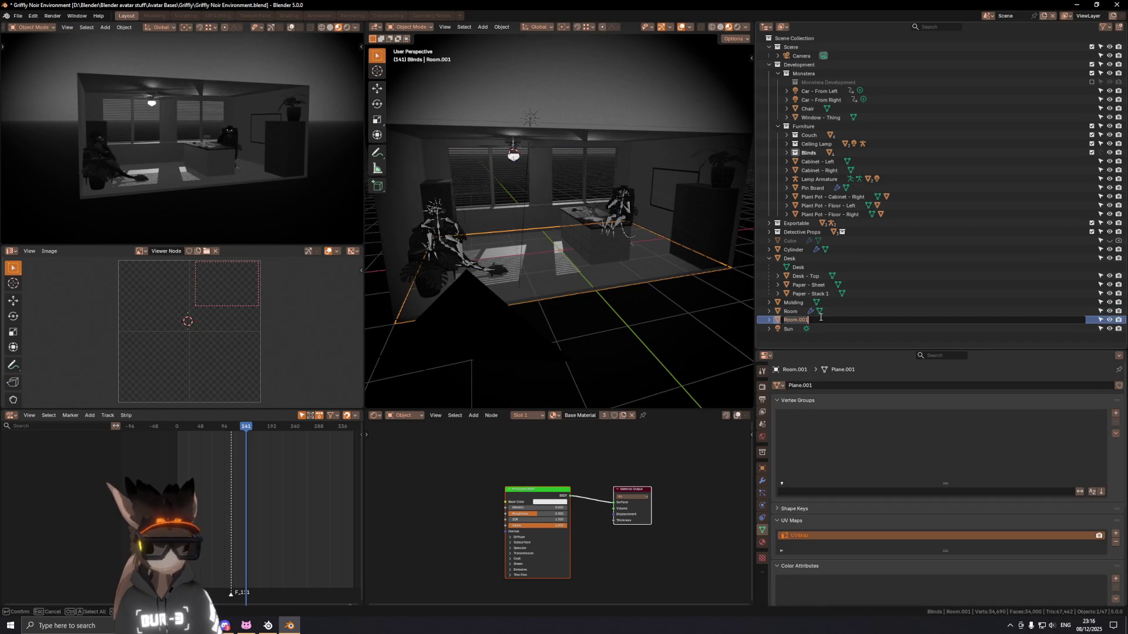
text(Floor)
key(Return)
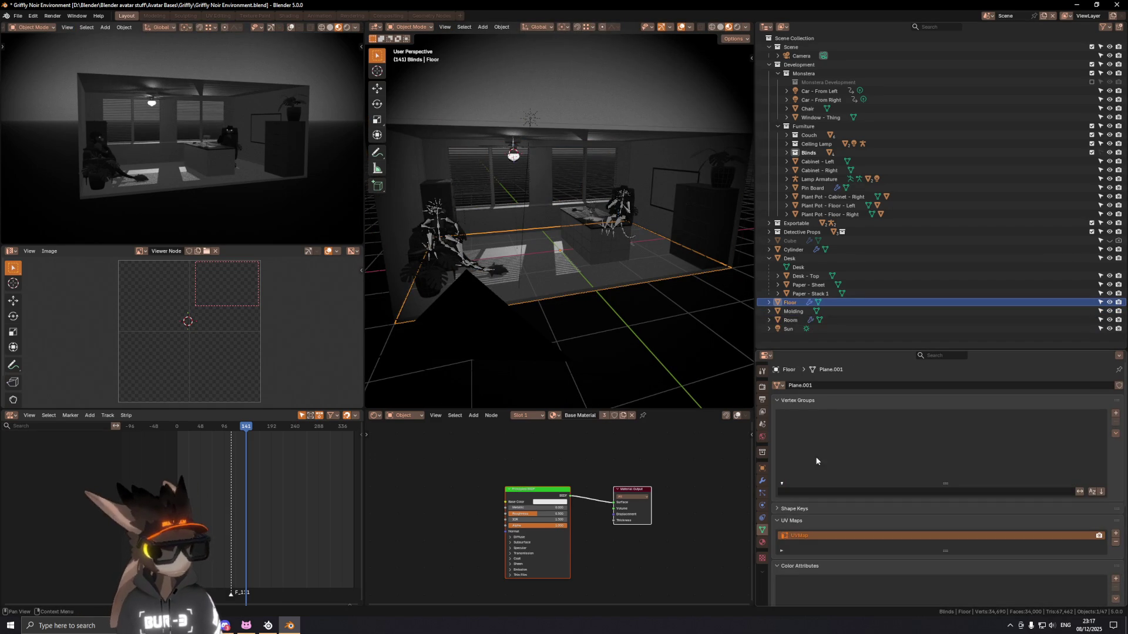
click(763, 544)
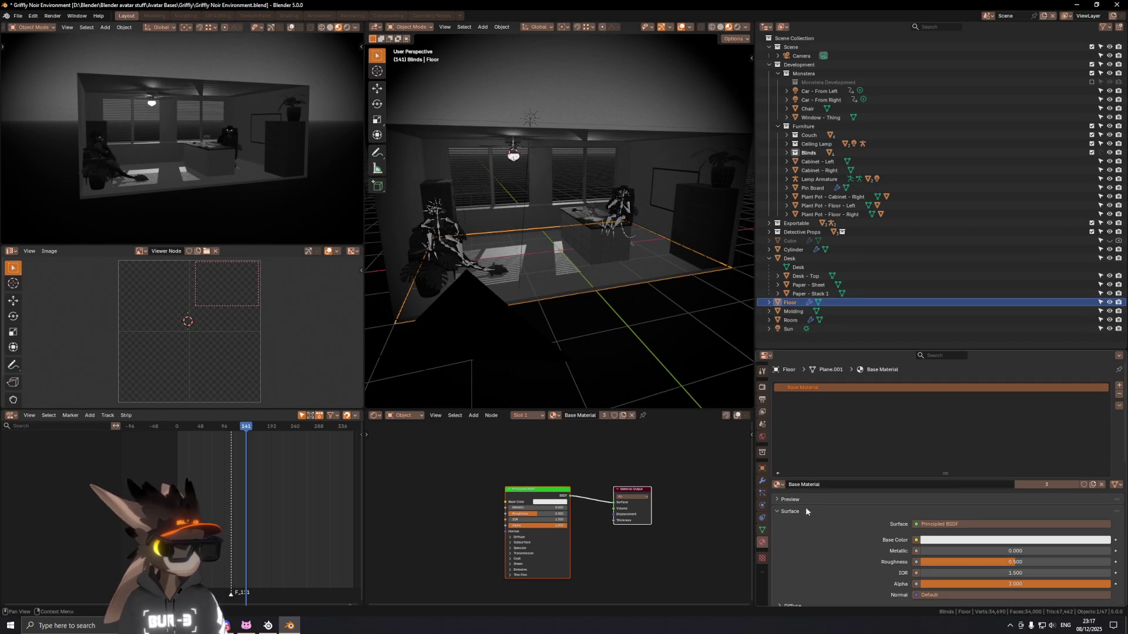
click(1121, 396)
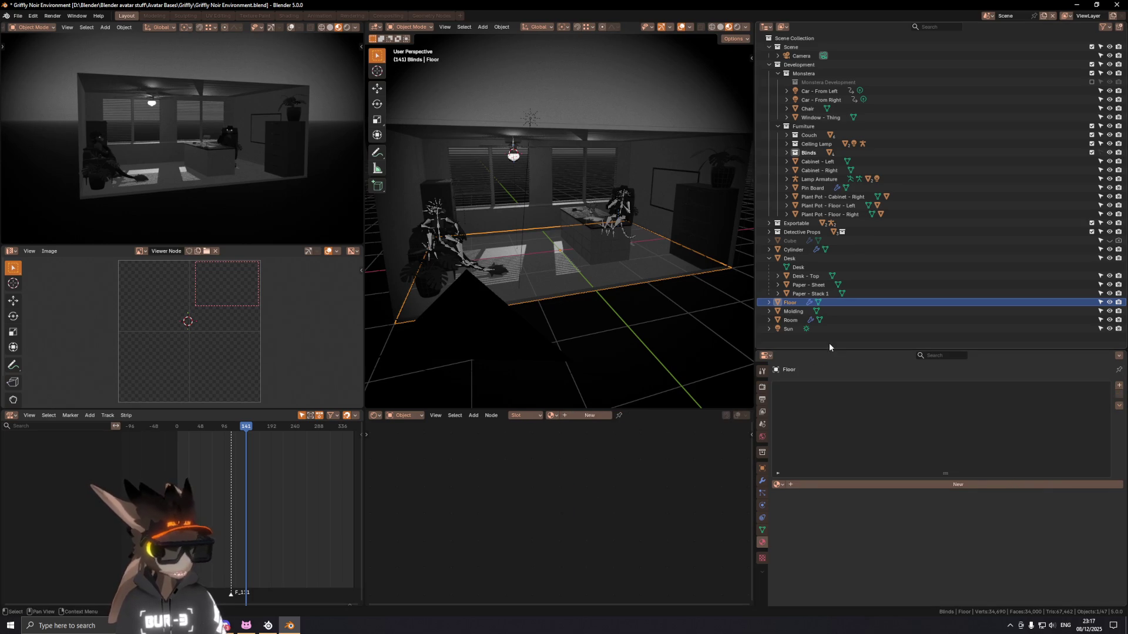
click(25, 17)
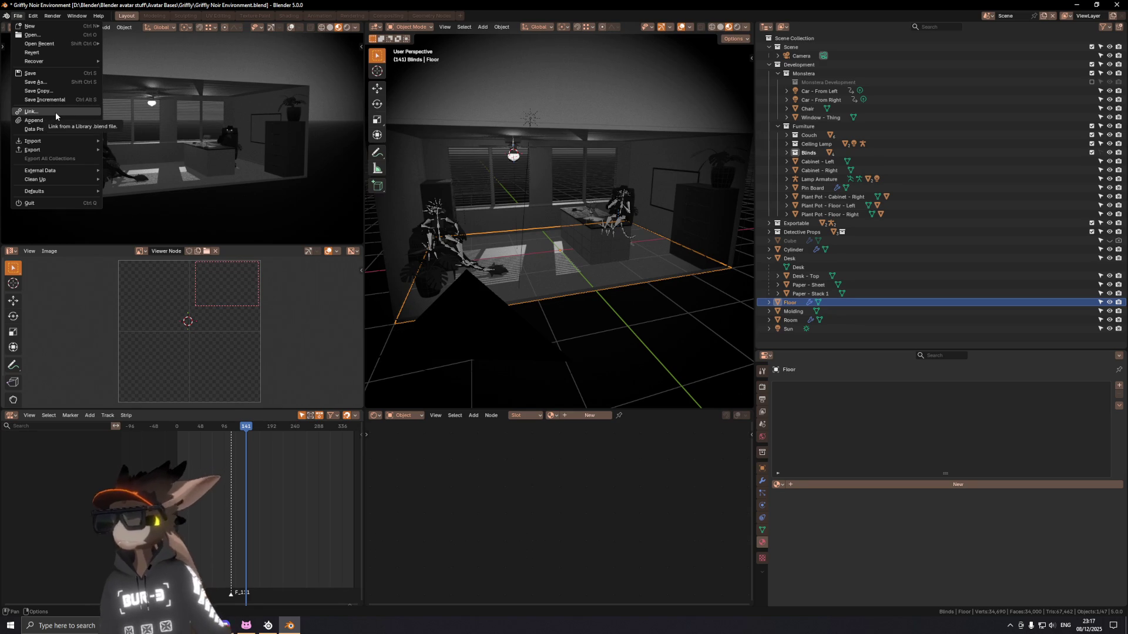
Step: Start File > Link and browse to the Blender world stuff folder on D:
click(55, 112)
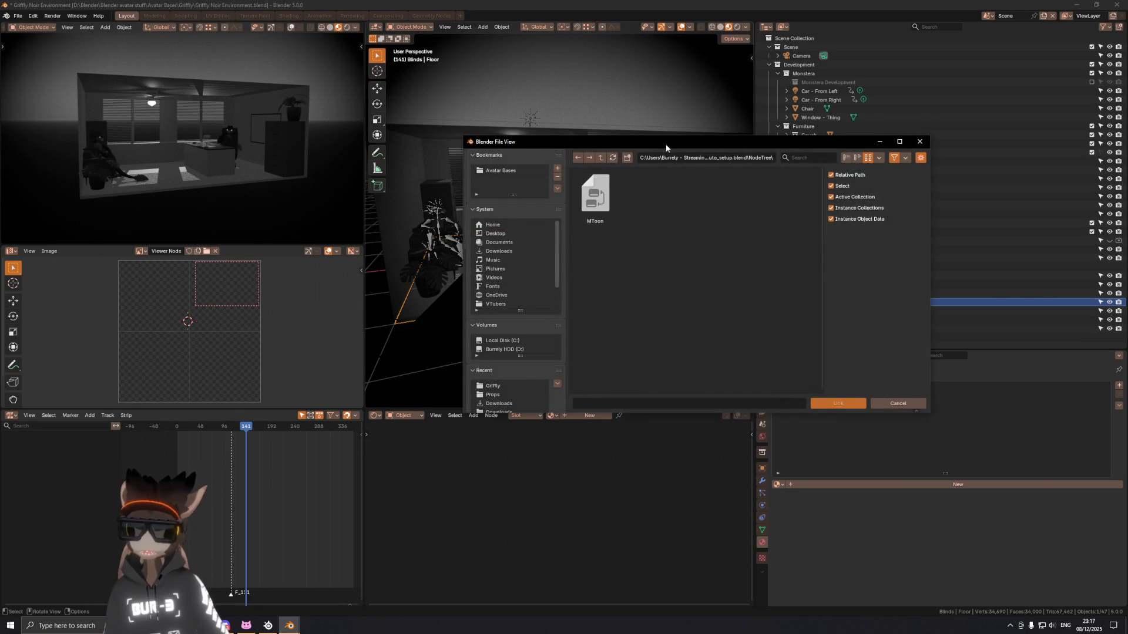
drag(665, 144, 783, 248)
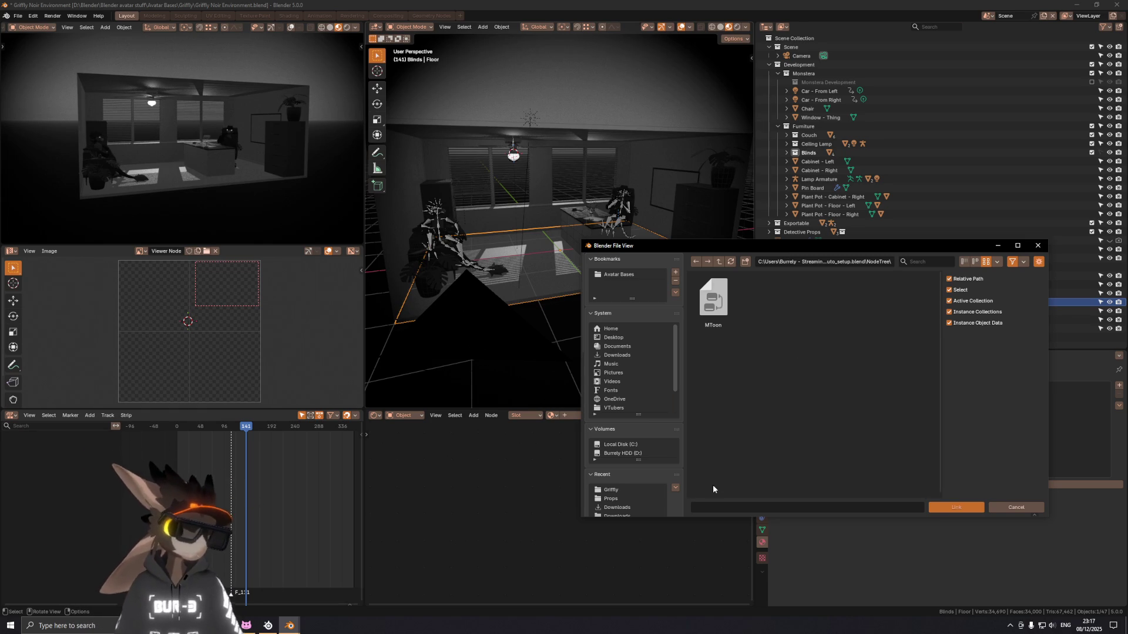
click(635, 452)
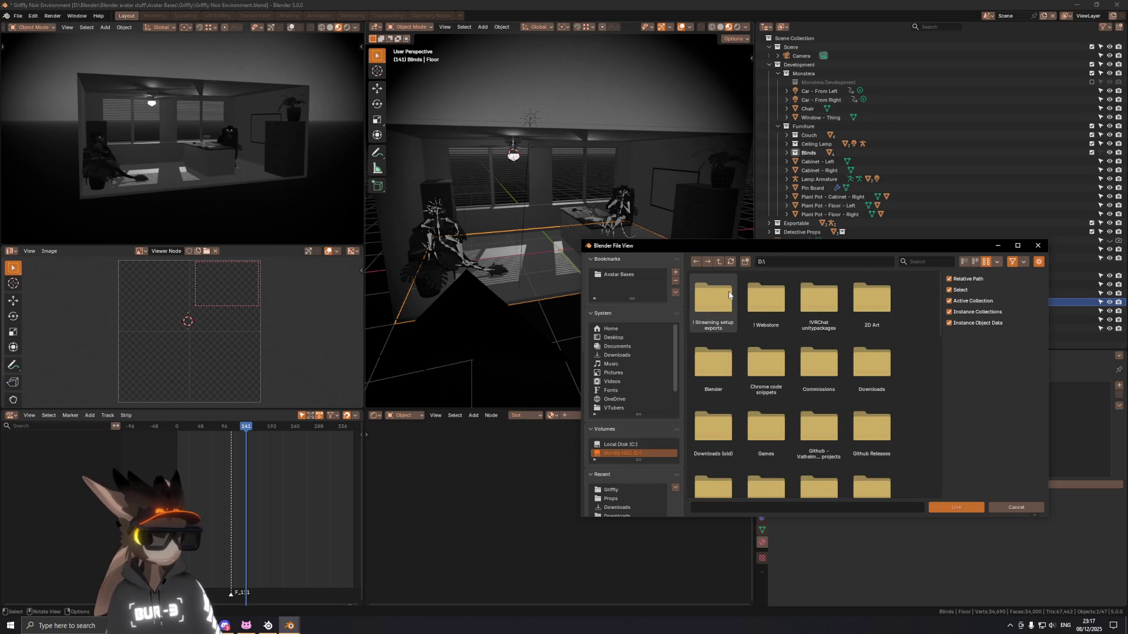
double_click(732, 372)
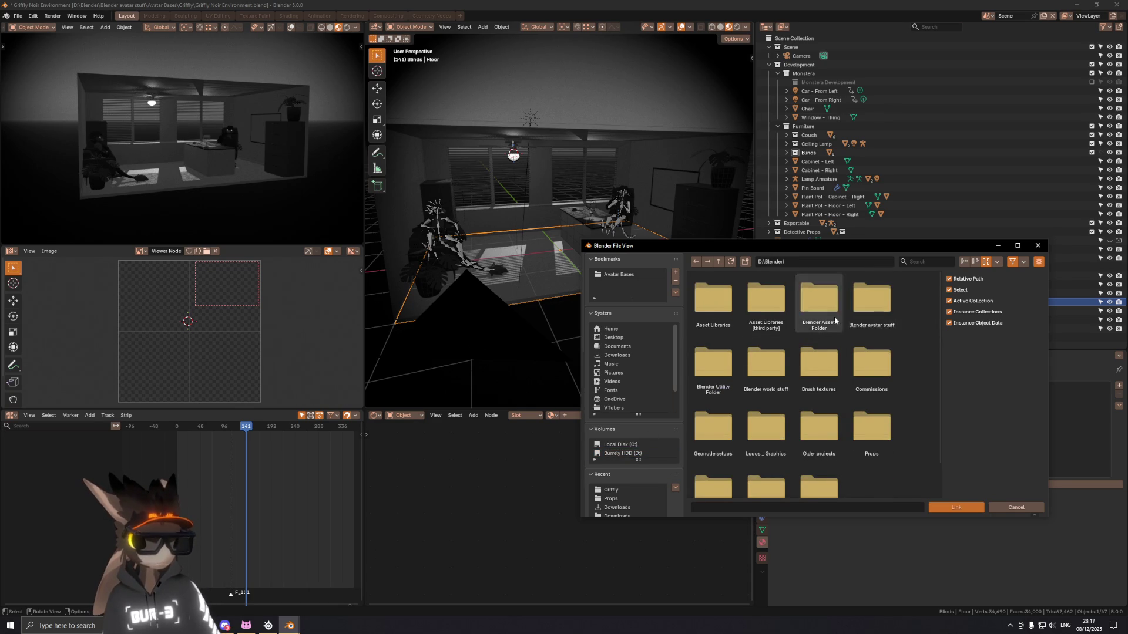
scroll(869, 392, down, 2)
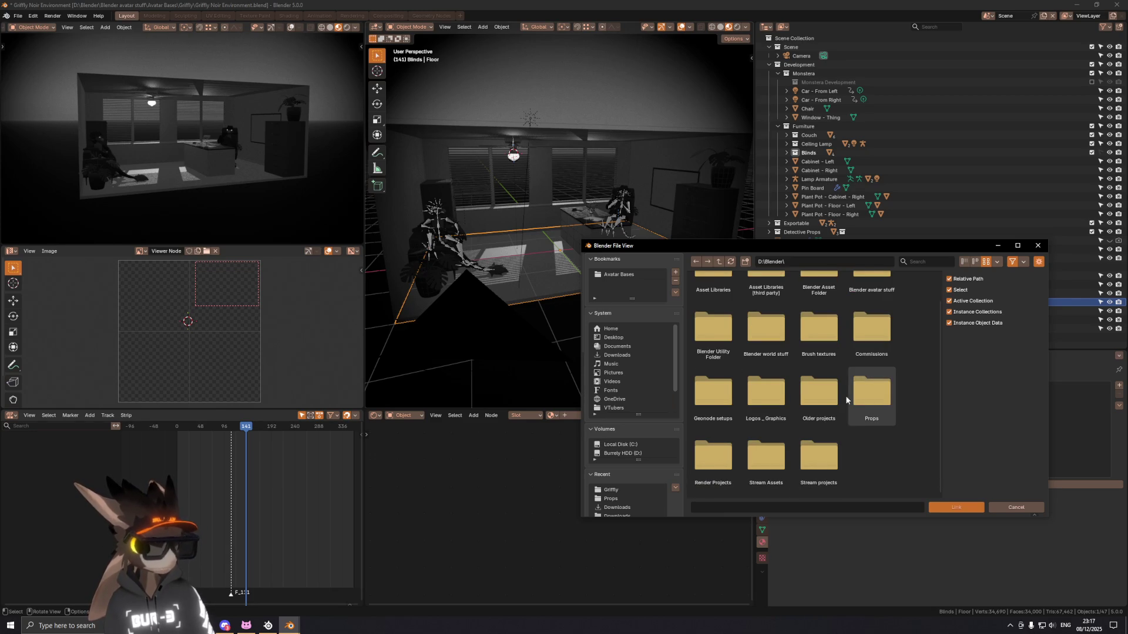
scroll(833, 393, up, 2)
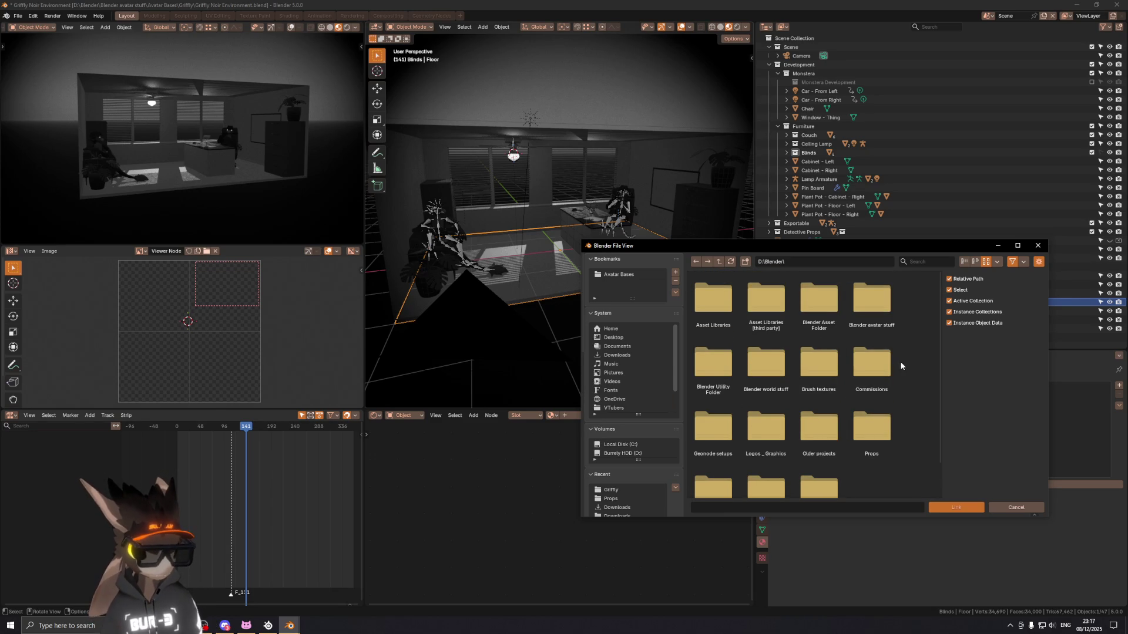
double_click(777, 362)
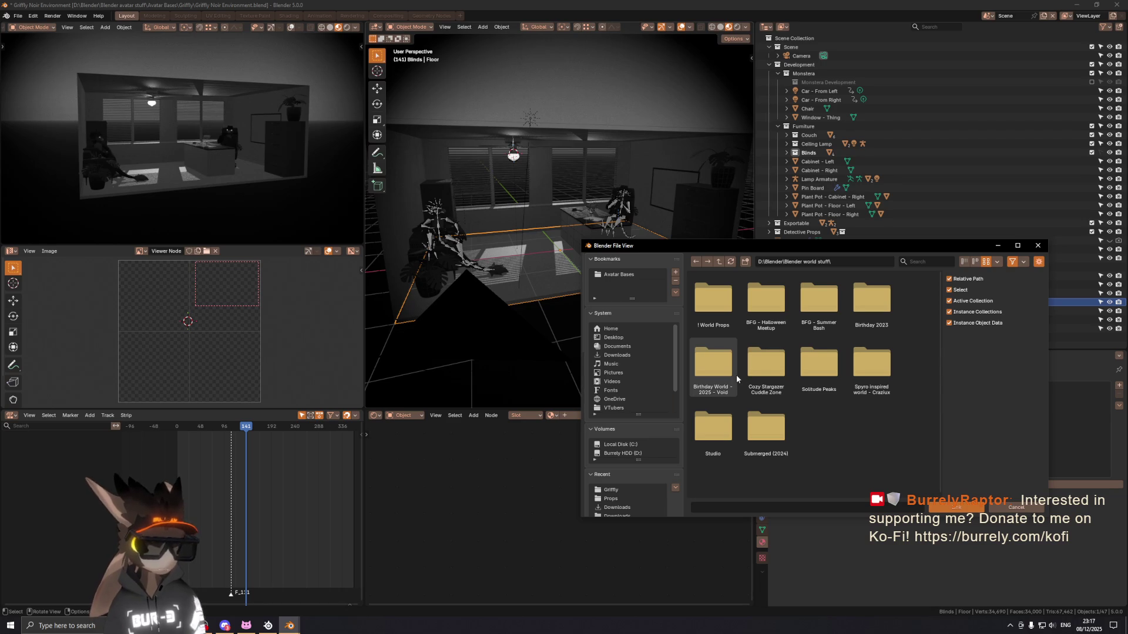
double_click(765, 367)
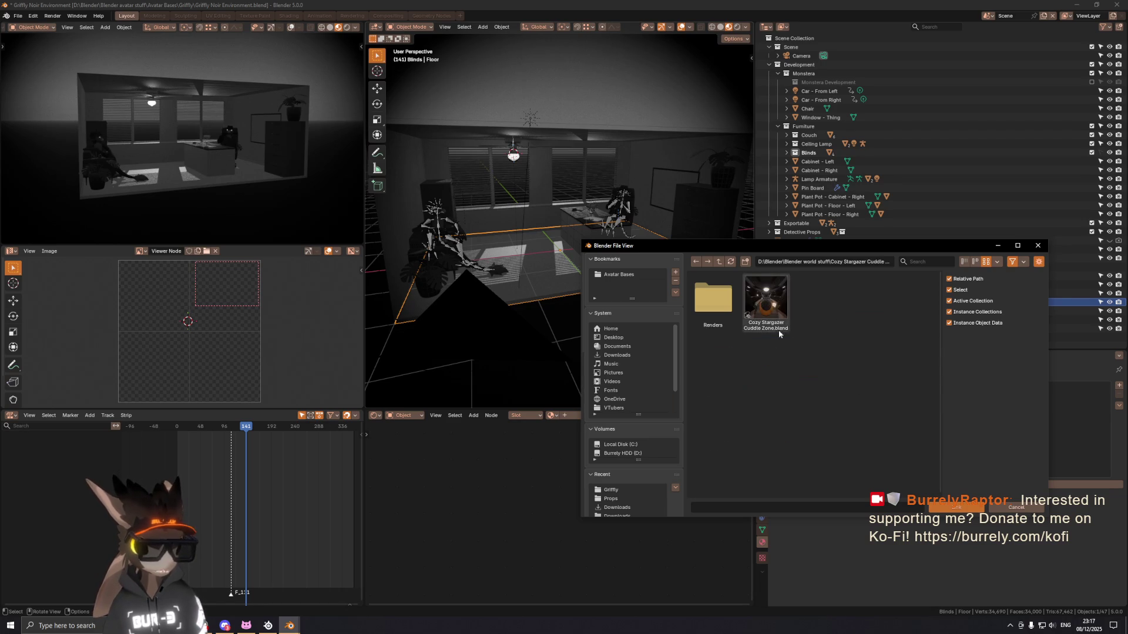
Step: Link the Floor material from Cozy Stargazer Cuddle Zone.blend into the scene
double_click(767, 310)
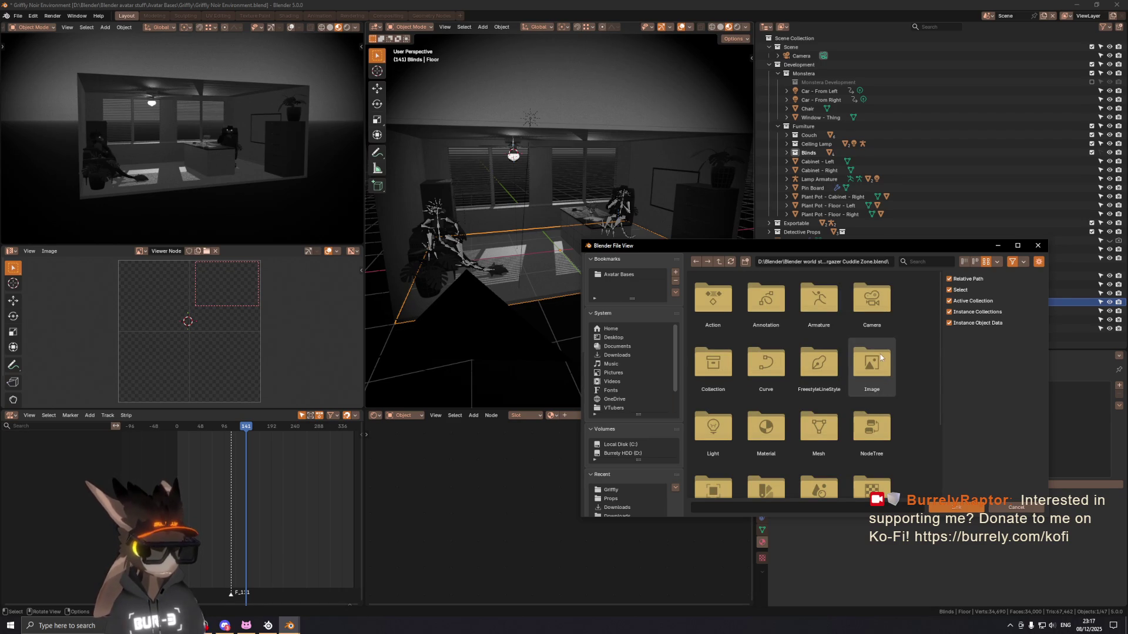
double_click(766, 425)
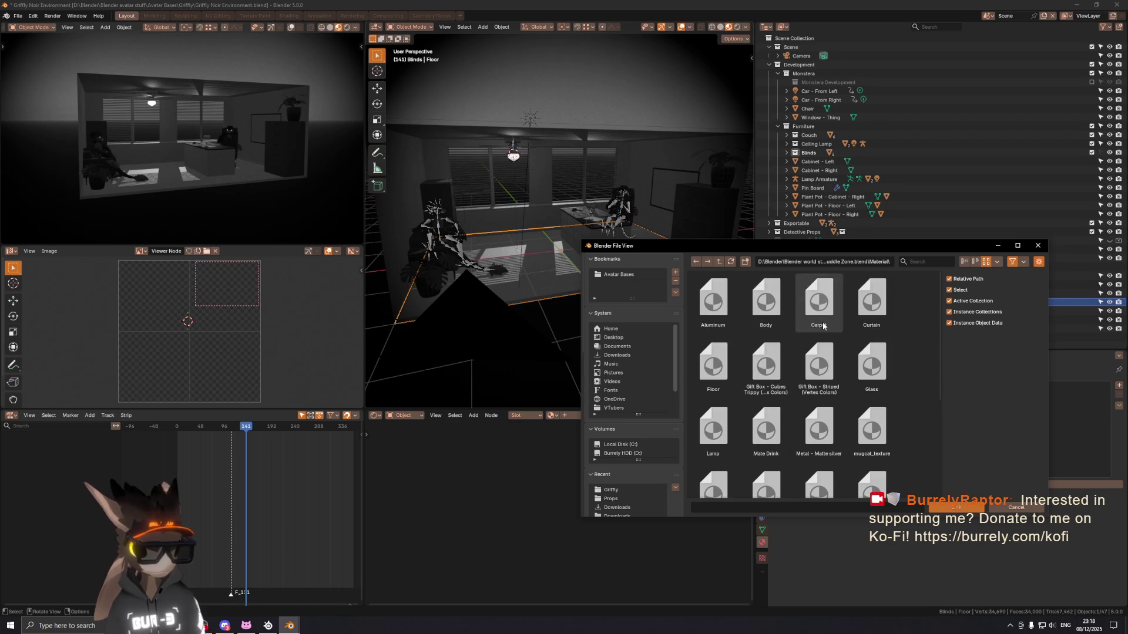
scroll(820, 321, down, 2)
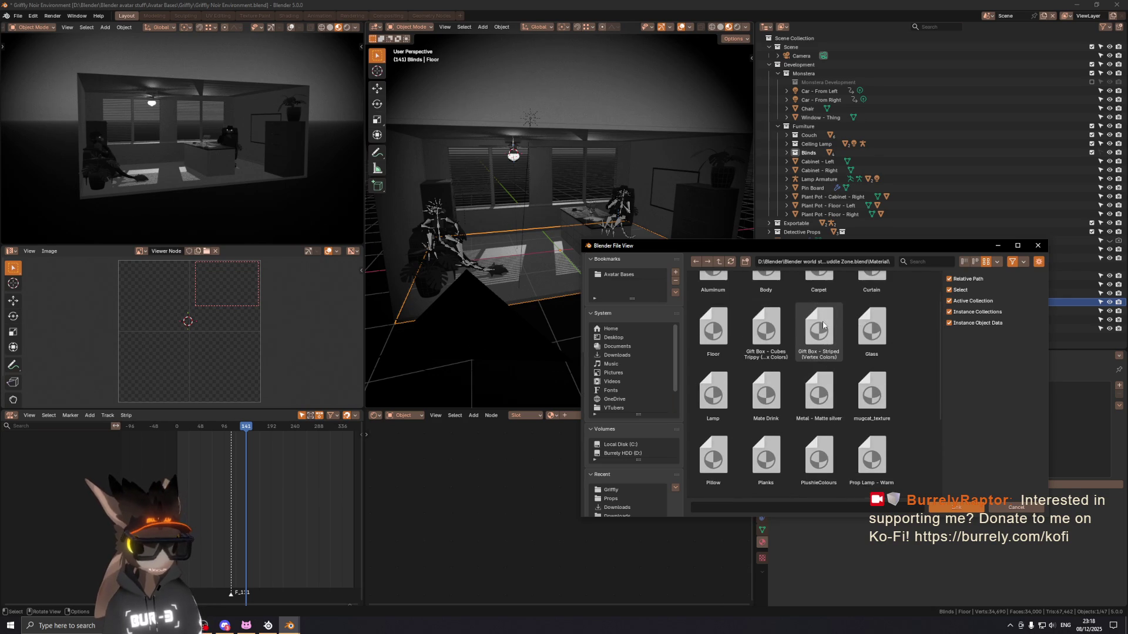
double_click(712, 330)
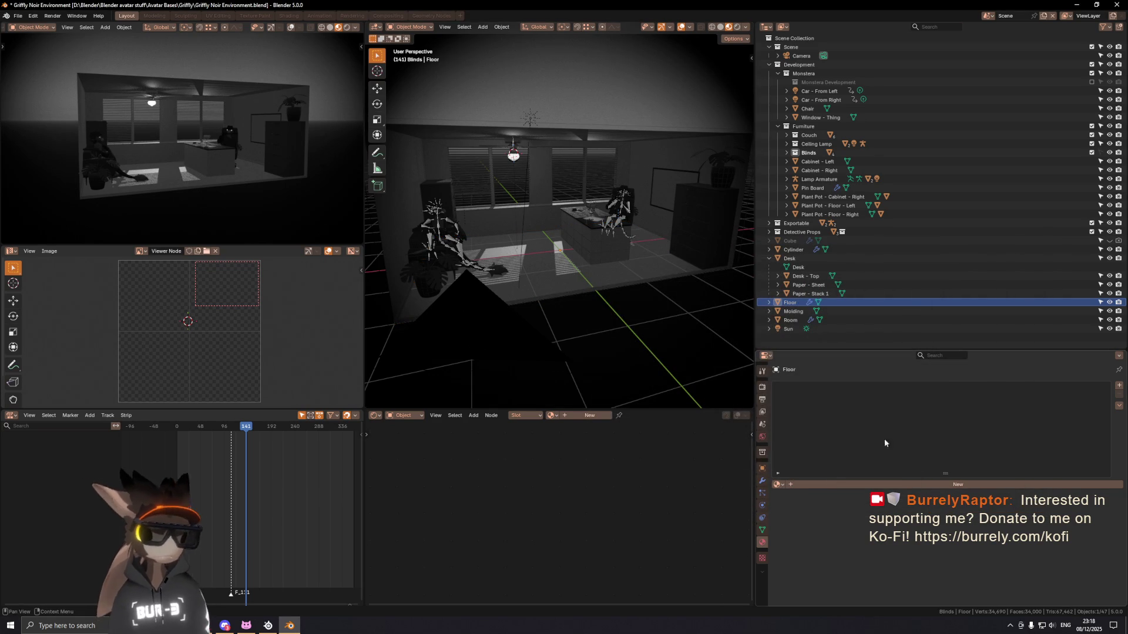
click(776, 485)
text(flo)
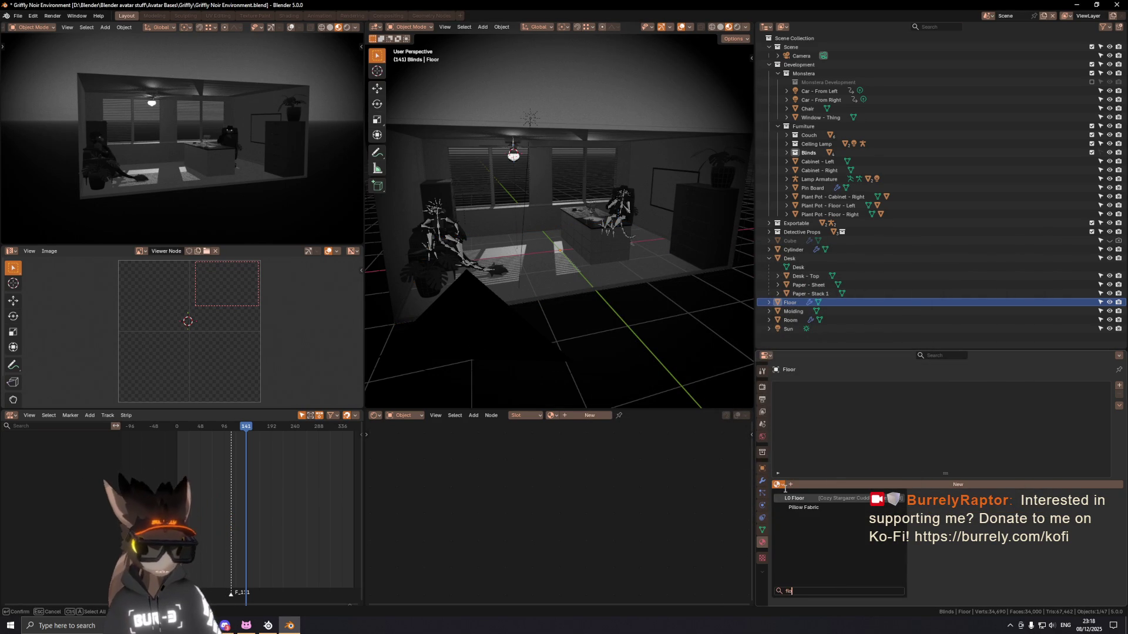
Step: Assign the linked Floor material to the Floor object and check it through the camera
key(Return)
mouse_move(541, 273)
middle_down()
mouse_move(562, 275)
mouse_move(495, 178)
middle_up()
scroll(595, 218, up, 5)
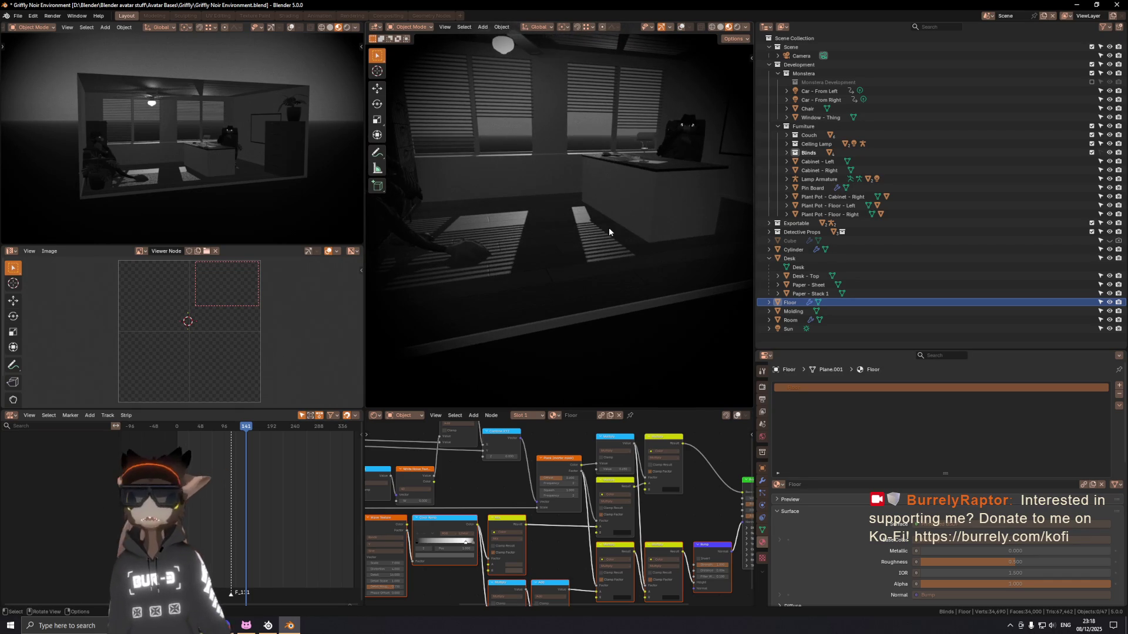
scroll(610, 227, down, 2)
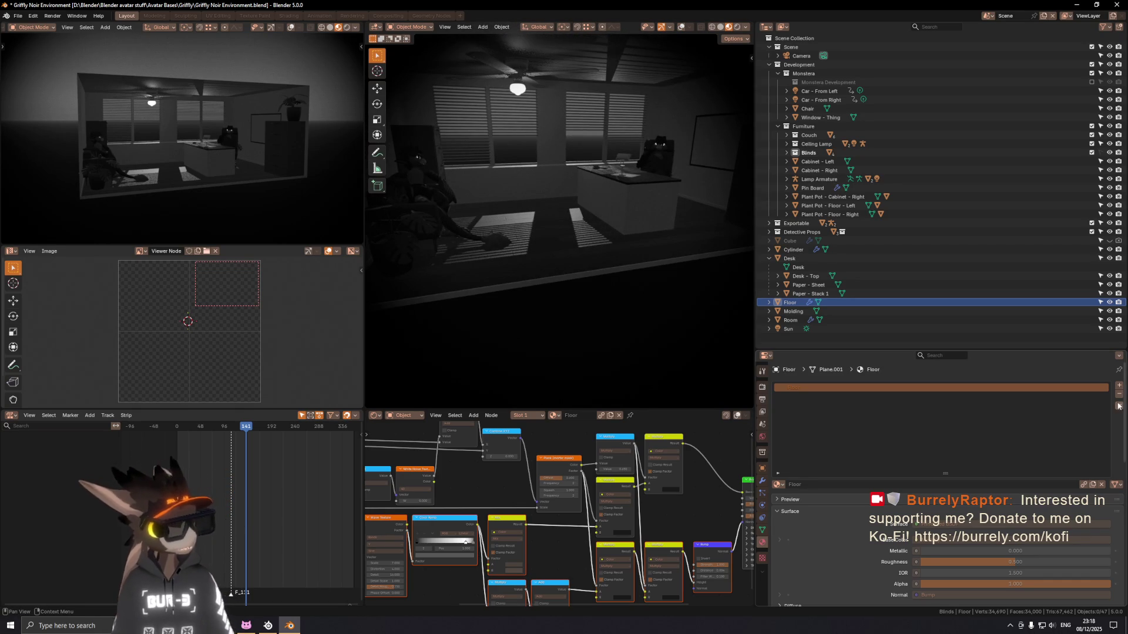
key(ctrl+z)
key(ctrl+shift+z)
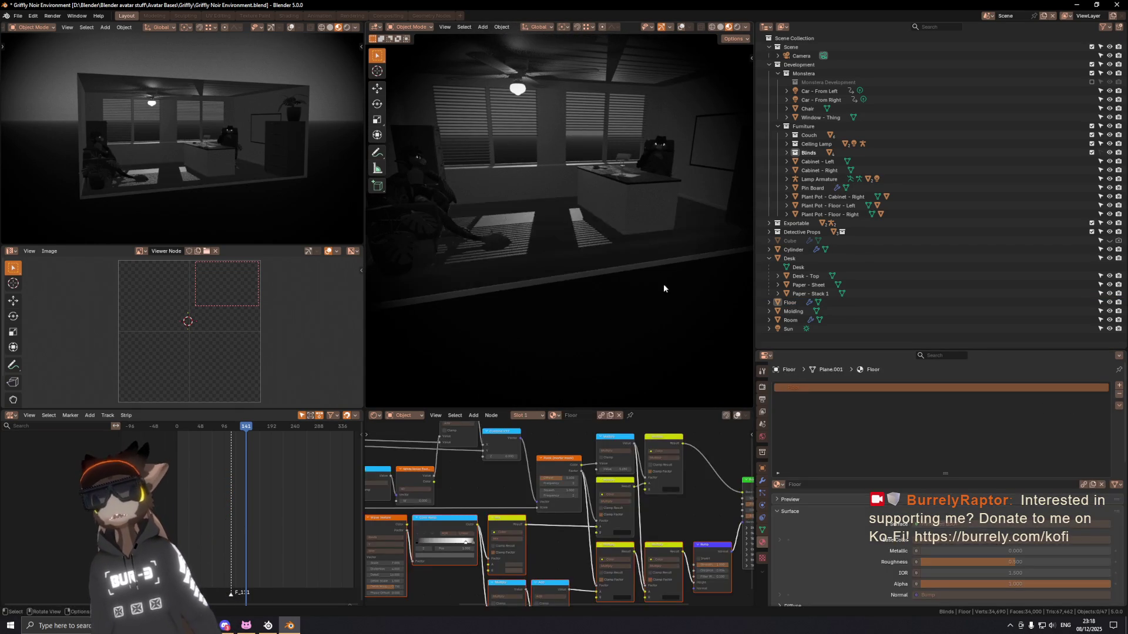
middle_drag(670, 299, 636, 288)
key(KP_0)
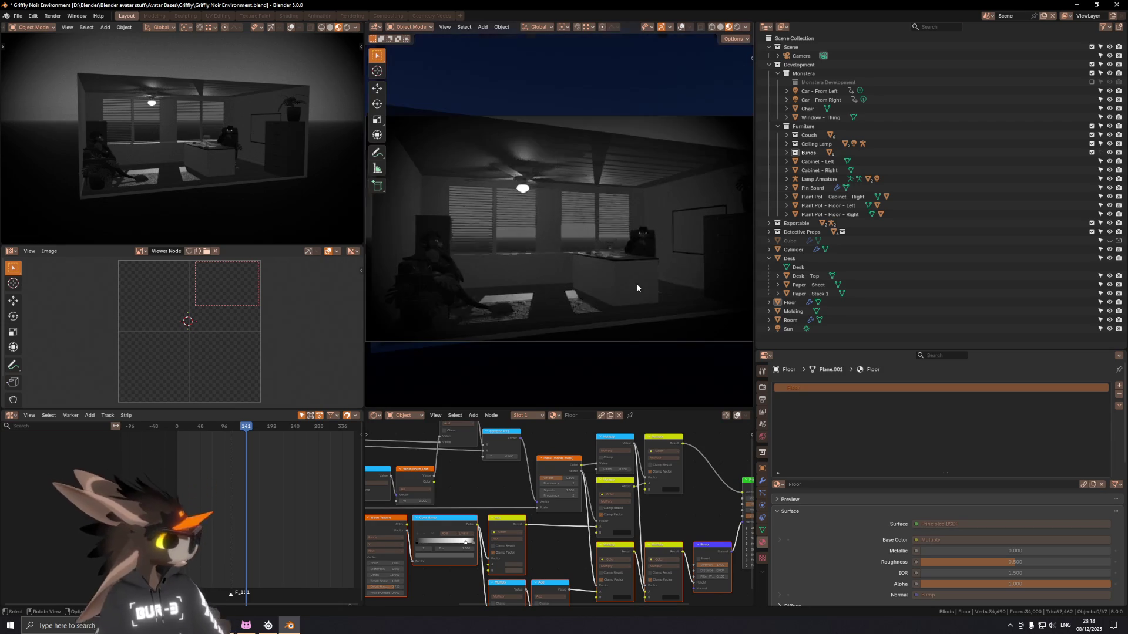
mouse_move(639, 300)
middle_down()
mouse_move(606, 330)
mouse_move(603, 259)
middle_up()
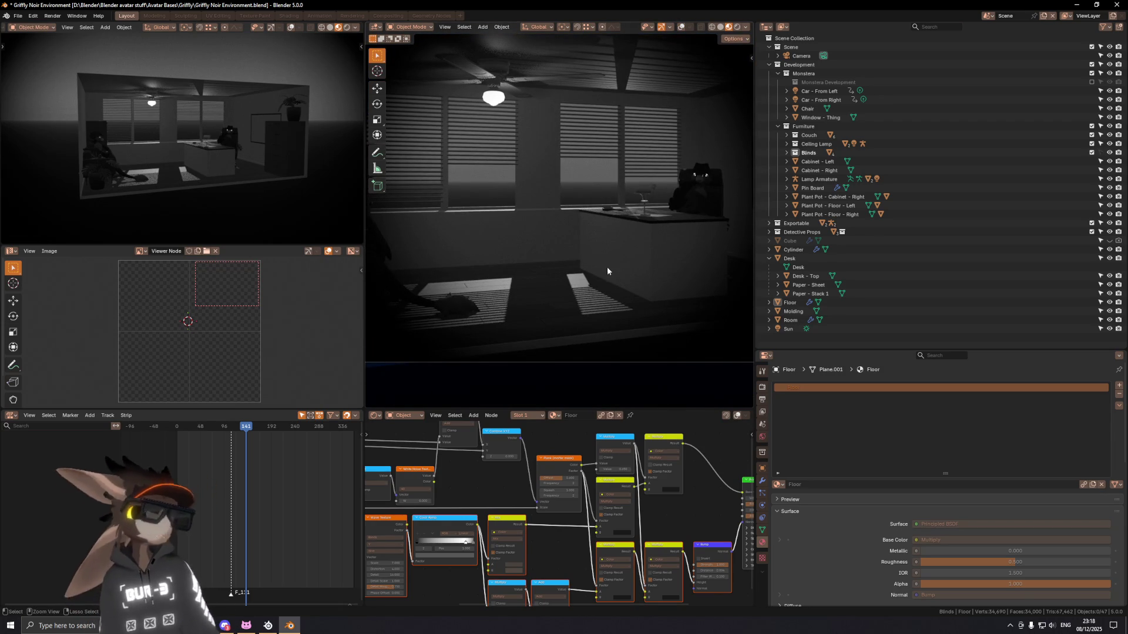
Step: Undo and redo repeatedly to compare the floor with and without the material, then save
key(ctrl+z)
key(ctrl+shift+z)
key(ctrl+z)
key(ctrl+shift+z)
key(ctrl+z)
key(ctrl+shift+z)
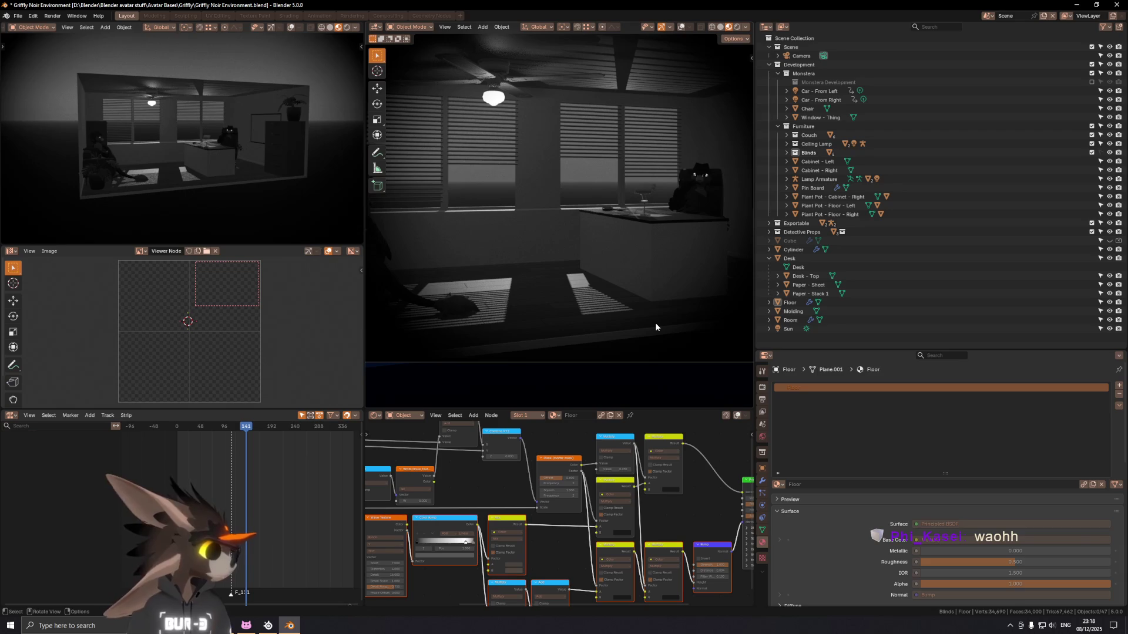
mouse_move(654, 323)
middle_down()
mouse_move(643, 227)
mouse_move(564, 222)
mouse_move(582, 245)
middle_up()
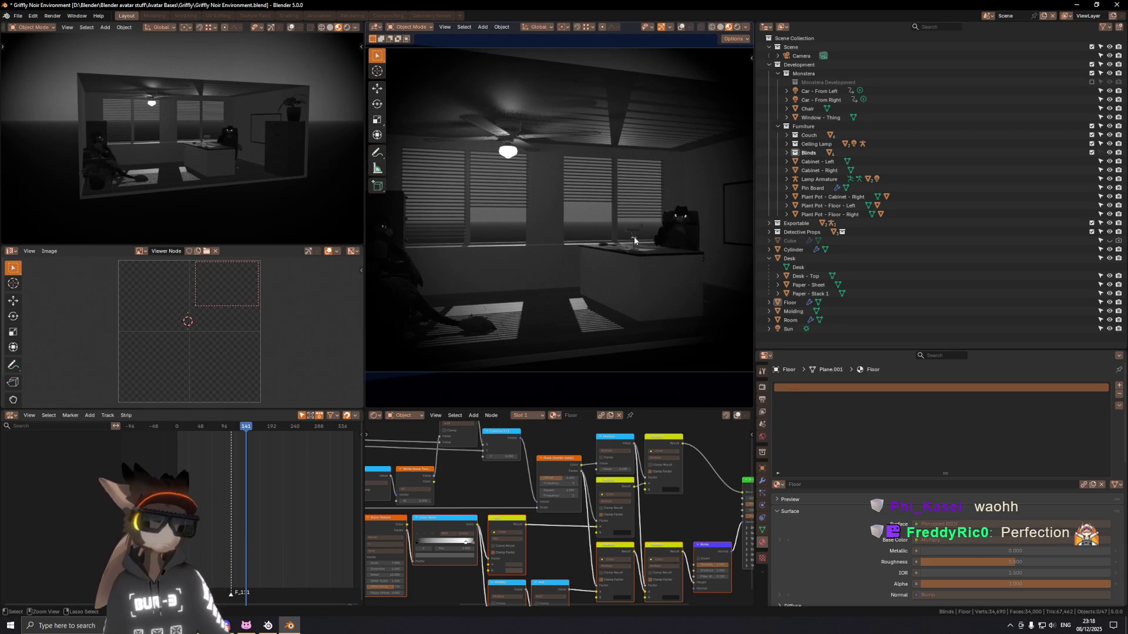
key(ctrl+s)
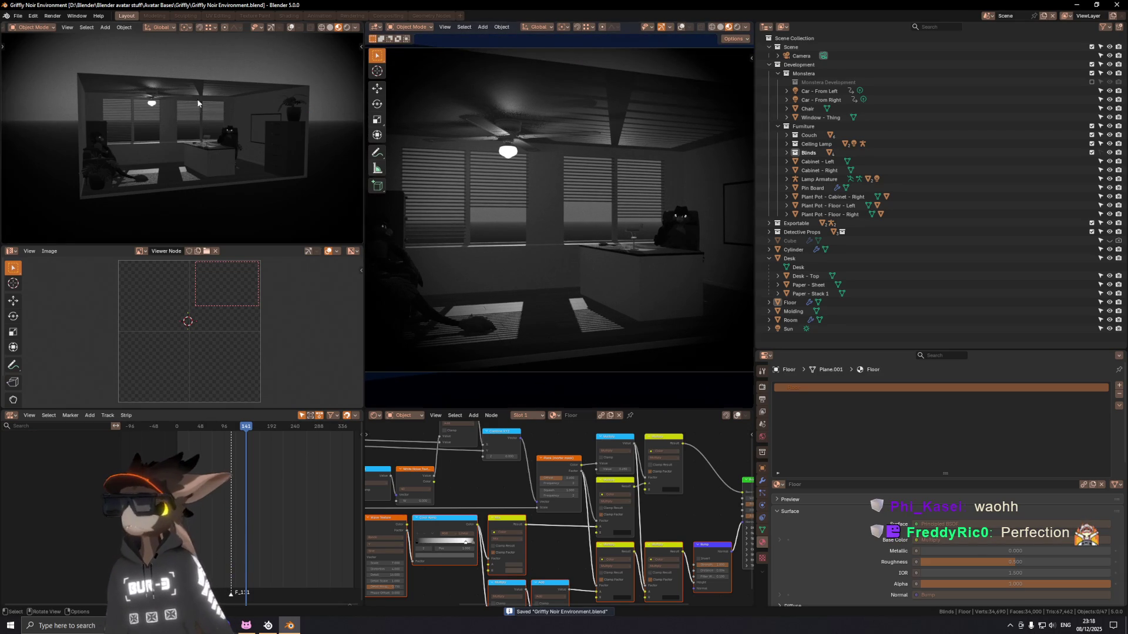
click(533, 250)
Step: Frame the Window - Thing sill, enter Edit Mode on its mesh and save the file
key(shift+alt+z)
mouse_move(534, 250)
middle_down()
mouse_move(529, 292)
mouse_move(541, 244)
mouse_move(580, 247)
mouse_move(773, 334)
mouse_move(703, 390)
middle_up()
key(KP_Decimal)
key(Tab)
mouse_move(573, 313)
middle_down()
mouse_move(617, 325)
mouse_move(541, 238)
mouse_move(564, 248)
middle_up()
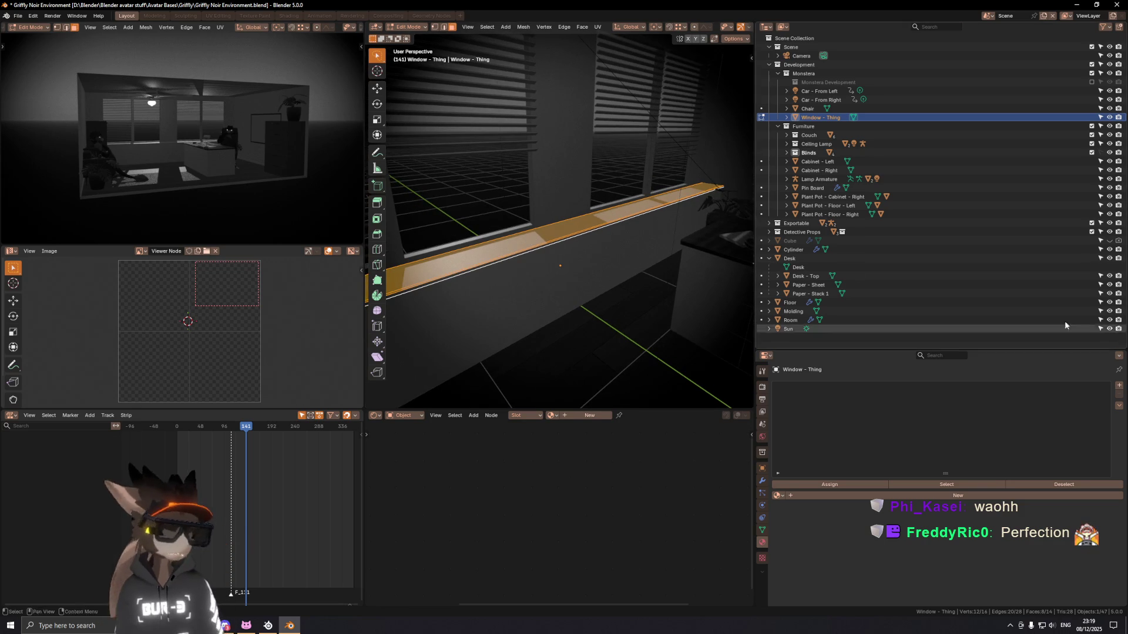
key(ctrl+s)
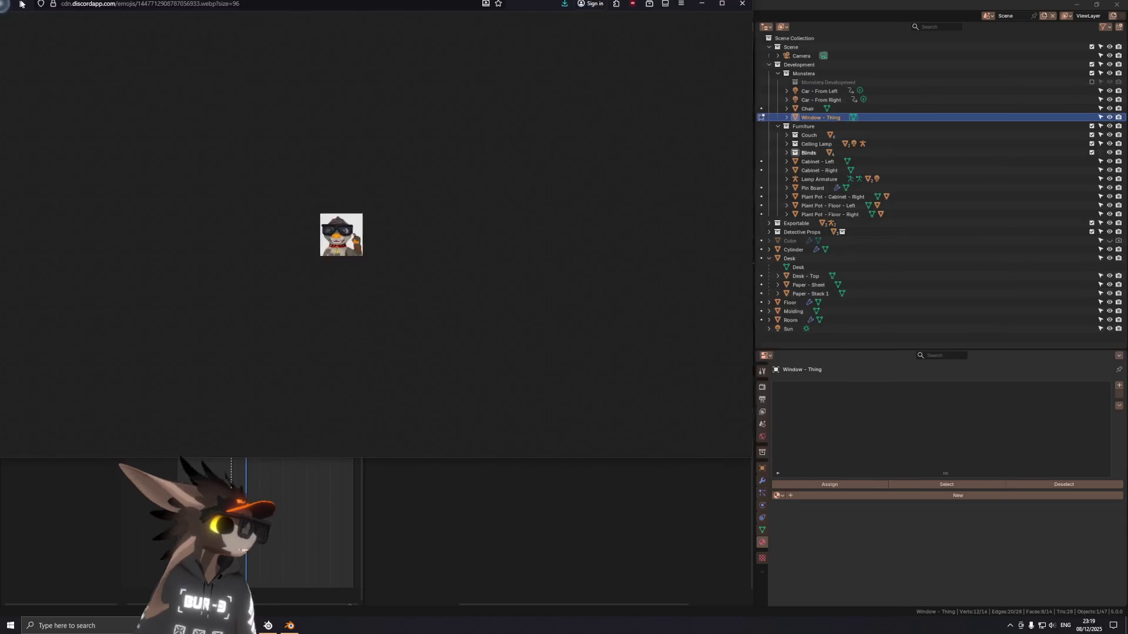
ctrl+scroll(561, 321, up, 1)
ctrl+scroll(561, 322, up, 2)
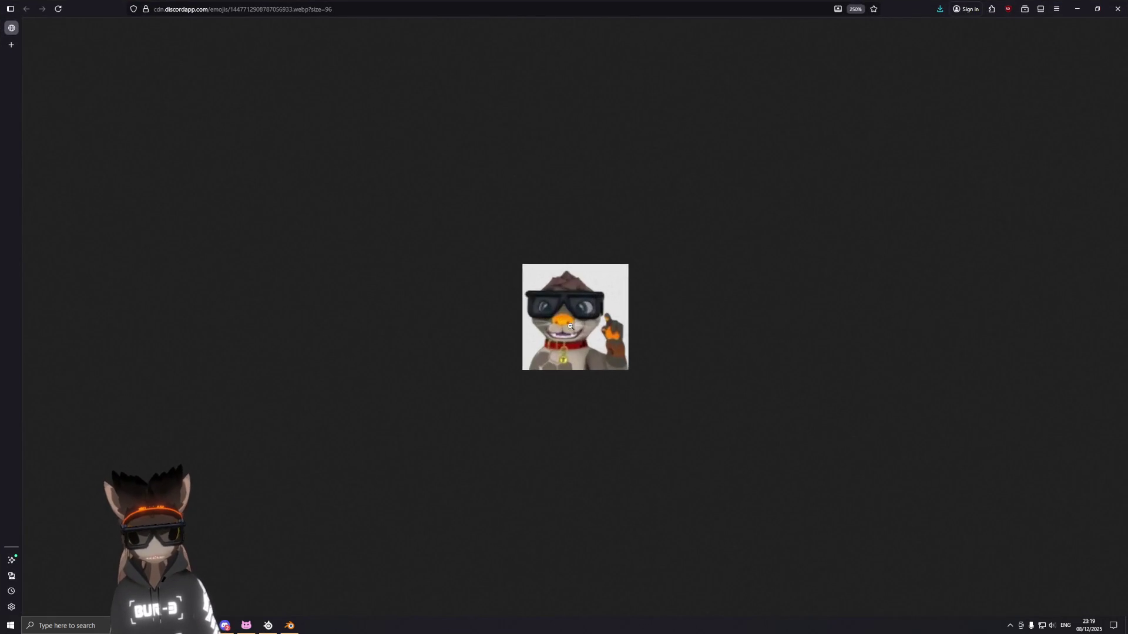
ctrl+scroll(562, 326, up, 1)
ctrl+scroll(562, 327, up, 1)
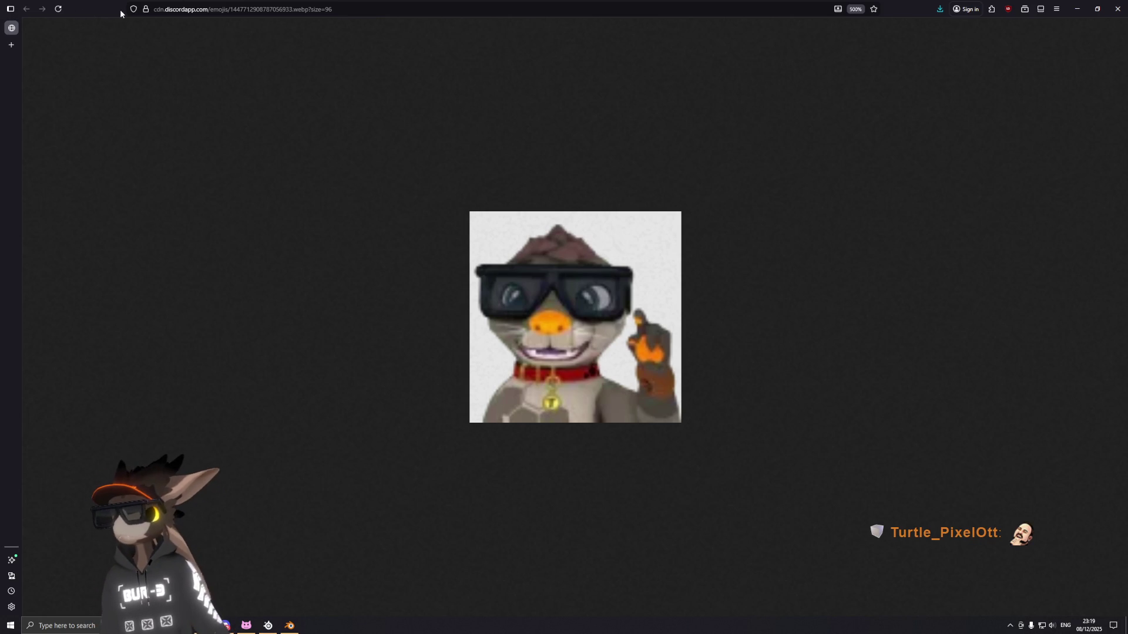
click(145, 11)
click(969, 194)
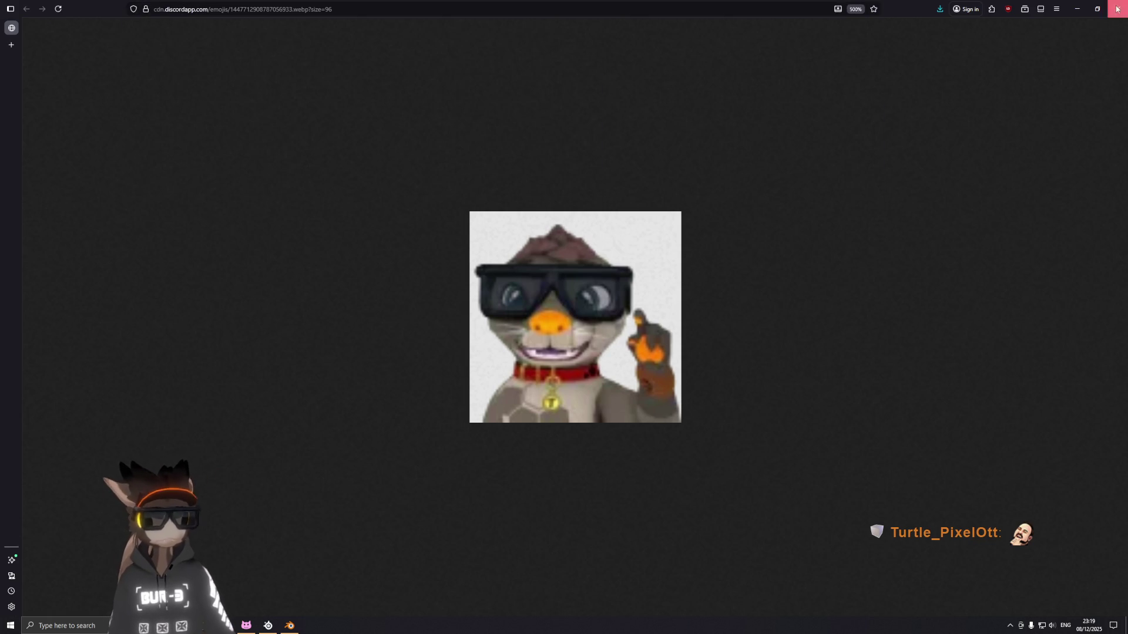
click(1117, 9)
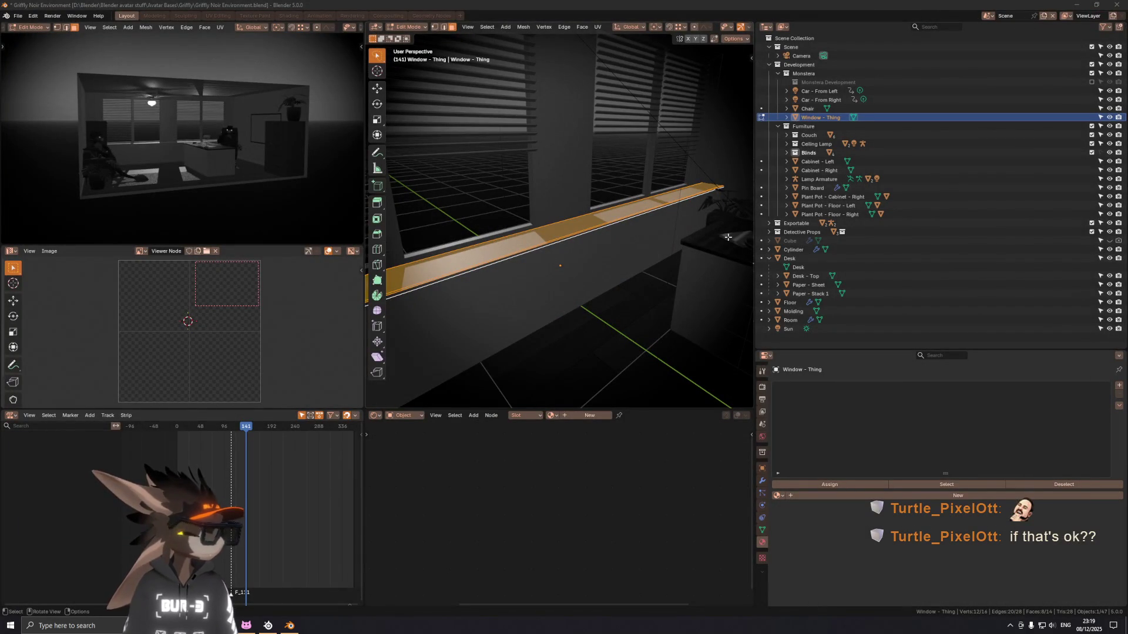
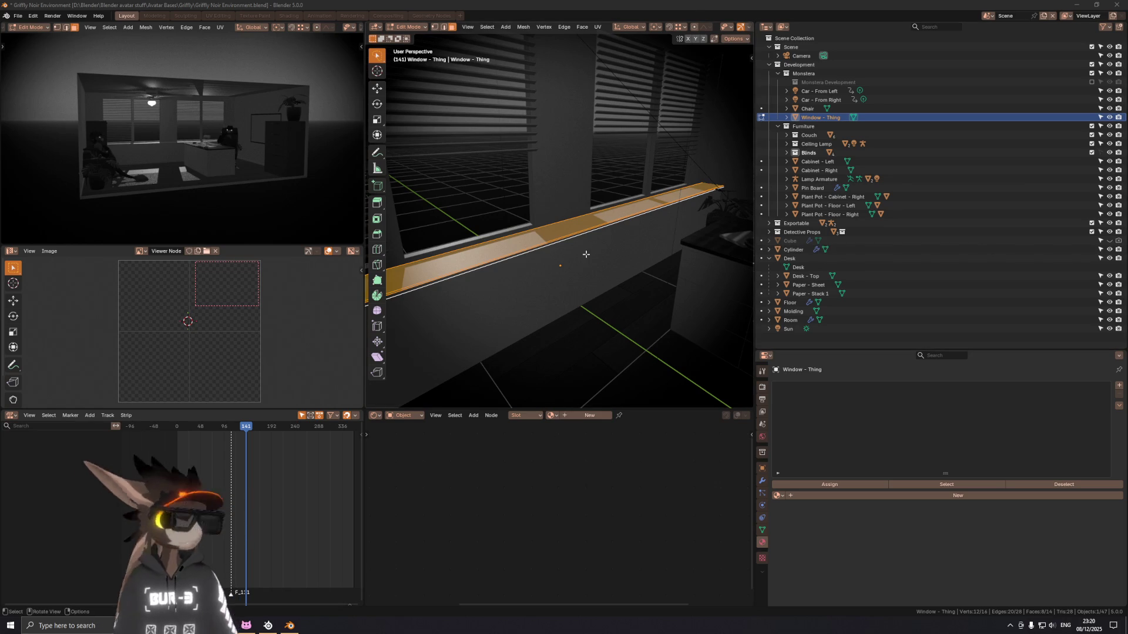
Step: Add a second material slot, mark a seam under the sill, and isolate the wall strip in Local view
middle_drag(564, 265, 617, 229)
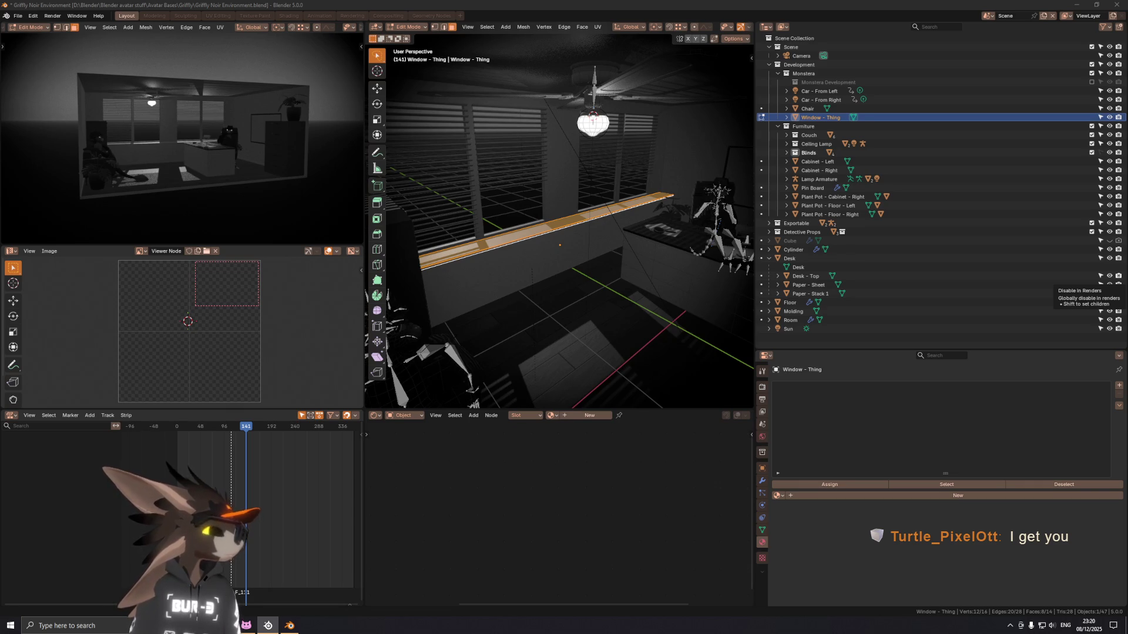
middle_drag(648, 284, 549, 217)
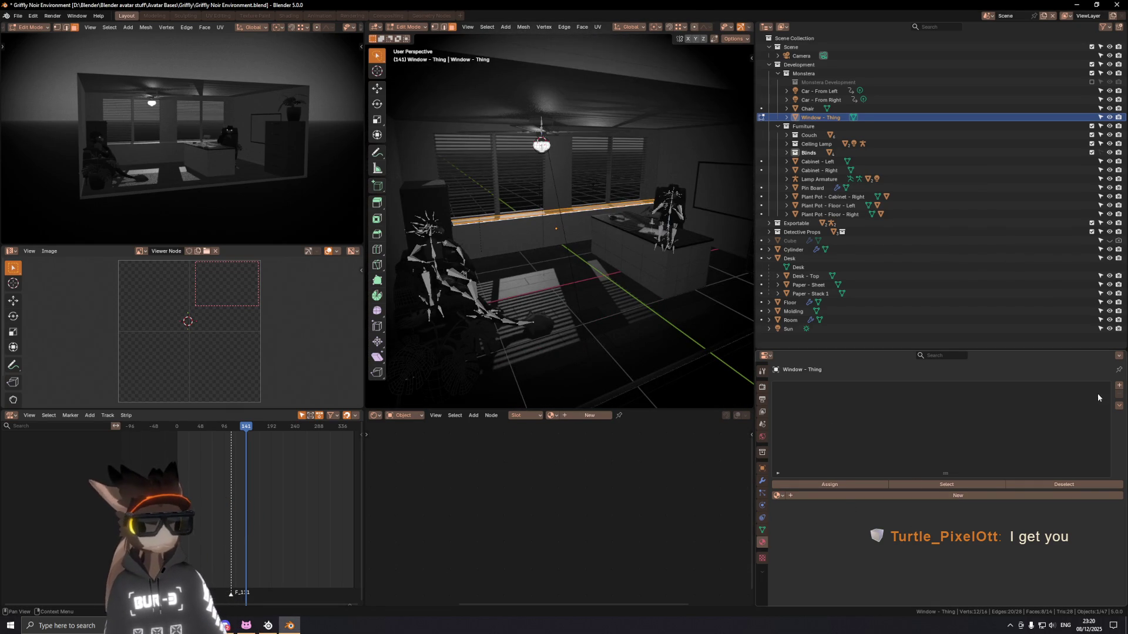
click(1119, 386)
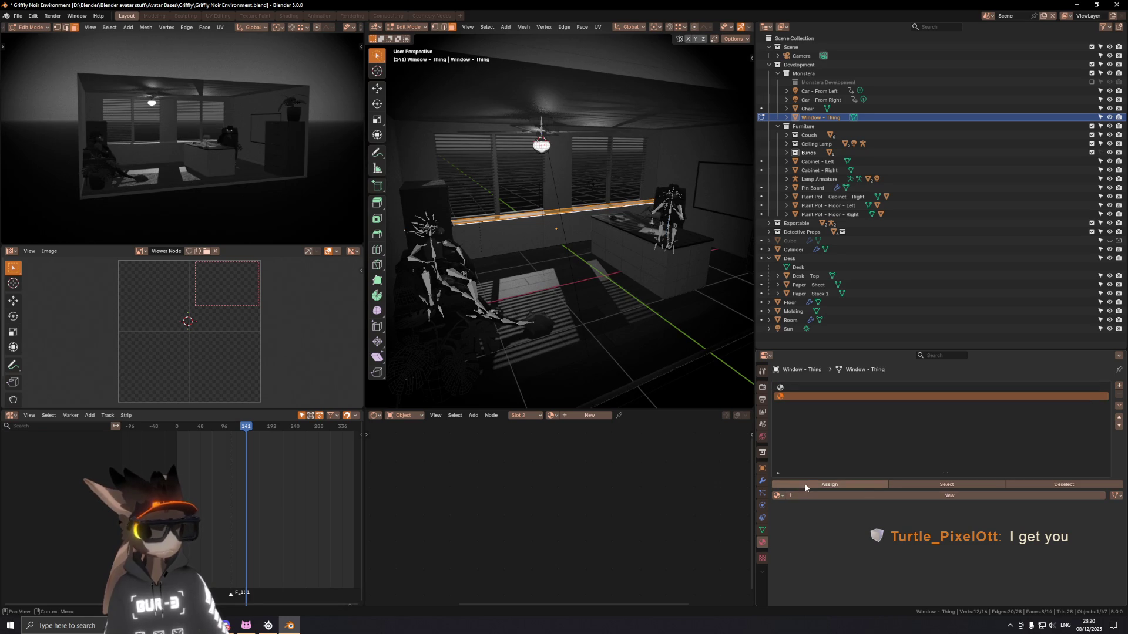
scroll(558, 221, up, 5)
scroll(558, 221, up, 2)
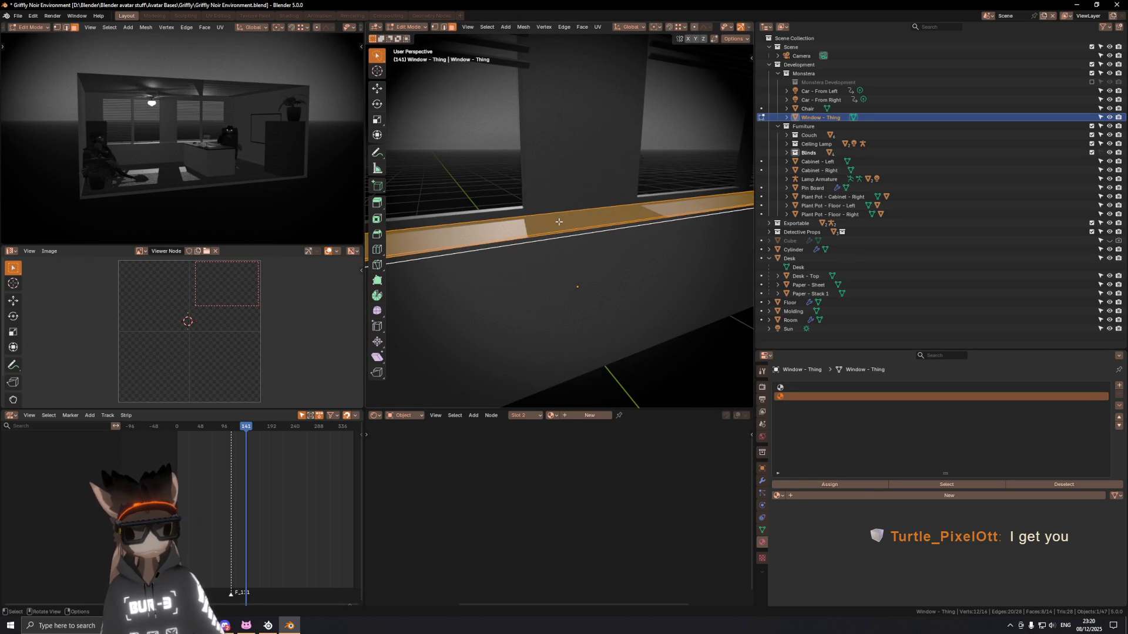
click(555, 256)
key(alt+a)
mouse_move(554, 212)
middle_down()
mouse_move(547, 192)
mouse_move(559, 201)
middle_up()
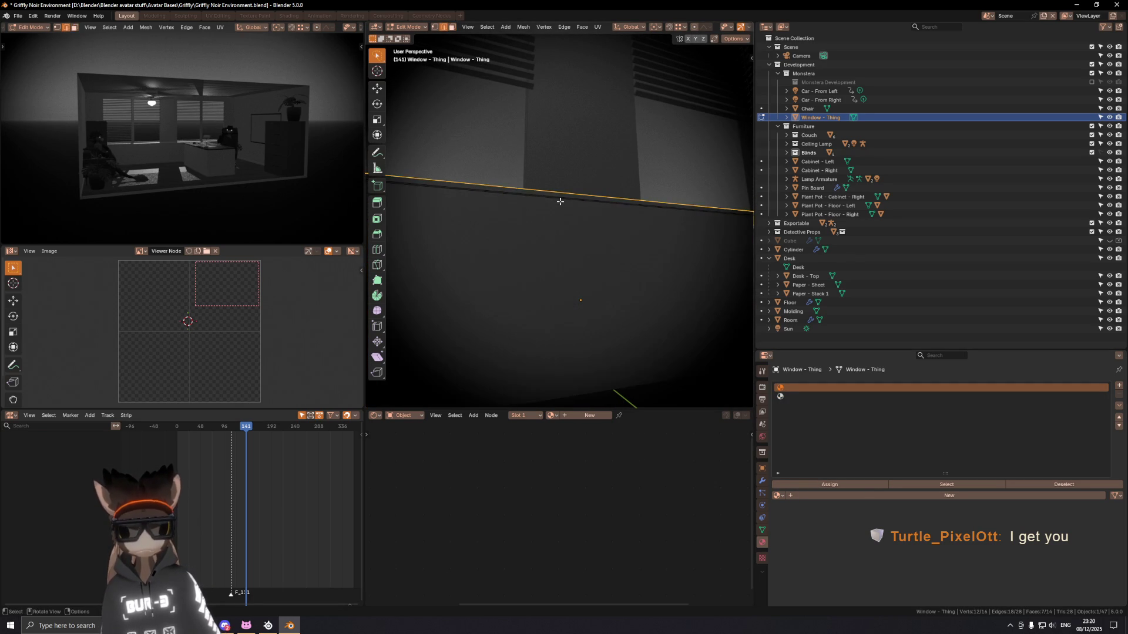
click(560, 201)
right_click(727, 255)
click(727, 255)
key(alt+a)
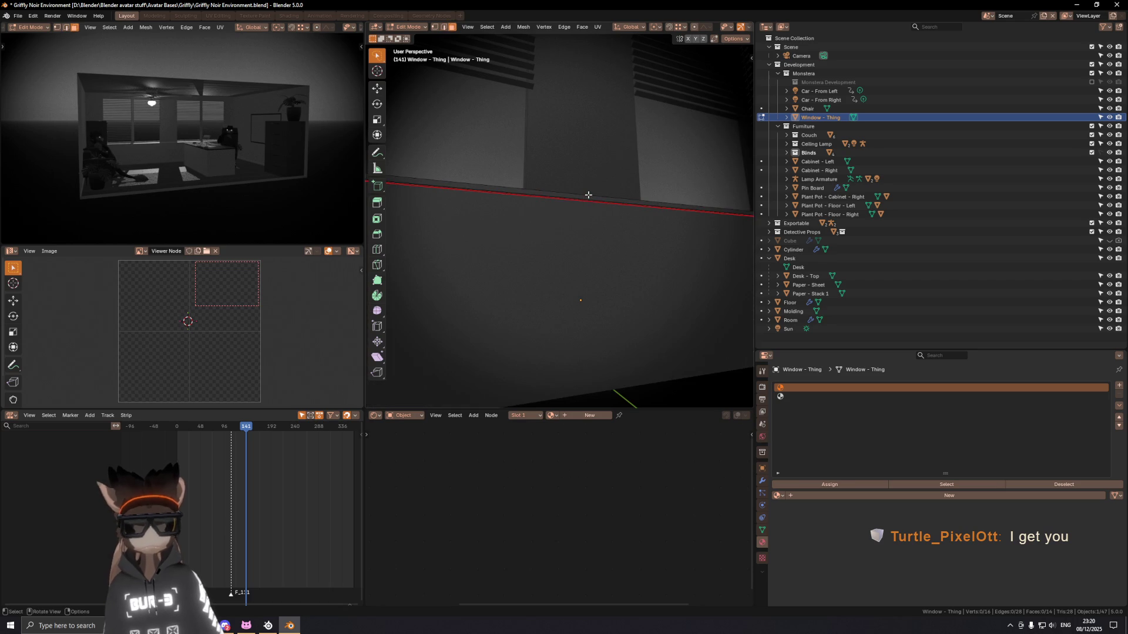
key(l)
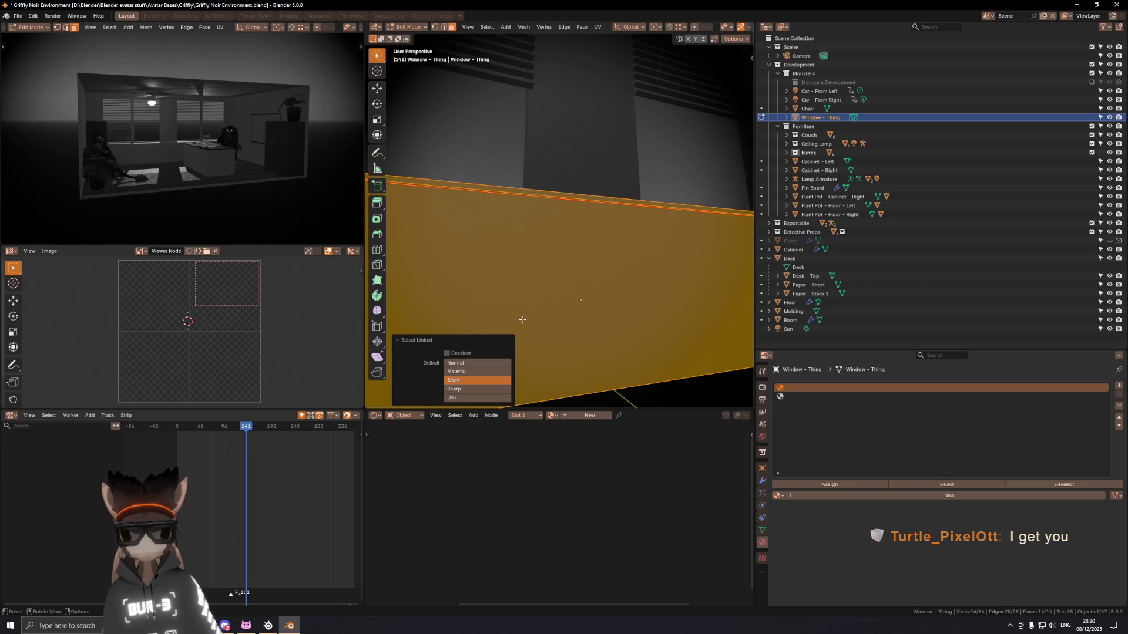
scroll(509, 250, down, 3)
key(KP_Divide)
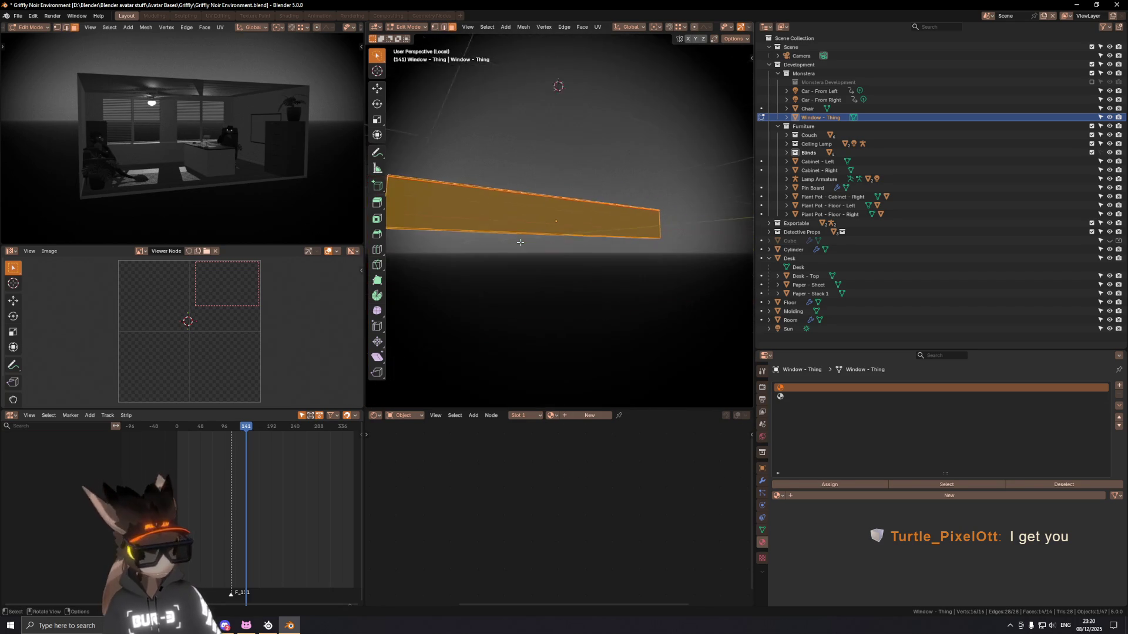
Step: Mark a second seam, select the strip up to the seams, and assign it to material slot 2
middle_drag(487, 215, 526, 204)
scroll(495, 213, up, 3)
click(649, 172)
mouse_move(641, 212)
middle_down()
mouse_move(649, 221)
mouse_move(579, 215)
middle_up()
right_click(650, 221)
key(Escape)
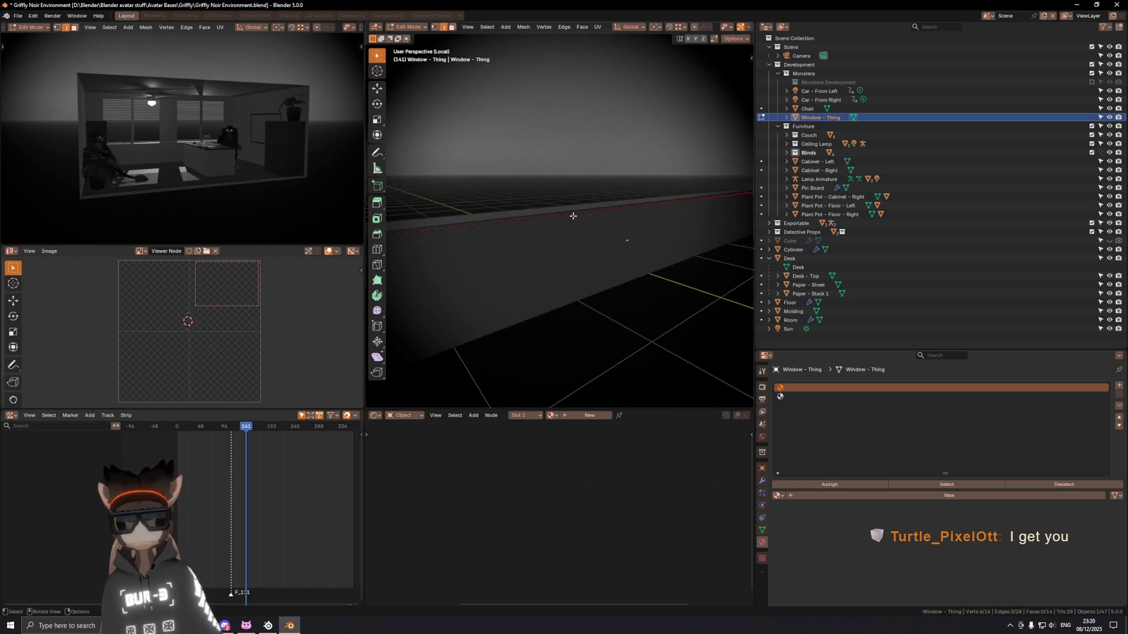
click(568, 210)
key(l)
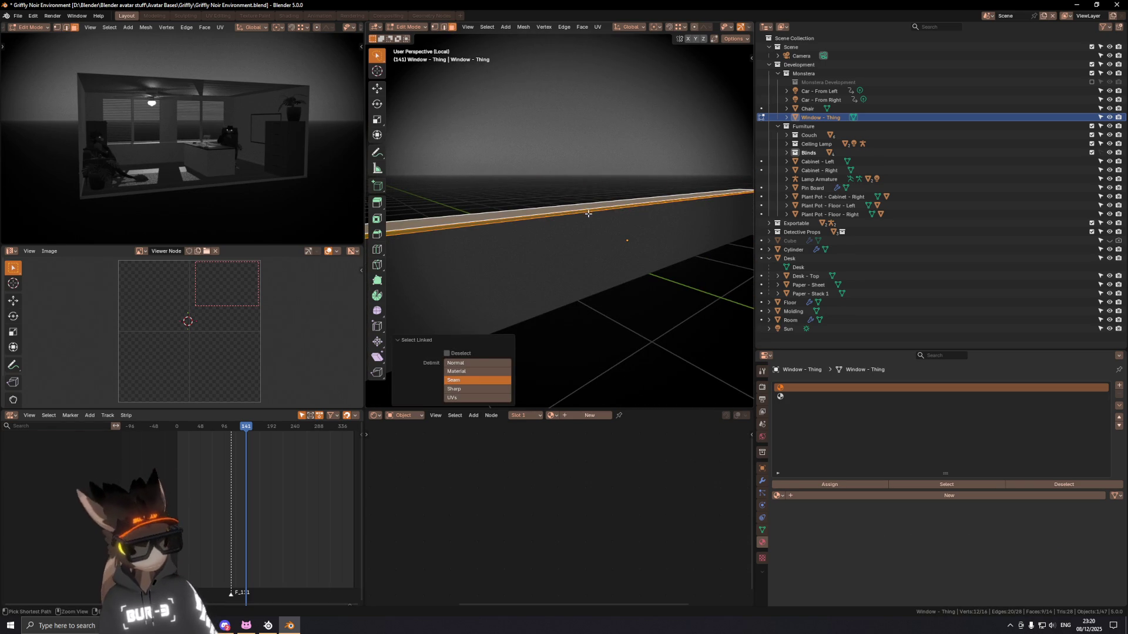
click(821, 397)
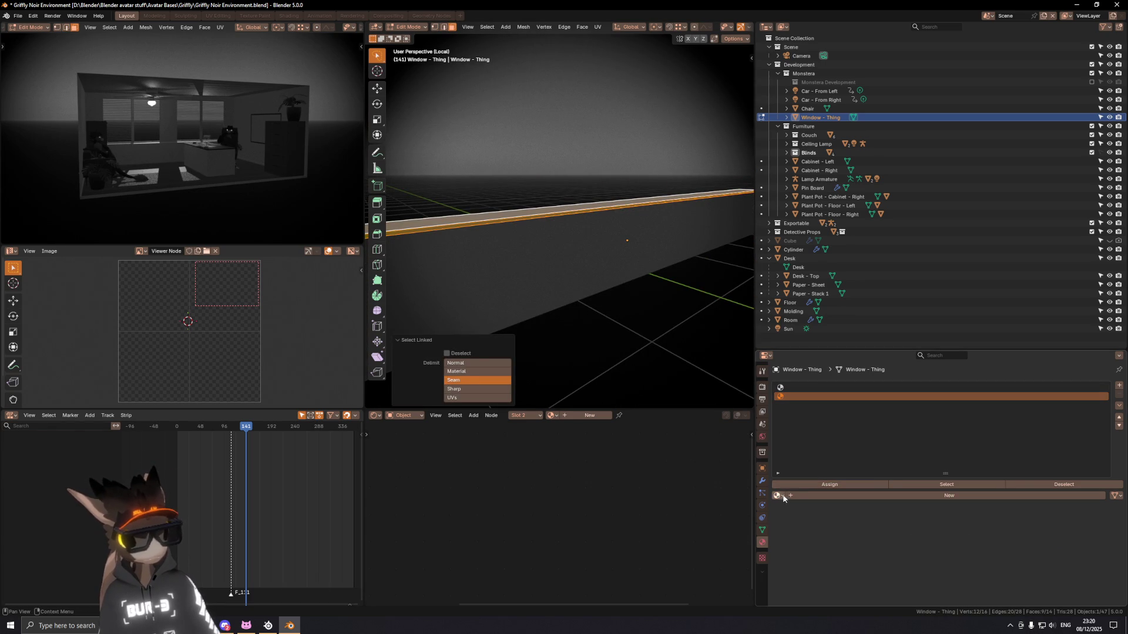
click(845, 484)
Step: Return from Local view to the full scene and save the blend file
key(KP_Divide)
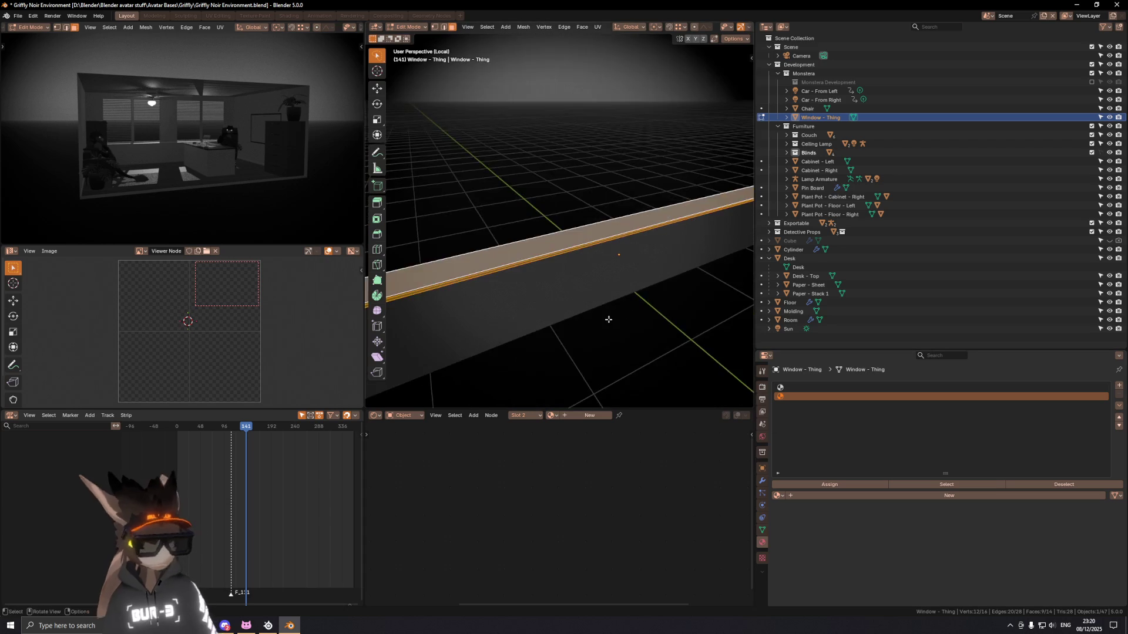
mouse_move(608, 319)
middle_down()
mouse_move(527, 267)
mouse_move(547, 283)
middle_up()
key(ctrl+s)
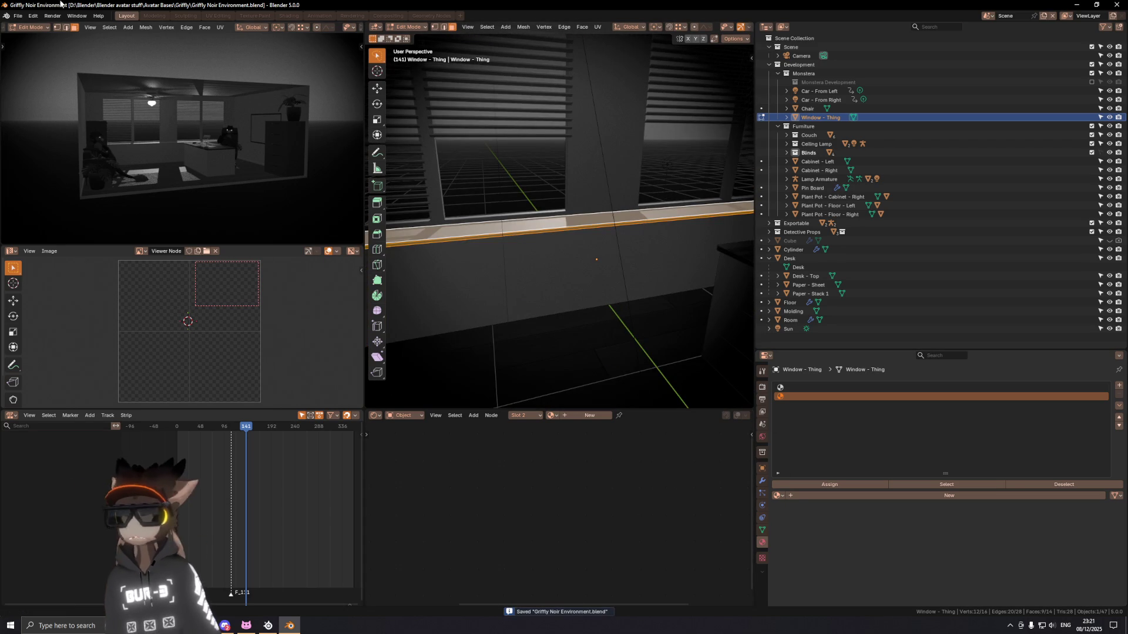
click(17, 16)
mouse_move(34, 149)
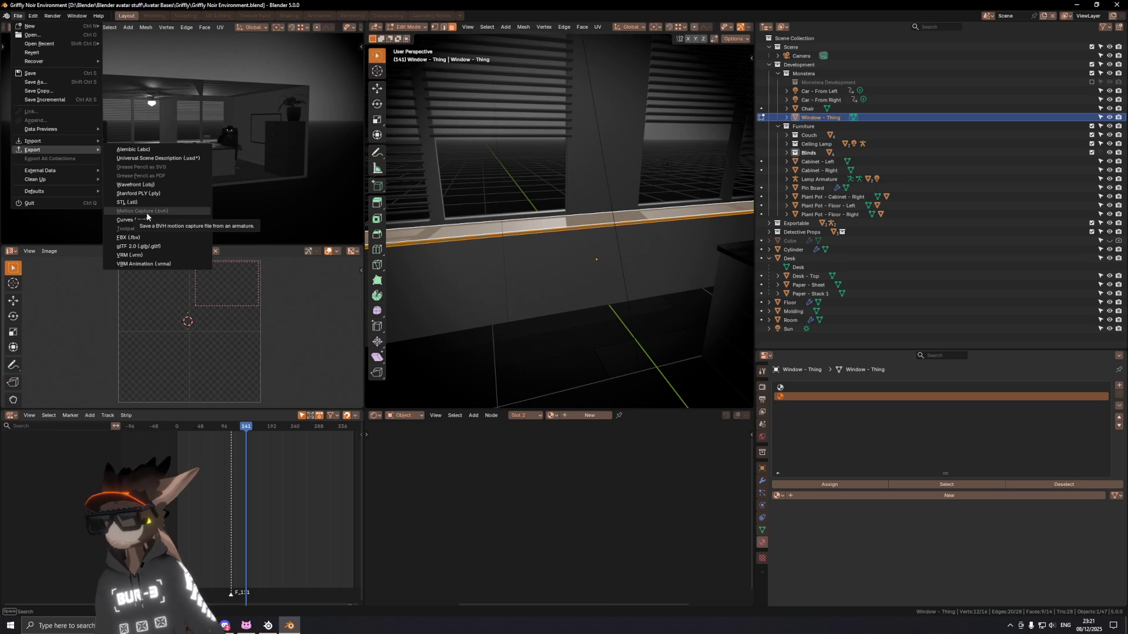
mouse_move(42, 128)
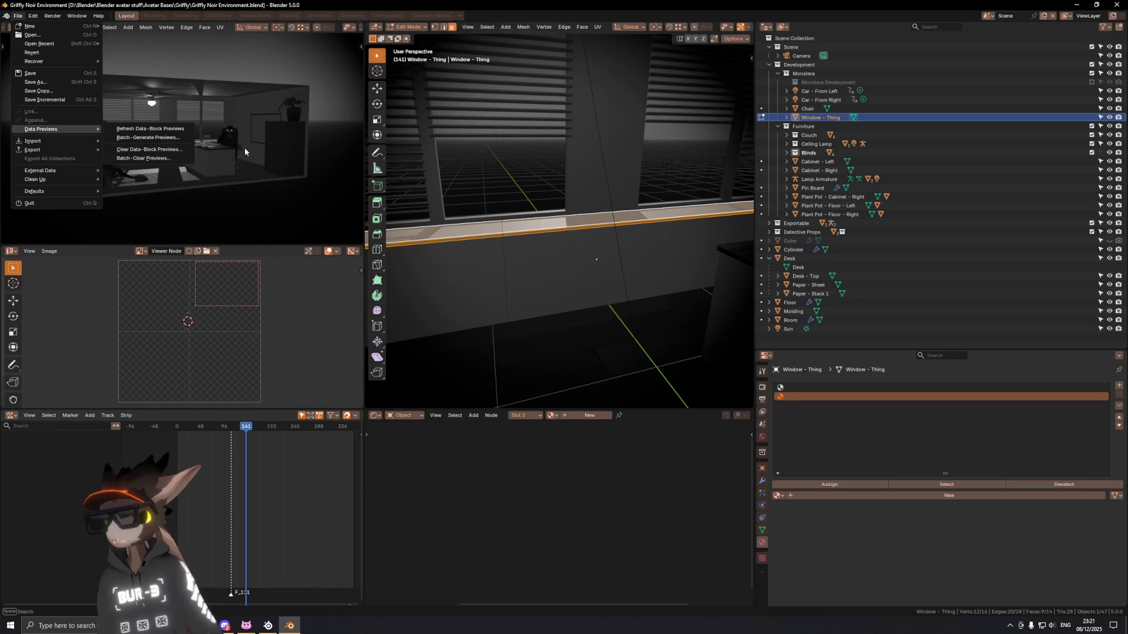
Step: Append the Planks material from another blend file and set it on the active slot
key(Tab)
click(16, 16)
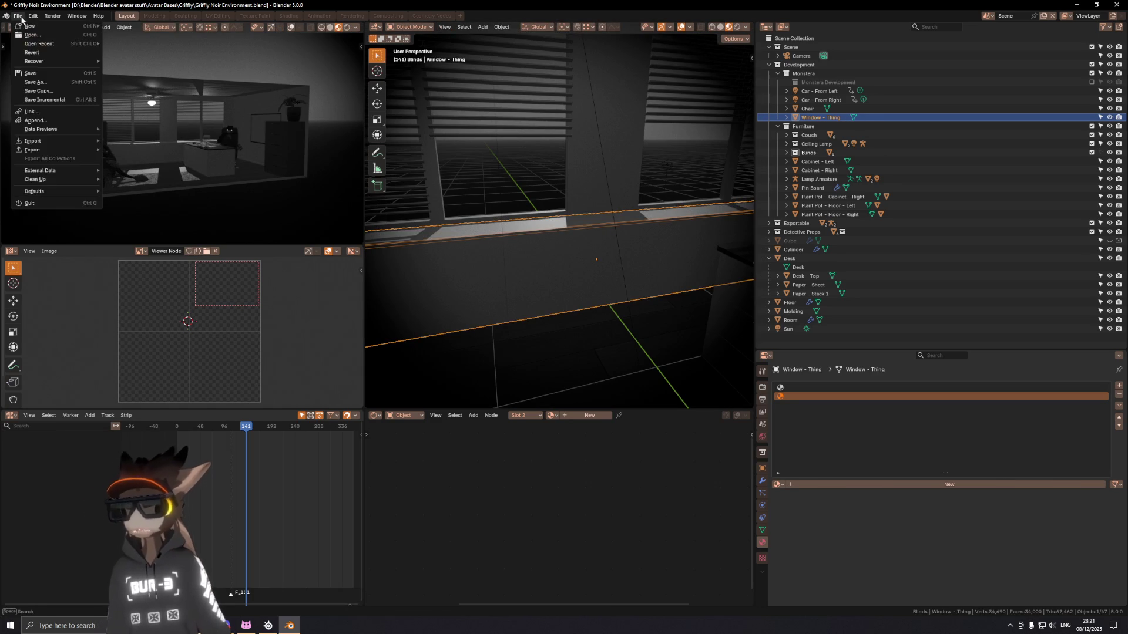
click(61, 122)
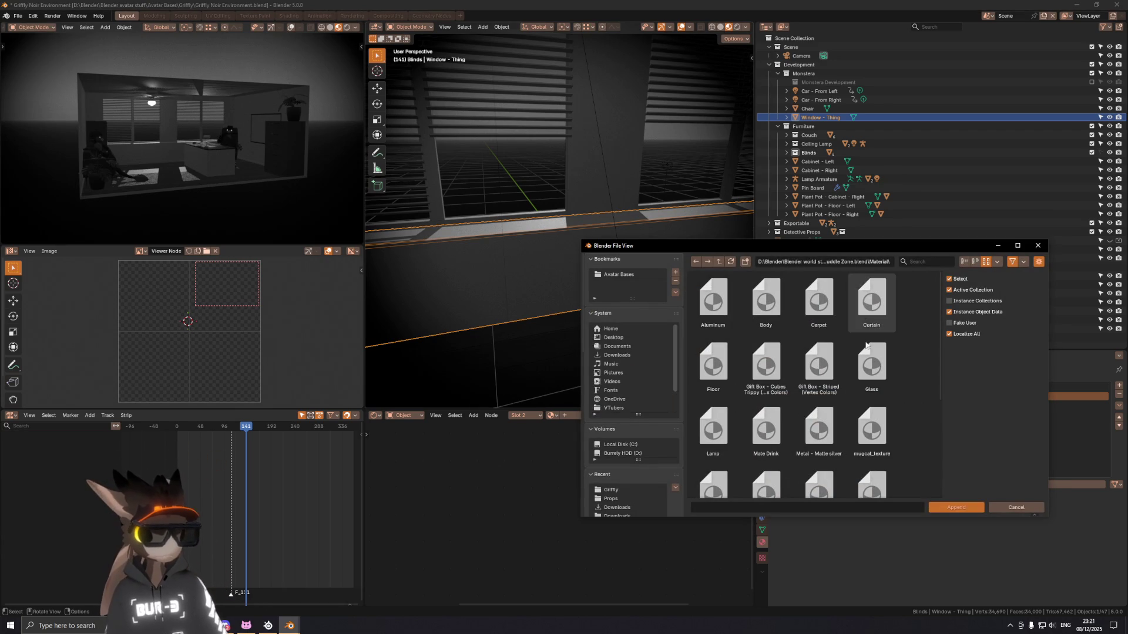
scroll(855, 440, down, 3)
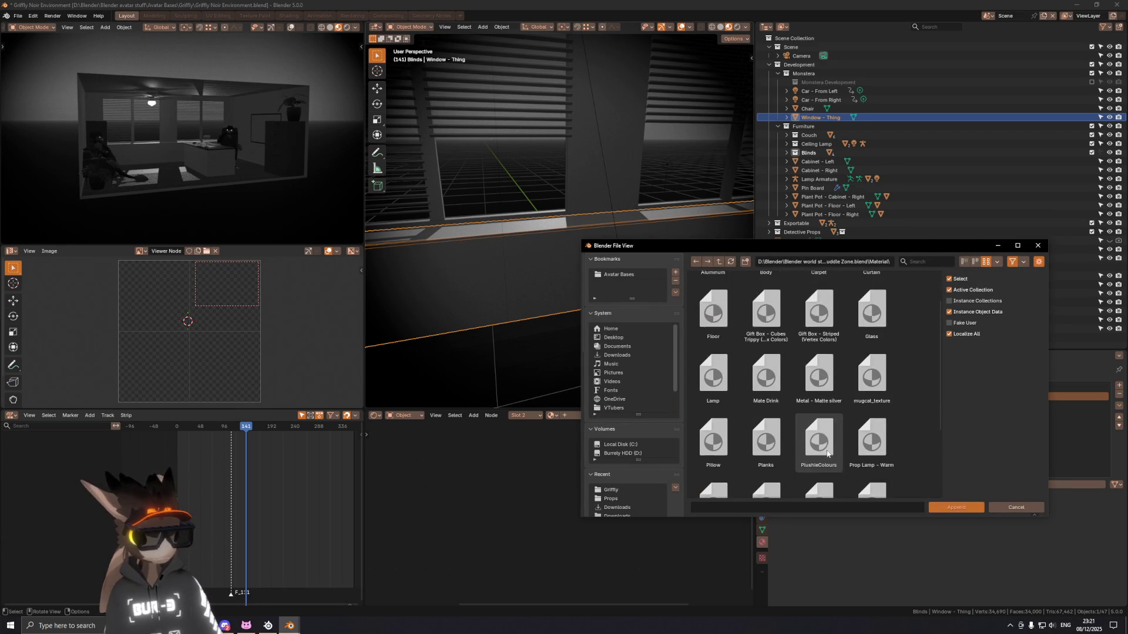
double_click(766, 352)
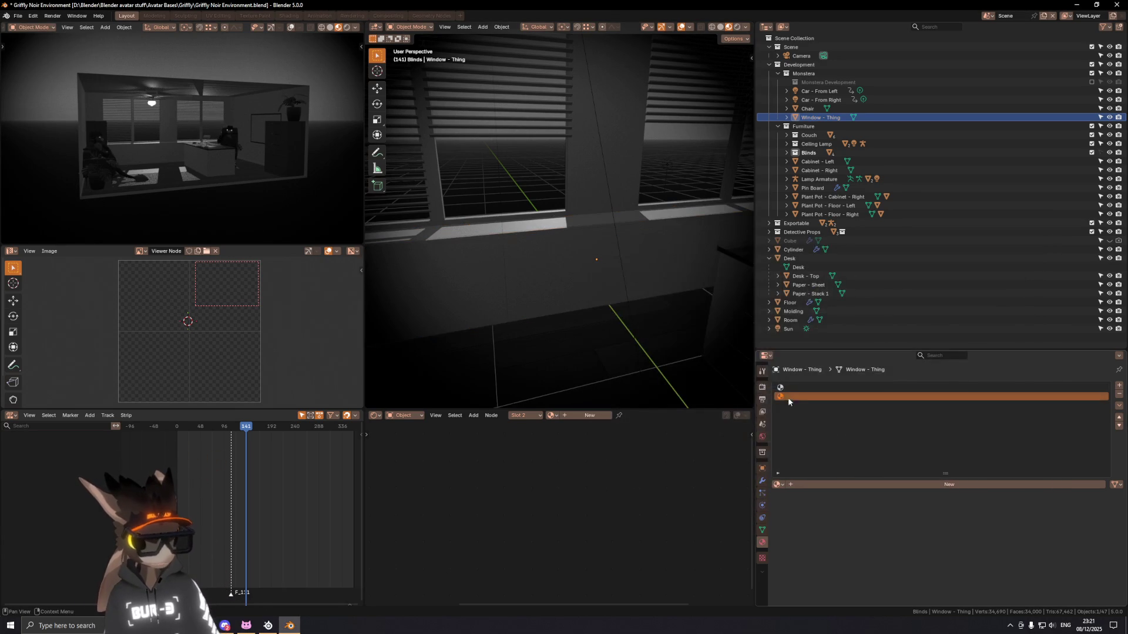
click(779, 485)
text(planks)
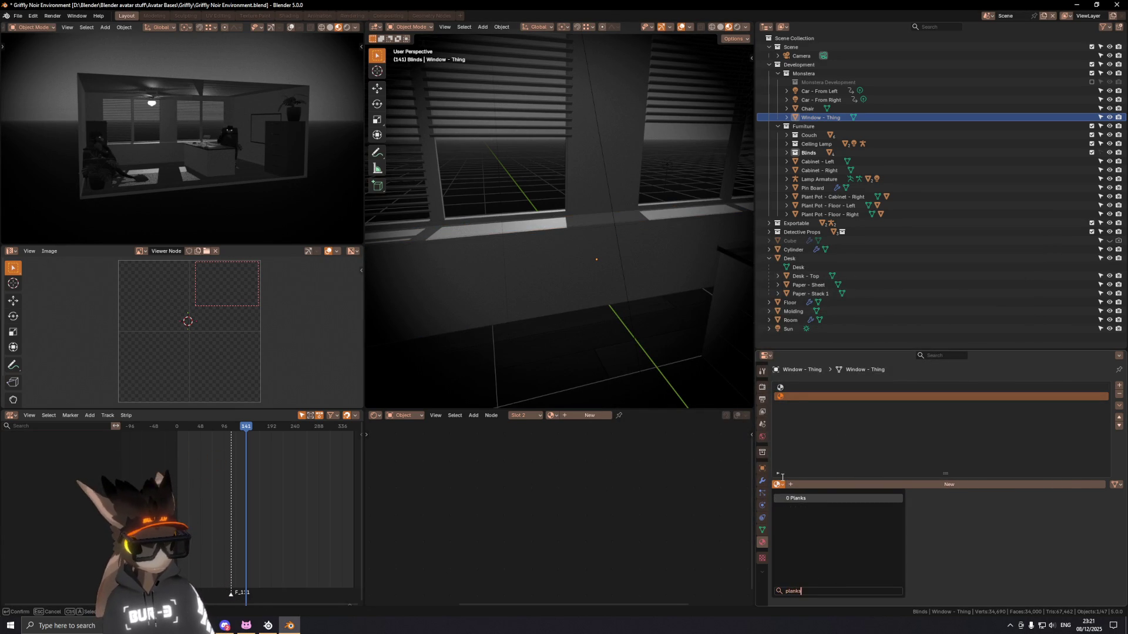
key(Return)
mouse_move(541, 220)
middle_down()
mouse_move(610, 274)
mouse_move(585, 253)
mouse_move(620, 201)
mouse_move(519, 328)
middle_up()
Step: Select the plank faces with their mirrored counterparts (Extend) and delete them as faces
key(Tab)
scroll(601, 228, down, 5)
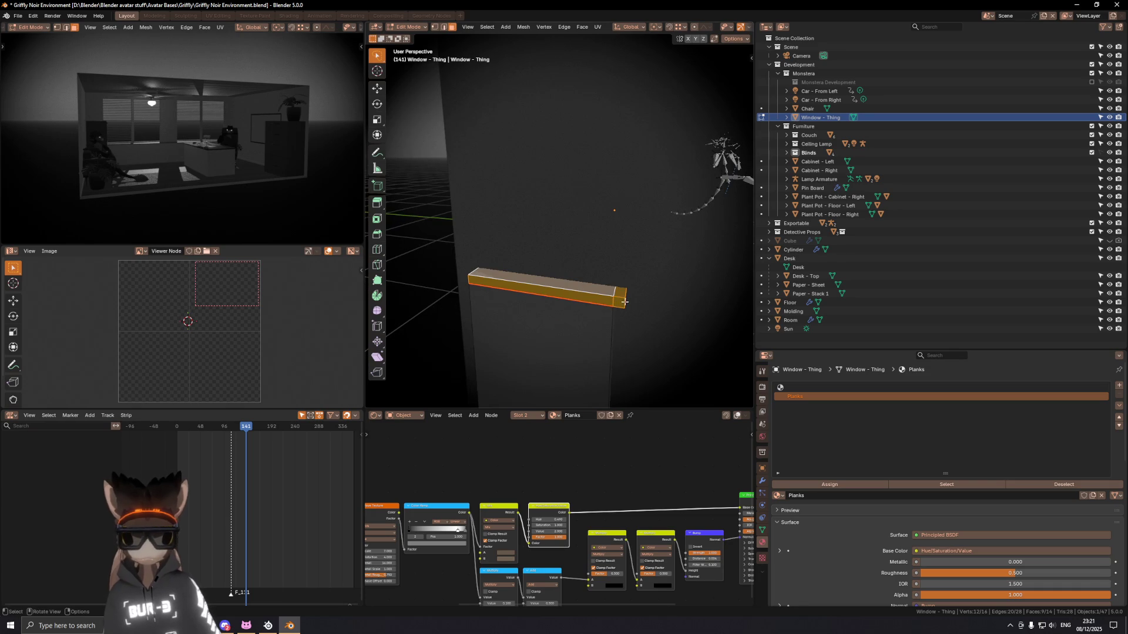
click(595, 304)
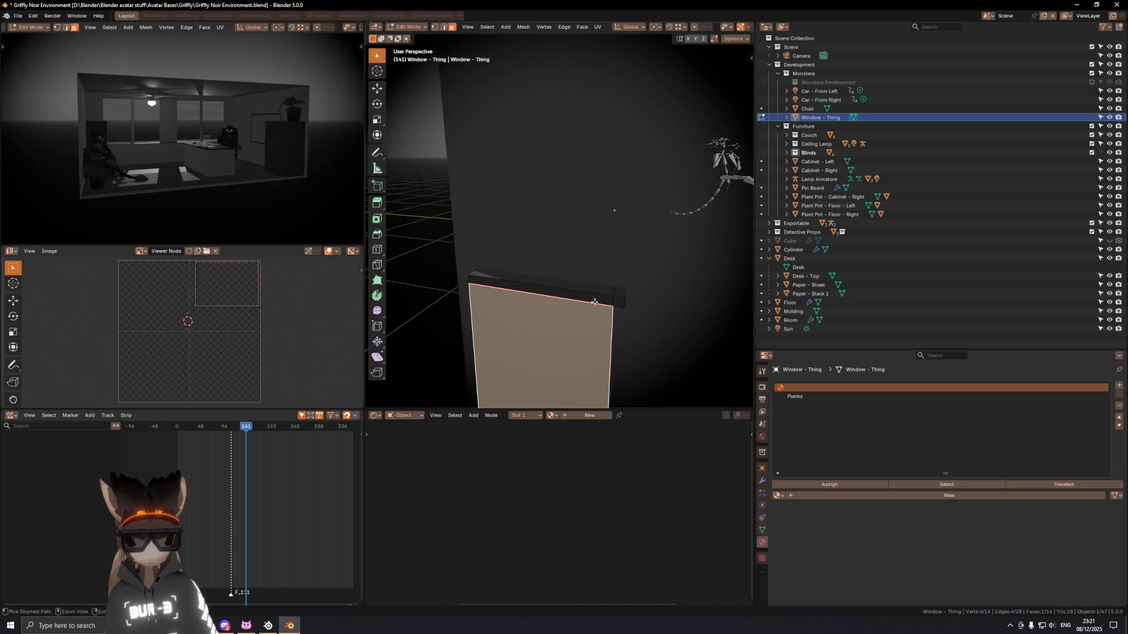
shift+click(595, 301)
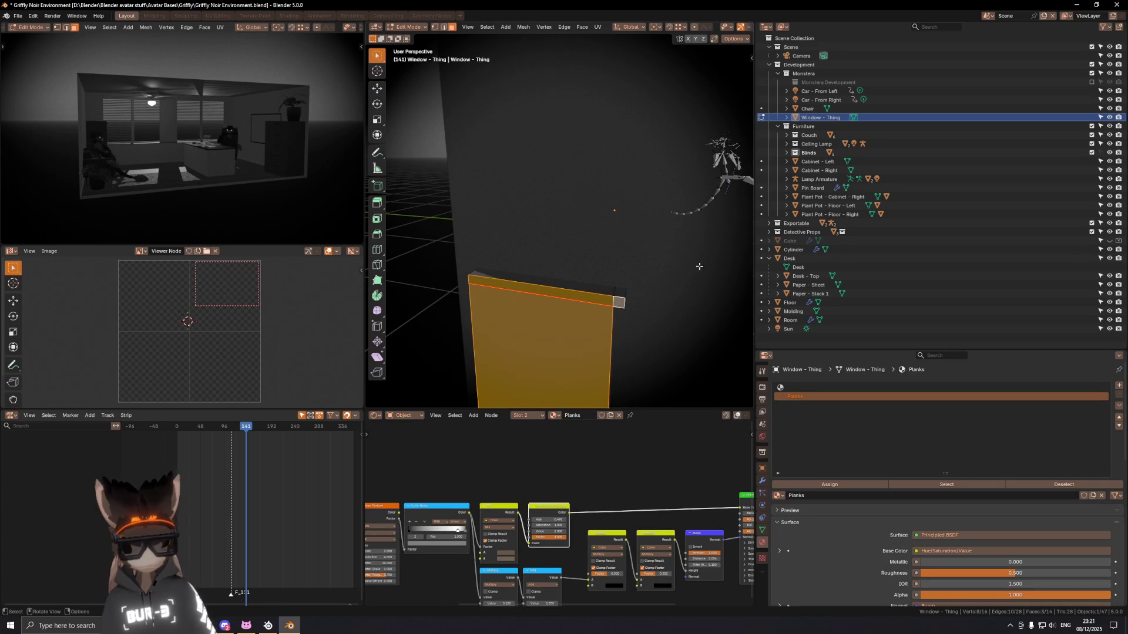
middle_drag(670, 282, 621, 218)
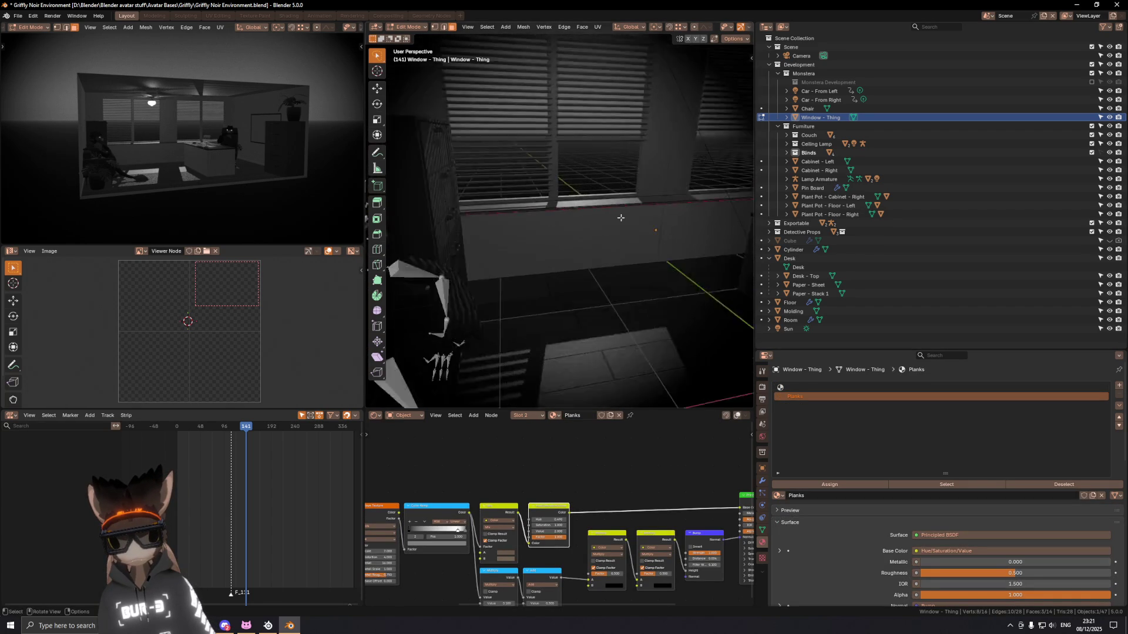
scroll(620, 216, down, 2)
key(ctrl+shift+m)
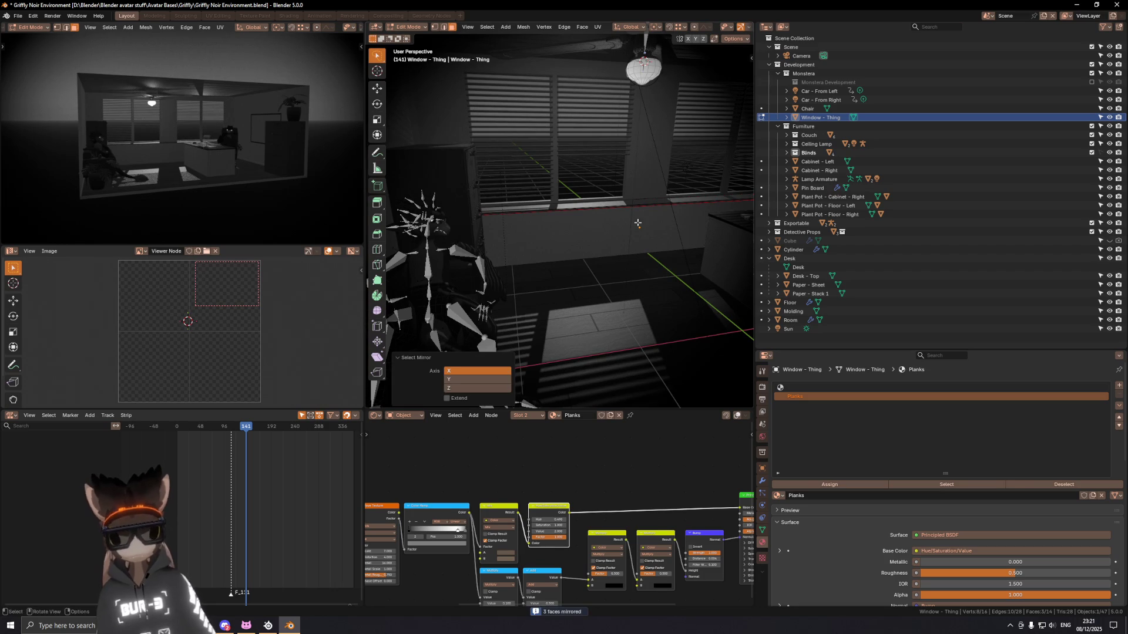
click(447, 397)
middle_drag(564, 265, 538, 280)
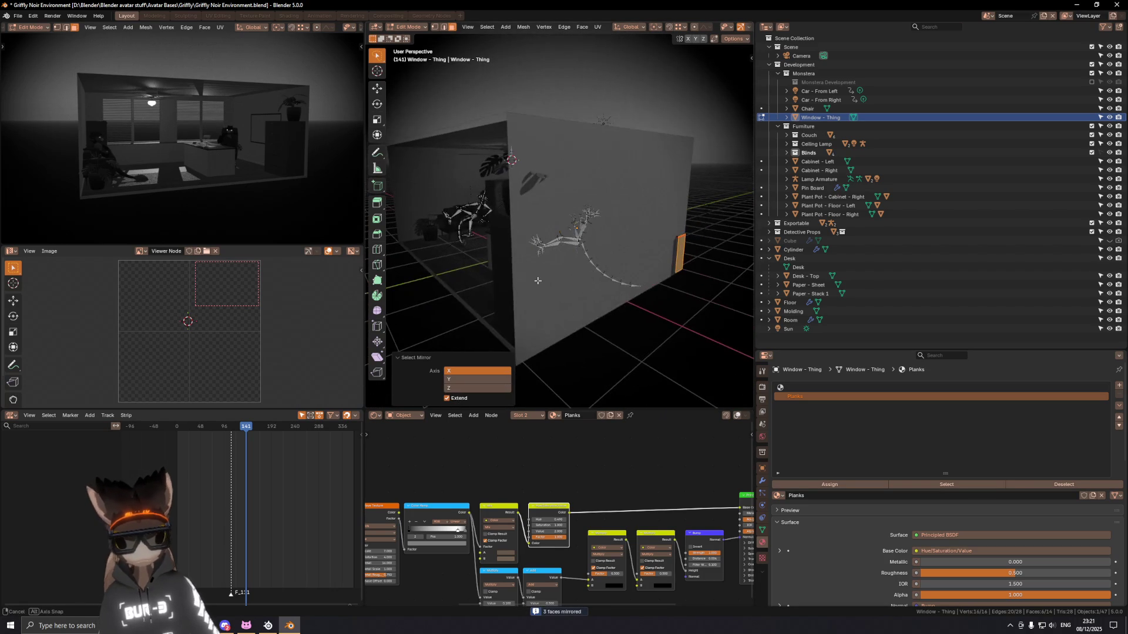
key(x)
click(636, 291)
Step: Delete the remaining stray geometry on the Planks slot of the box wall
middle_drag(665, 271, 624, 224)
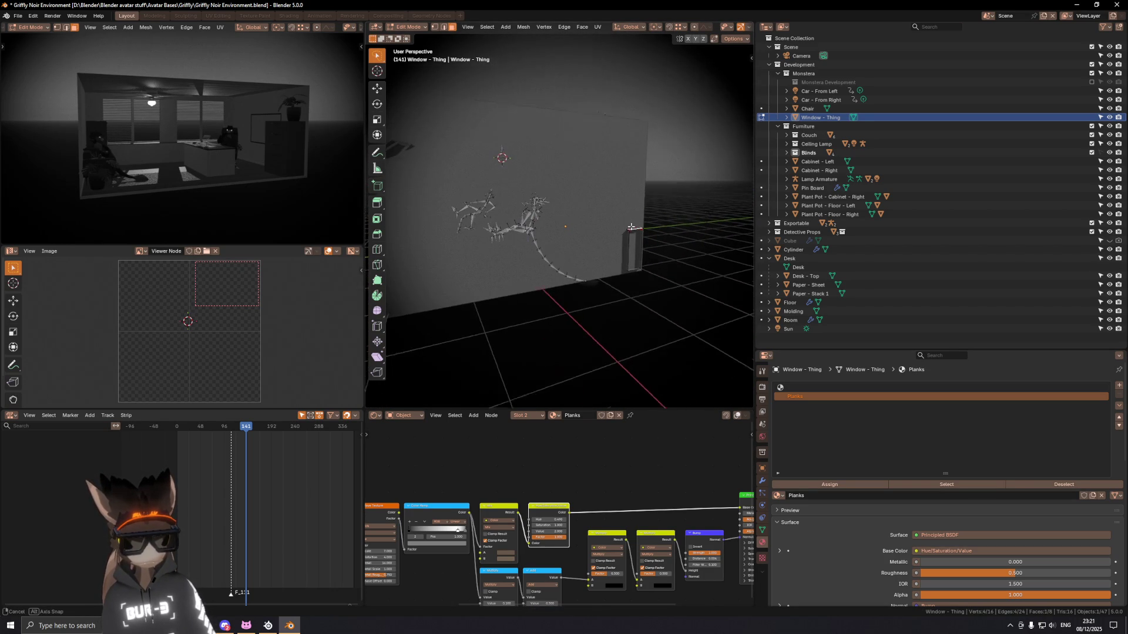
scroll(631, 224, down, 5)
mouse_move(529, 234)
middle_down()
mouse_move(467, 243)
mouse_move(556, 217)
mouse_move(553, 231)
mouse_move(615, 184)
middle_up()
scroll(467, 243, up, 5)
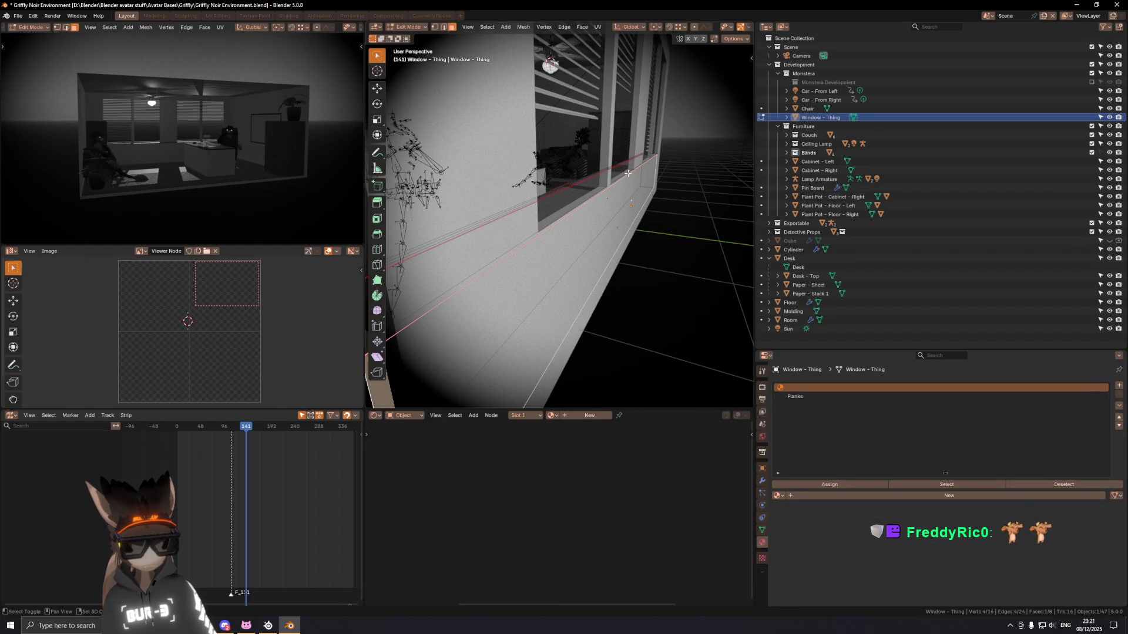
click(626, 174)
key(x)
click(707, 187)
Step: Select the window ledge faces, grow the selection twice, and UV-unwrap them
middle_drag(592, 223, 636, 225)
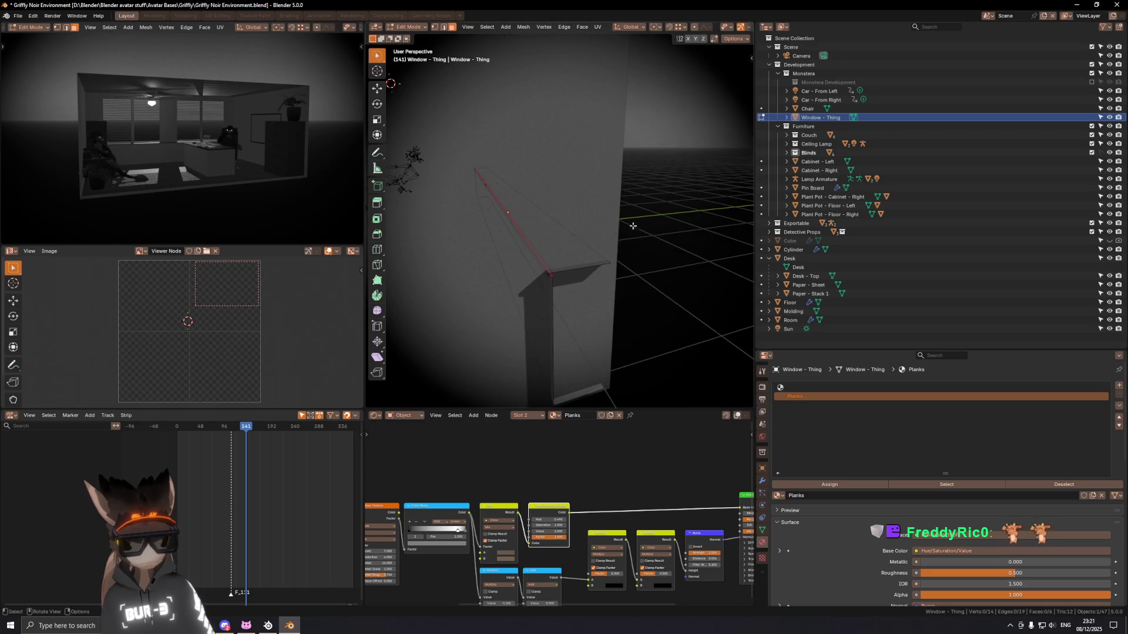
middle_drag(536, 224, 542, 208)
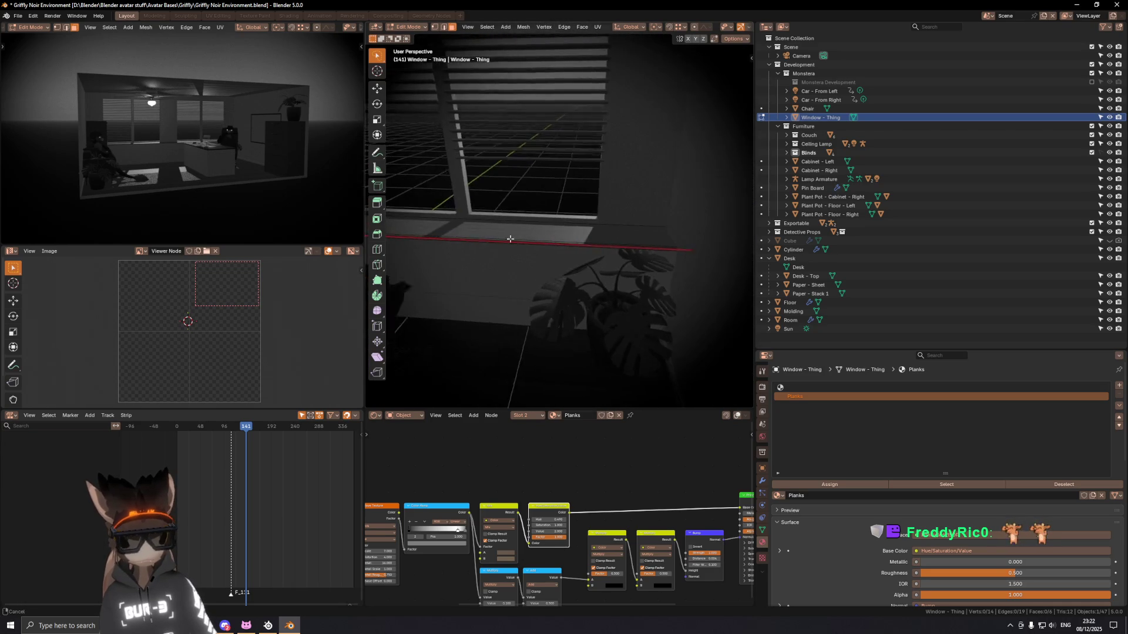
click(542, 207)
key(ctrl+KP_Add)
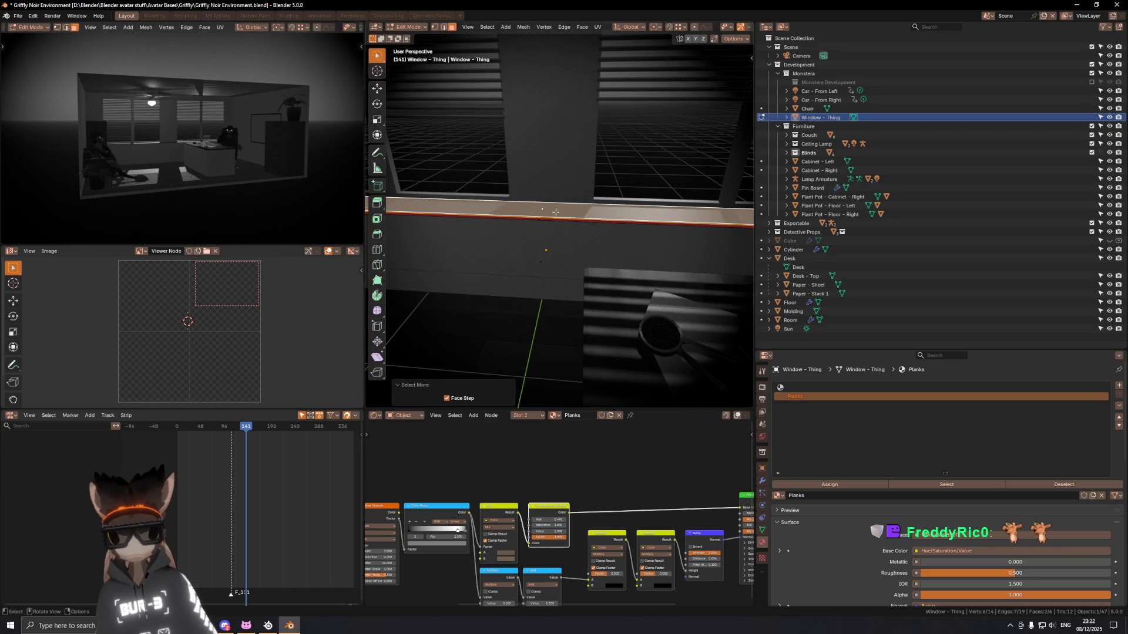
key(ctrl+KP_Add)
mouse_move(556, 212)
middle_down()
mouse_move(525, 243)
mouse_move(514, 226)
mouse_move(491, 253)
mouse_move(461, 212)
mouse_move(511, 235)
mouse_move(496, 231)
mouse_move(494, 265)
middle_up()
key(u)
click(529, 227)
middle_drag(261, 299, 255, 299)
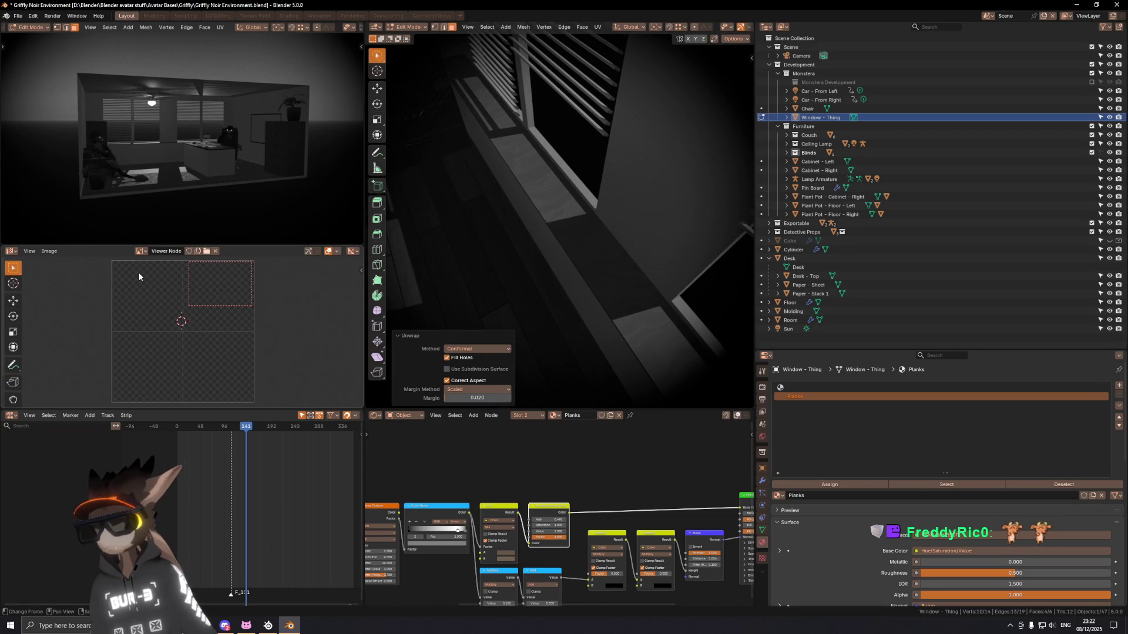
Step: Show the Griffly - AO 1k texture behind the UVs, rotate the plank island 90° and snap it to the 2D cursor
click(141, 252)
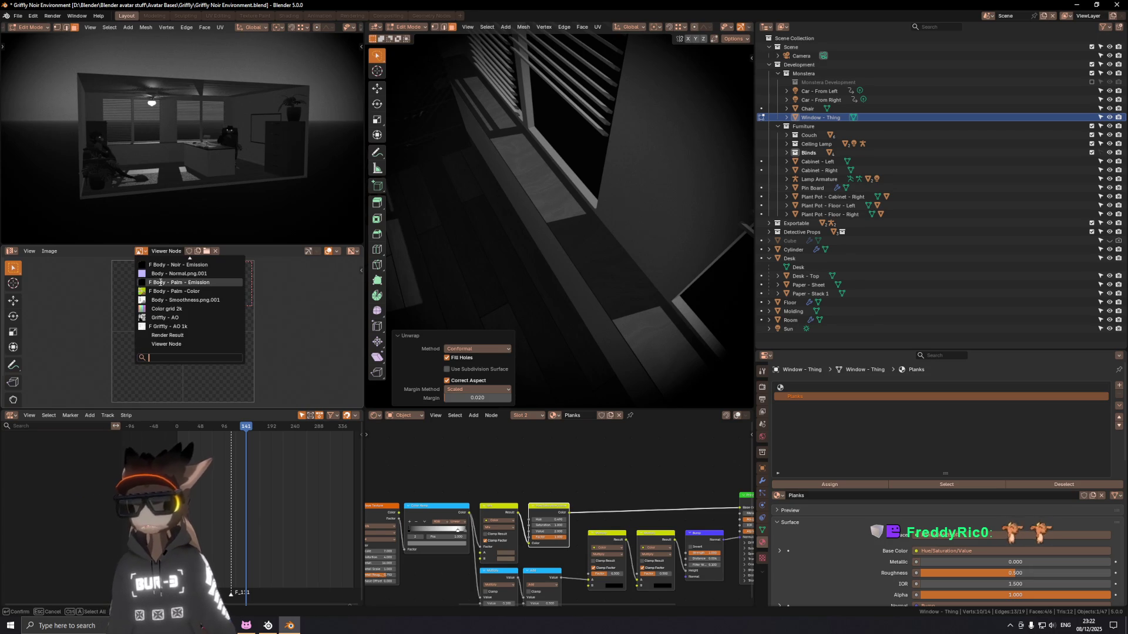
click(168, 335)
click(140, 251)
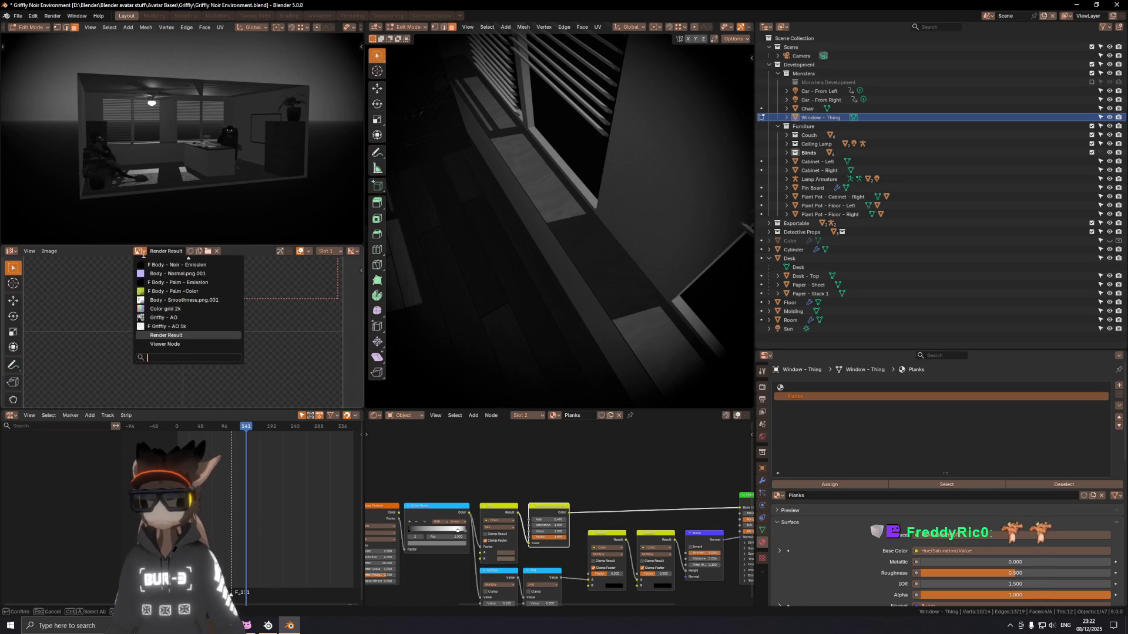
click(163, 328)
scroll(163, 328, down, 5)
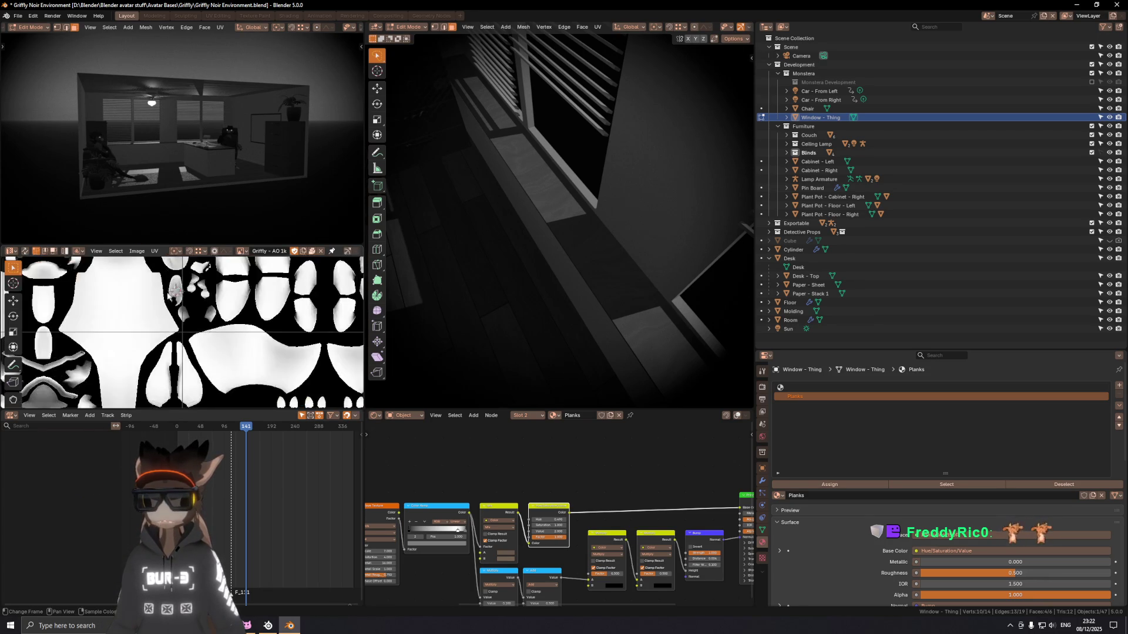
scroll(162, 328, down, 3)
scroll(167, 317, up, 2)
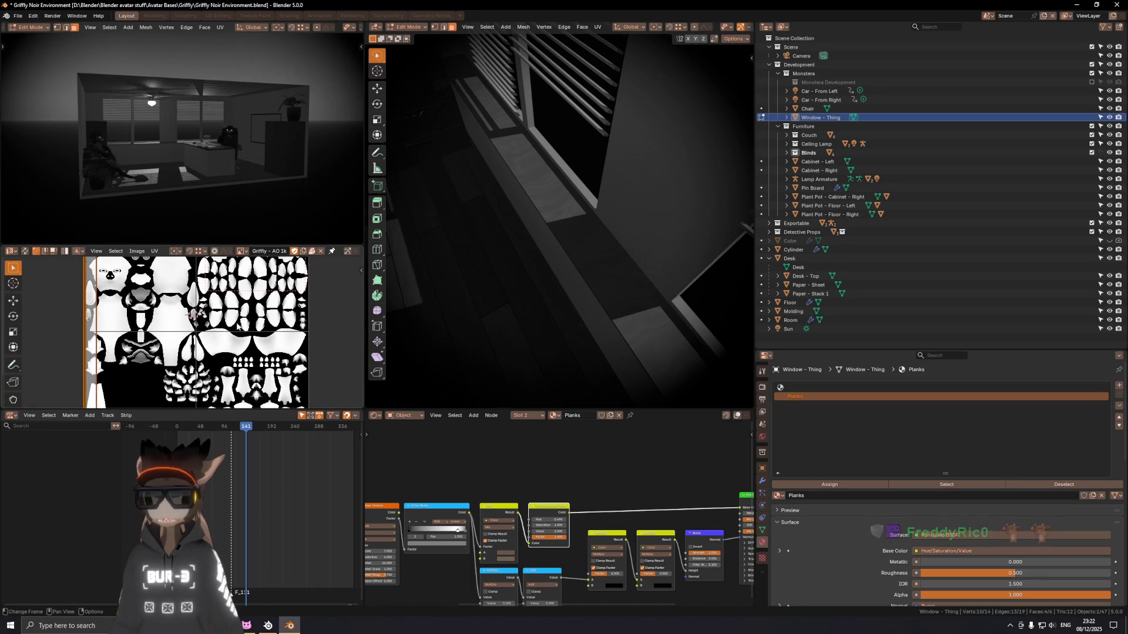
key(r)
click(80, 379)
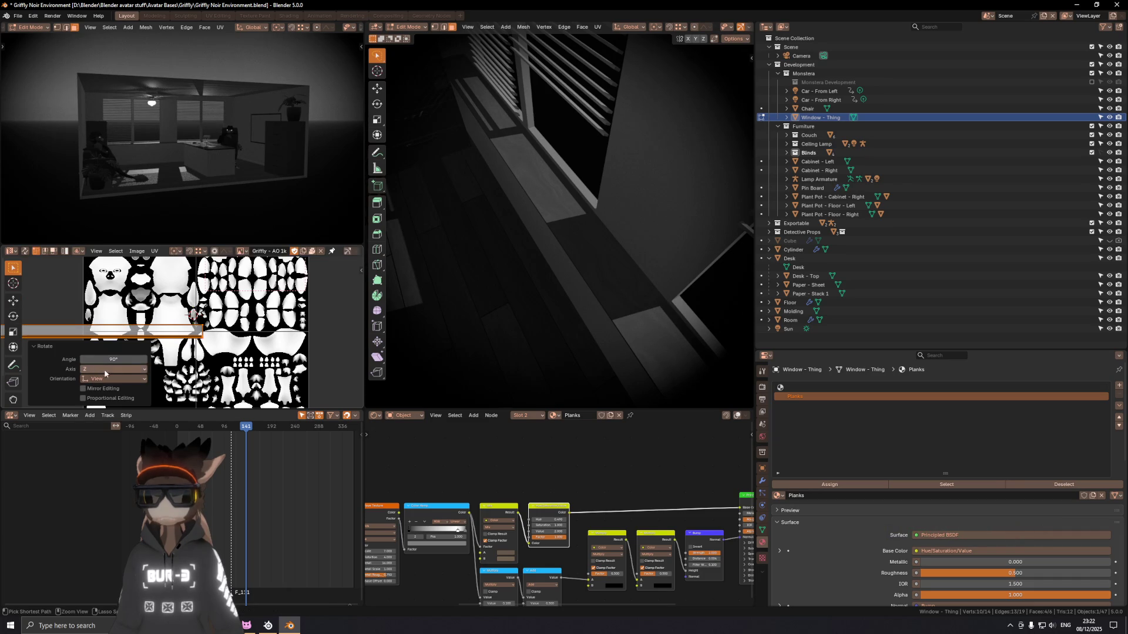
middle_drag(144, 324, 174, 323)
scroll(226, 315, down, 2)
key(shift+s)
click(241, 307)
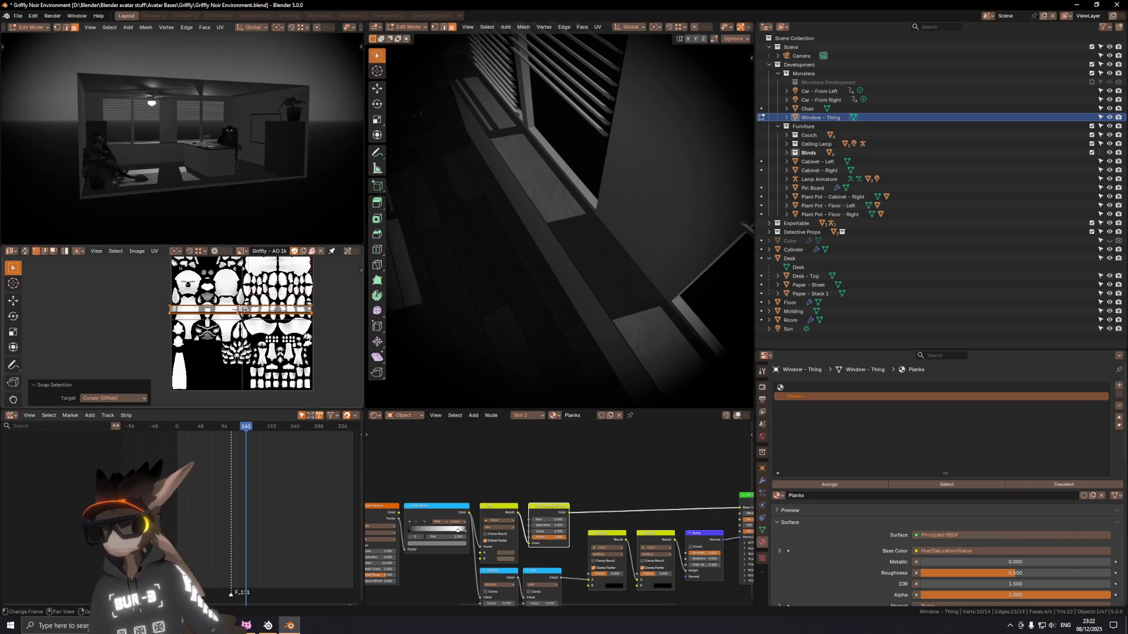
Step: Set the 2D cursor location to 0.5/0.5 and scale the island to 0.972
middle_drag(239, 326, 230, 327)
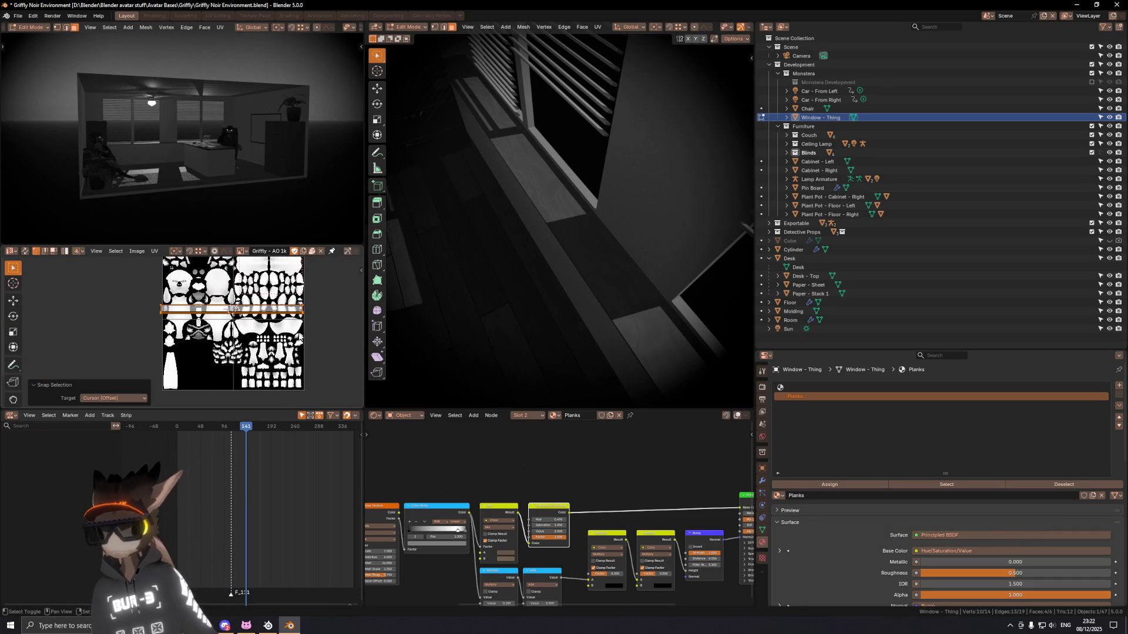
key(n)
click(358, 308)
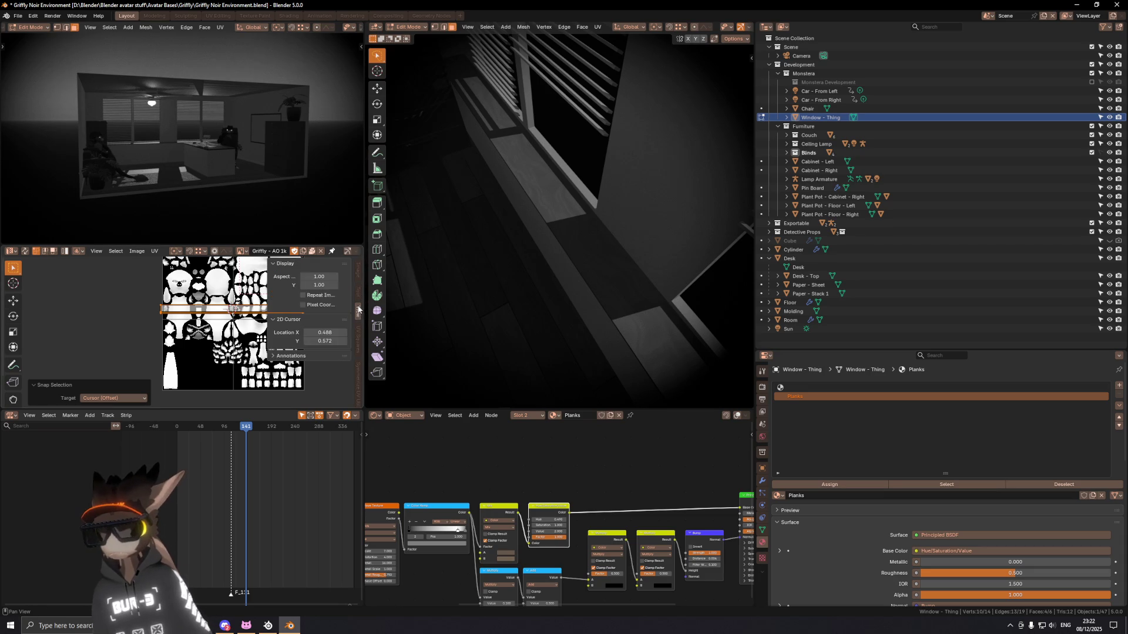
double_click(320, 331)
text(0.5)
key(Tab)
text(0.5)
key(shift+Tab)
key(Return)
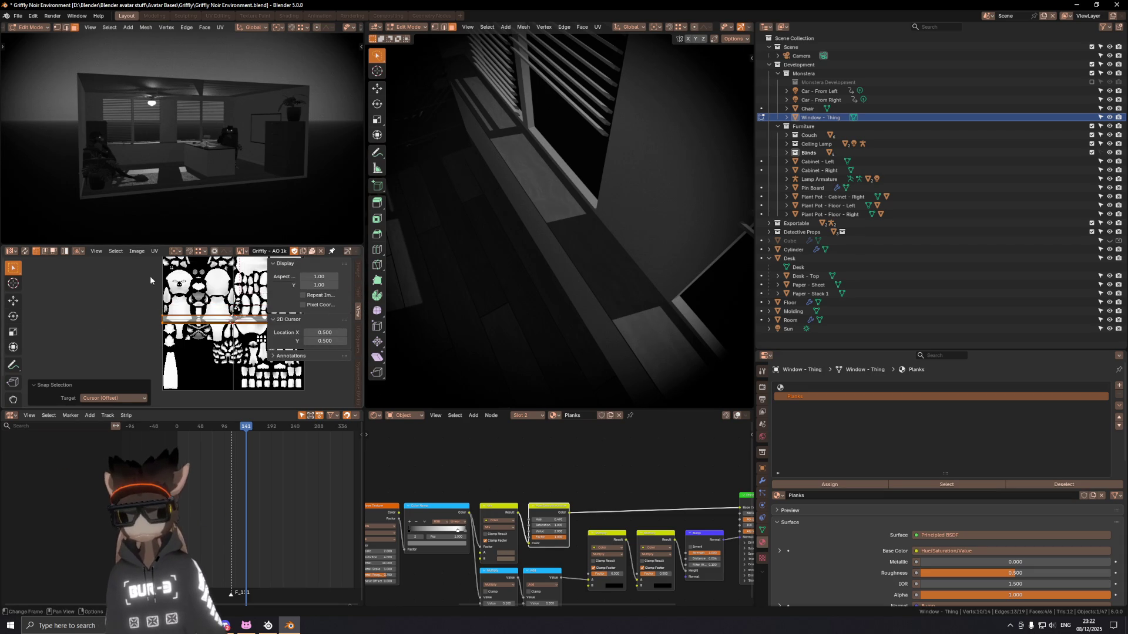
key(s)
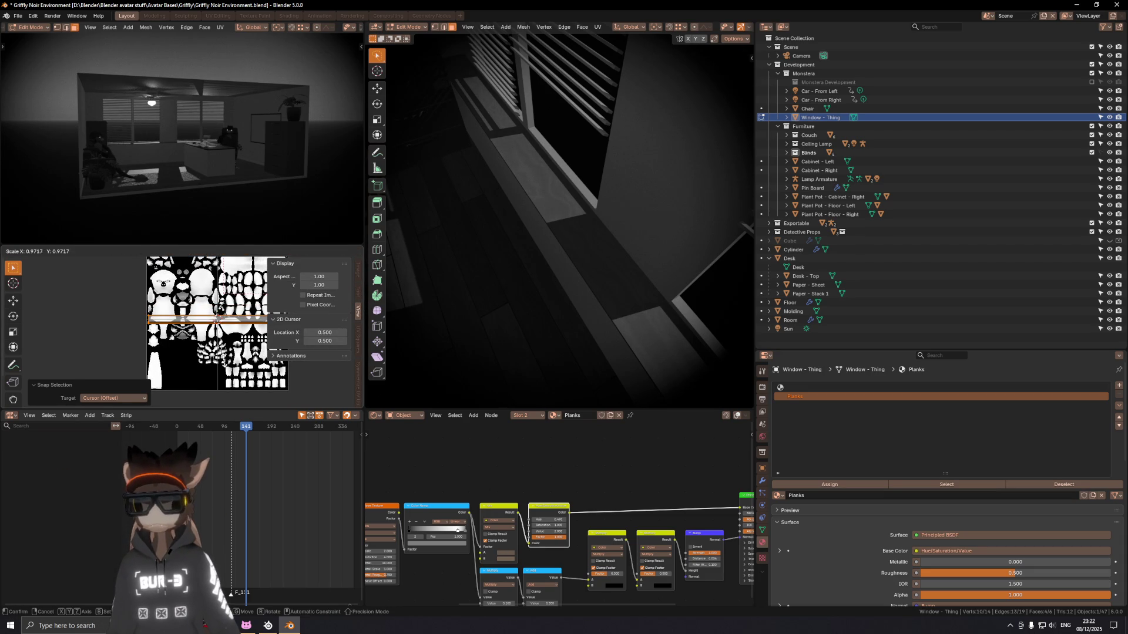
key(Return)
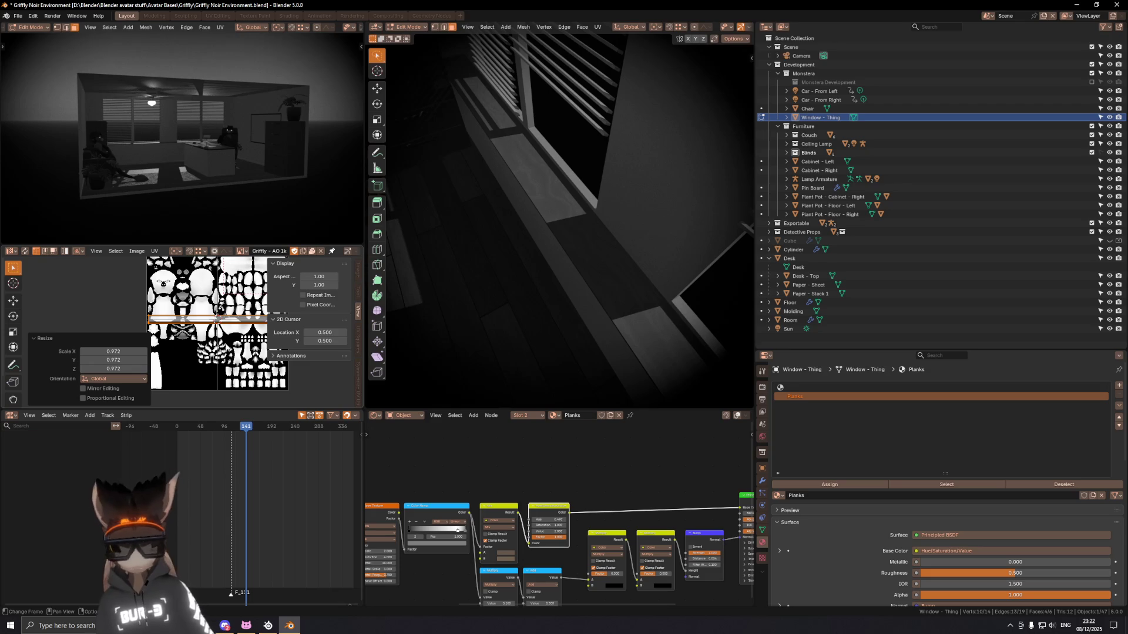
Step: Repack the UV islands, save the scene, and return to Object Mode
key(u)
click(238, 431)
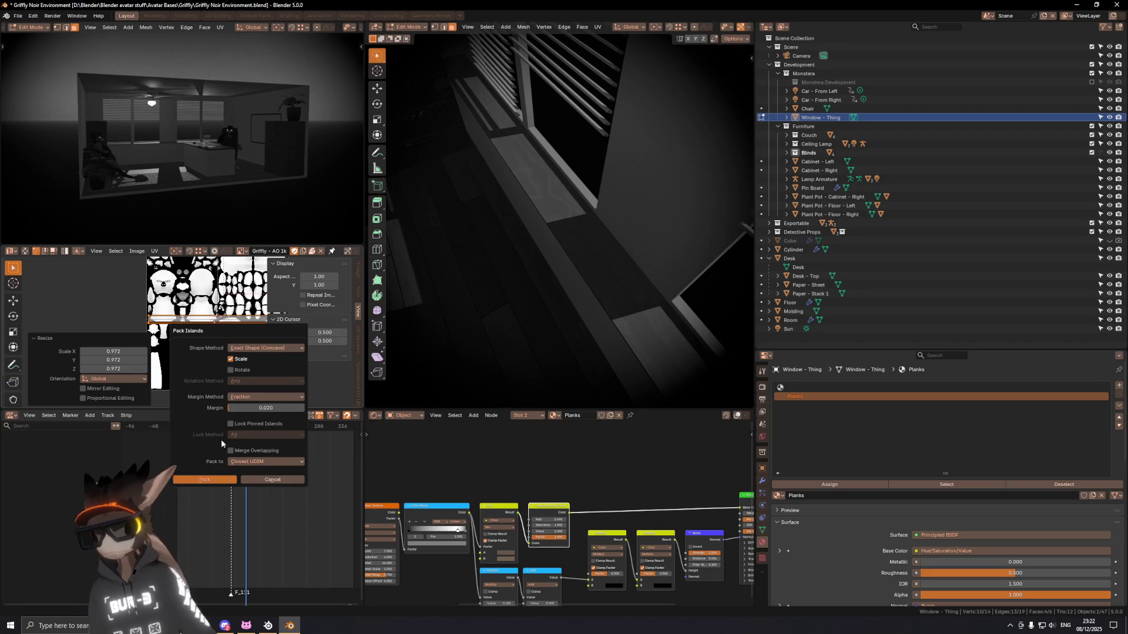
click(209, 480)
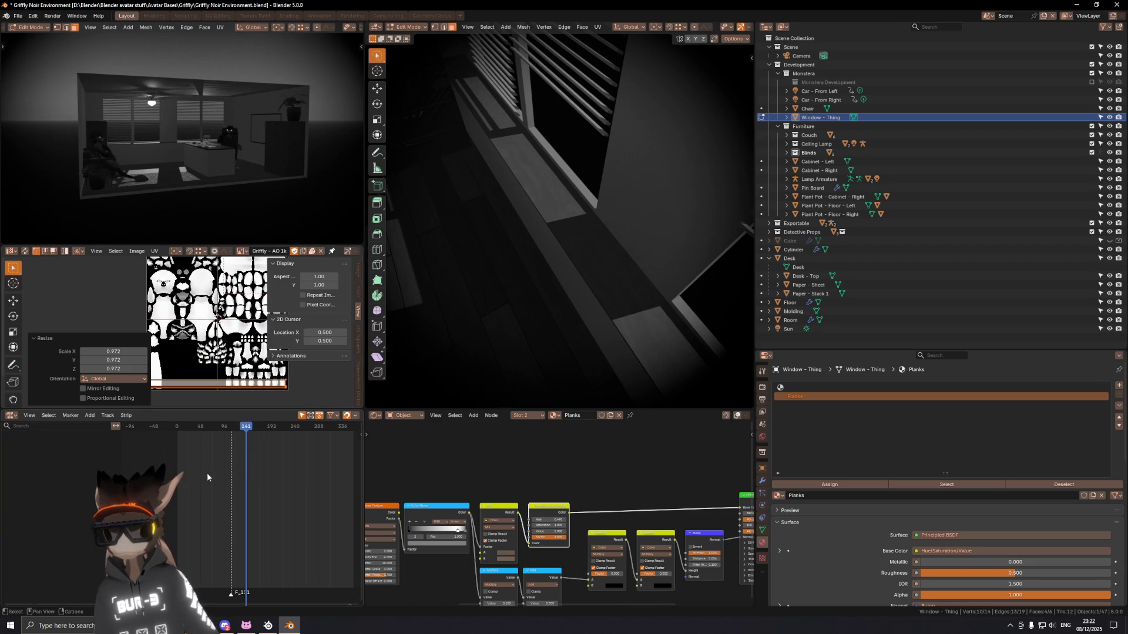
mouse_move(494, 265)
middle_down()
mouse_move(622, 241)
mouse_move(513, 227)
mouse_move(650, 290)
mouse_move(595, 269)
middle_up()
key(ctrl+s)
key(Tab)
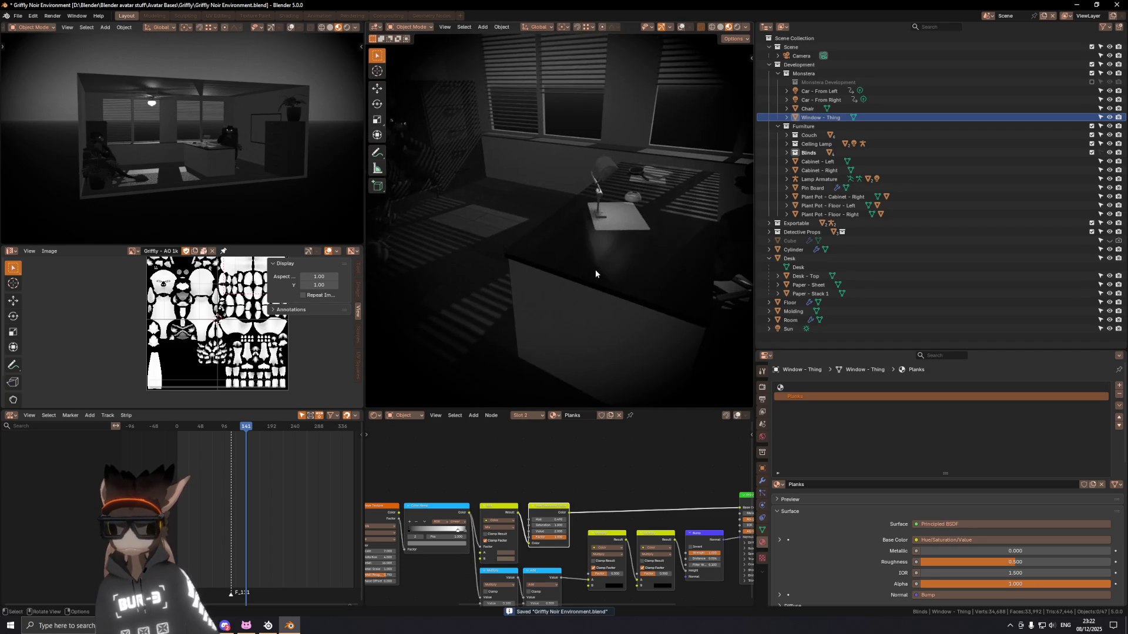
Step: Select Desk - Top, check the office through the scene camera (Numpad 0), and save
click(607, 263)
mouse_move(515, 257)
middle_down()
mouse_move(553, 275)
mouse_move(536, 269)
mouse_move(583, 224)
mouse_move(606, 221)
mouse_move(506, 197)
mouse_move(510, 210)
mouse_move(584, 216)
mouse_move(558, 188)
mouse_move(611, 203)
mouse_move(551, 218)
mouse_move(513, 207)
middle_up()
scroll(466, 172, up, 5)
key(KP_0)
scroll(653, 248, down, 3)
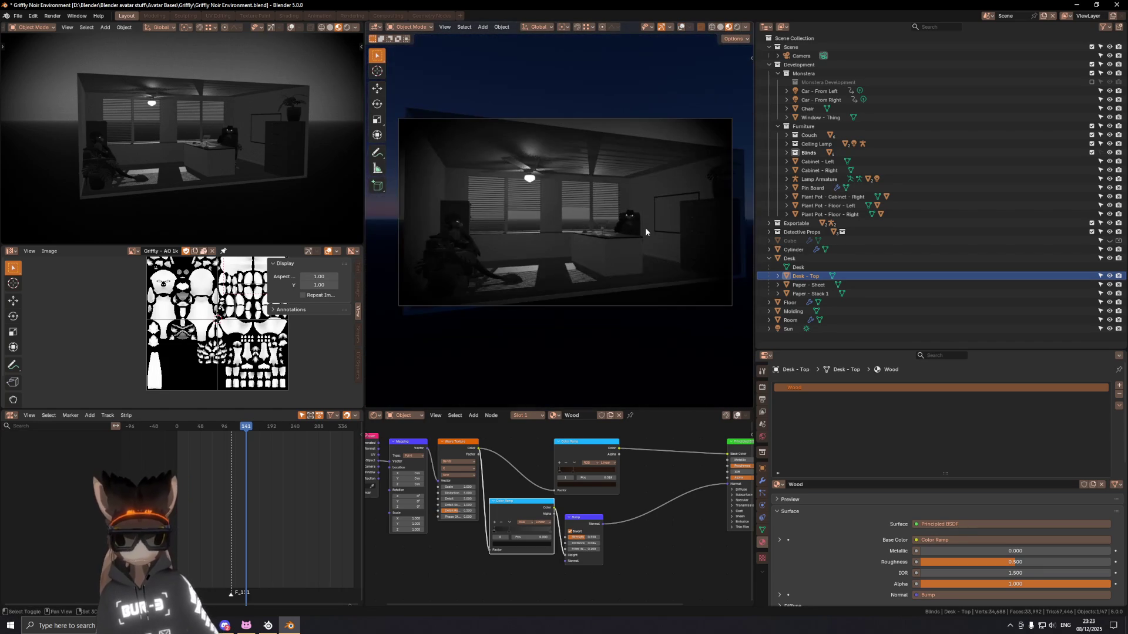
shift+middle_drag(646, 228, 629, 224)
key(ctrl+s)
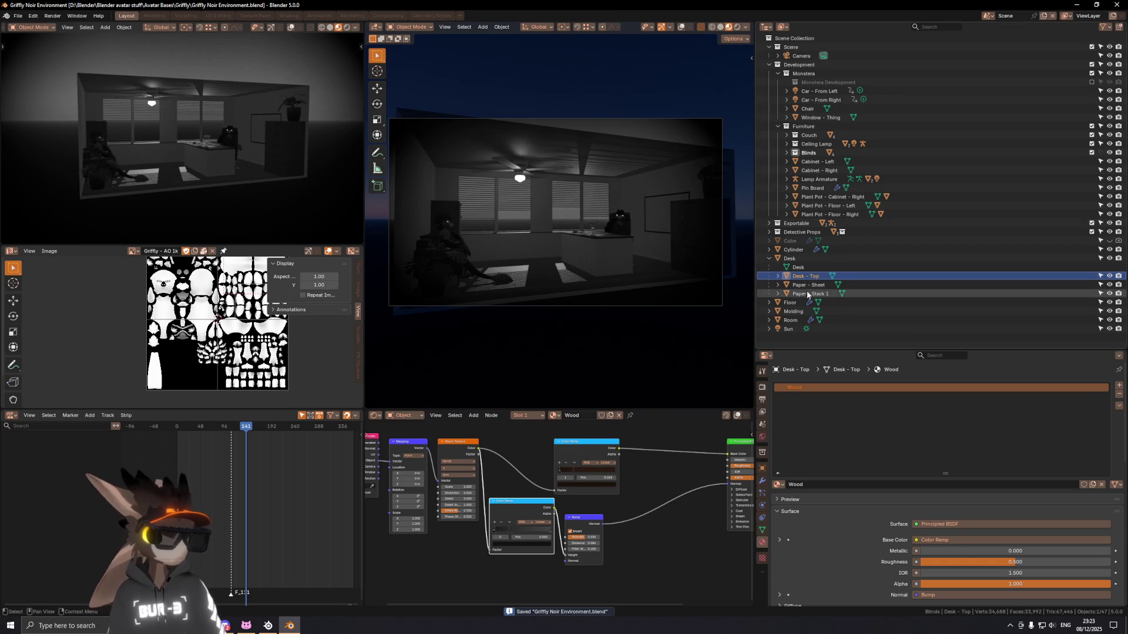
mouse_move(572, 221)
middle_down()
mouse_move(588, 255)
mouse_move(573, 234)
middle_up()
click(577, 233)
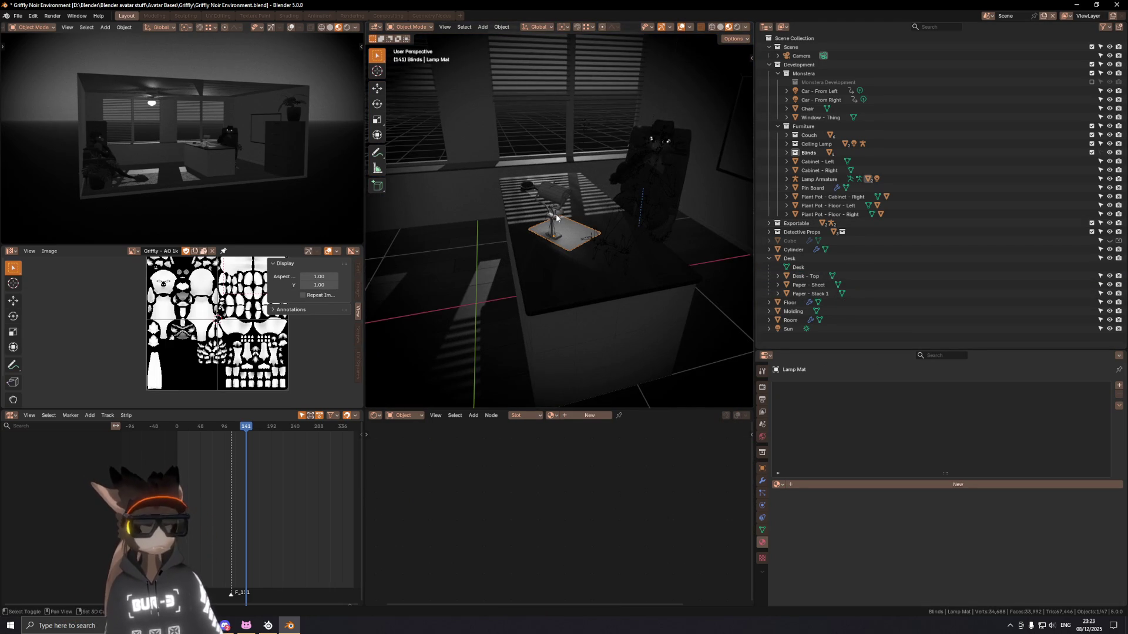
Step: Move the Desk collection into Furniture and expand the Lamp Armature in the Outliner
click(554, 218)
middle_drag(554, 221, 556, 236)
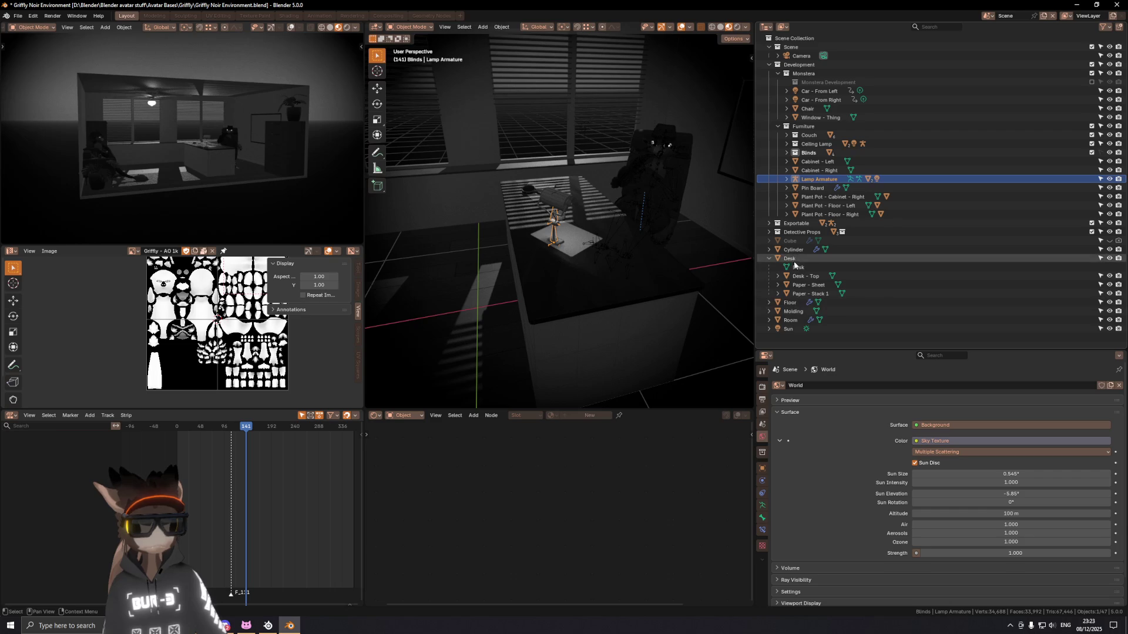
click(799, 258)
drag(799, 257, 821, 154)
click(798, 224)
shift+click(787, 223)
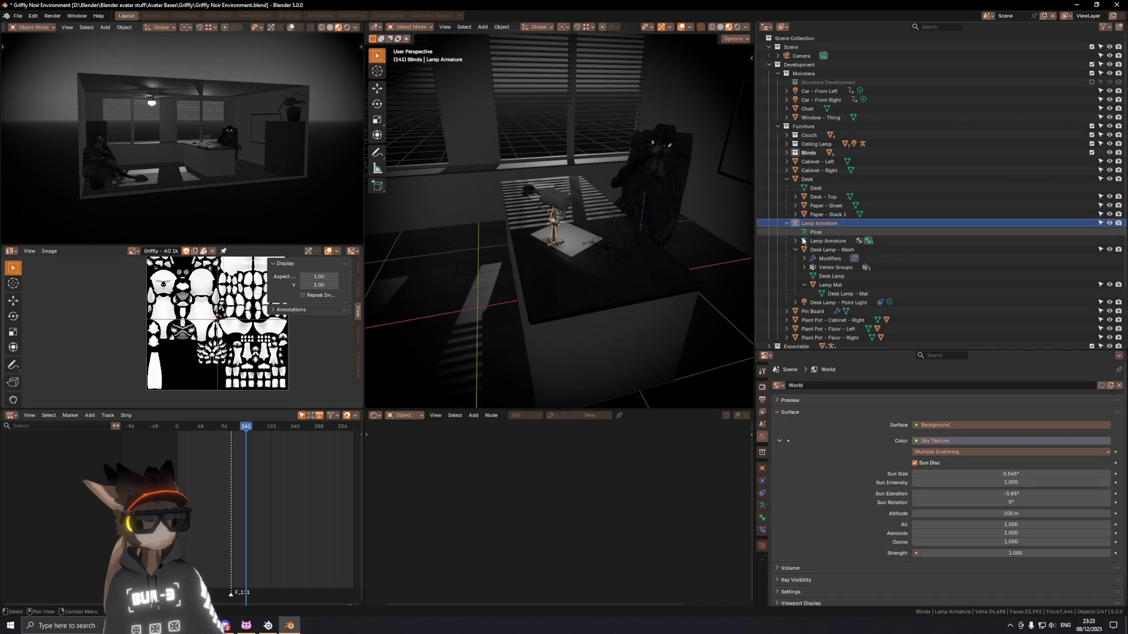
Step: Parent the desk lamp mesh and Lamp Armature to the Desk with Ctrl+P > Object
click(819, 288)
ctrl+click(816, 190)
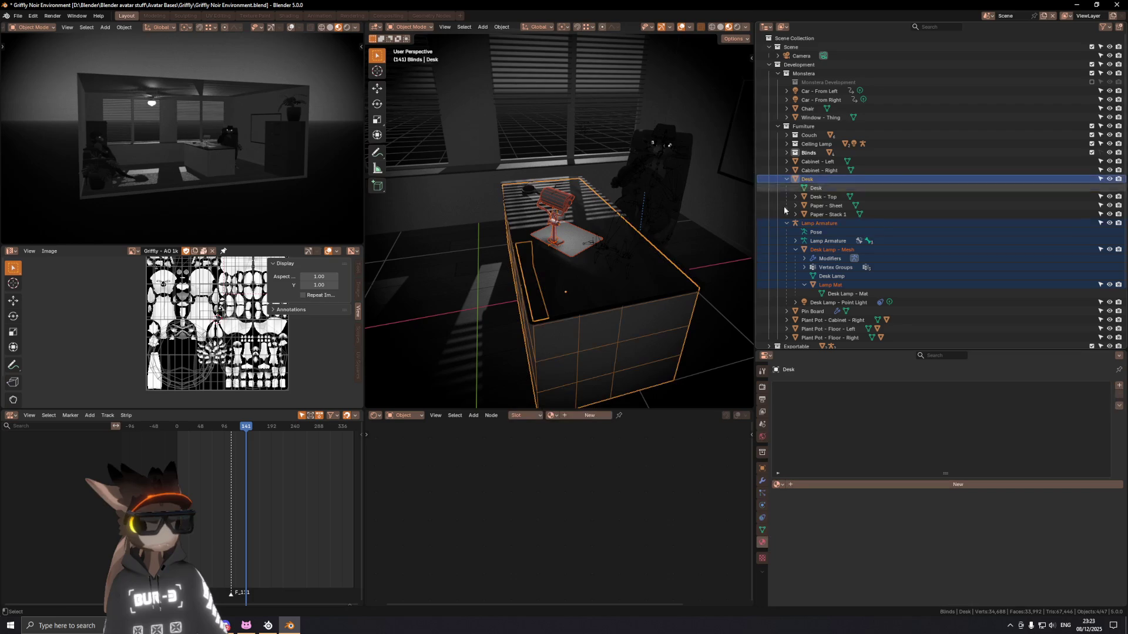
key(ctrl+p)
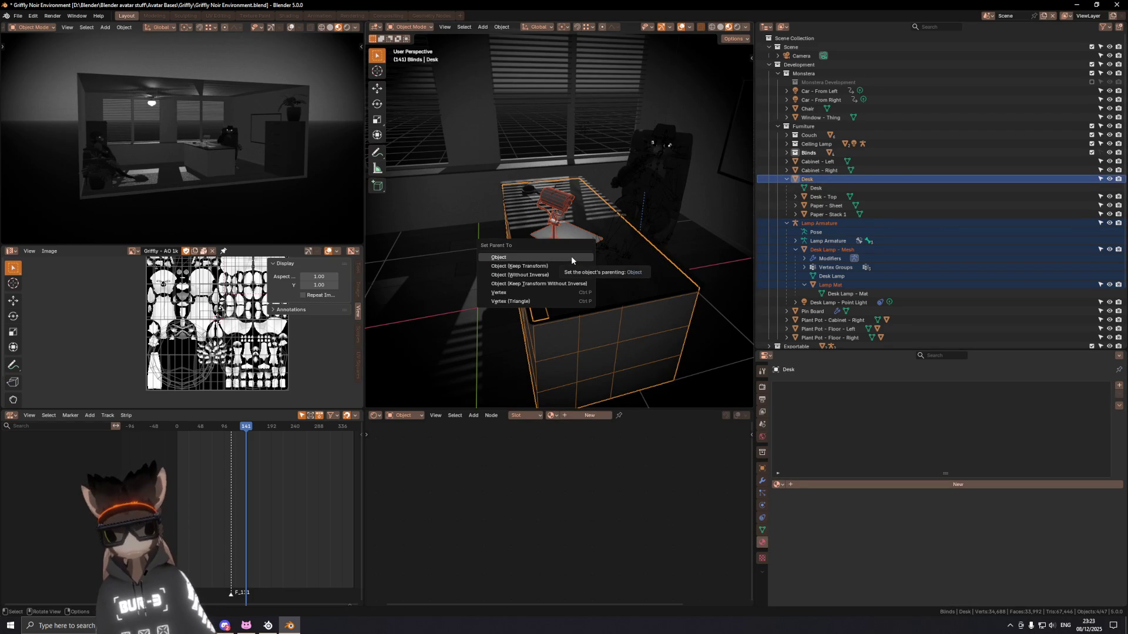
click(571, 257)
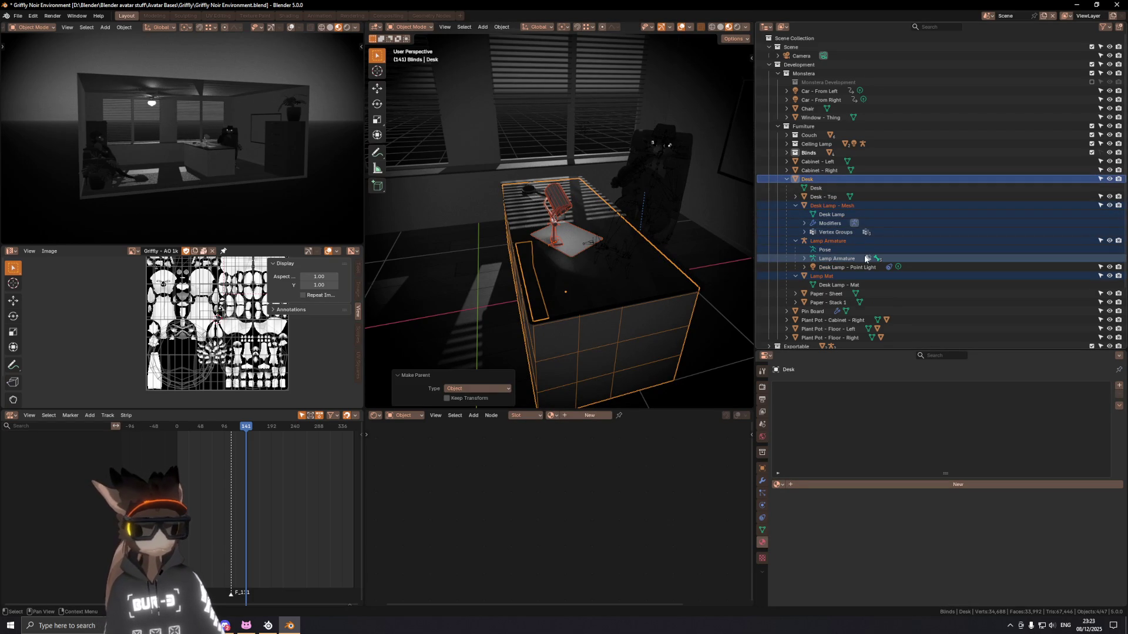
drag(866, 258, 824, 216)
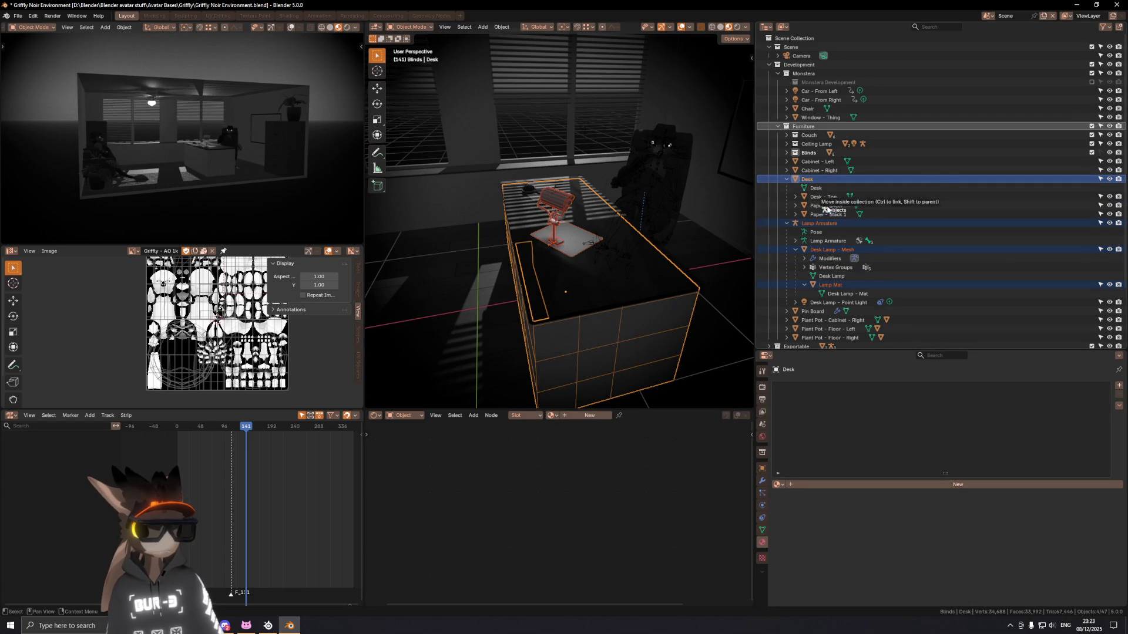
drag(827, 177, 828, 177)
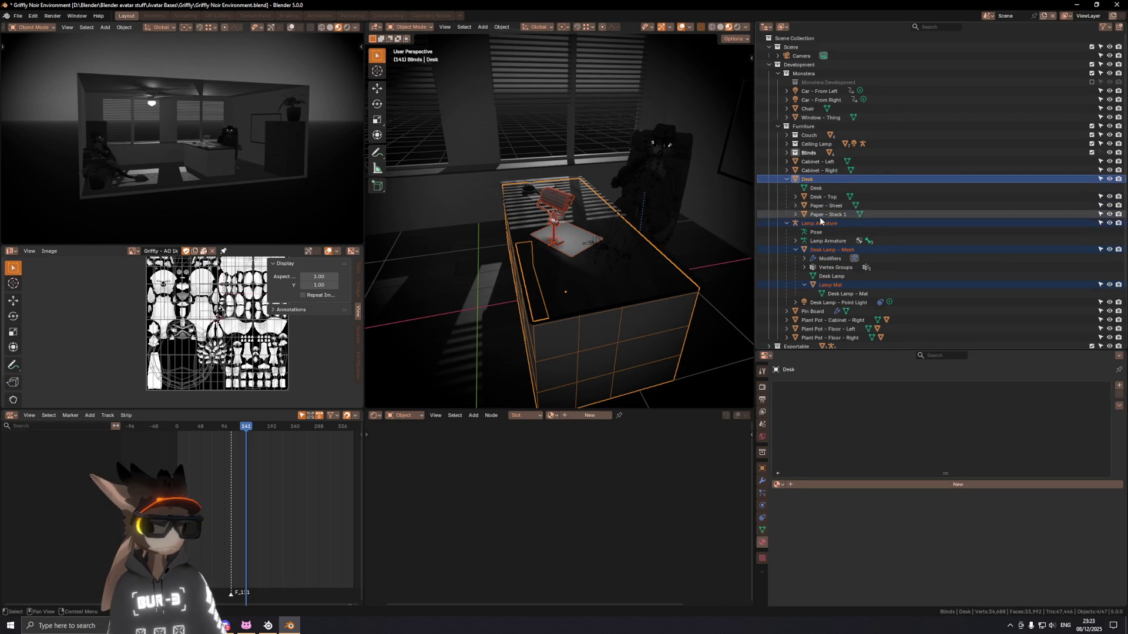
Step: Drag Lamp Armature onto Desk in the Outliner, then start renaming the Cylinder object
click(829, 295)
click(830, 224)
mouse_move(815, 224)
mouse_down()
mouse_move(811, 179)
mouse_move(819, 226)
mouse_move(820, 176)
mouse_up()
click(820, 227)
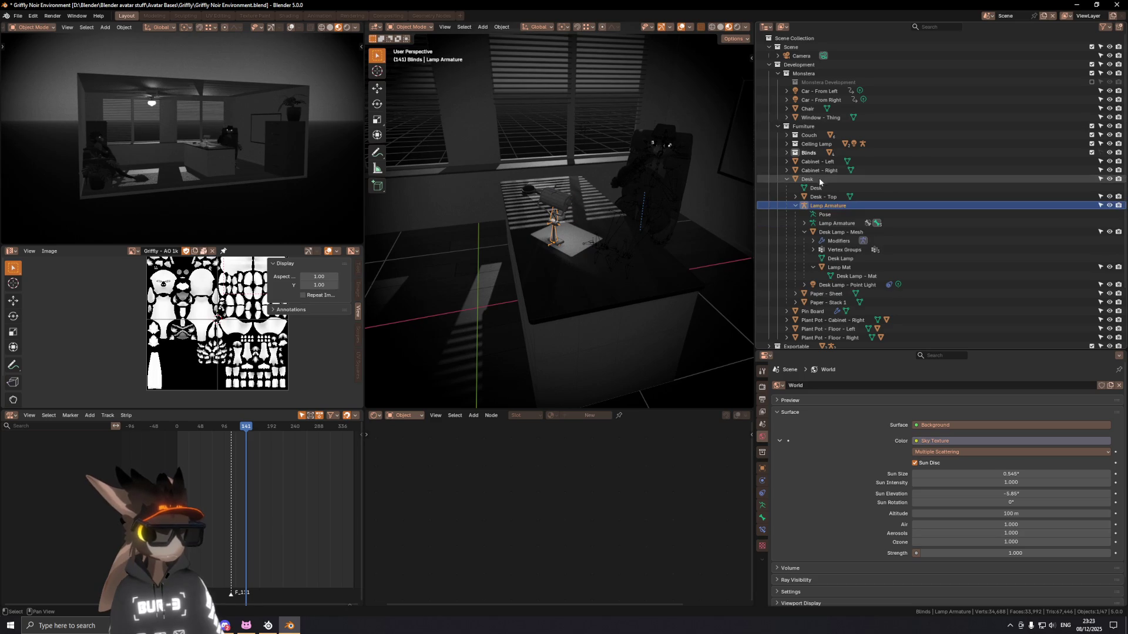
click(794, 207)
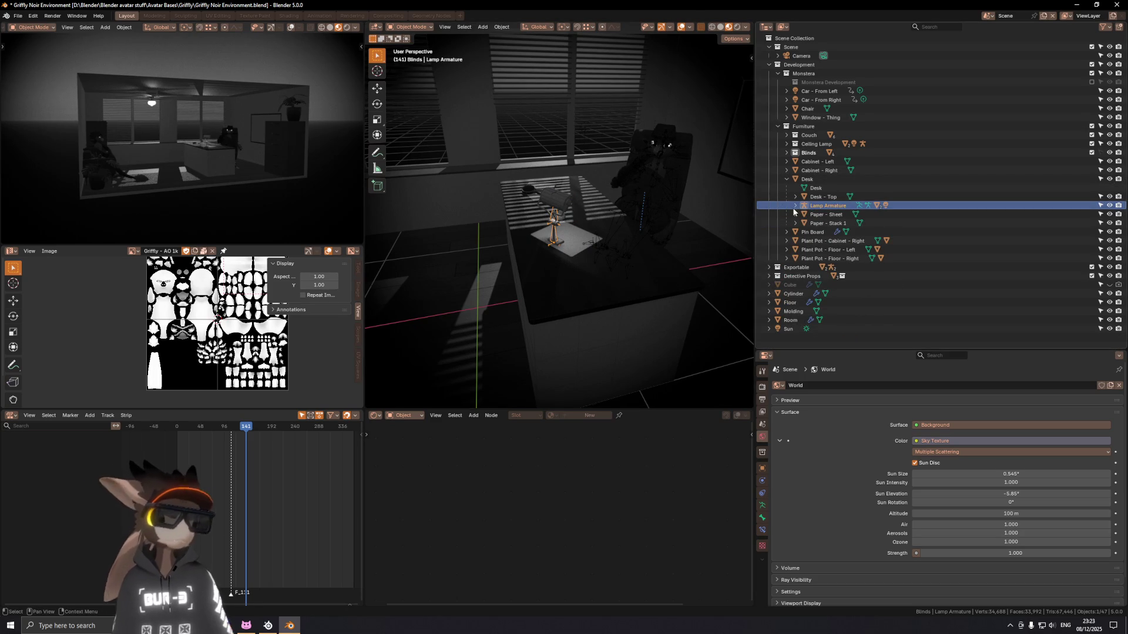
mouse_move(617, 203)
middle_down()
mouse_move(547, 205)
mouse_move(564, 220)
middle_up()
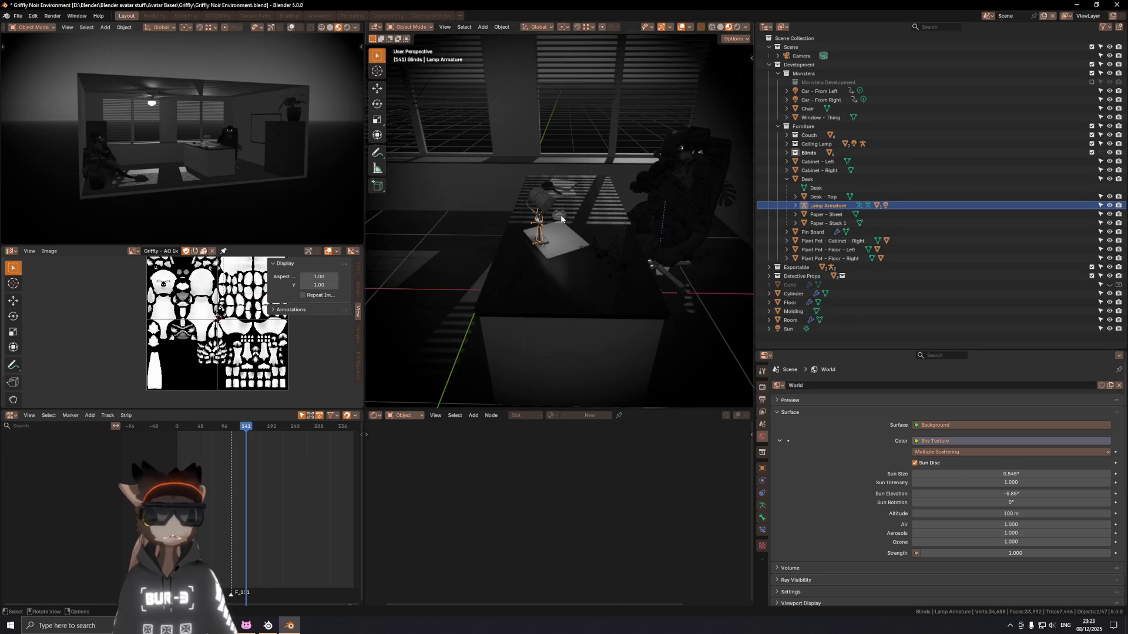
click(796, 293)
double_click(800, 296)
text(Ash Tray)
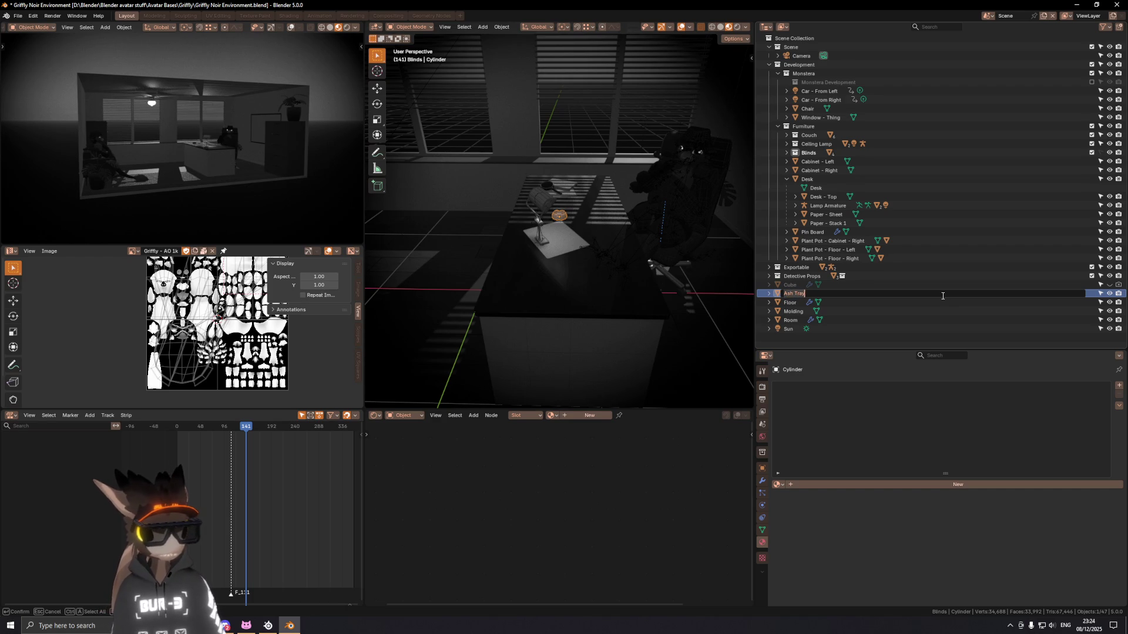
Step: Name the cylinder and its mesh data Ash Tray, save, and place it under the Desk
key(Return)
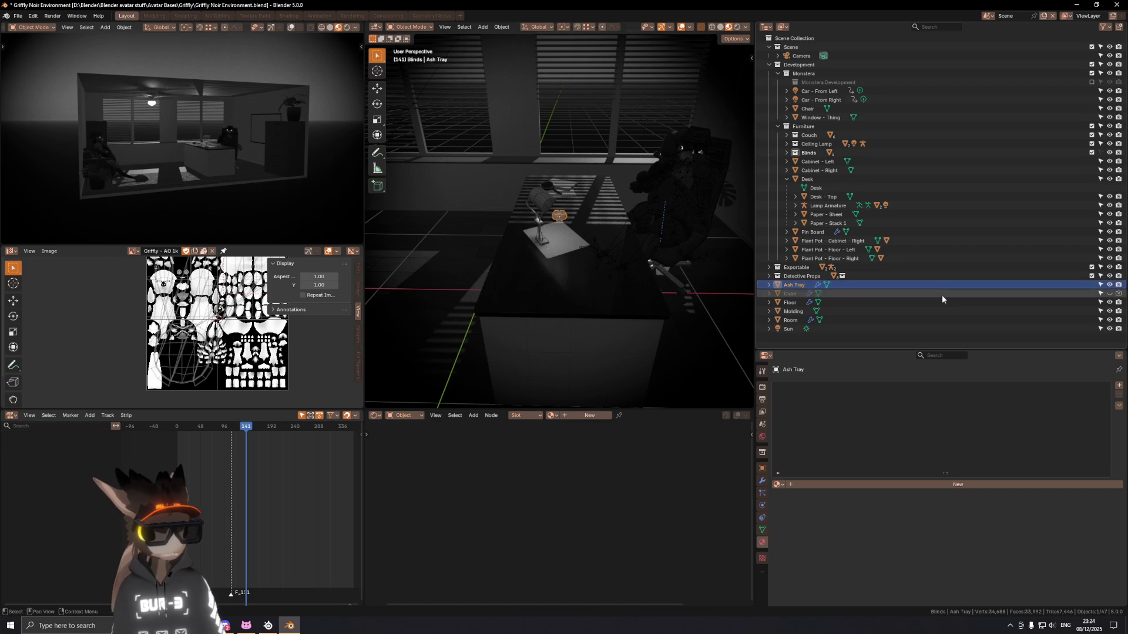
click(762, 529)
text(Ash Tray)
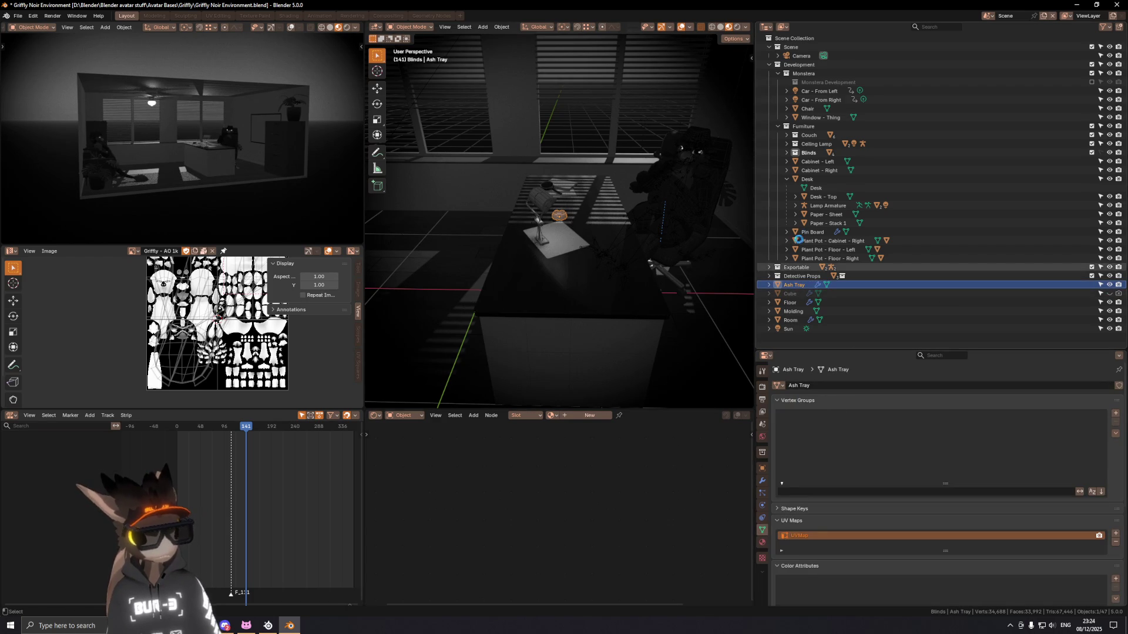
key(ctrl+s)
mouse_move(794, 285)
mouse_down()
mouse_move(812, 171)
mouse_move(800, 181)
mouse_up()
mouse_move(794, 294)
mouse_down()
mouse_move(811, 261)
mouse_move(800, 180)
mouse_up()
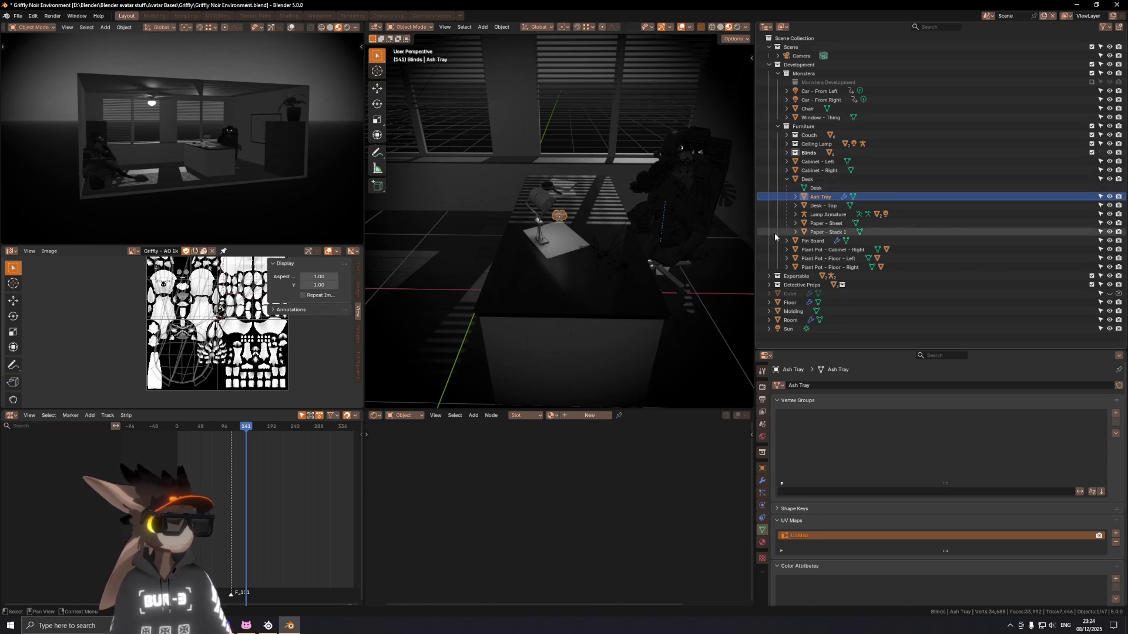
Step: Drag Magnifying Glass - Posed onto Desk in the Outliner to make it a Desk child
mouse_move(546, 229)
middle_down()
mouse_move(601, 195)
mouse_move(670, 212)
middle_up()
click(599, 190)
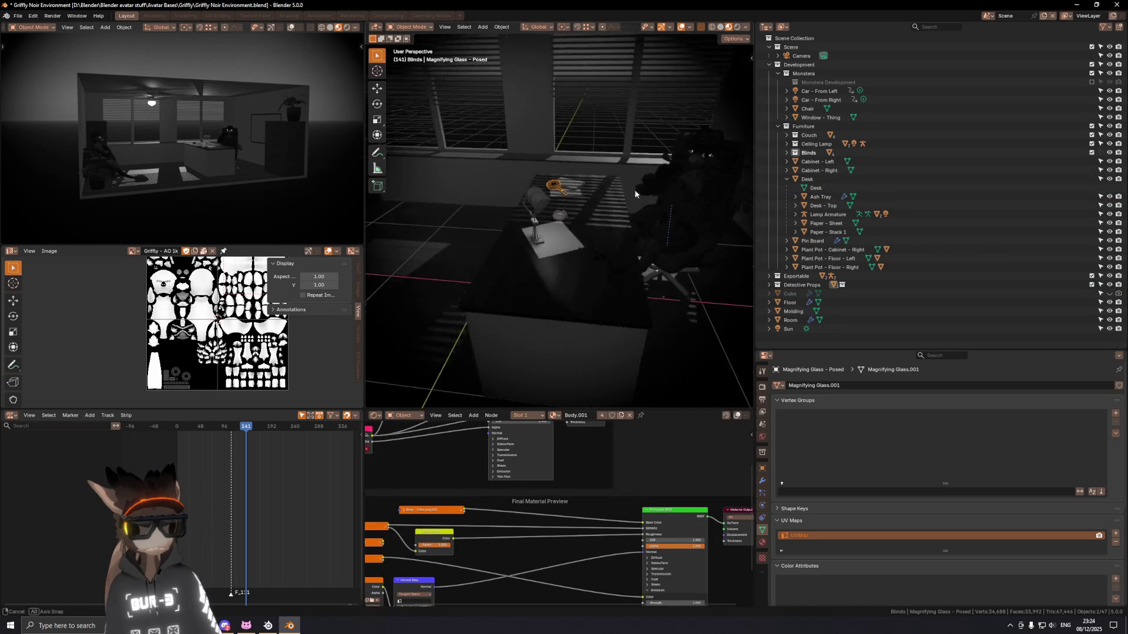
click(769, 285)
middle_drag(617, 265, 670, 247)
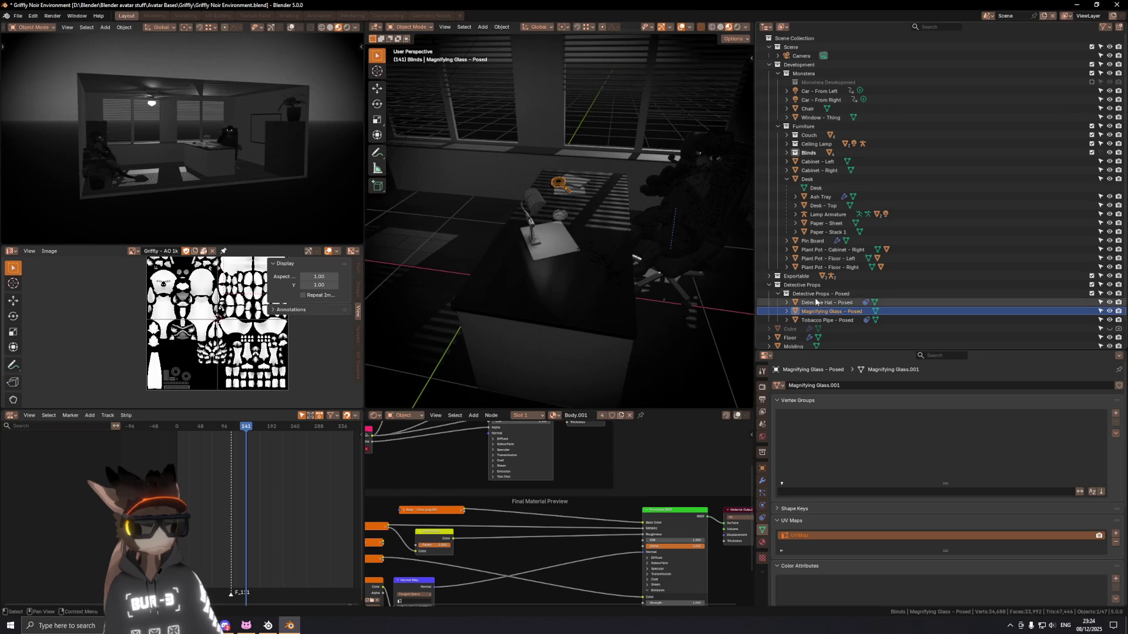
mouse_move(832, 311)
mouse_down()
mouse_move(827, 181)
mouse_move(803, 247)
mouse_move(823, 181)
mouse_move(811, 181)
mouse_up()
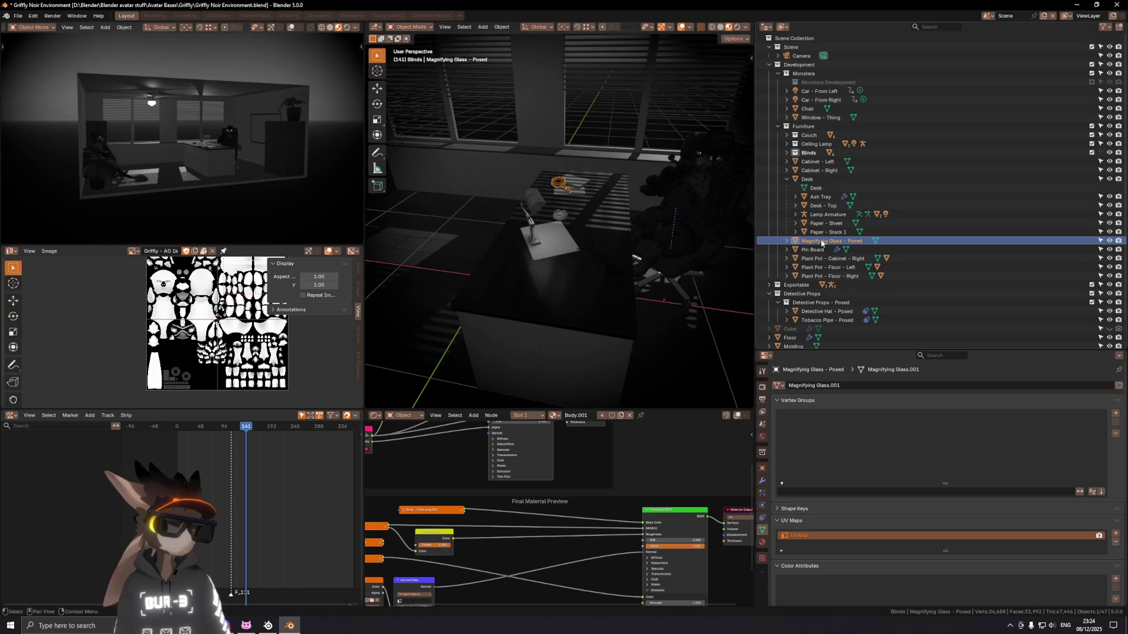
mouse_move(821, 243)
mouse_down()
mouse_move(826, 198)
mouse_move(809, 179)
mouse_up()
click(788, 179)
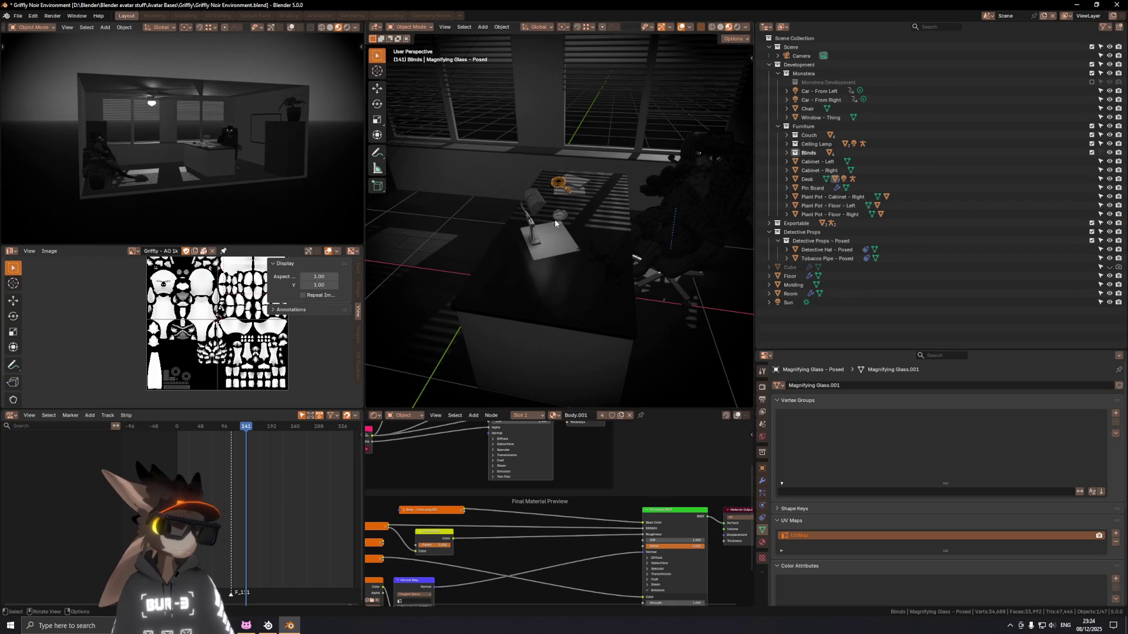
middle_drag(555, 219, 624, 322)
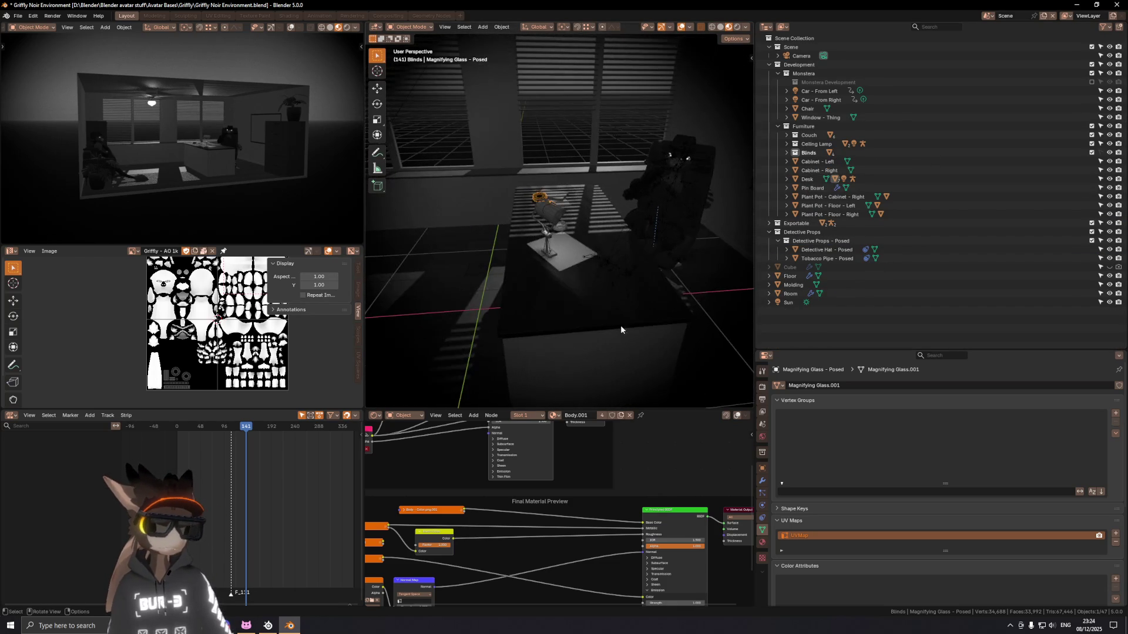
Step: Cancel a grab on the Desk, then unhide the Cube object (Alt+H) and face the blinds wall
click(613, 343)
key(g)
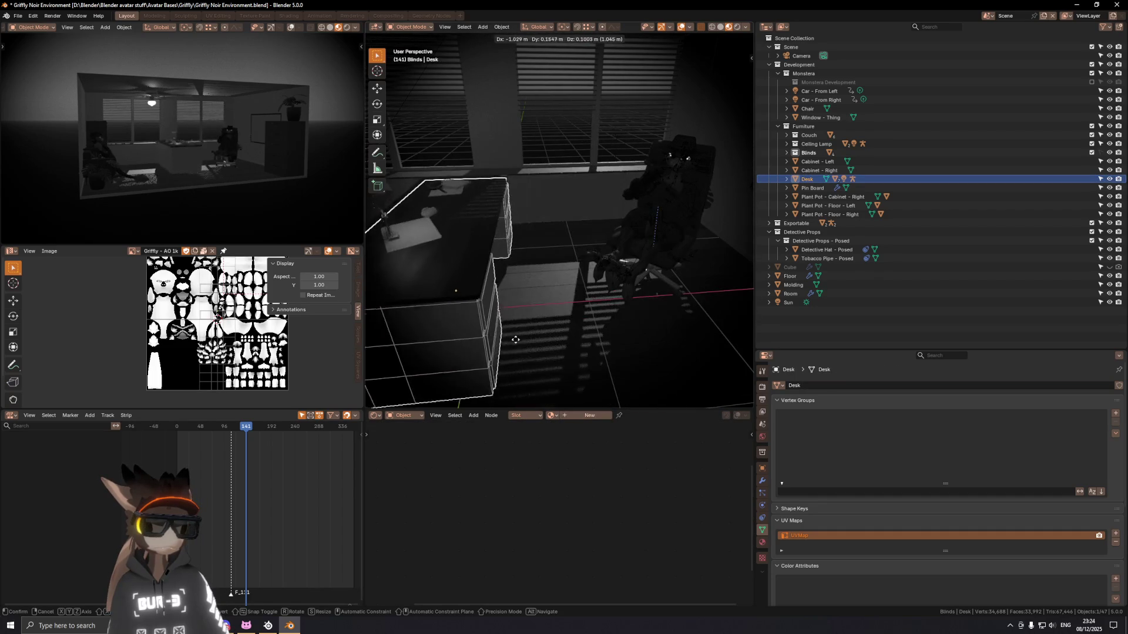
key(Escape)
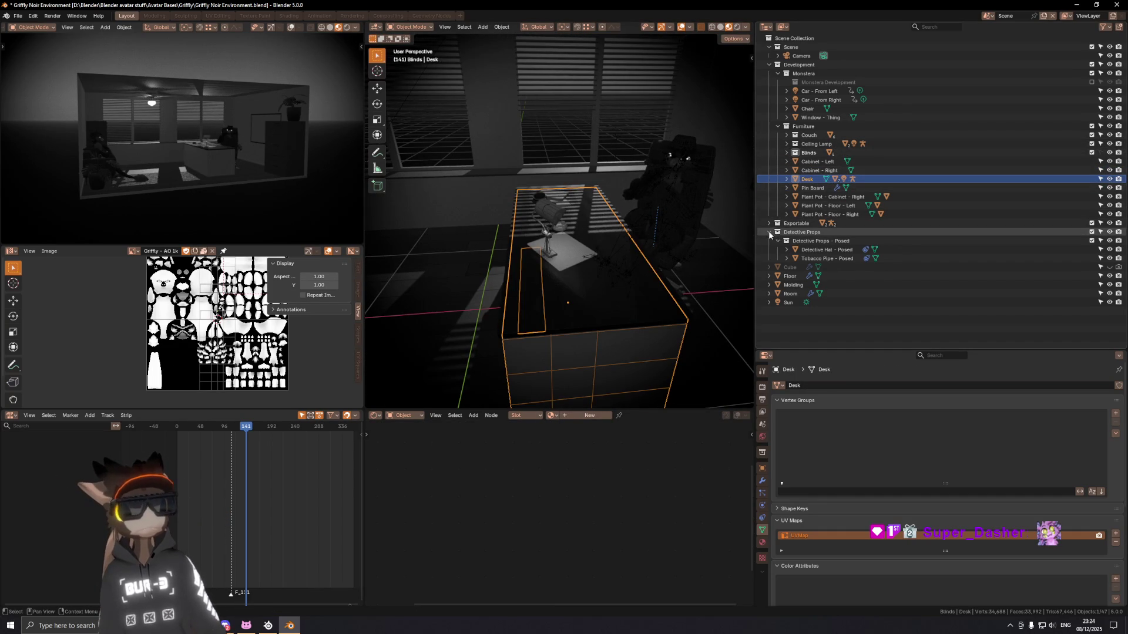
click(791, 268)
key(KP_Decimal)
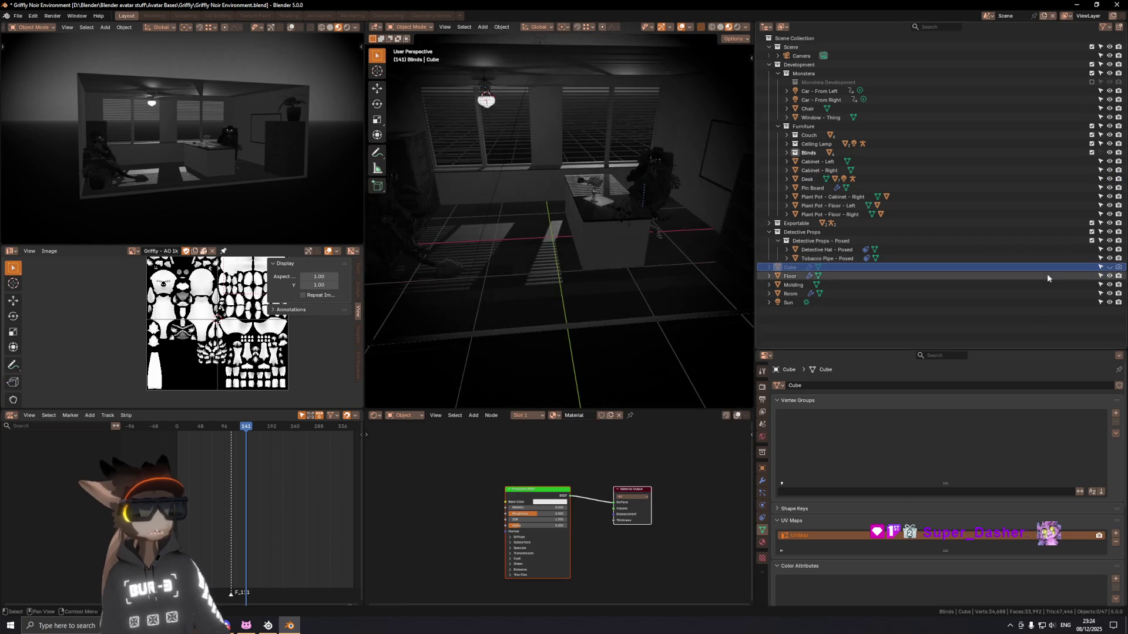
key(alt+h)
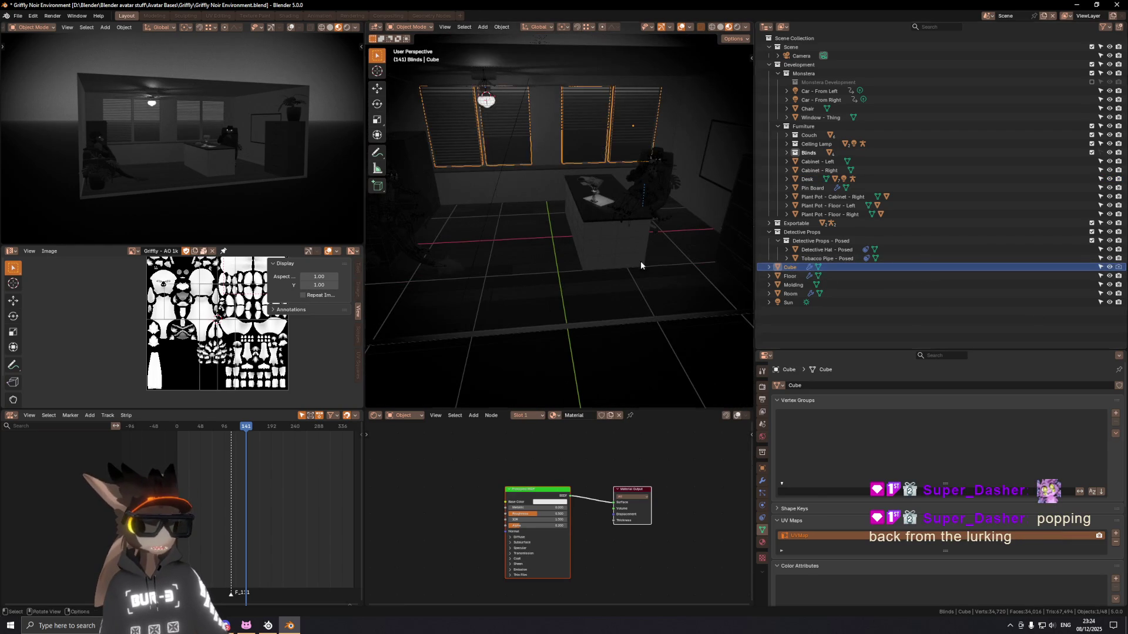
middle_drag(664, 264, 635, 257)
mouse_move(564, 140)
middle_down()
mouse_move(552, 145)
mouse_move(563, 188)
mouse_move(620, 185)
mouse_move(532, 197)
mouse_move(532, 208)
mouse_move(458, 188)
mouse_move(489, 183)
middle_up()
scroll(551, 141, up, 3)
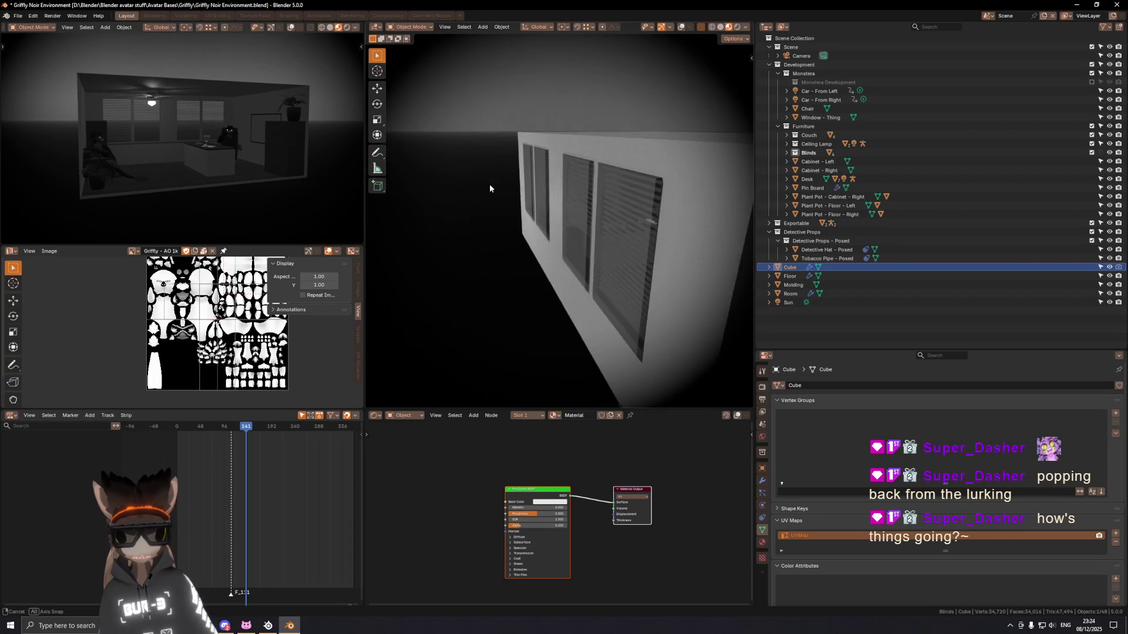
Step: Toggle the Cube's visibility and inspect Room's Boolean modifier from a frontal view of the window wall
click(1109, 268)
click(1109, 267)
click(673, 178)
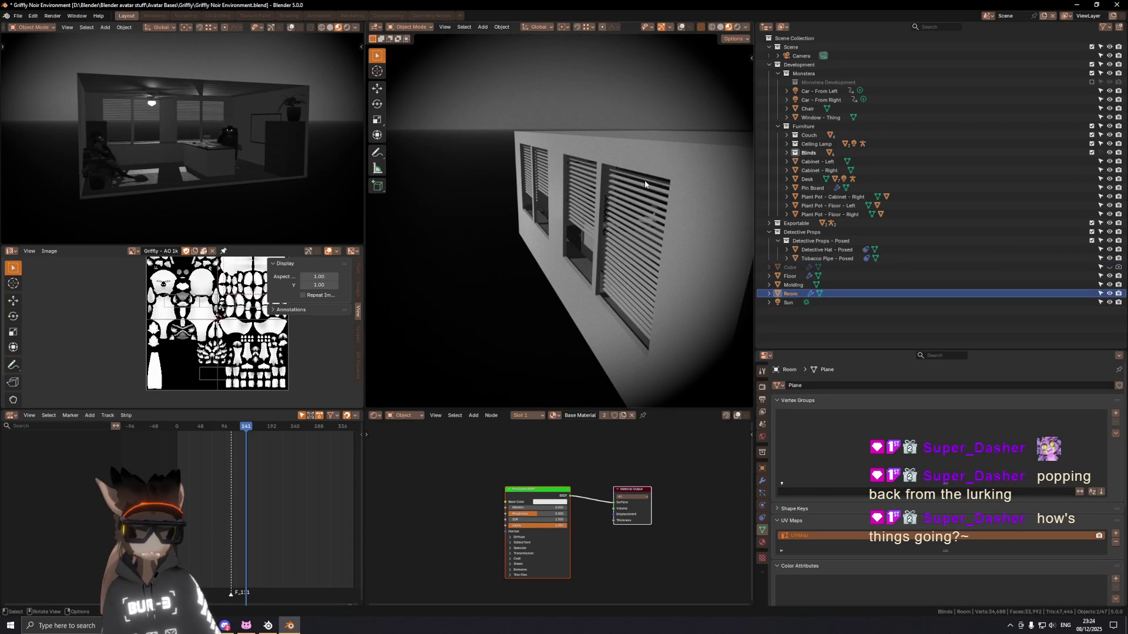
click(761, 483)
middle_drag(558, 230, 696, 231)
Step: Slide the Cube window cutters along X so the openings line up with the blinds
click(1108, 267)
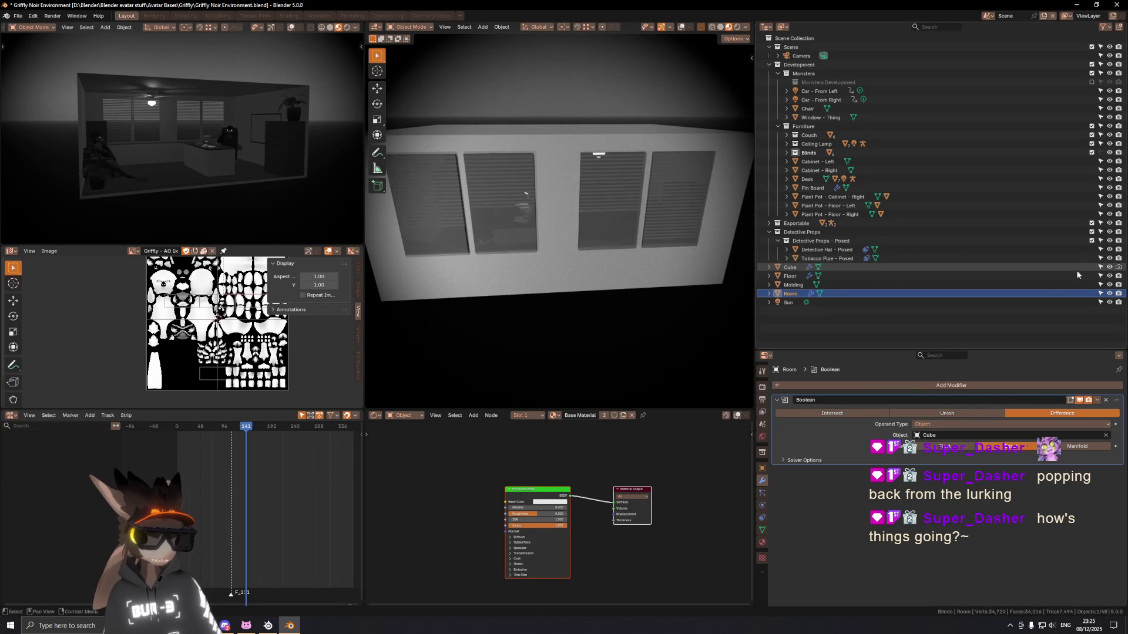
click(1058, 268)
key(g)
key(x)
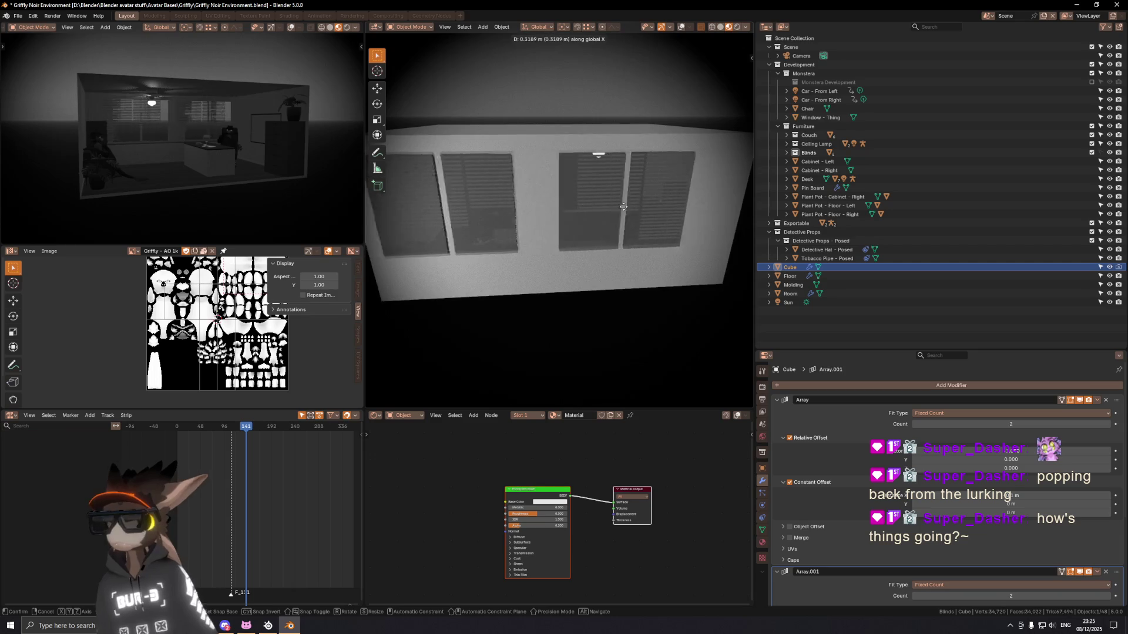
click(611, 210)
middle_drag(578, 220, 608, 221)
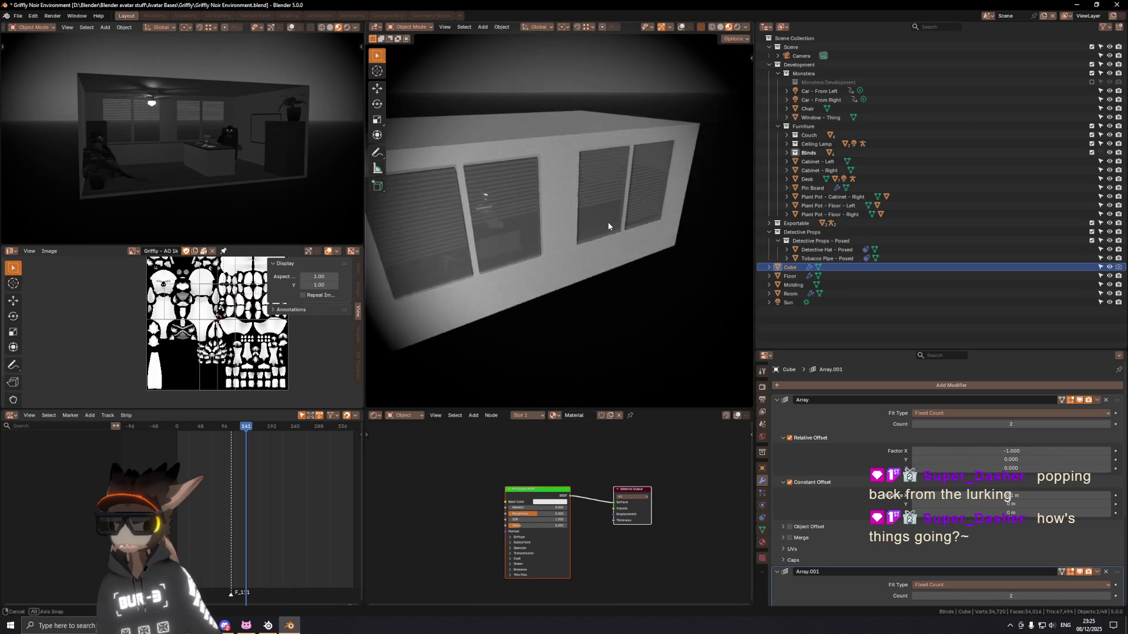
Step: Begin renaming the Cube object in the Outliner
double_click(791, 267)
key(Return)
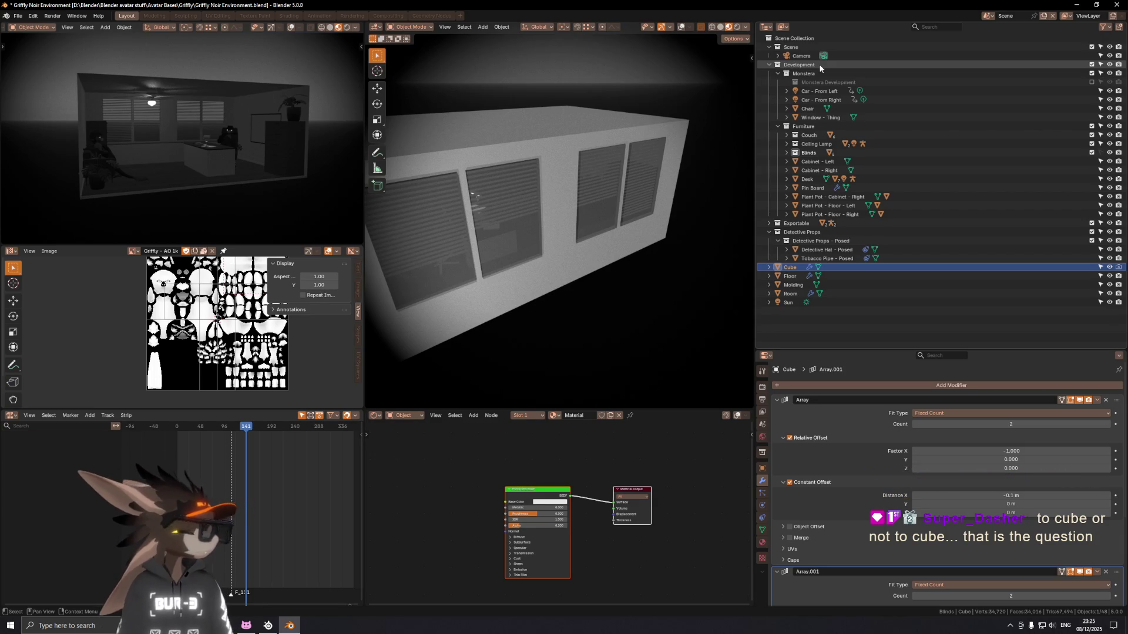
double_click(791, 267)
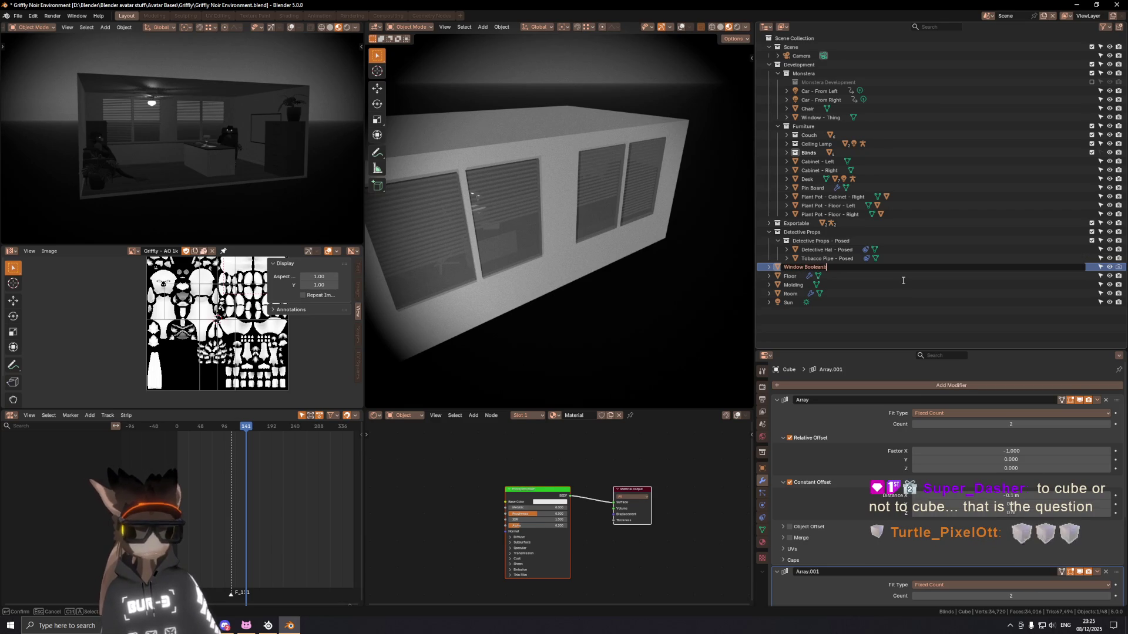
text(Cubes)
Step: Confirm the name Window Boolean Cubes, then select the Sun light
key(Return)
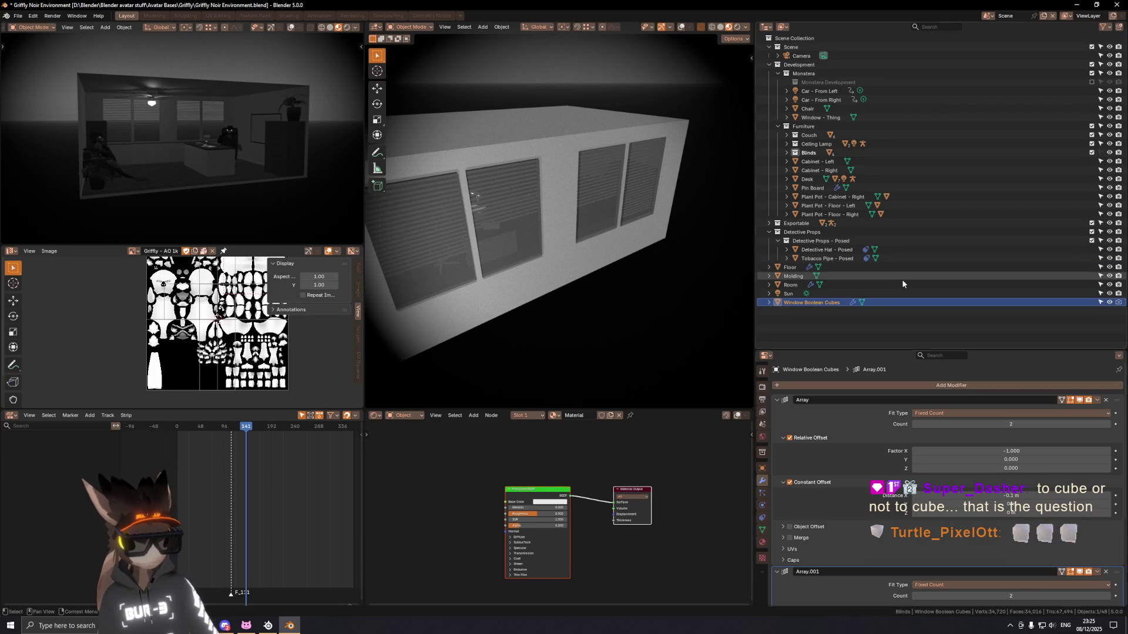
click(763, 528)
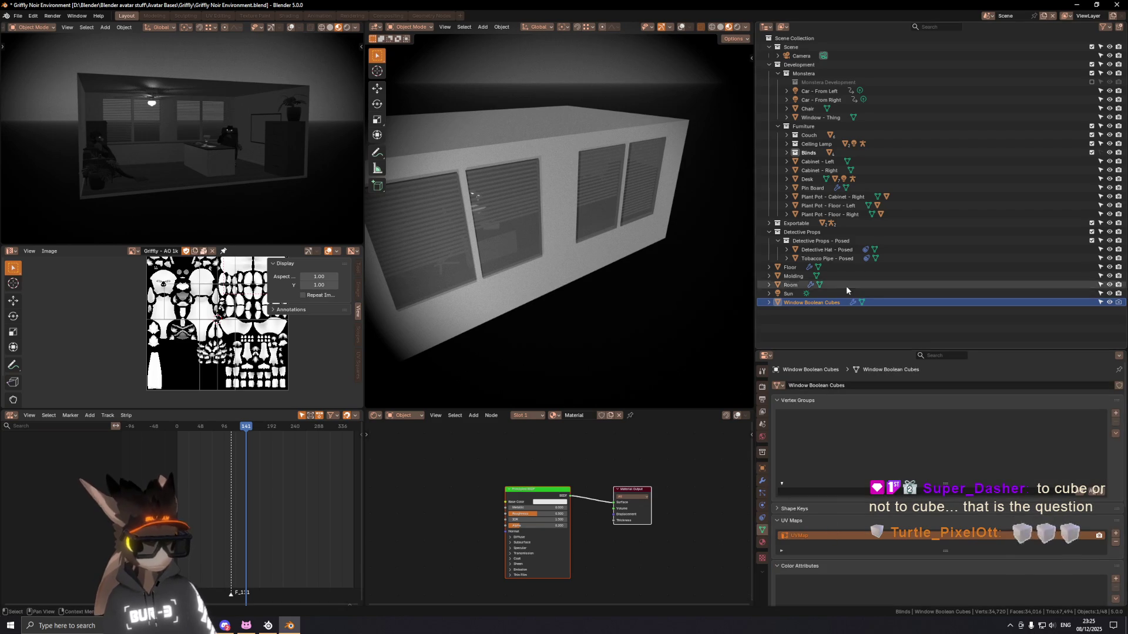
click(785, 294)
scroll(608, 170, down, 3)
middle_drag(608, 170, 565, 229)
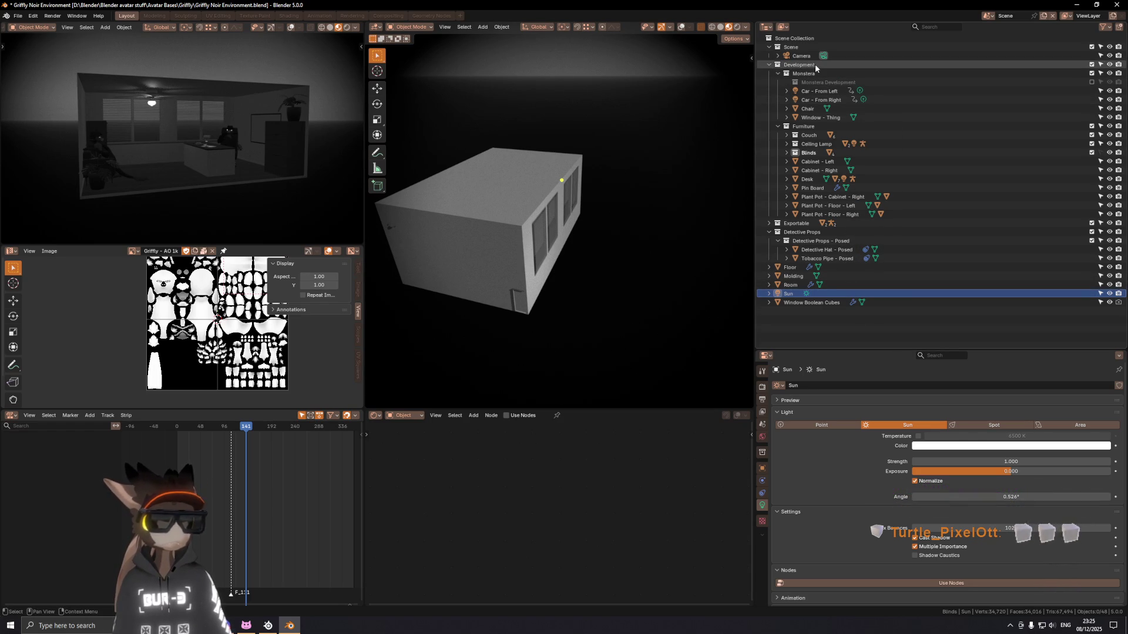
Step: Create a Lighting collection under Scene and drag the Sun into it
right_click(800, 47)
click(804, 50)
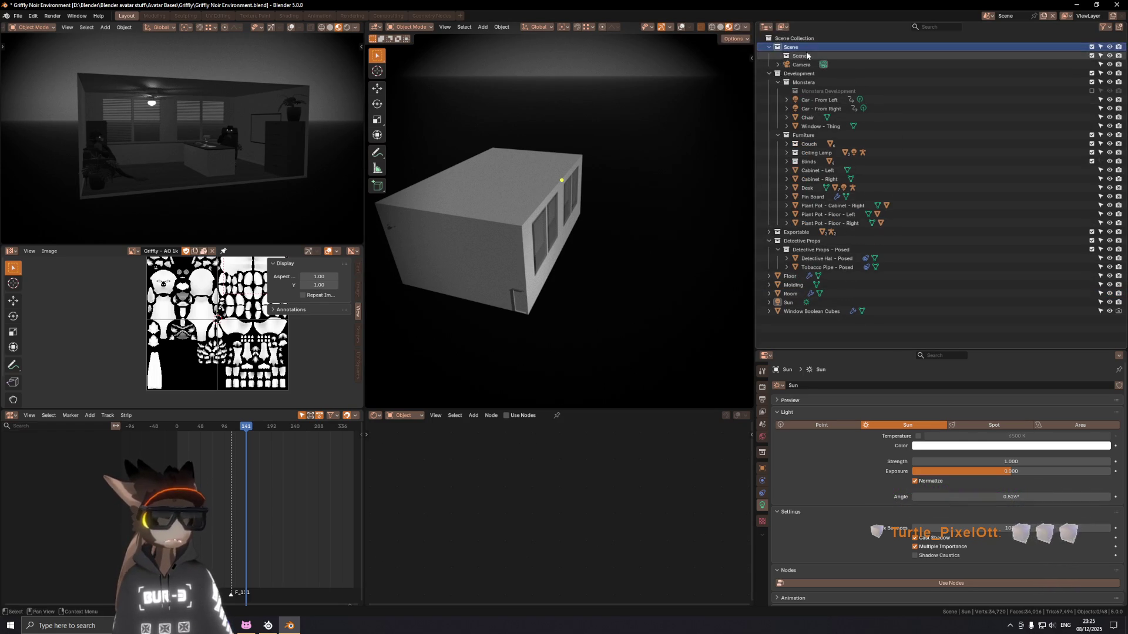
double_click(824, 59)
text(Lighting)
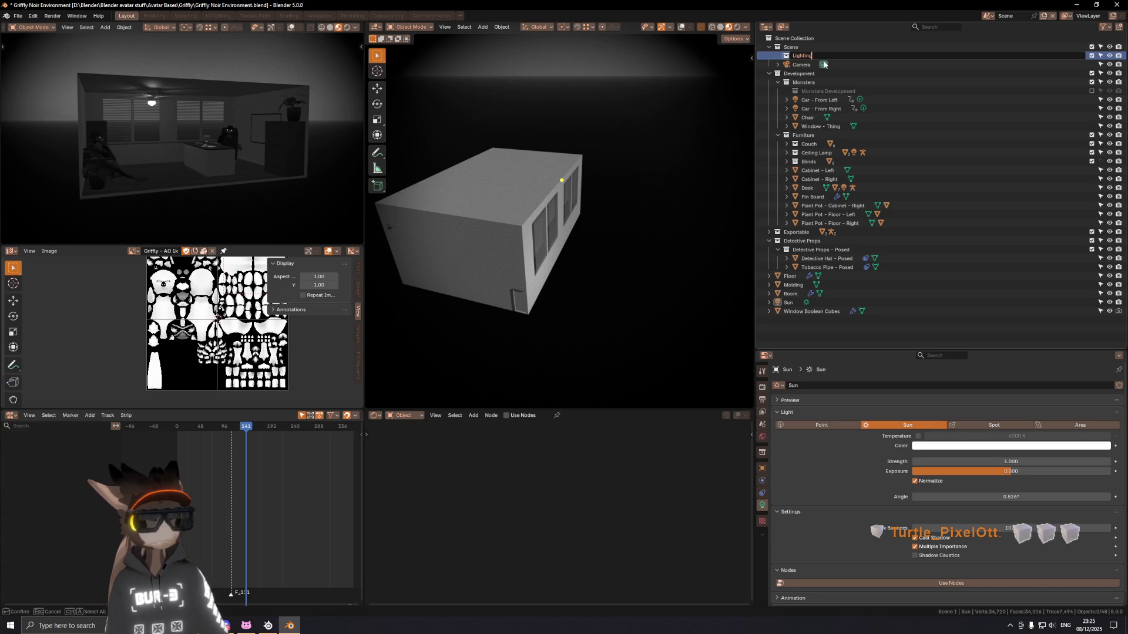
key(Return)
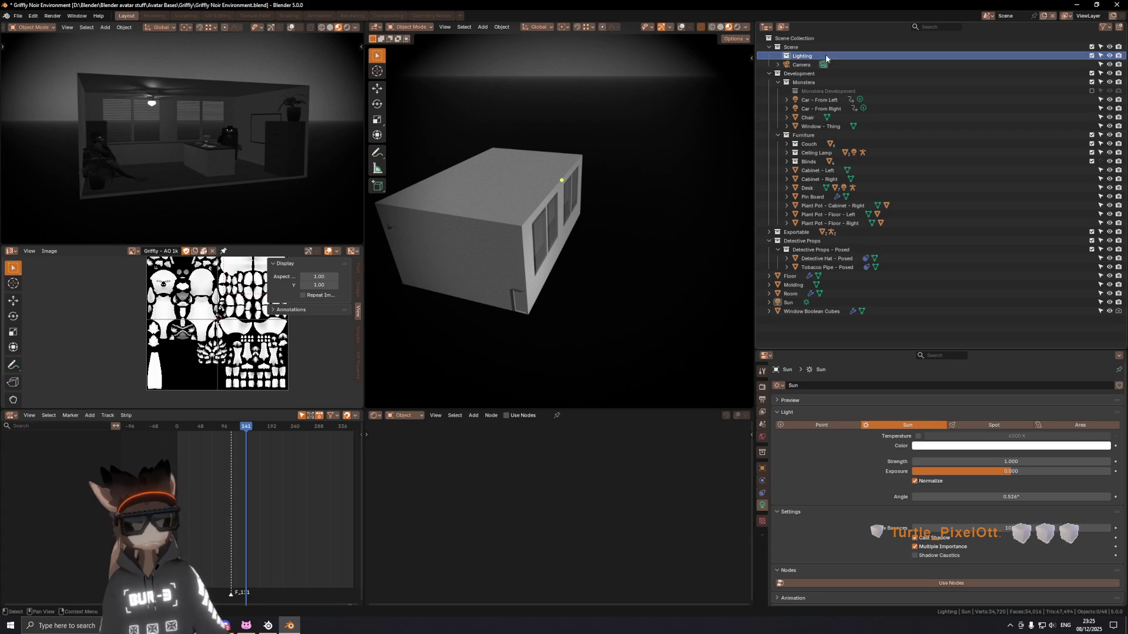
drag(788, 302, 793, 304)
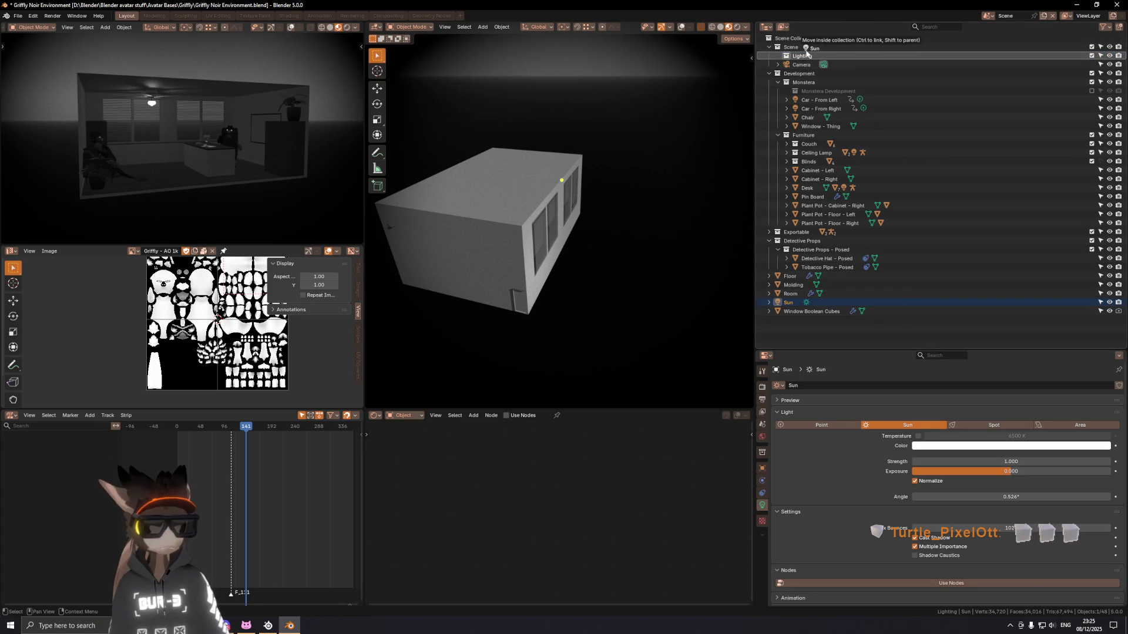
drag(813, 51, 800, 46)
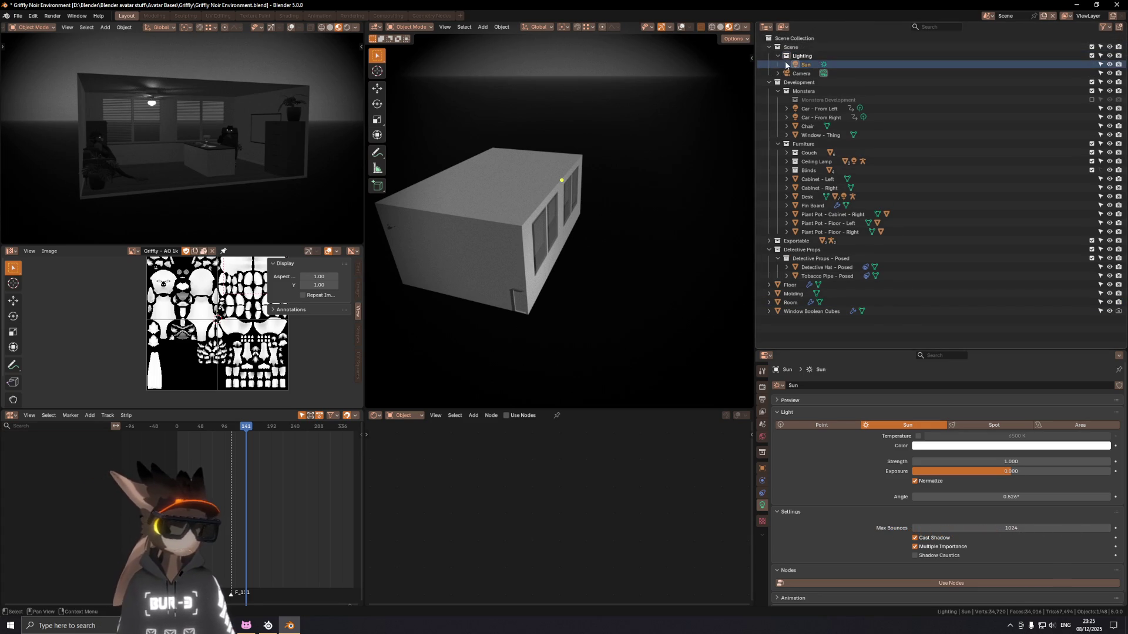
Step: Rename the collection to Lighting (General), then select Molding and Floor
double_click(802, 57)
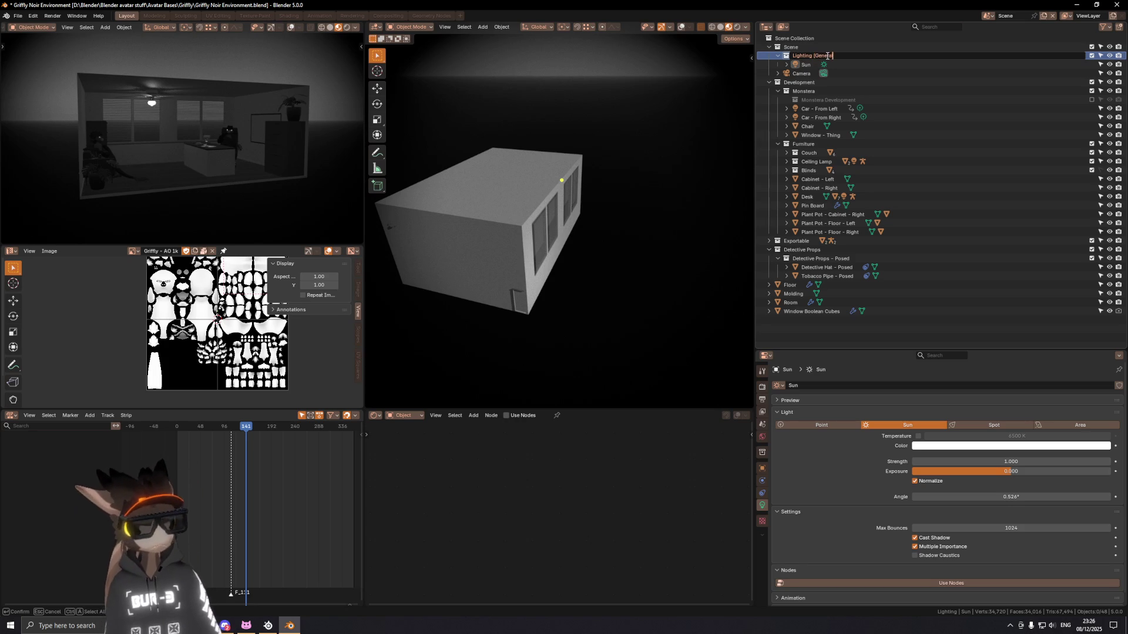
text((General))
key(Return)
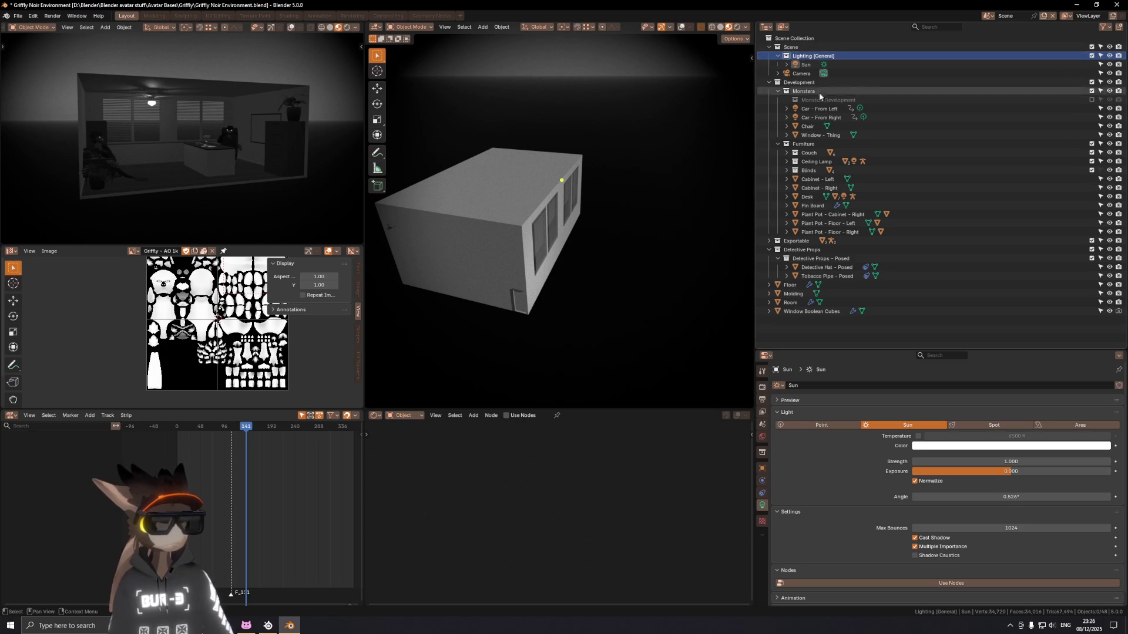
click(795, 294)
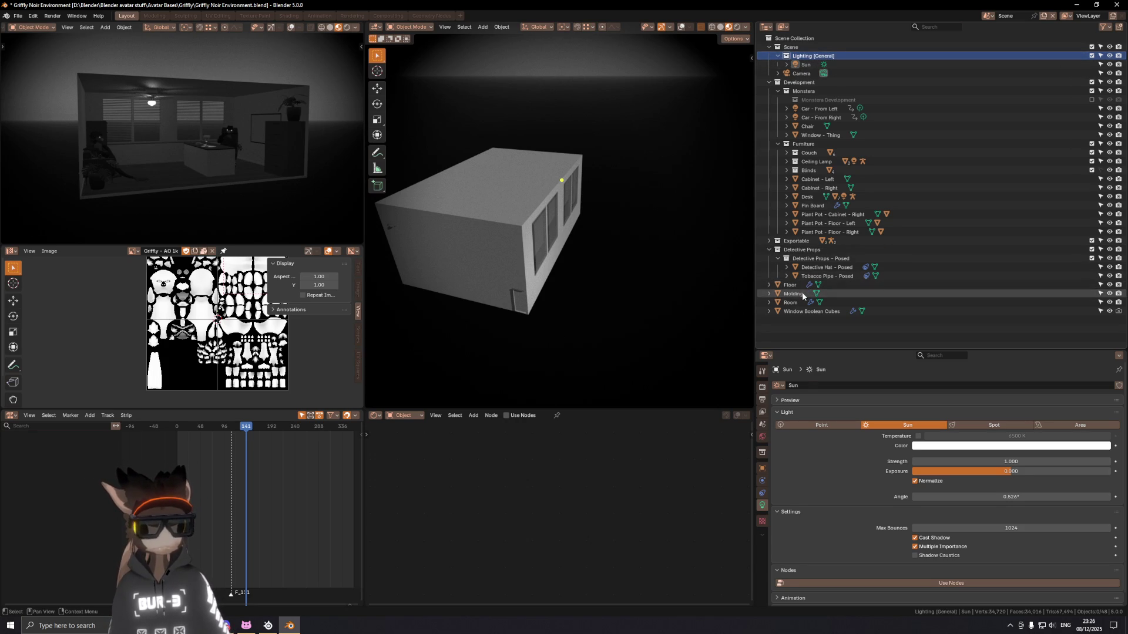
key(shift+Up)
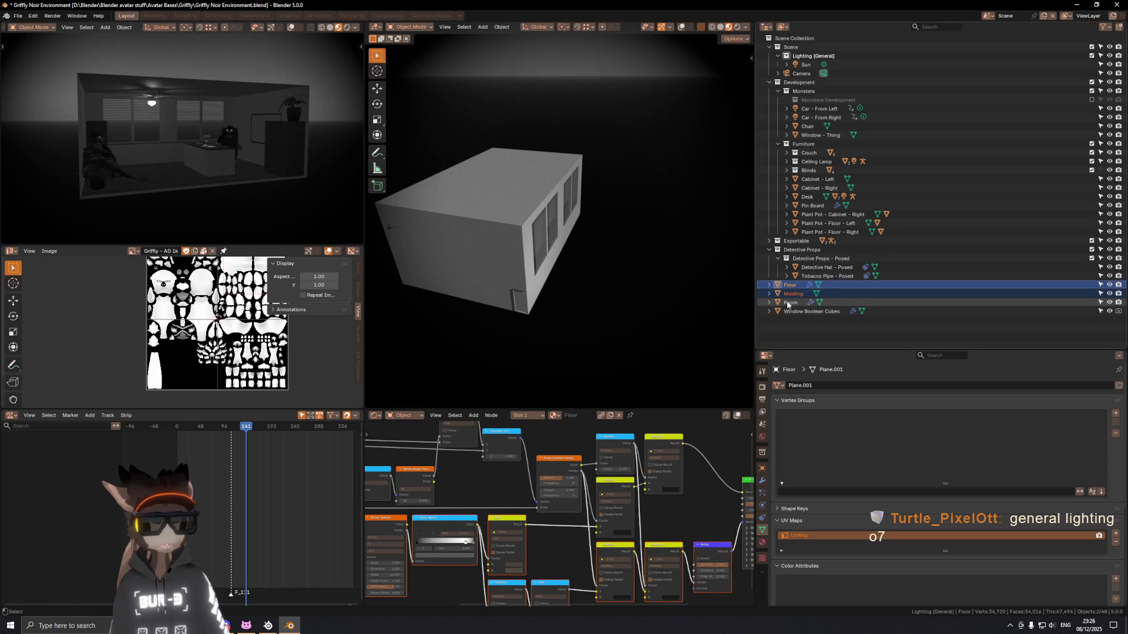
ctrl+click(789, 304)
key(g)
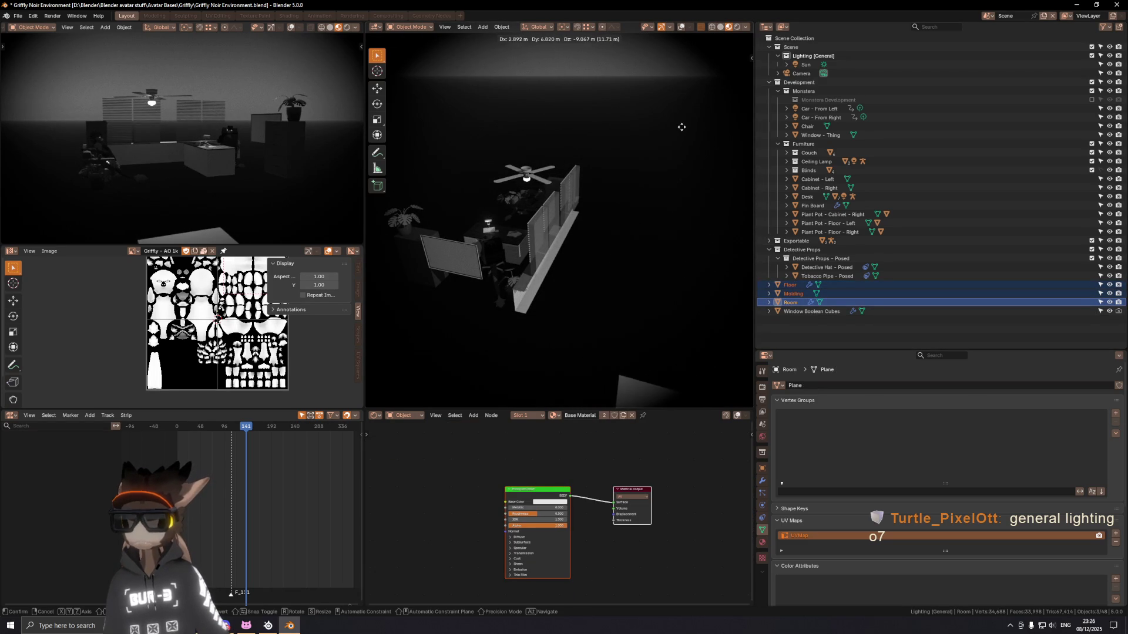
click(568, 277)
mouse_move(569, 277)
middle_down()
mouse_move(538, 248)
mouse_move(574, 214)
mouse_move(668, 204)
mouse_move(662, 211)
middle_up()
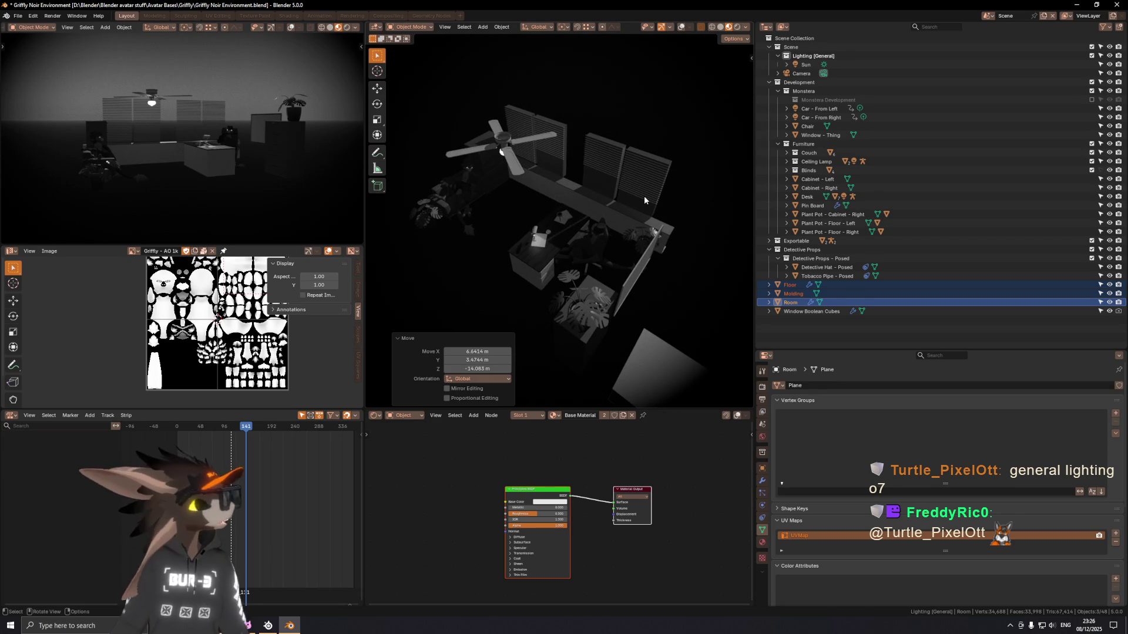
mouse_move(562, 202)
middle_down()
mouse_move(584, 204)
mouse_move(577, 189)
middle_up()
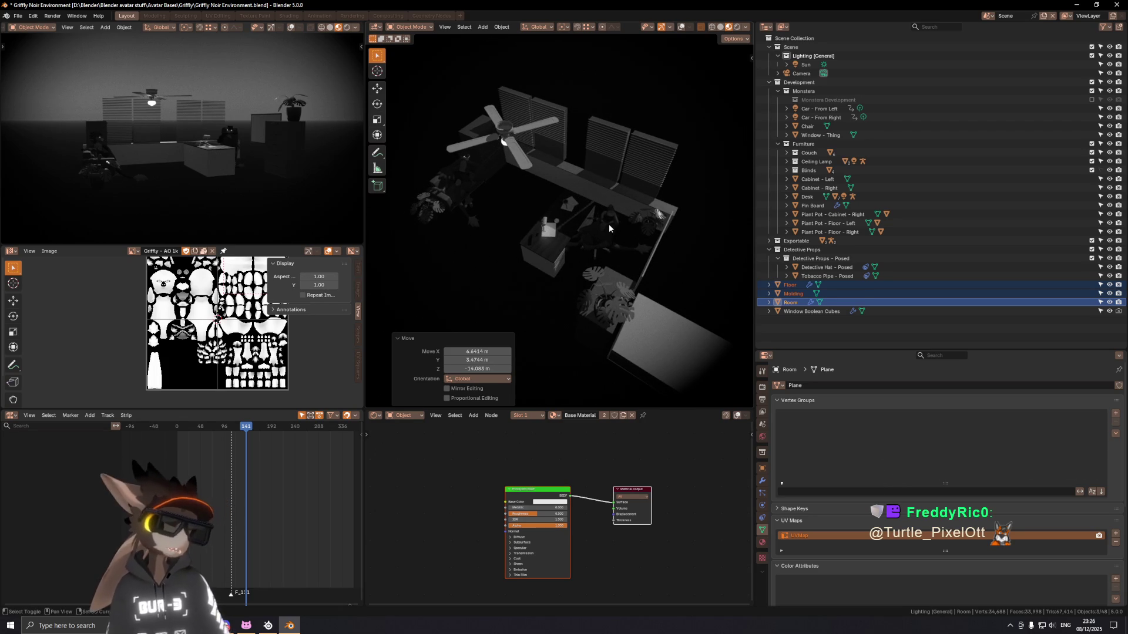
mouse_move(584, 209)
shift+middle_down()
mouse_move(655, 239)
mouse_move(538, 206)
shift+middle_up()
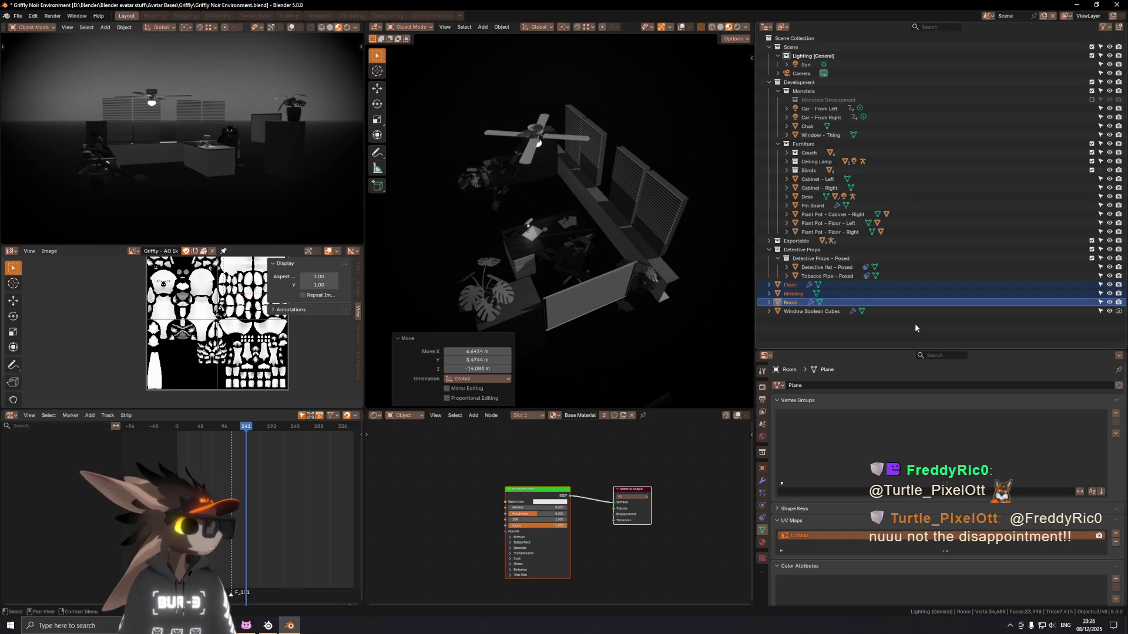
mouse_move(537, 207)
ctrl+middle_down()
mouse_move(626, 246)
mouse_move(637, 183)
mouse_move(568, 210)
mouse_move(540, 188)
mouse_move(531, 198)
ctrl+middle_up()
key(KP_Decimal)
key(shift+alt+z)
click(577, 194)
key(Tab)
key(Tab)
key(shift+alt+z)
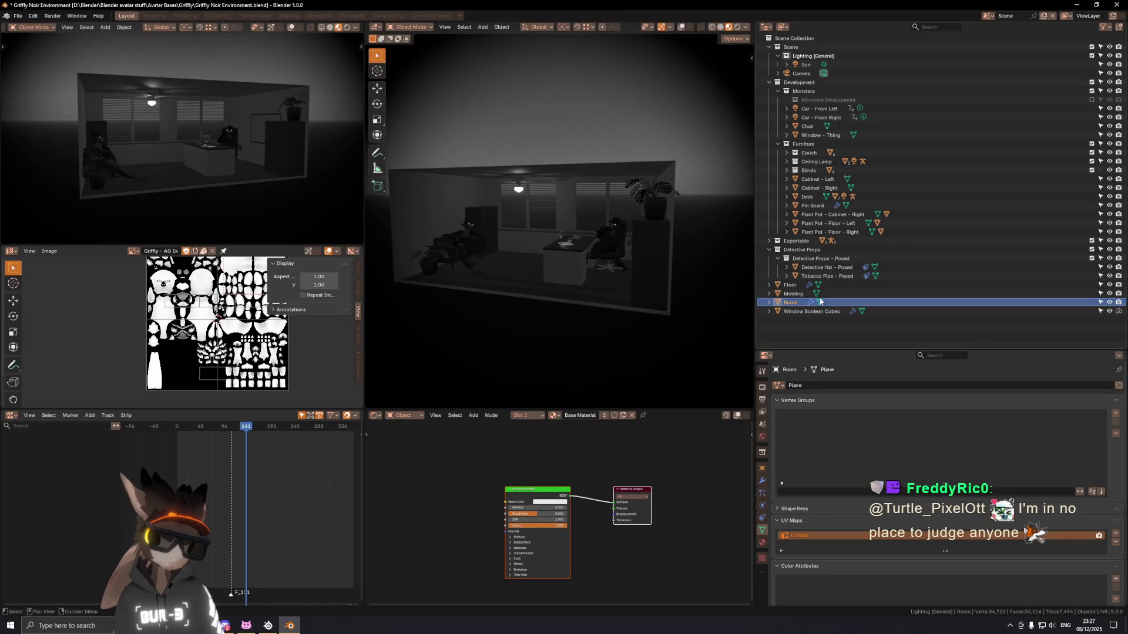
Step: Create a new collection under Development and name it Structure
click(776, 143)
right_click(818, 82)
click(819, 79)
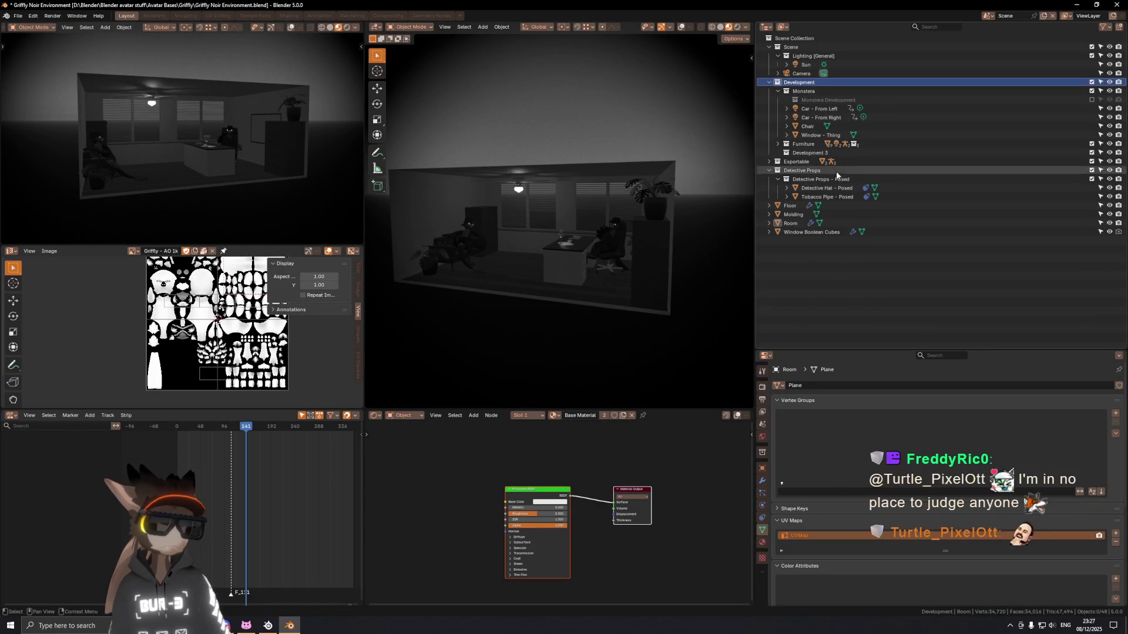
double_click(876, 155)
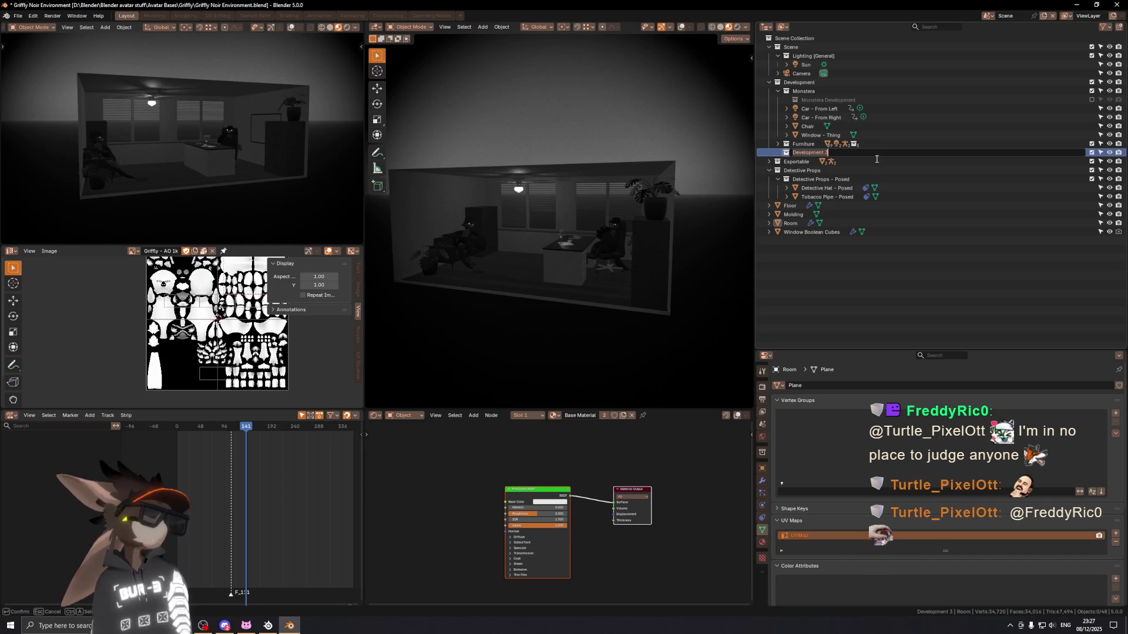
text(Structur)
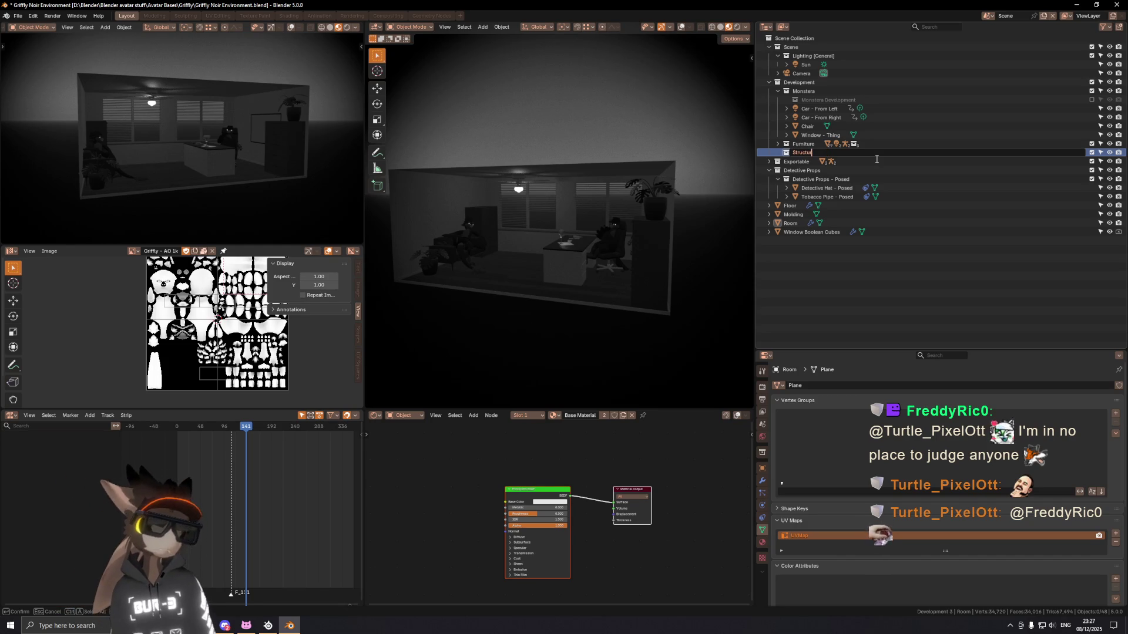
text(e)
key(Return)
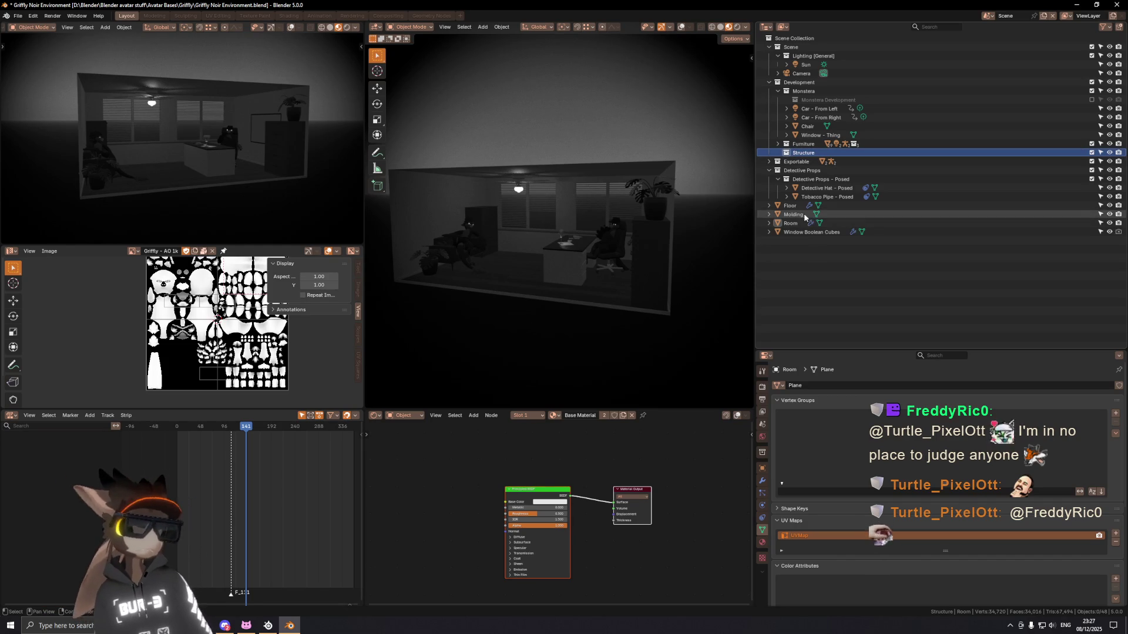
Step: Move Floor, Molding and Room into the Structure collection
click(809, 224)
click(806, 223)
shift+click(800, 207)
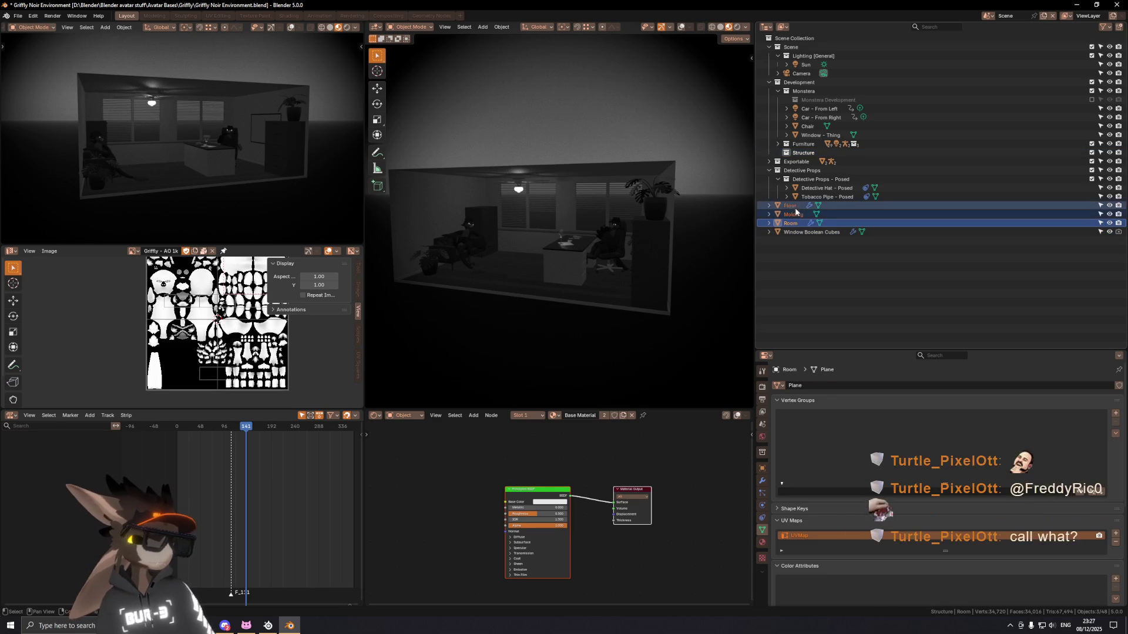
drag(792, 206, 804, 153)
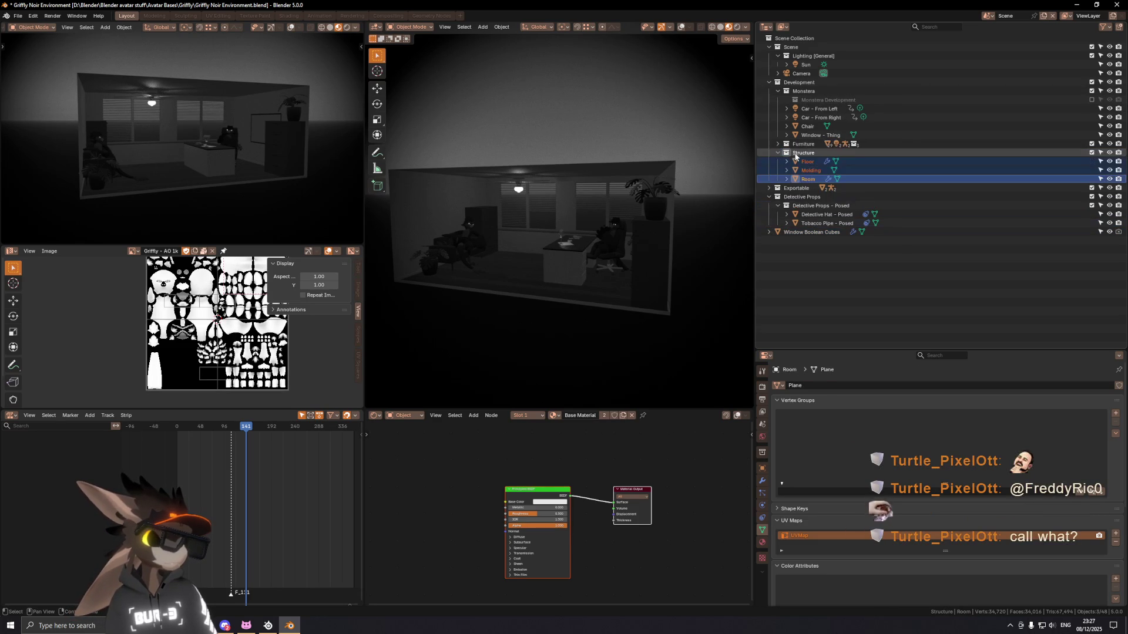
Step: Parent Floor and Molding to the Room object
click(804, 177)
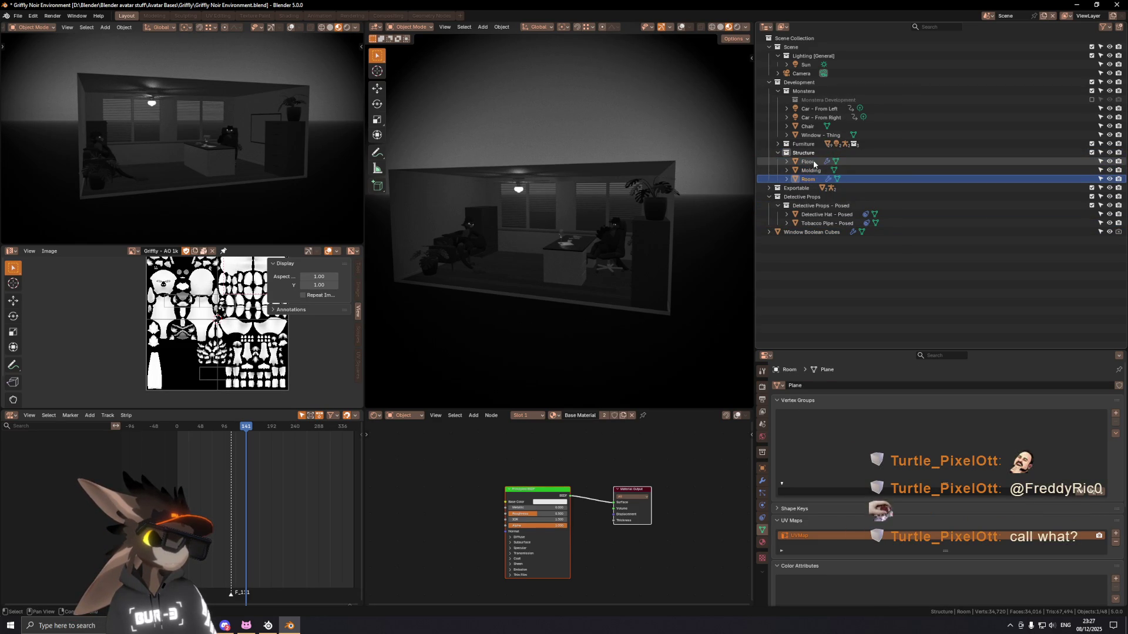
click(811, 163)
drag(811, 170, 809, 181)
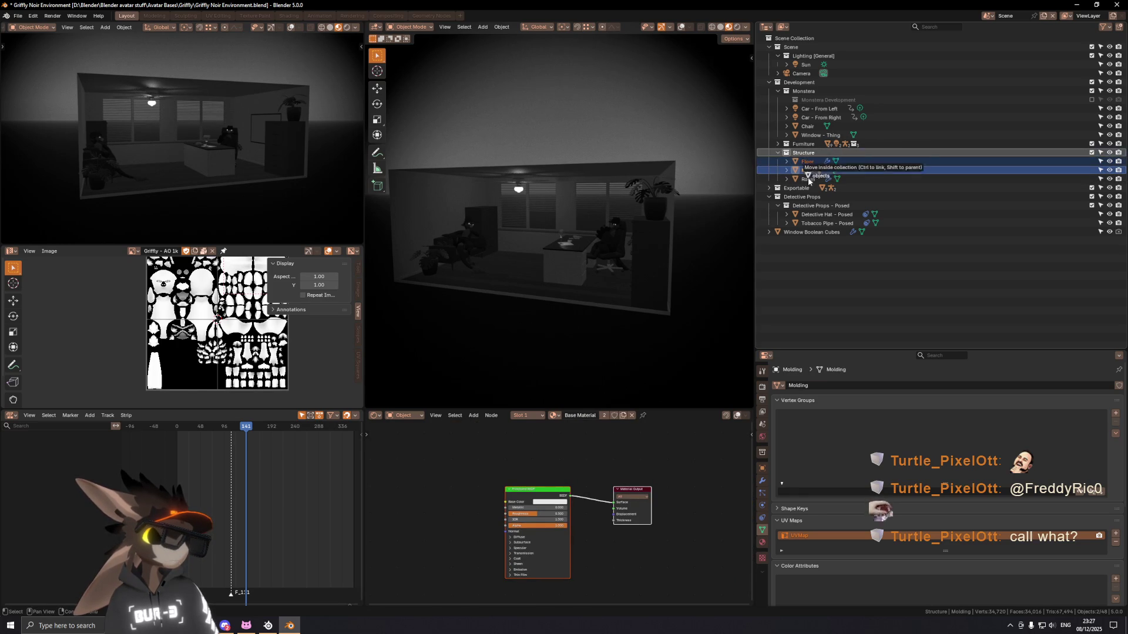
drag(809, 183, 807, 180)
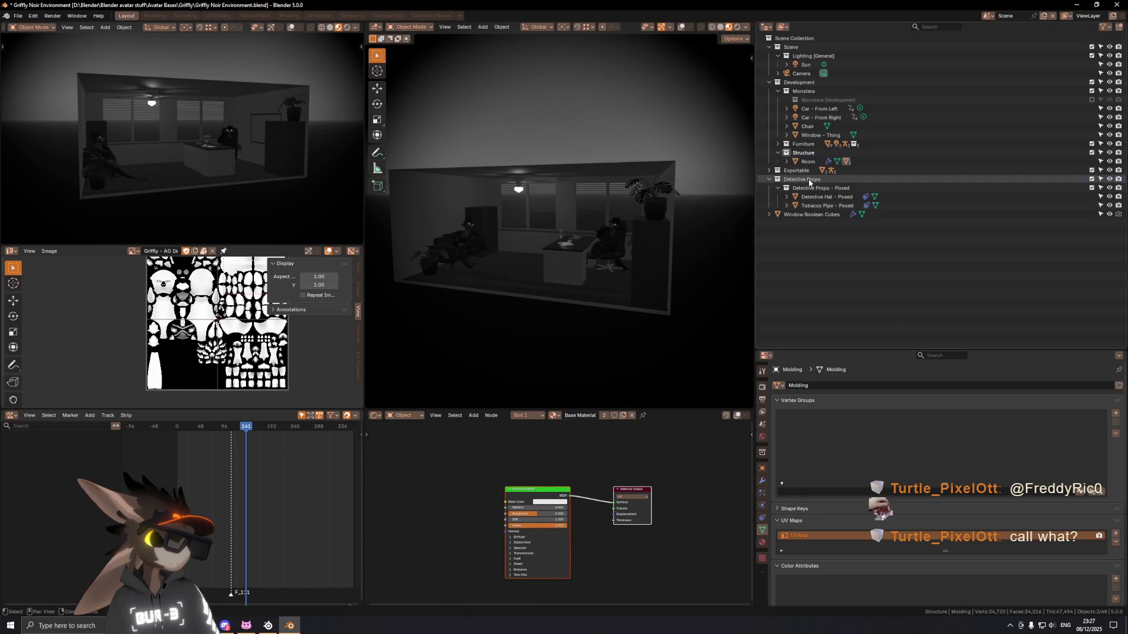
click(807, 162)
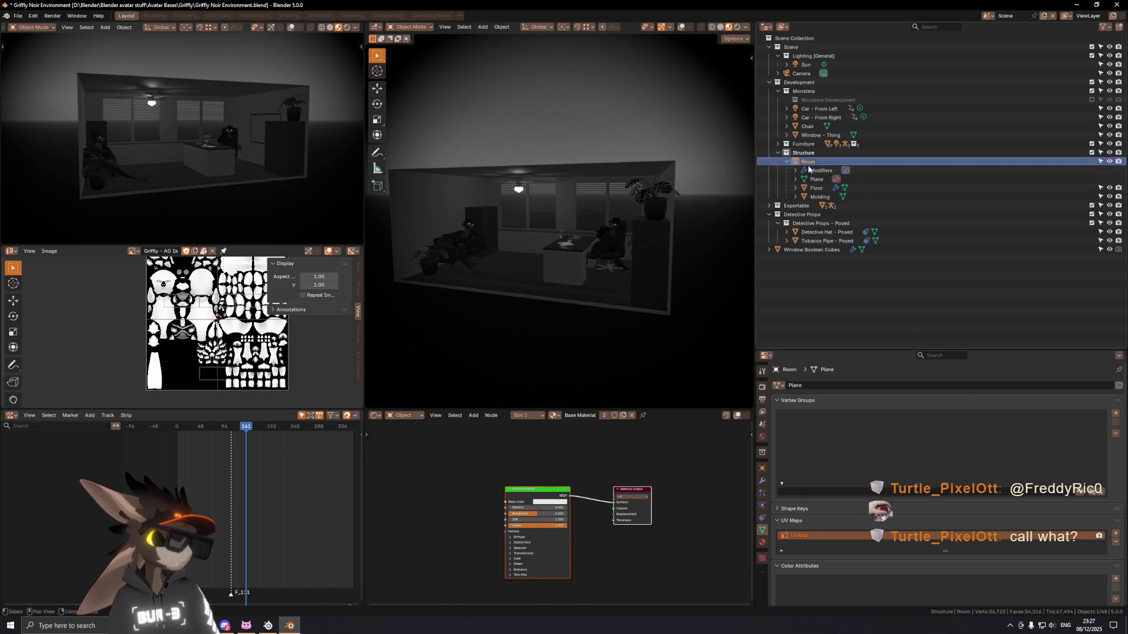
Step: Create a Structure - Support Objects collection inside Structure
key(g)
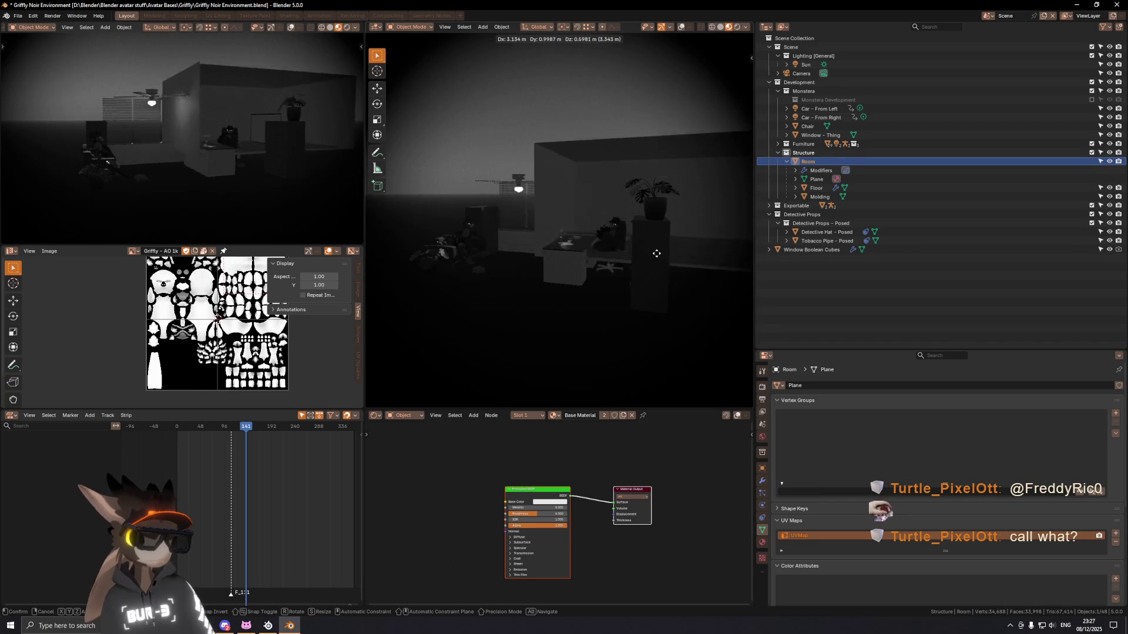
right_click(582, 258)
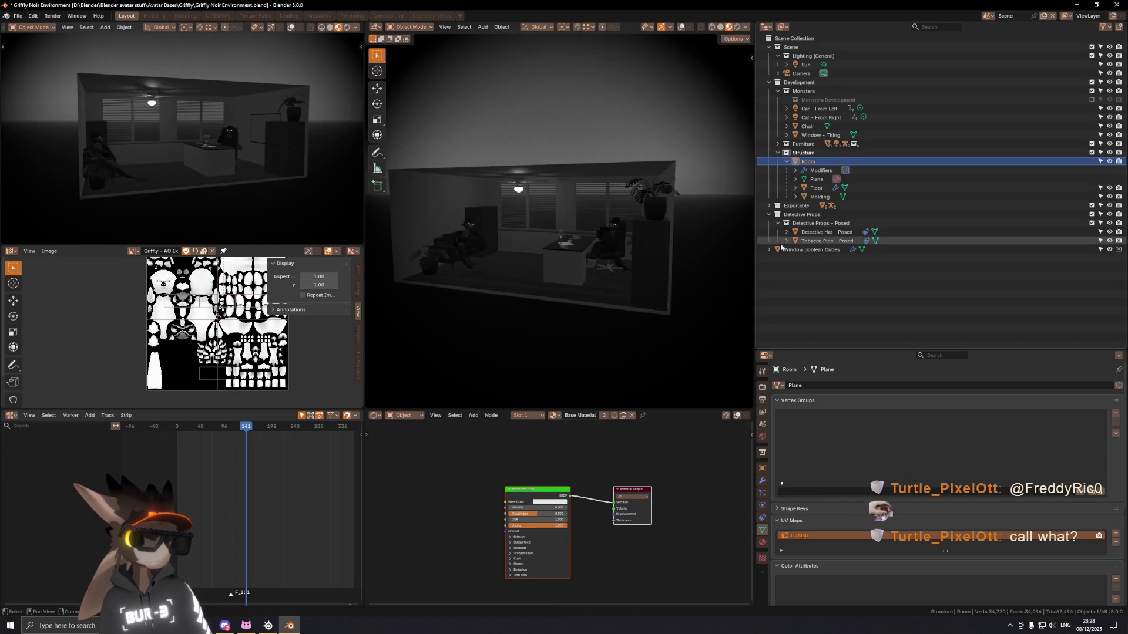
right_click(808, 159)
click(793, 146)
key(F2)
text(Structure - Support Obje)
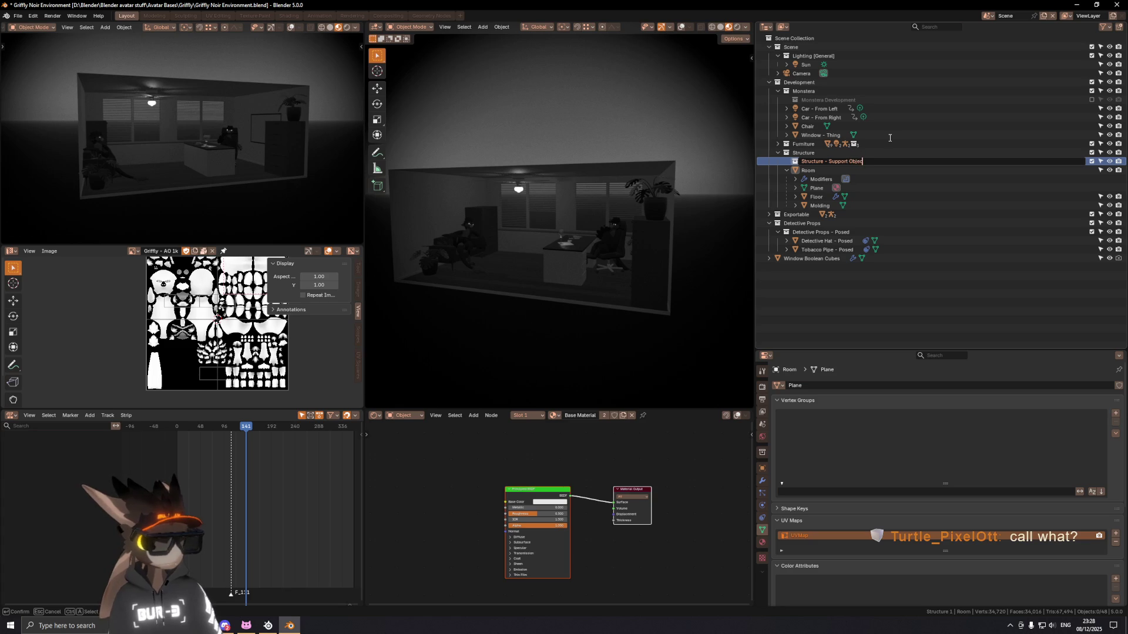
text(ts)
key(Return)
Step: Move Window Boolean Cubes into Structure - Support Objects
drag(822, 258, 851, 165)
click(820, 174)
drag(826, 171, 814, 182)
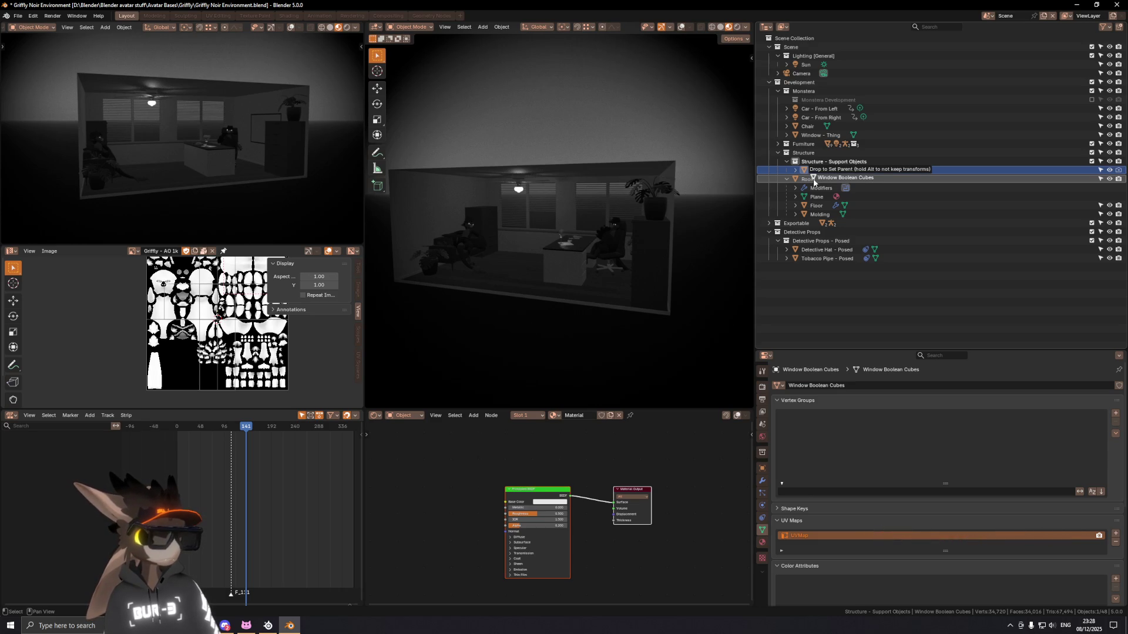
drag(814, 182, 813, 182)
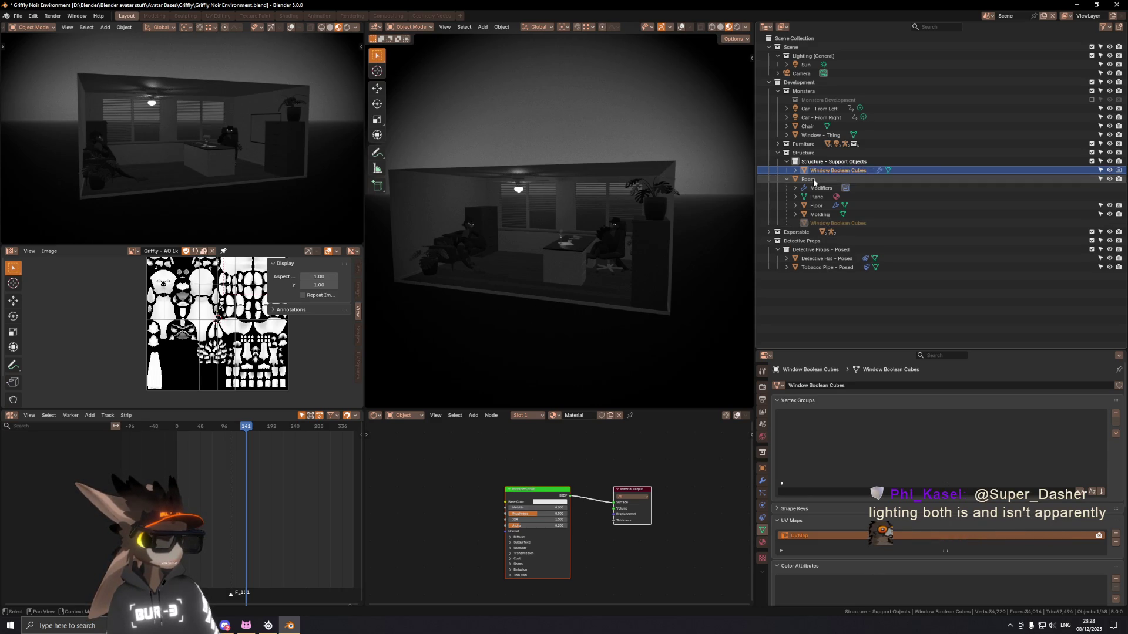
Step: Cancel stray grab moves on Room and Window Boolean Cubes
click(788, 178)
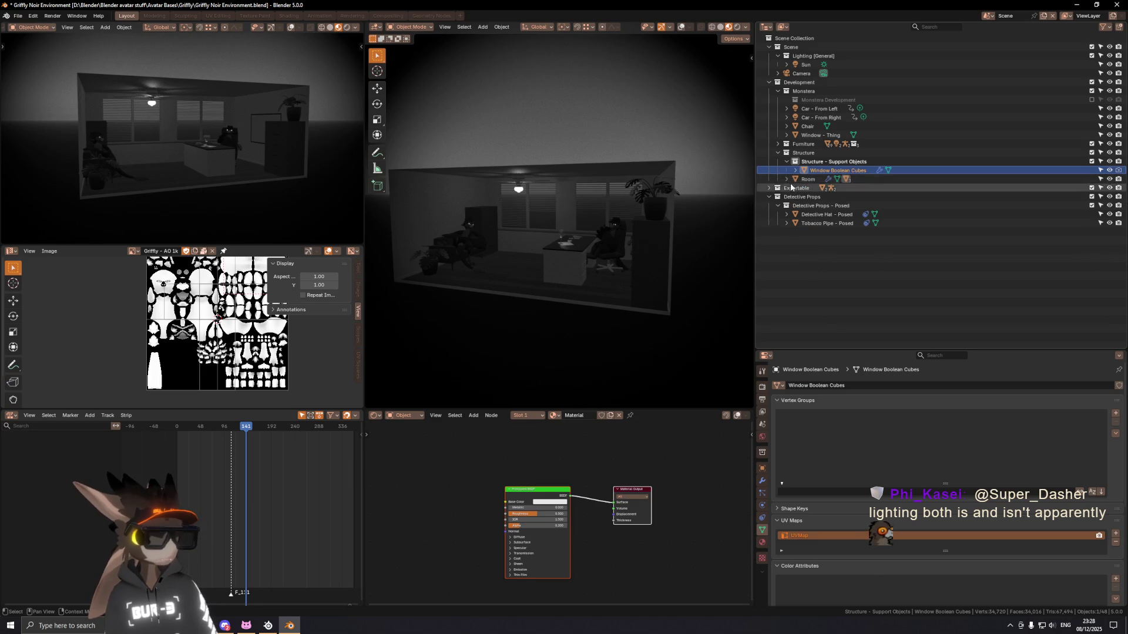
key(g)
key(Escape)
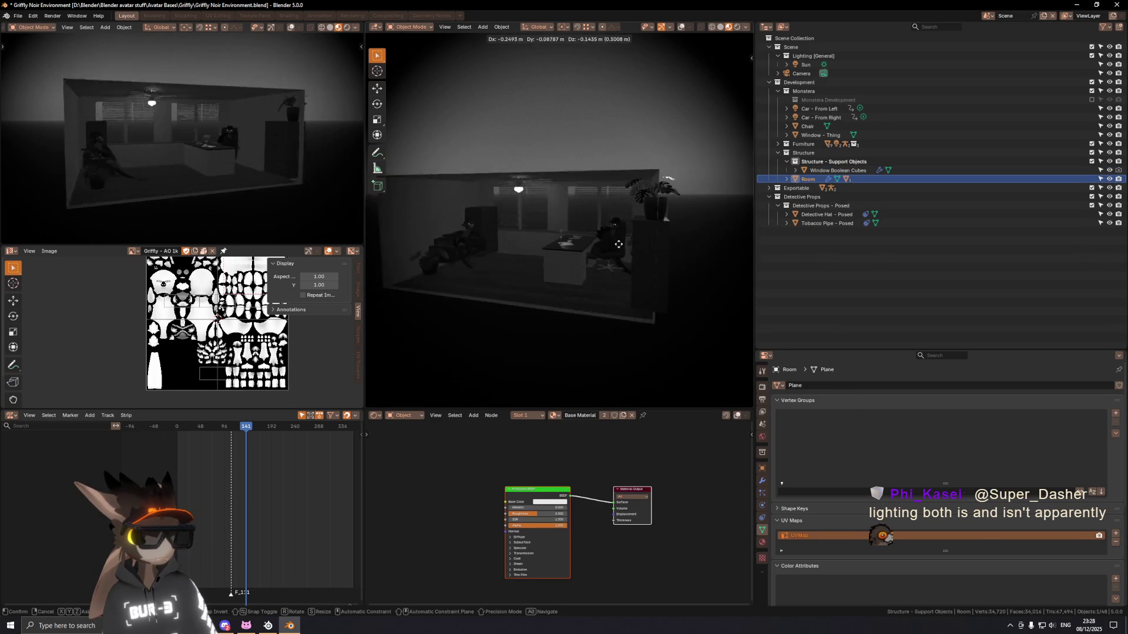
click(670, 213)
key(g)
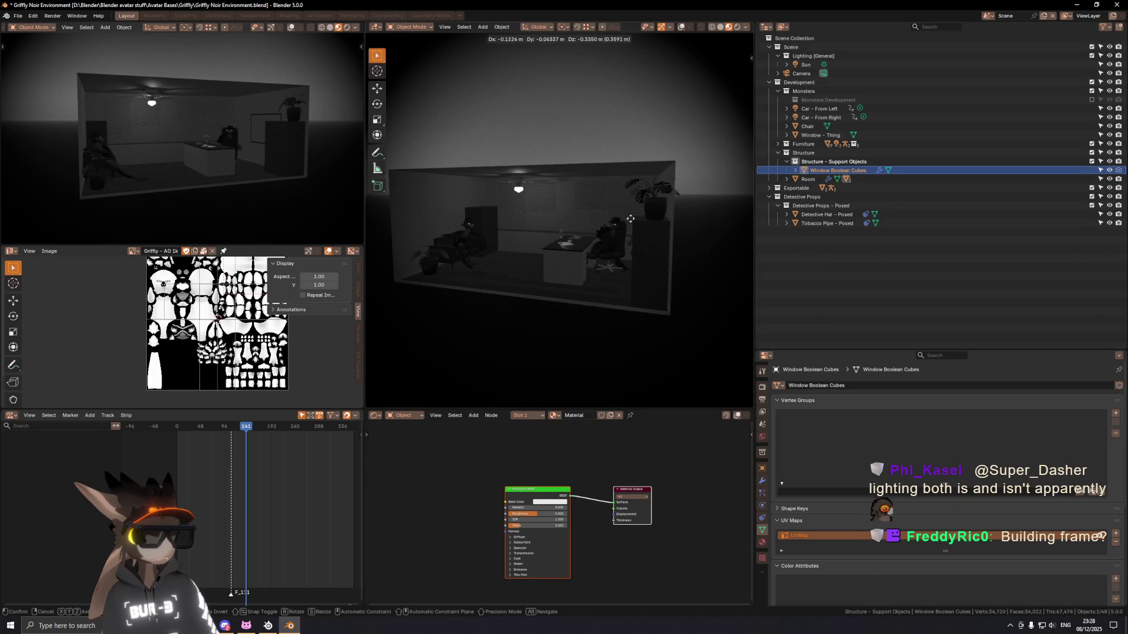
key(Escape)
click(808, 179)
key(g)
key(Escape)
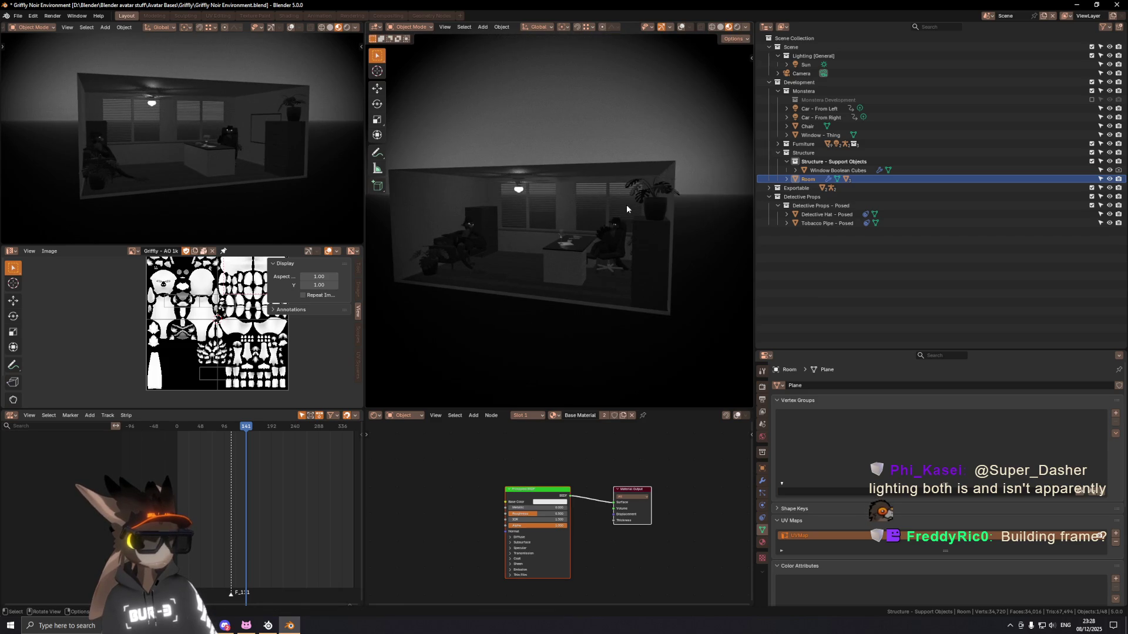
Step: Show the viewport overlays and expand the Exportable, Furniture and Blinds collections
middle_drag(627, 205, 584, 197)
click(584, 196)
key(shift+alt+z)
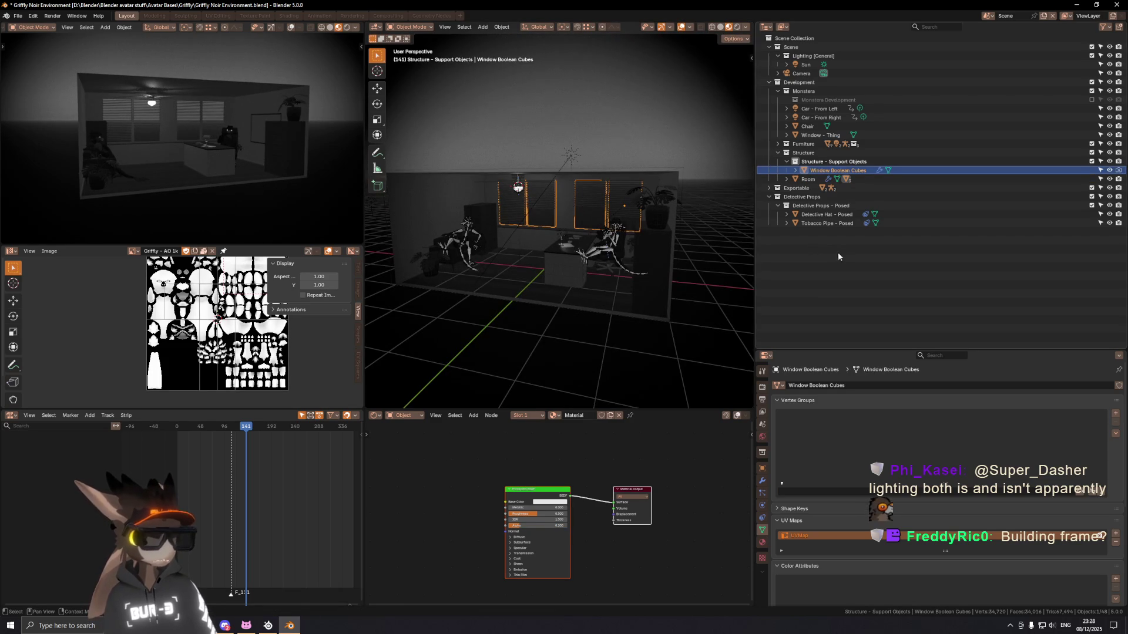
click(775, 189)
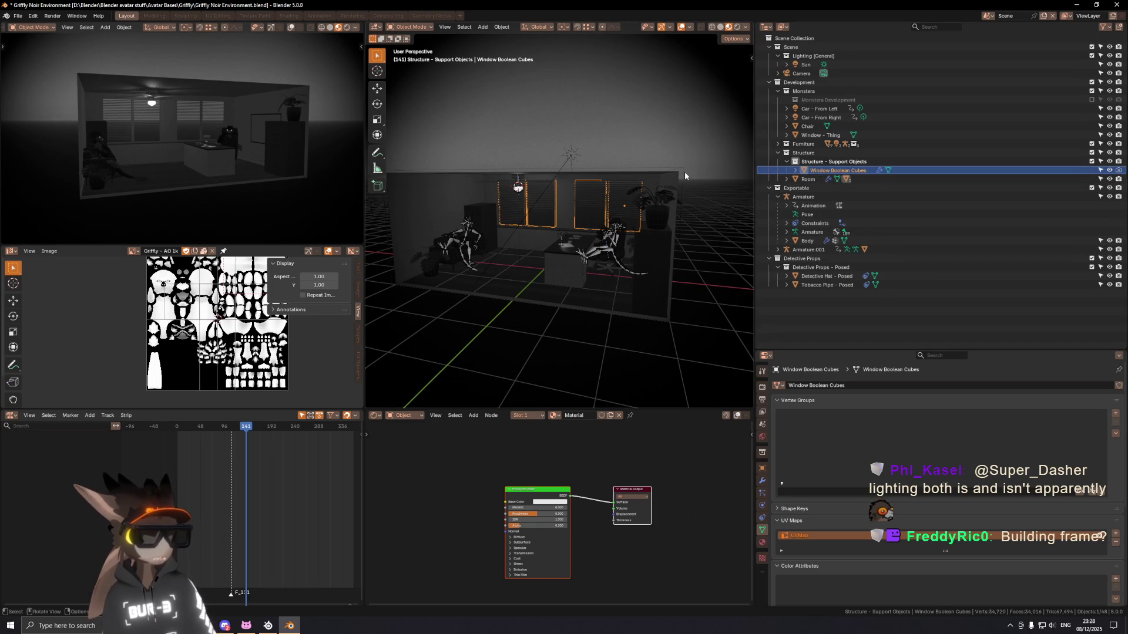
click(786, 143)
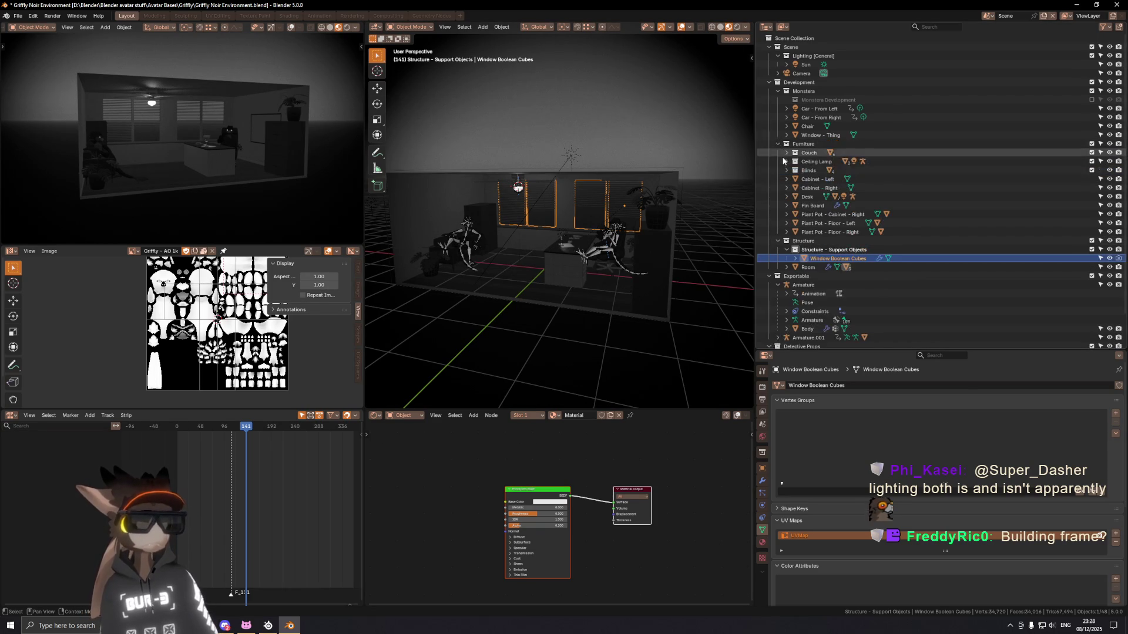
click(786, 170)
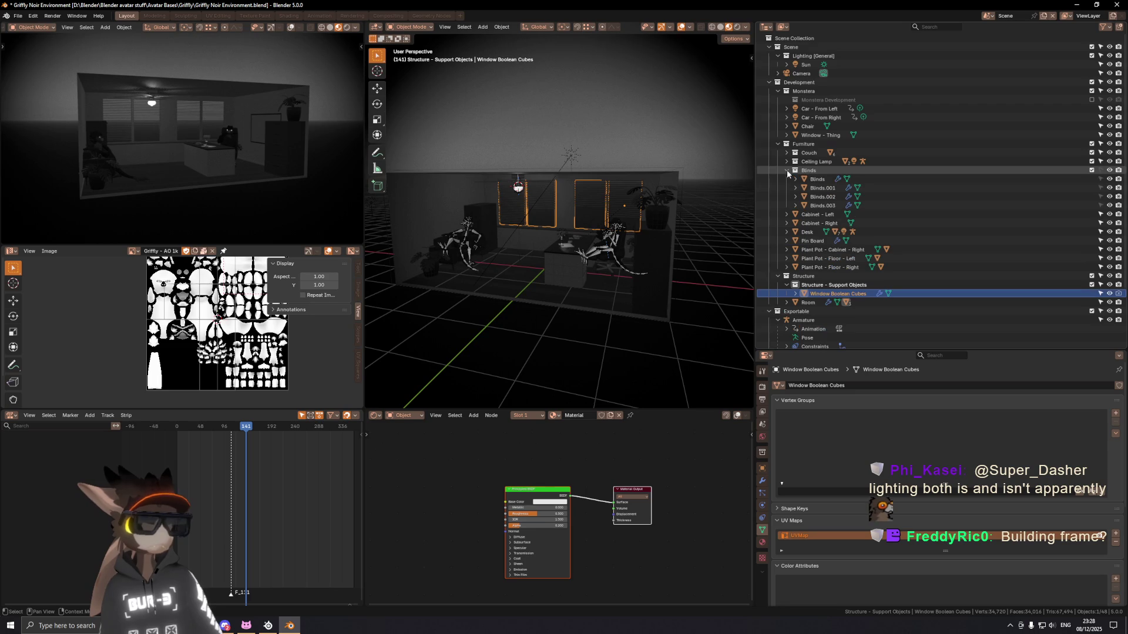
Step: Select the four blinds objects, then the Armature.001 rig
click(816, 179)
ctrl+click(822, 206)
scroll(816, 178, down, 3)
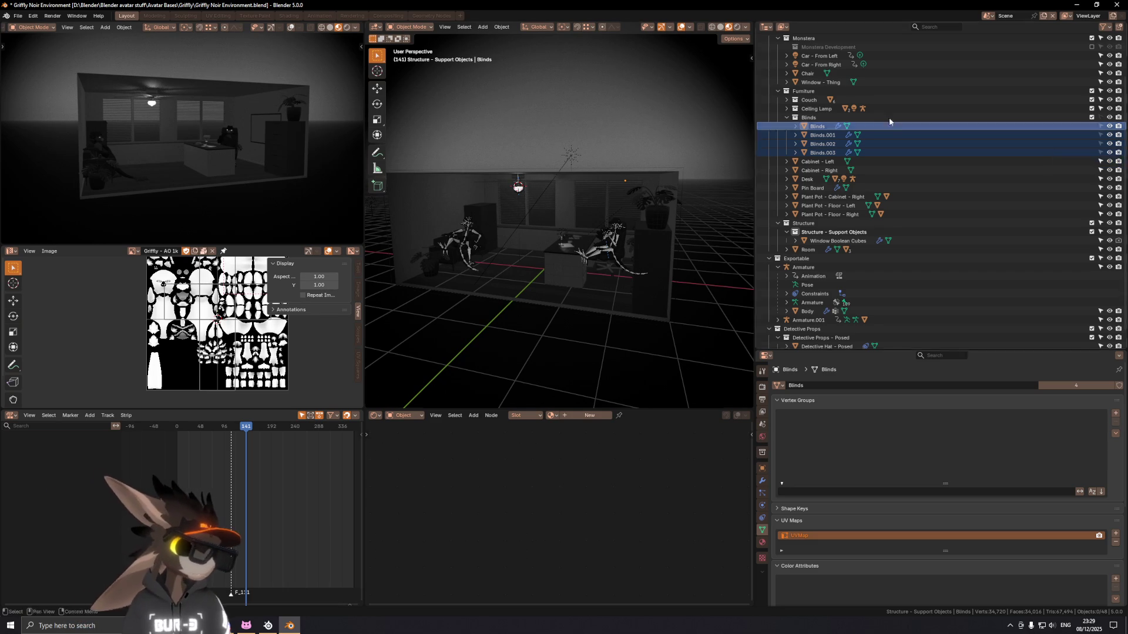
scroll(835, 105, up, 2)
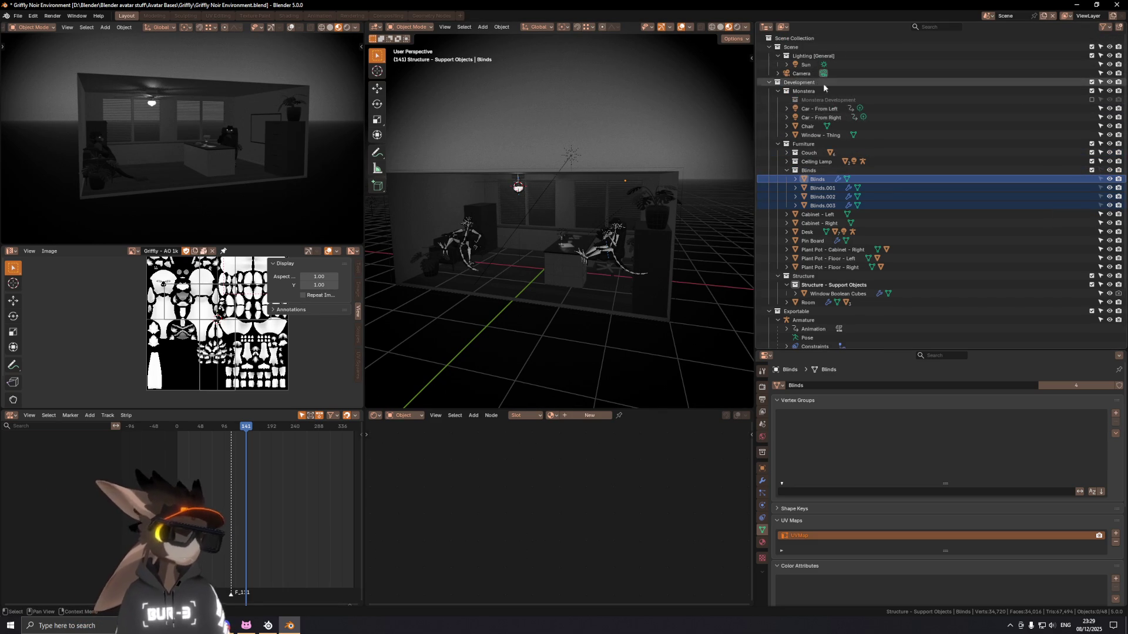
scroll(829, 115, down, 3)
click(806, 305)
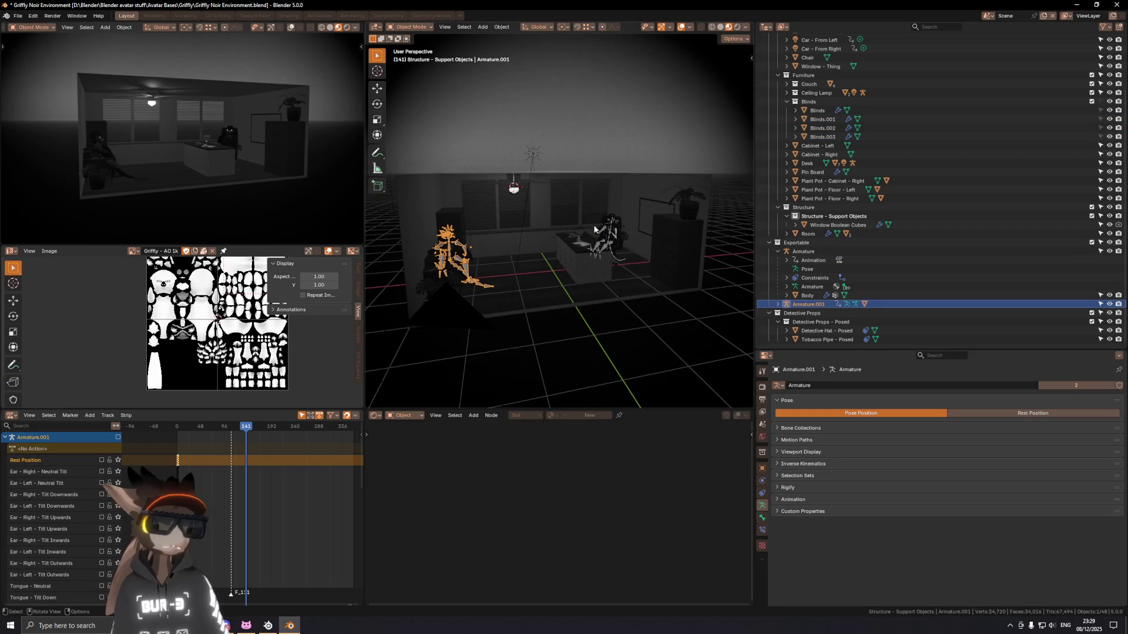
Step: Hide overlays, save, and drag the Sky Texture's Sun Elevation below the horizon
middle_drag(635, 247, 658, 241)
key(shift+alt+z)
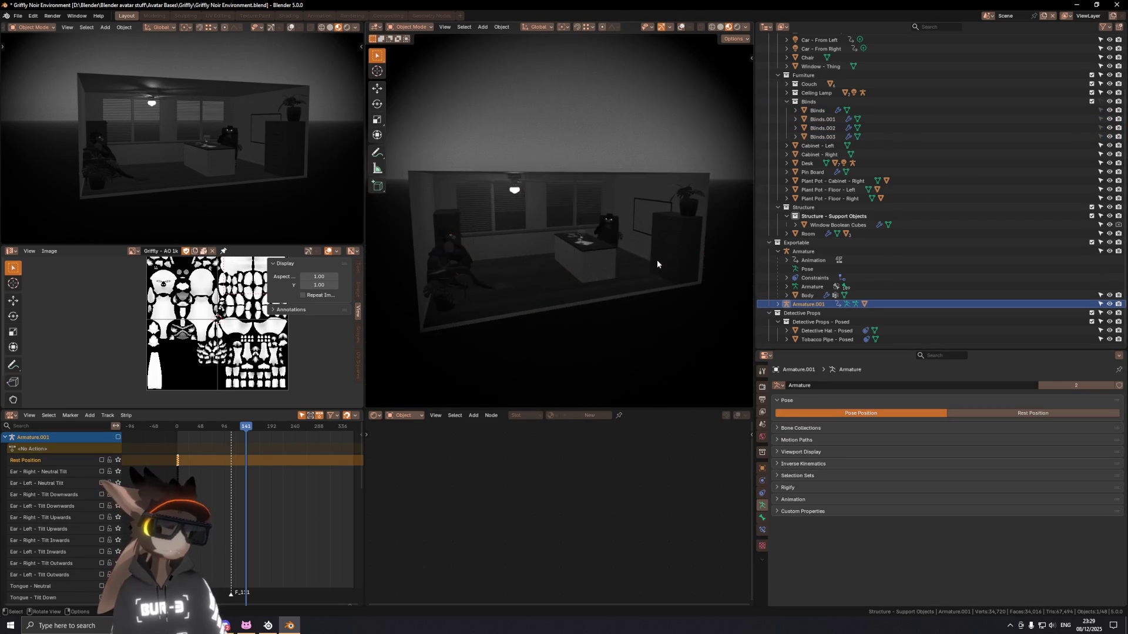
key(ctrl+s)
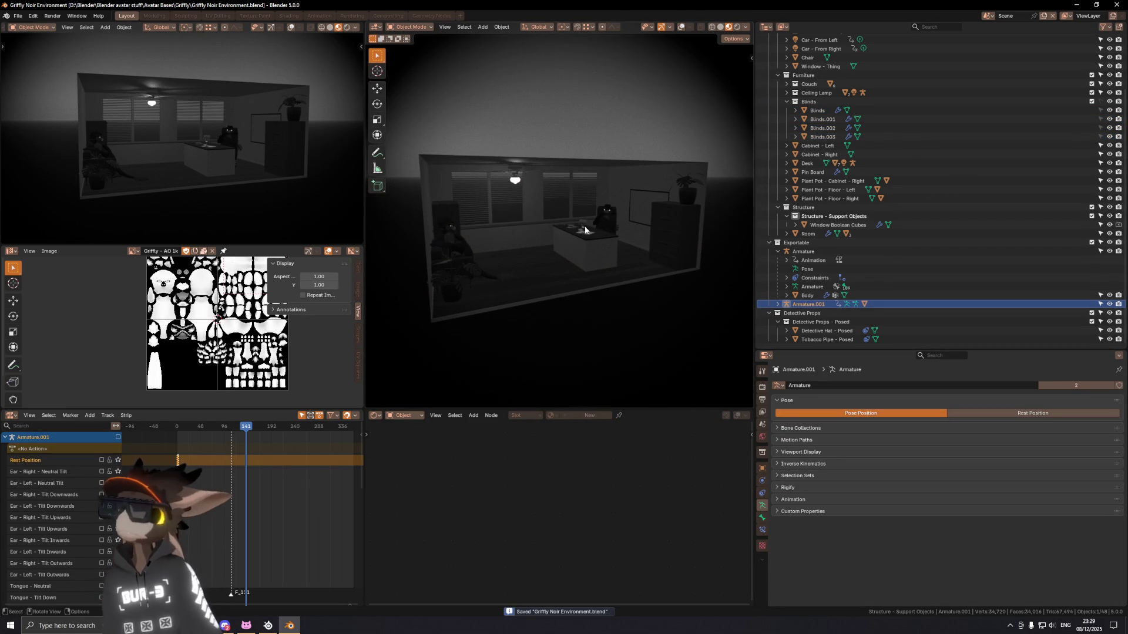
scroll(570, 234, up, 4)
scroll(604, 239, up, 1)
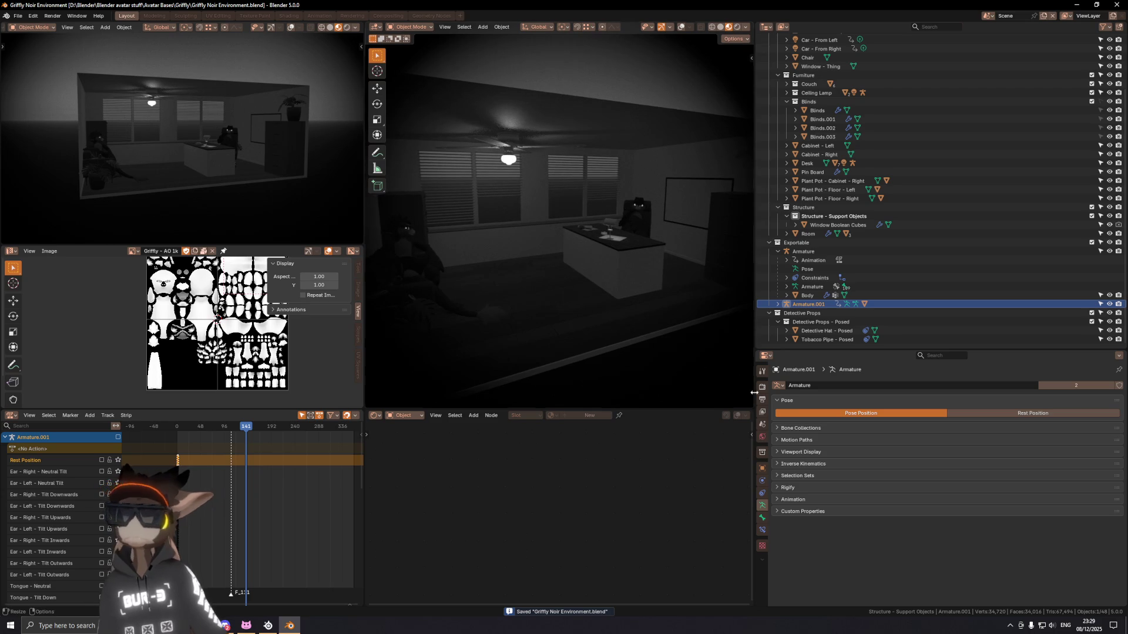
click(763, 436)
drag(1002, 492, 964, 493)
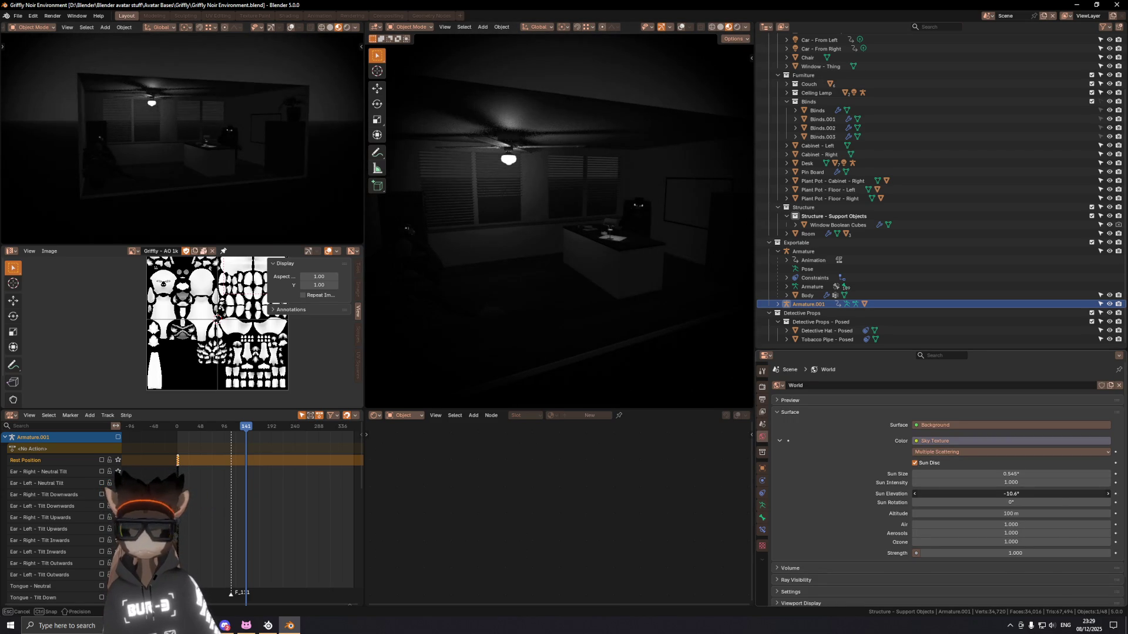
Step: Set the sky's Sun Elevation to exactly -9° and save the file
click(1022, 494)
key(BackSpace)
text(-9)
key(Return)
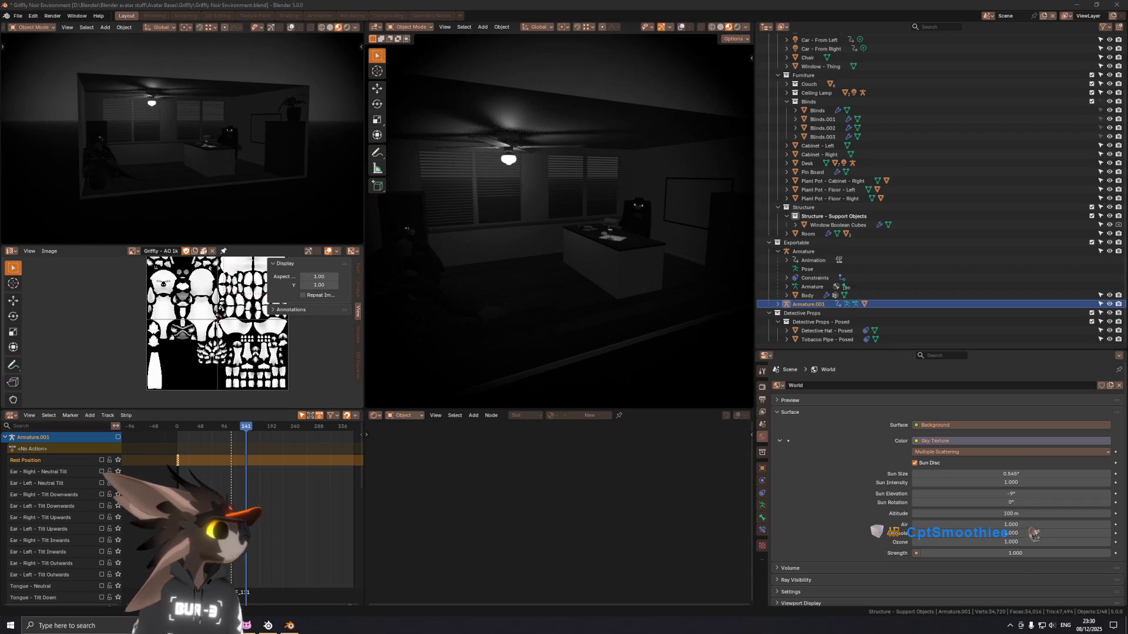
mouse_move(564, 214)
middle_down()
mouse_move(620, 179)
mouse_move(586, 185)
mouse_move(613, 186)
mouse_move(650, 162)
mouse_move(635, 172)
middle_up()
key(ctrl+s)
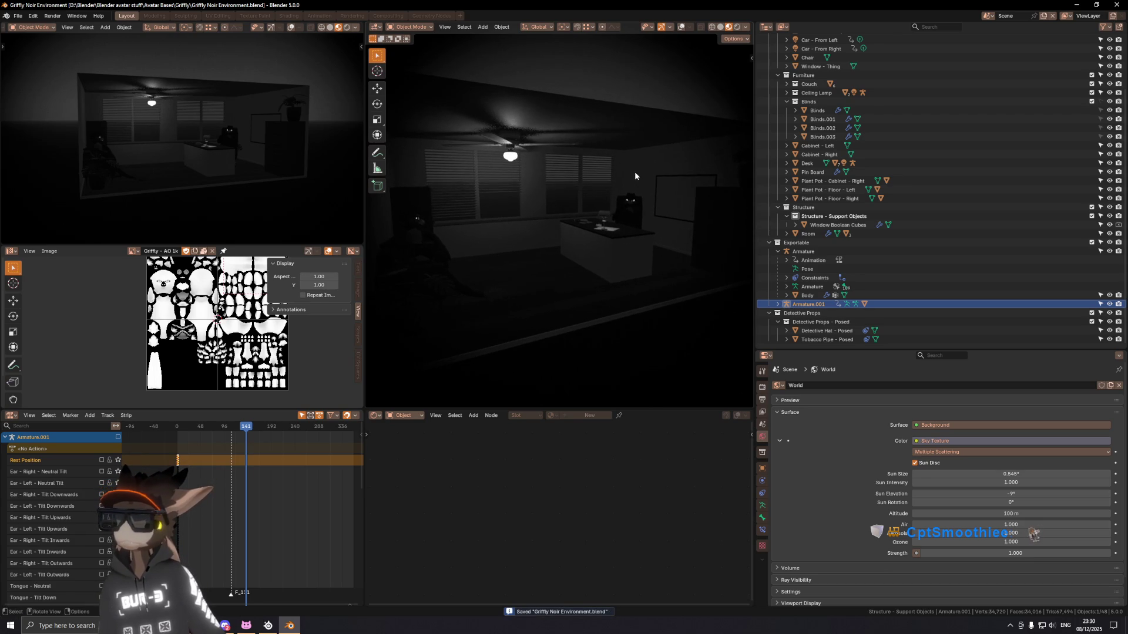
Step: Show the camera view fitted in the small top-left viewport and save again
key(n)
key(n)
key(ctrl+alt+KP_0)
key(KP_0)
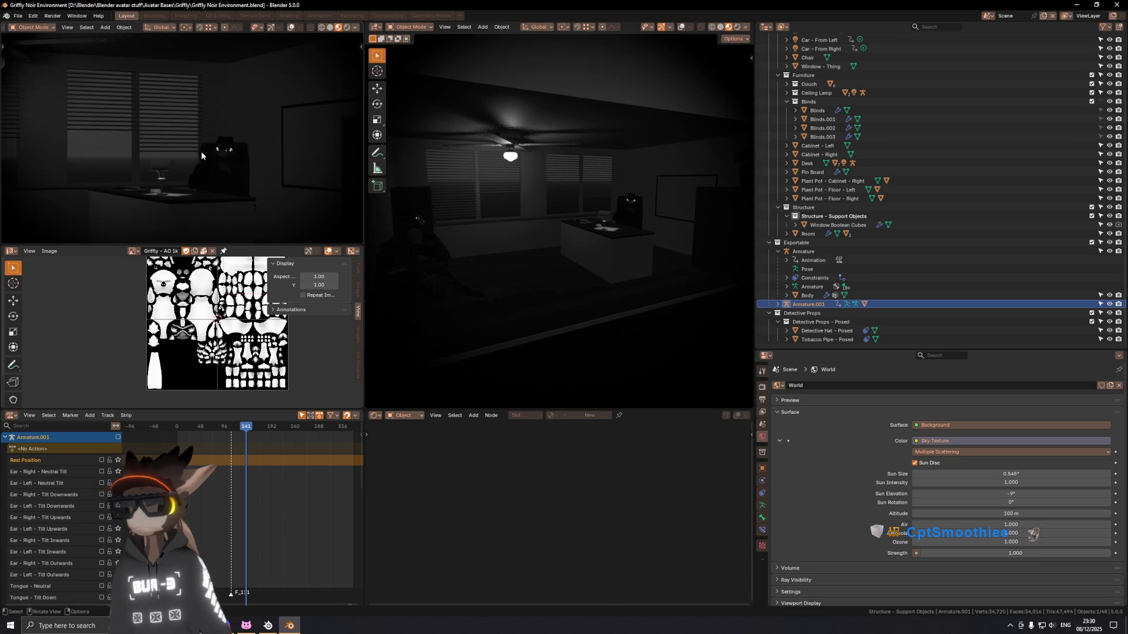
middle_drag(202, 152, 227, 159)
key(Home)
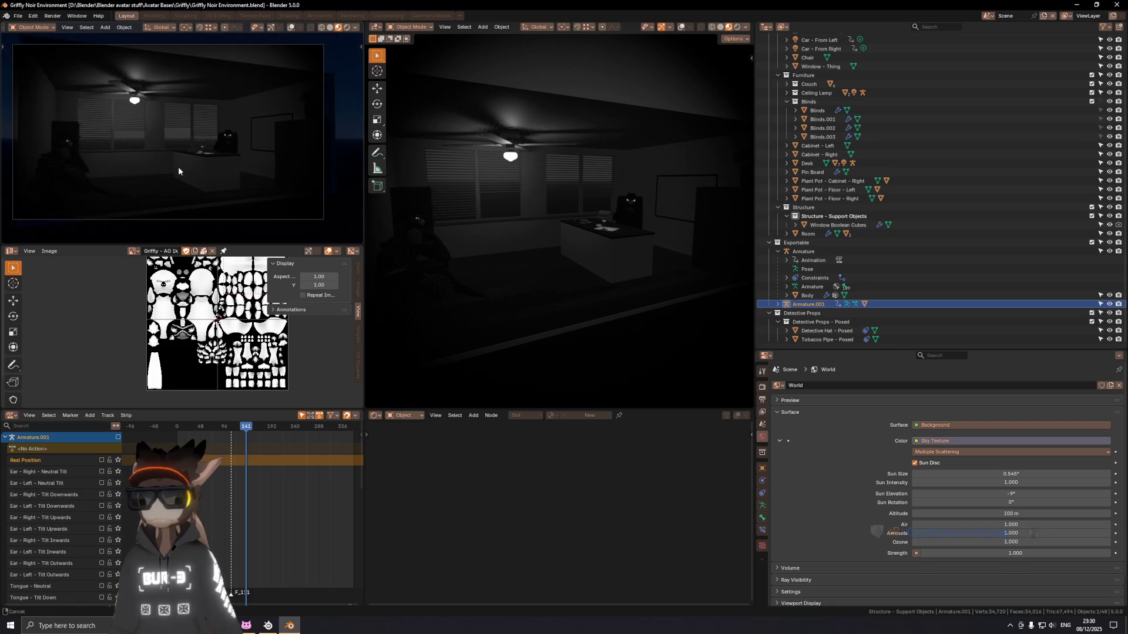
key(ctrl+s)
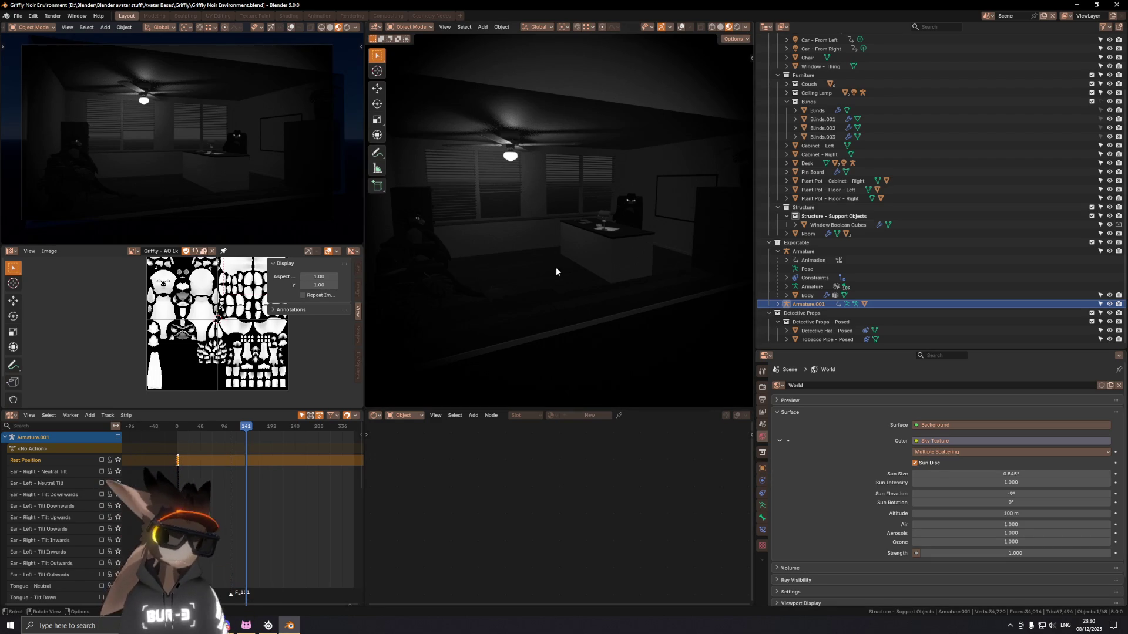
scroll(776, 251, up, 2)
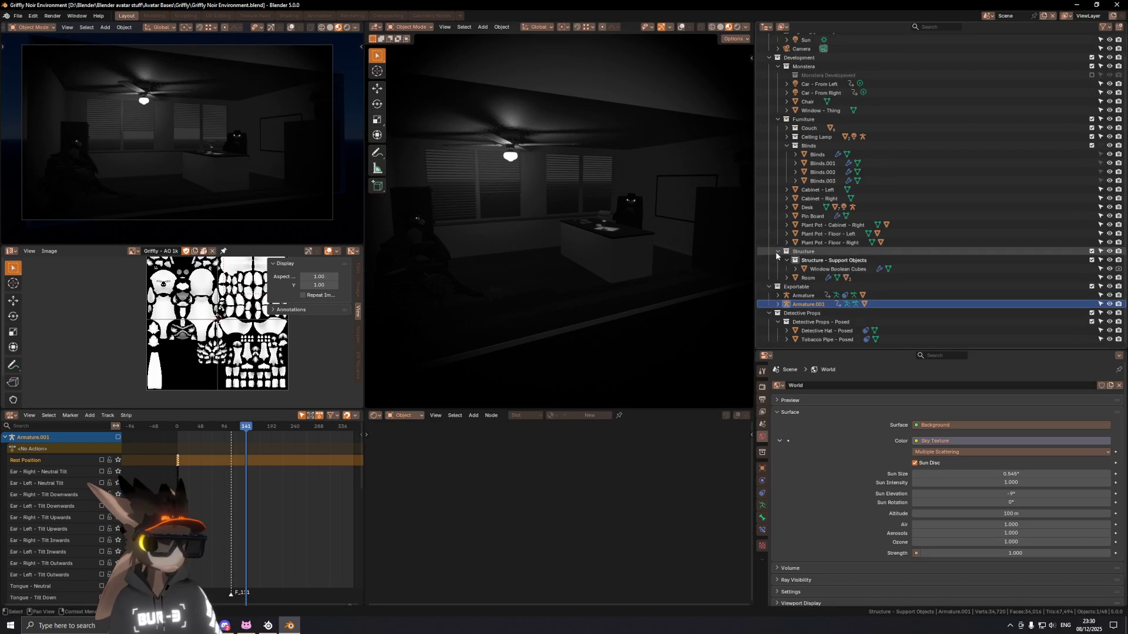
Step: Collapse the Exportable, Detective Props, Furniture and Monstera collections
click(771, 286)
click(771, 313)
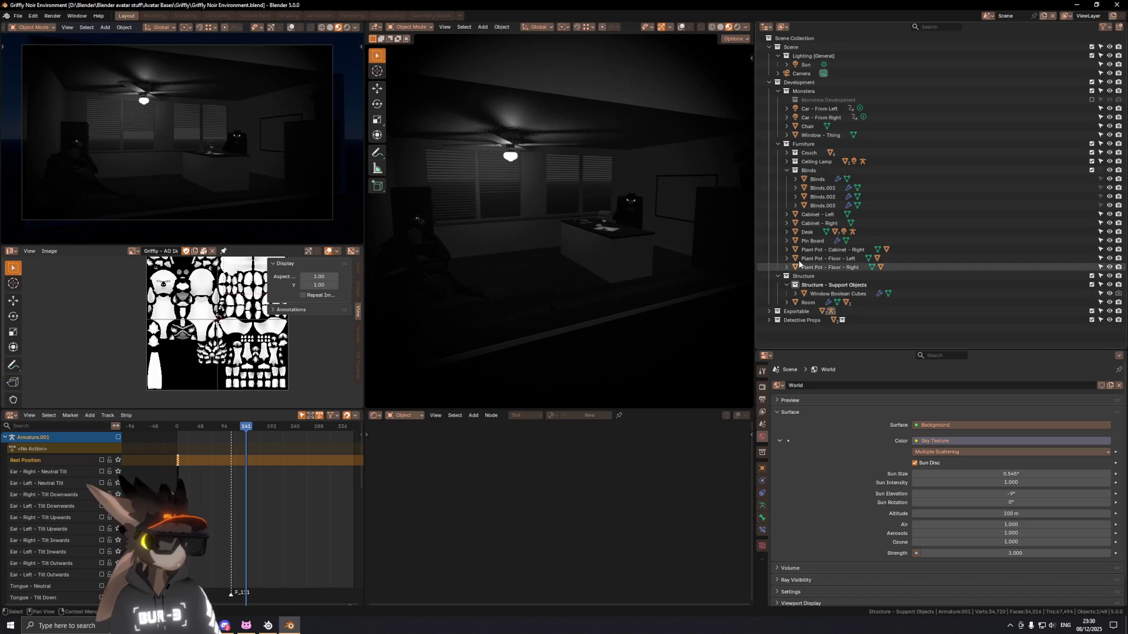
click(786, 144)
click(786, 91)
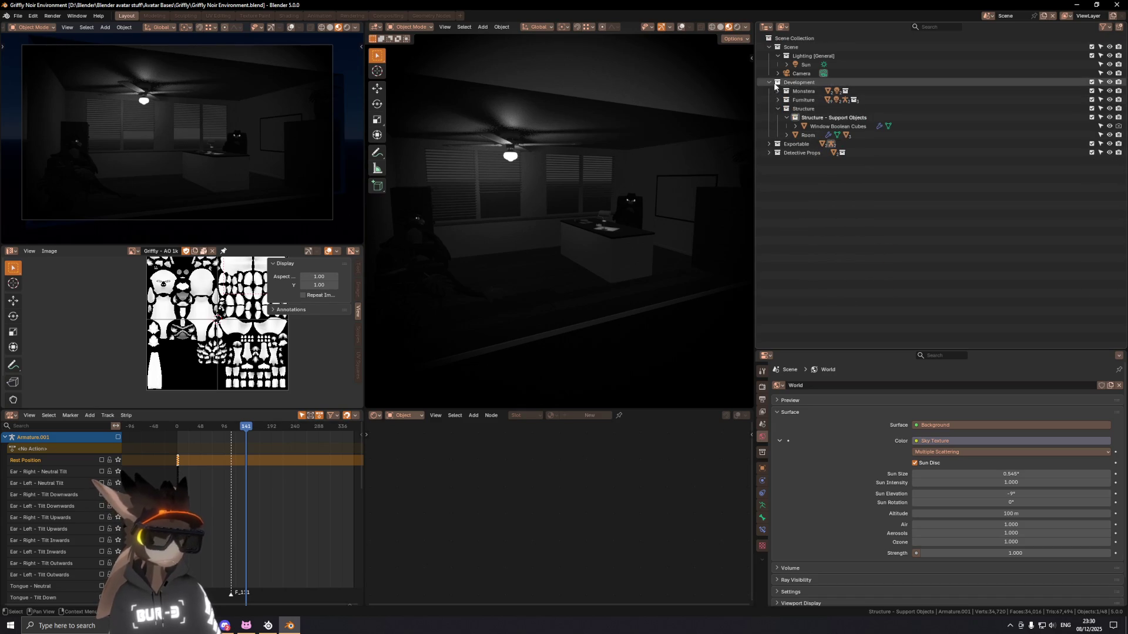
right_click(859, 234)
key(Escape)
Step: Expand the full outliner hierarchy, peek at the cars' NLA tracks, then collapse Development
key(shift+a)
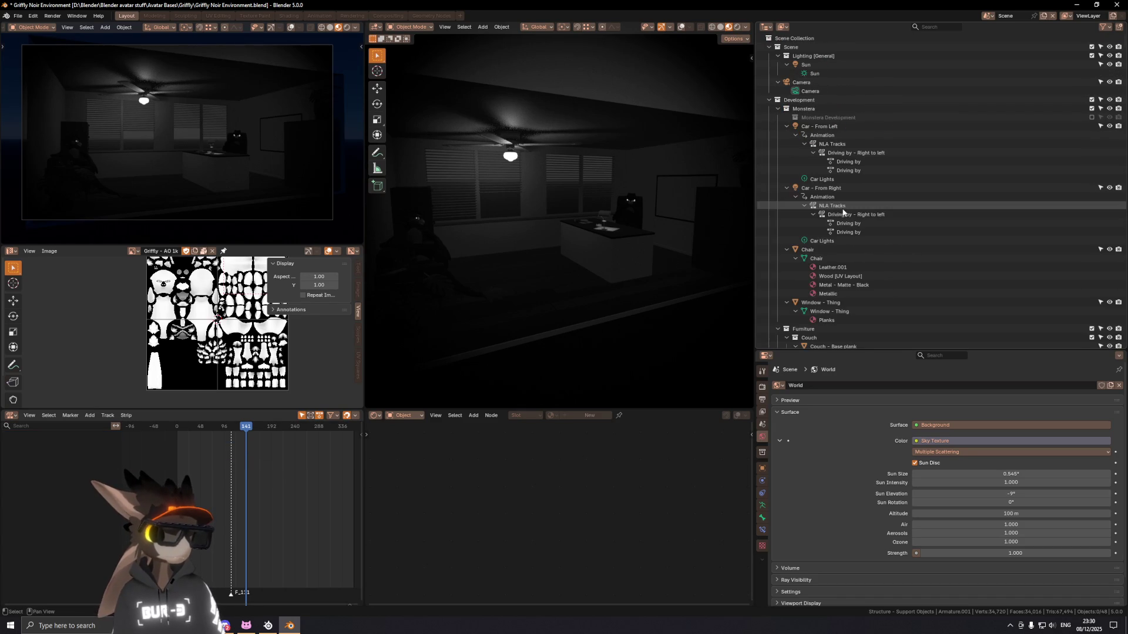
key(KP_Subtract)
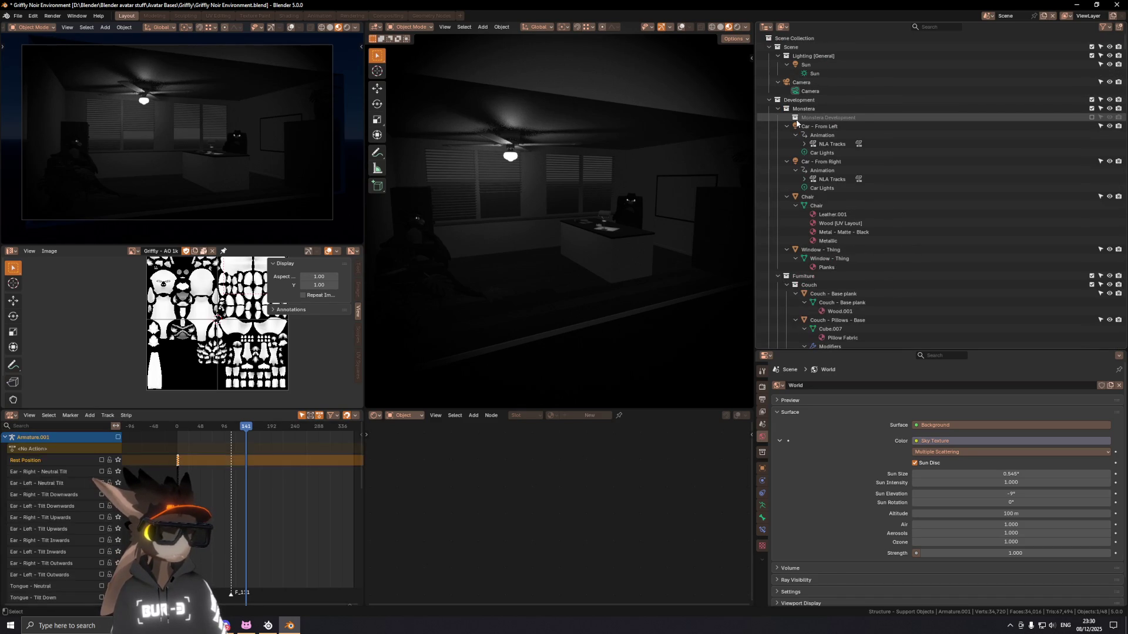
key(KP_Add)
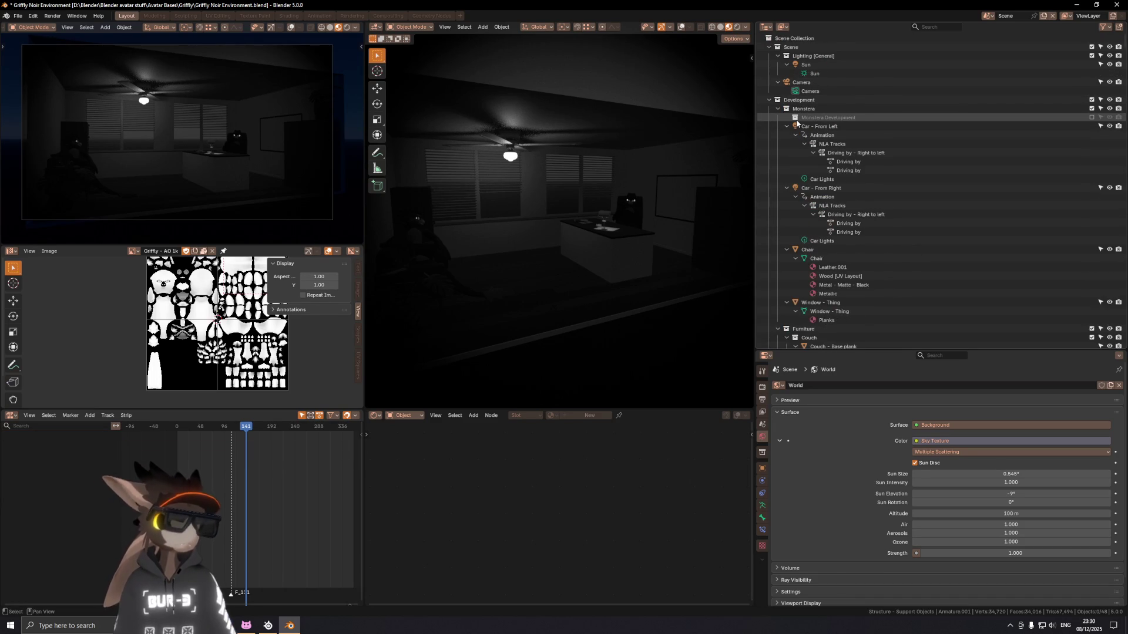
key(KP_Subtract)
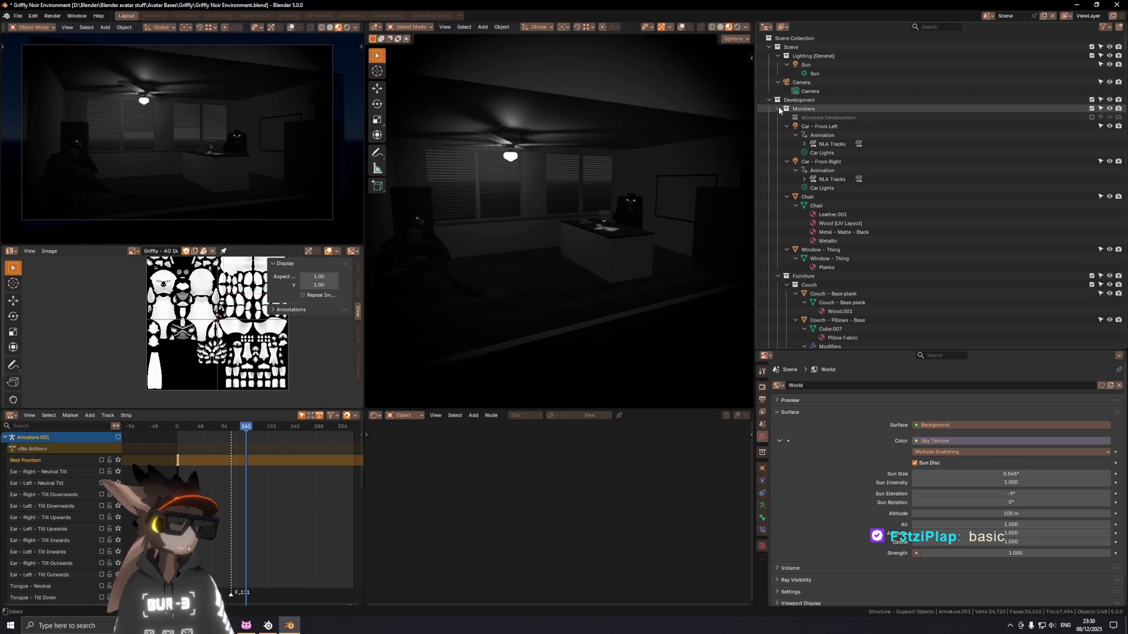
click(770, 99)
Step: Recursively expand Exportable and then Development to list all nested contents
click(770, 47)
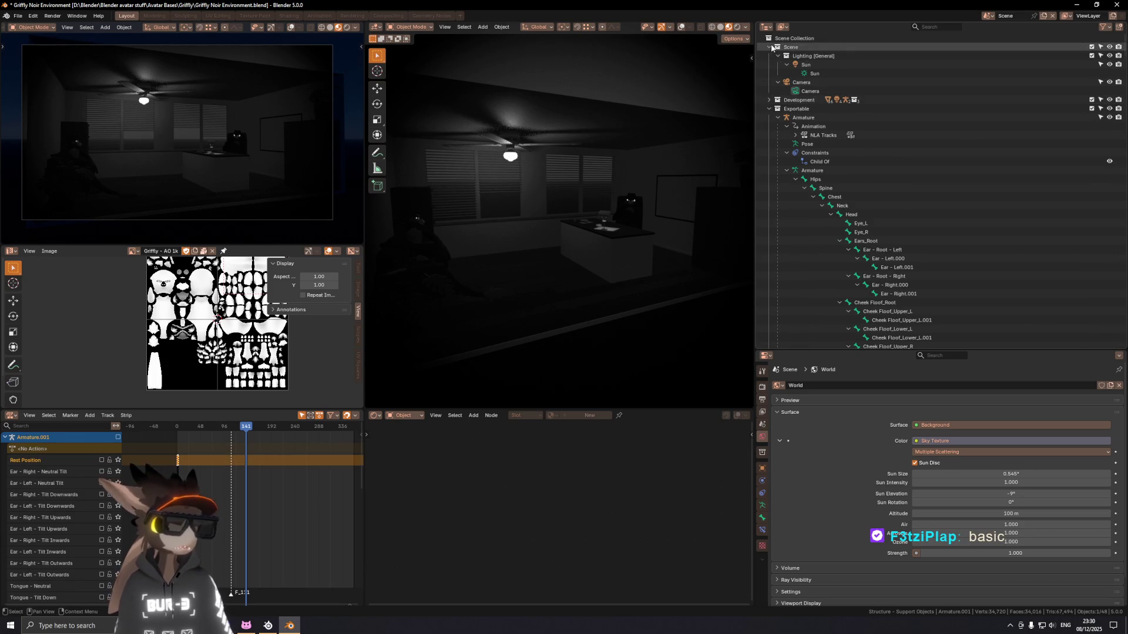
click(786, 126)
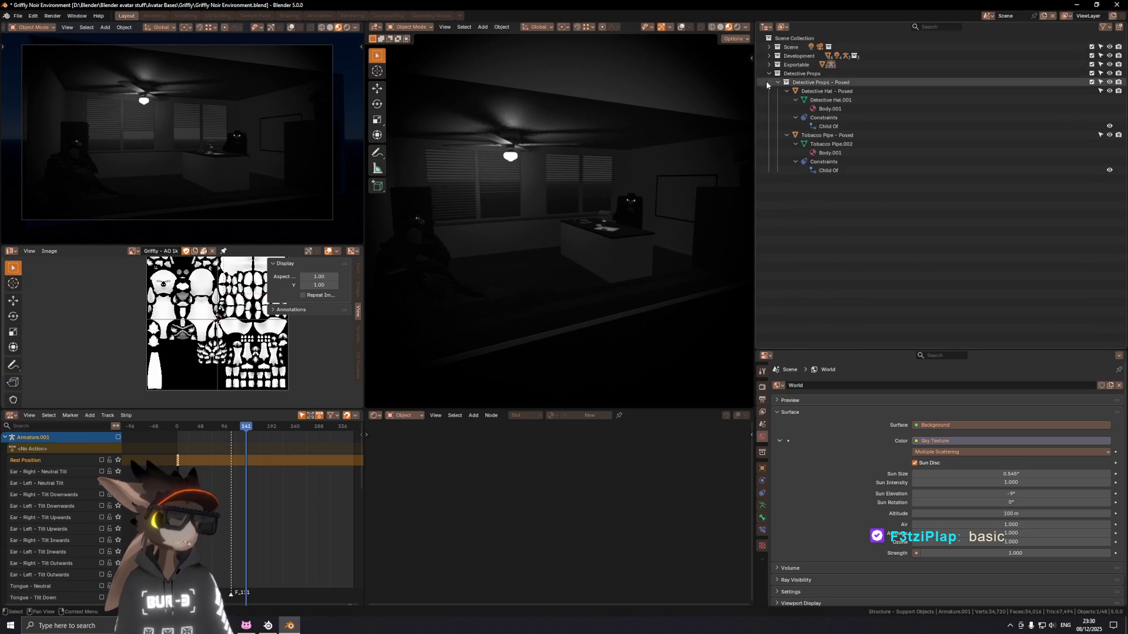
click(770, 64)
click(792, 123)
shift+click(770, 56)
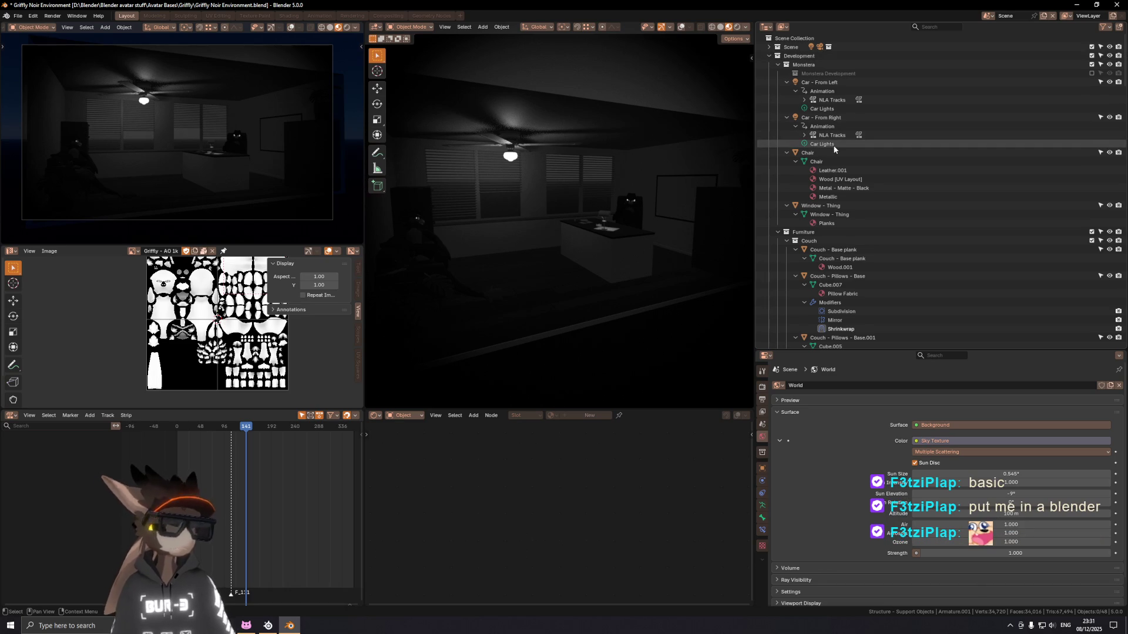
Step: Open the F3 command search and close it without running anything
key(F3)
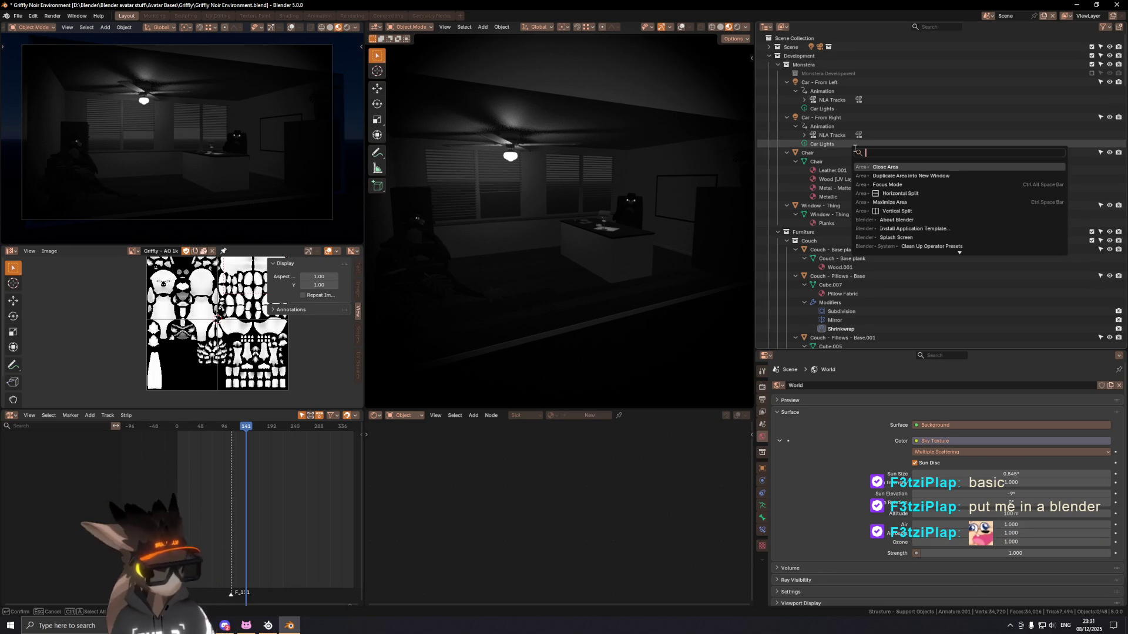
text(a)
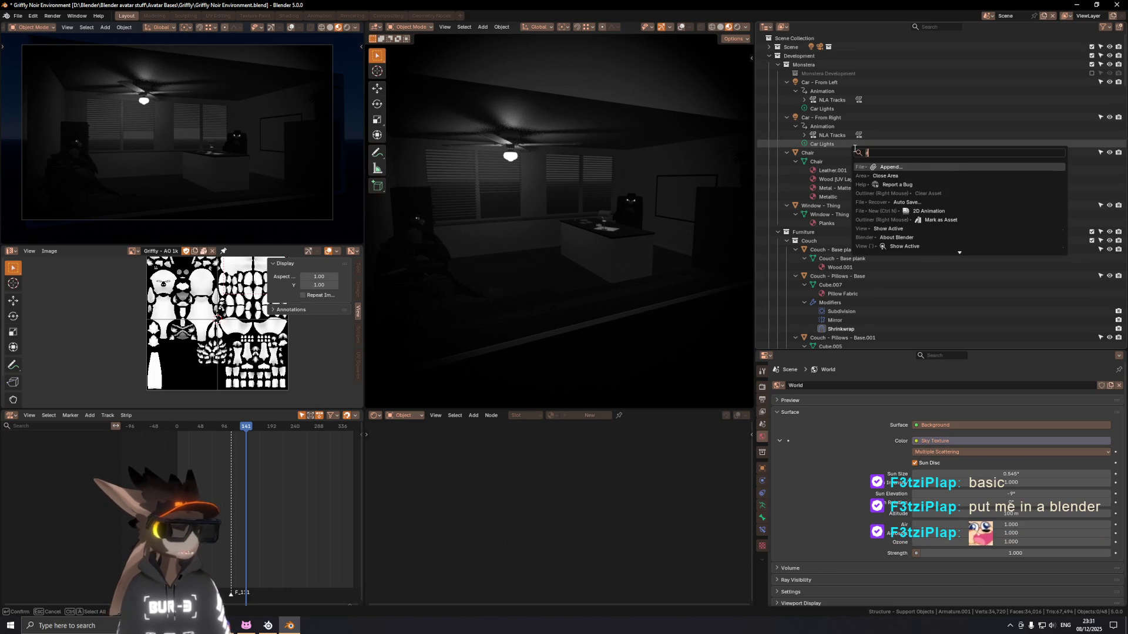
key(BackSpace)
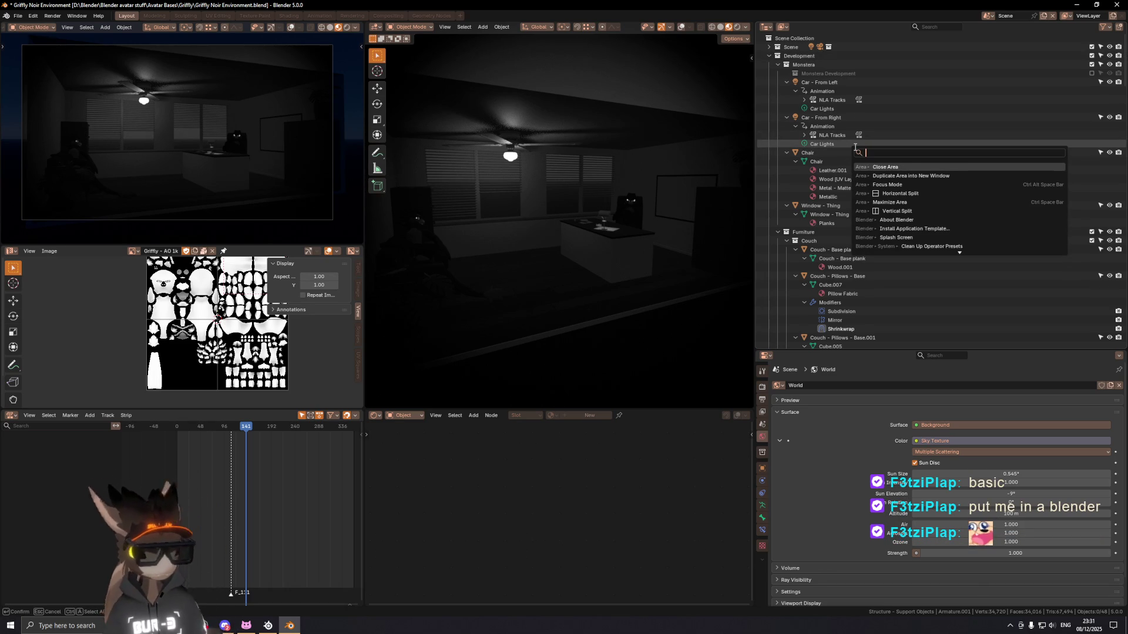
key(Escape)
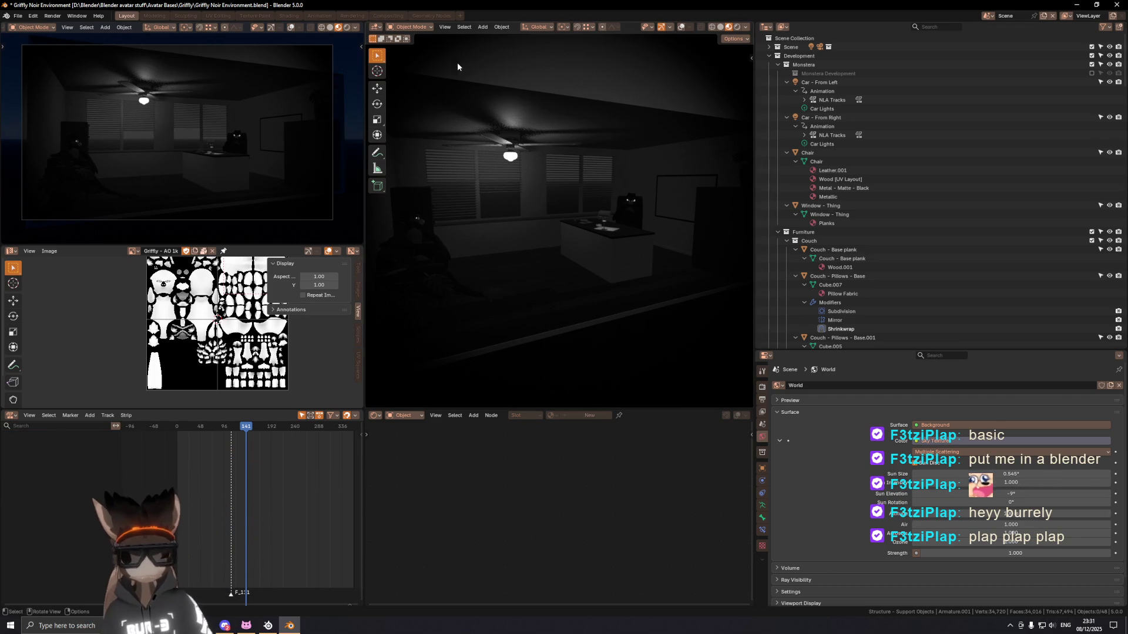
Step: Open and cancel the Shift+A Add menu twice
key(shift+a)
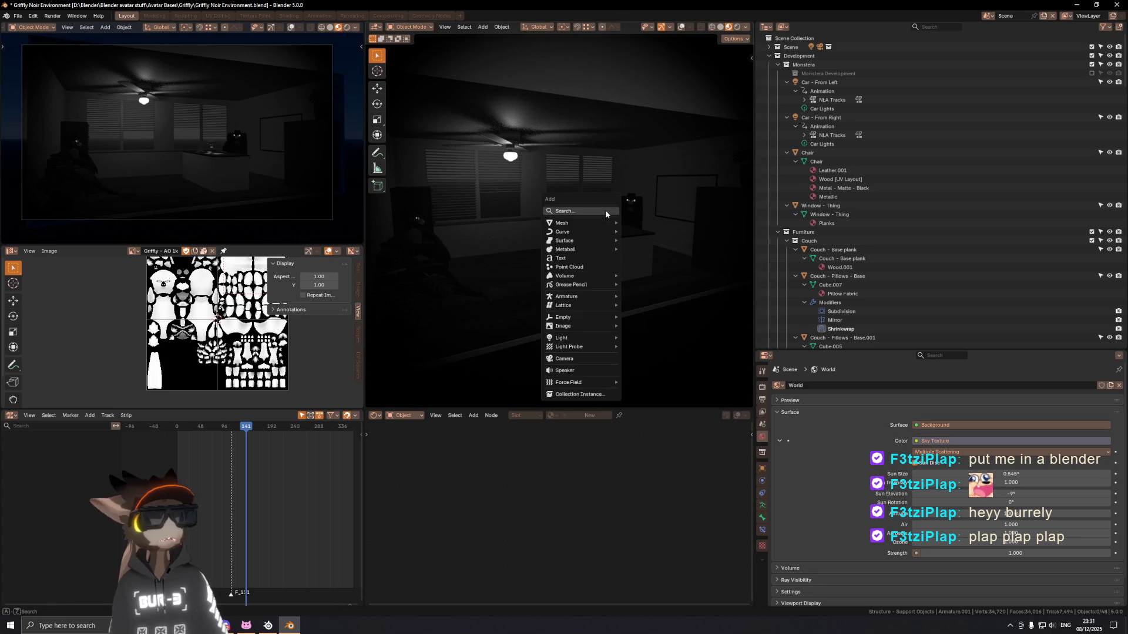
key(Escape)
key(shift+a)
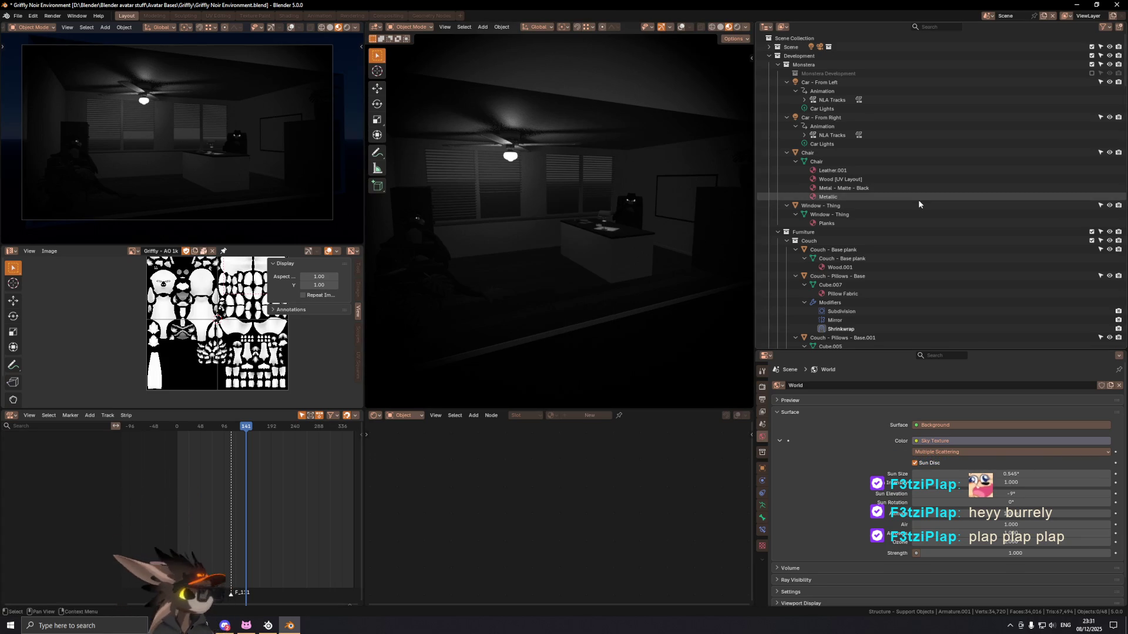
key(KP_Subtract)
key(KP_Subtract)
key(KP_Subtract)
Step: Collapse the outliner to its four top-level collections and save the file
click(769, 64)
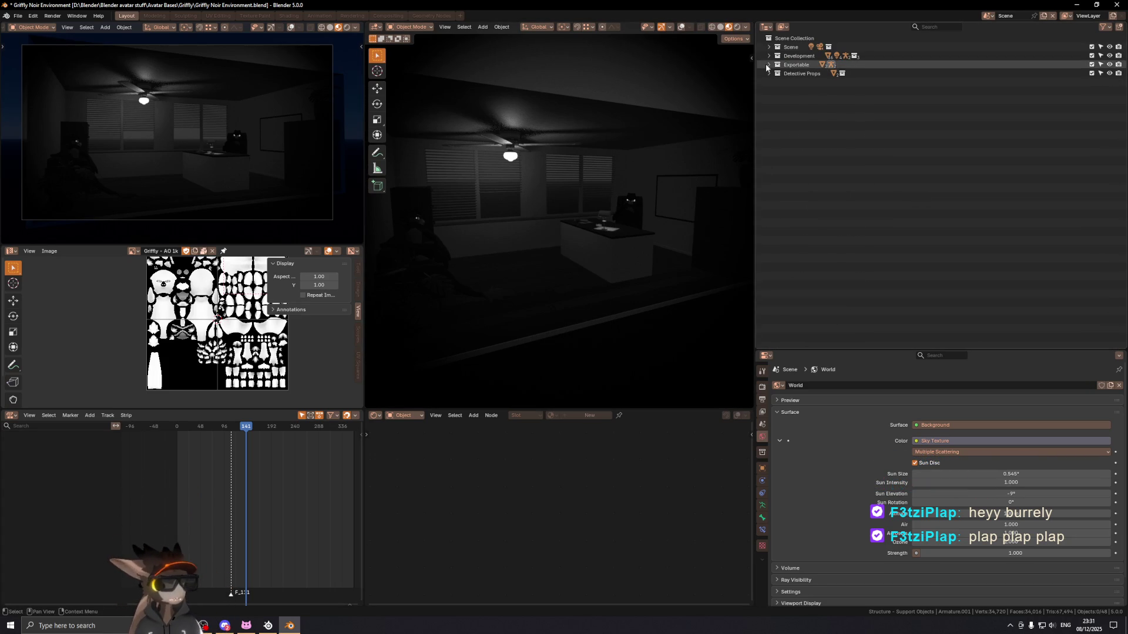
click(769, 64)
click(770, 56)
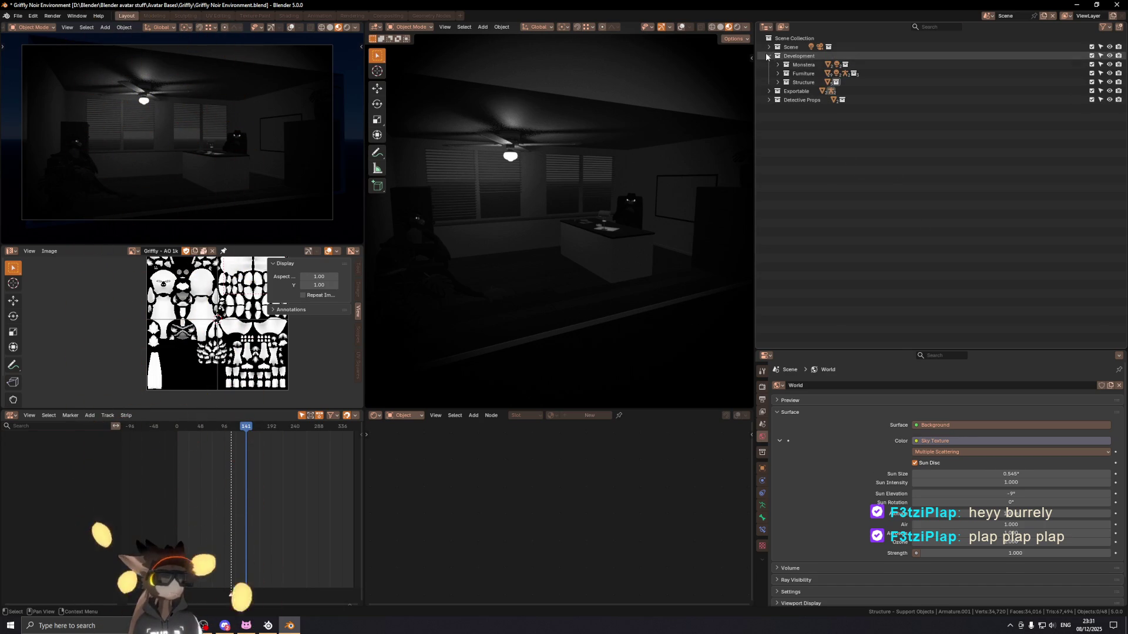
click(769, 56)
key(ctrl+s)
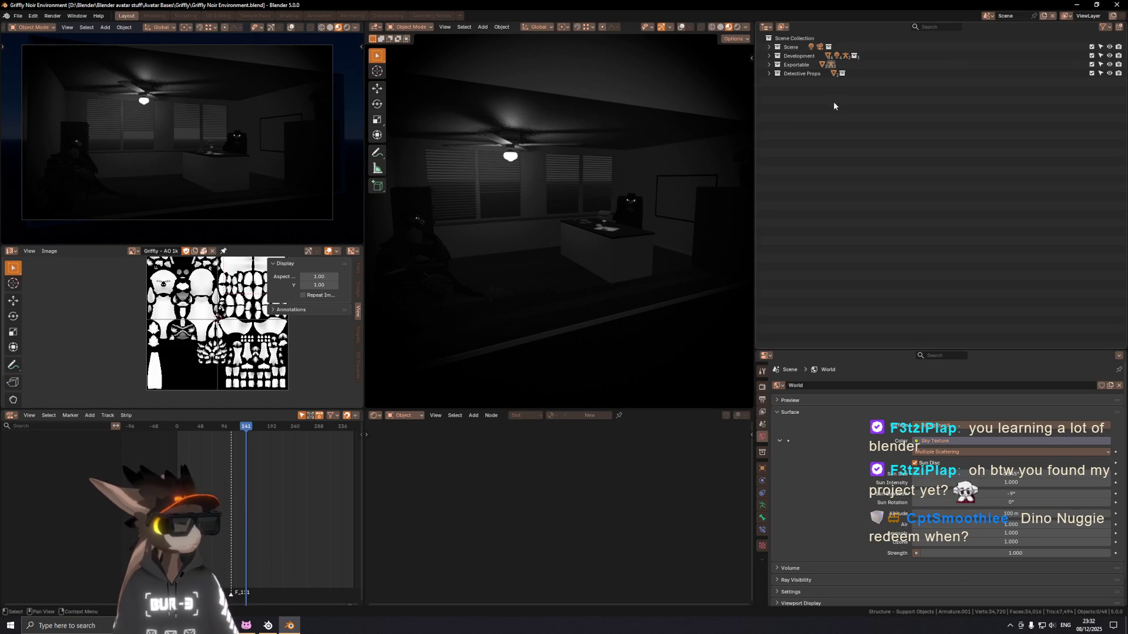
Step: Briefly bring up the outliner options and the Shift+A add list, cancelling both without changes
right_click(866, 125)
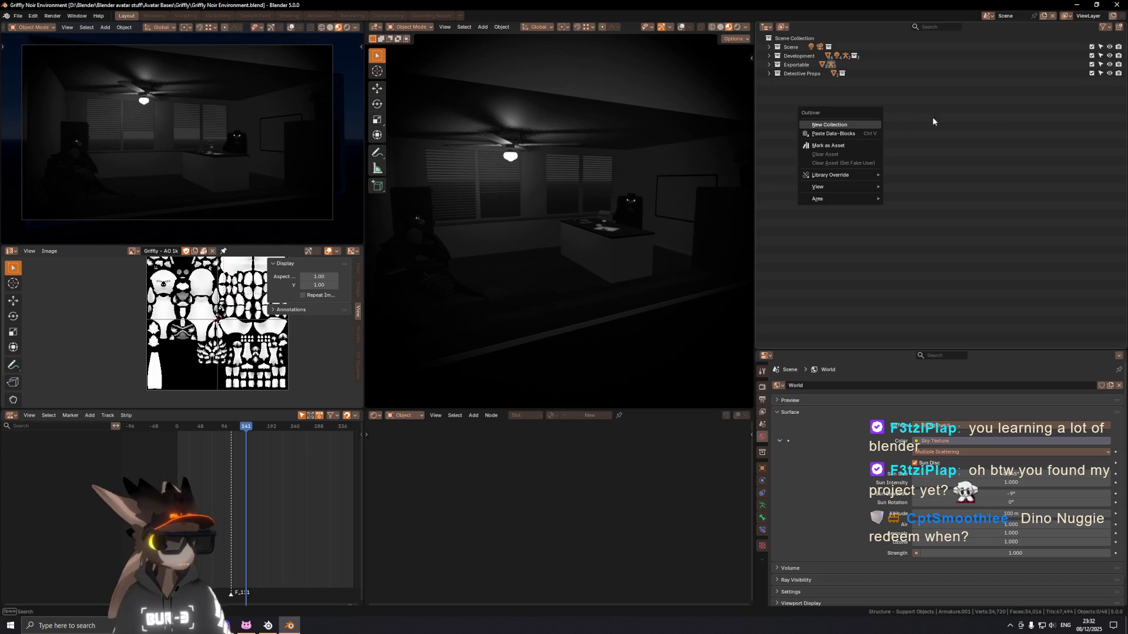
key(Escape)
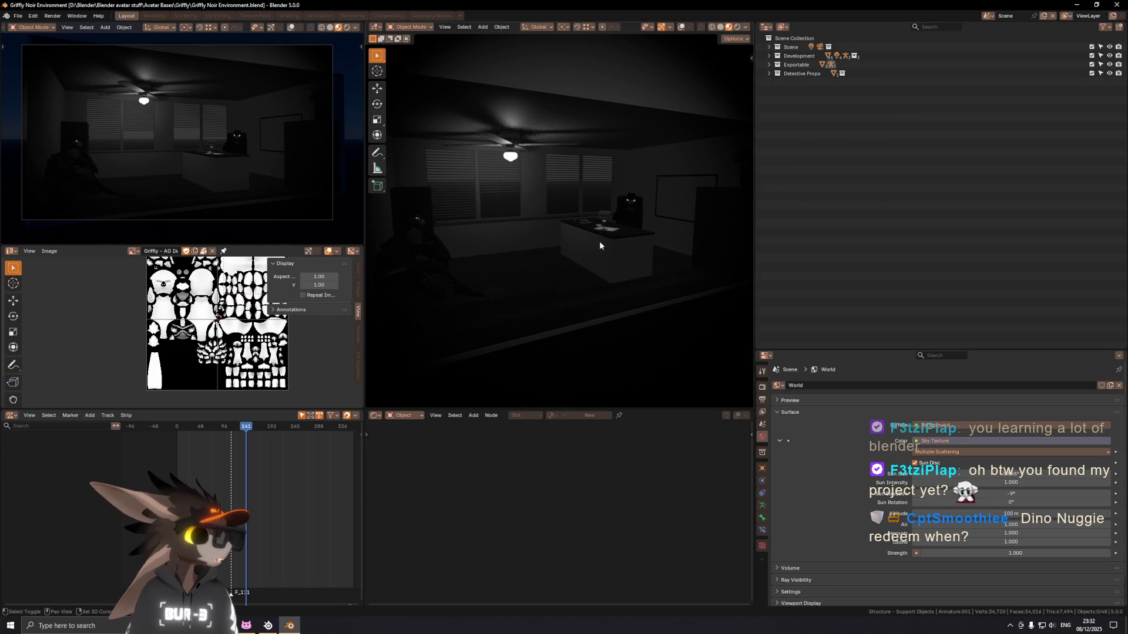
key(shift+a)
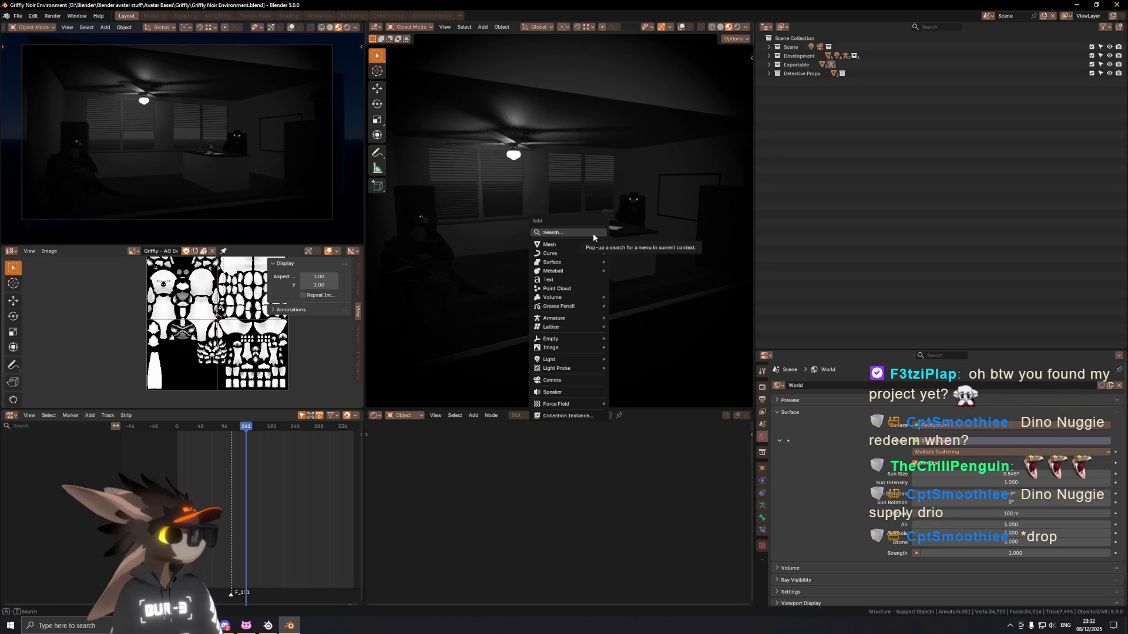
mouse_move(564, 348)
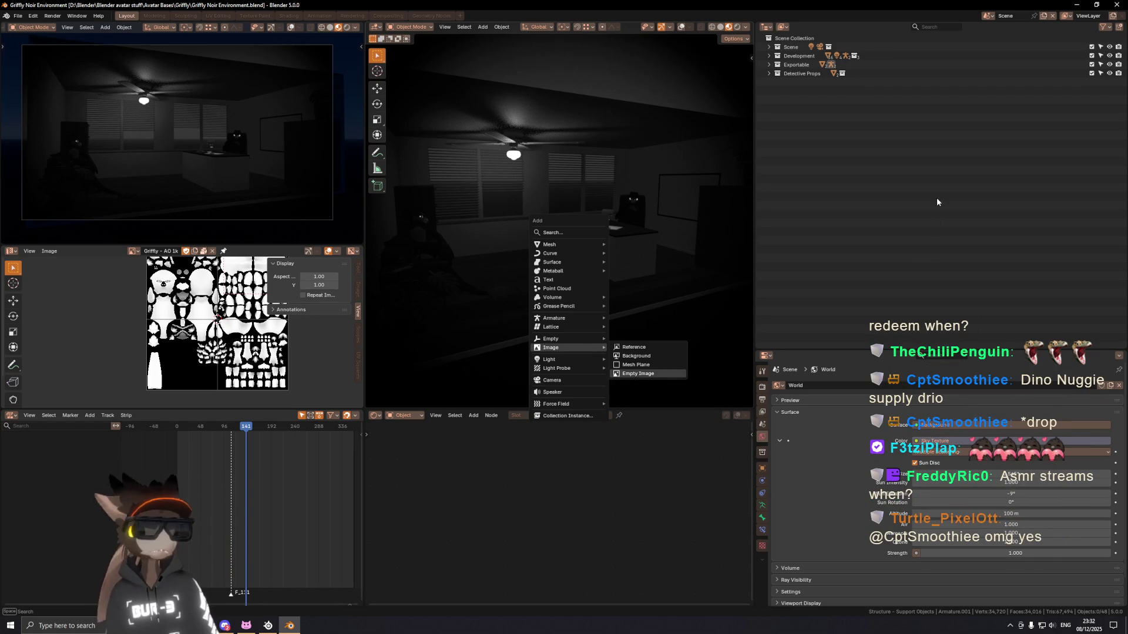
key(Escape)
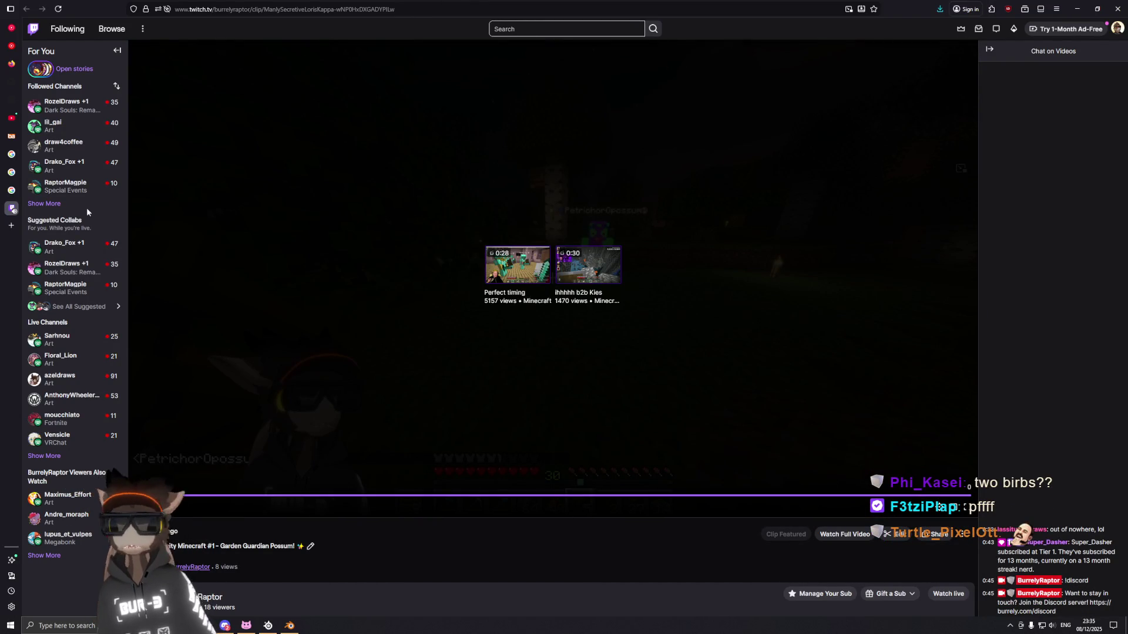
Step: View the pin board search results, minimise the browser and bring up File Explorer
click(11, 189)
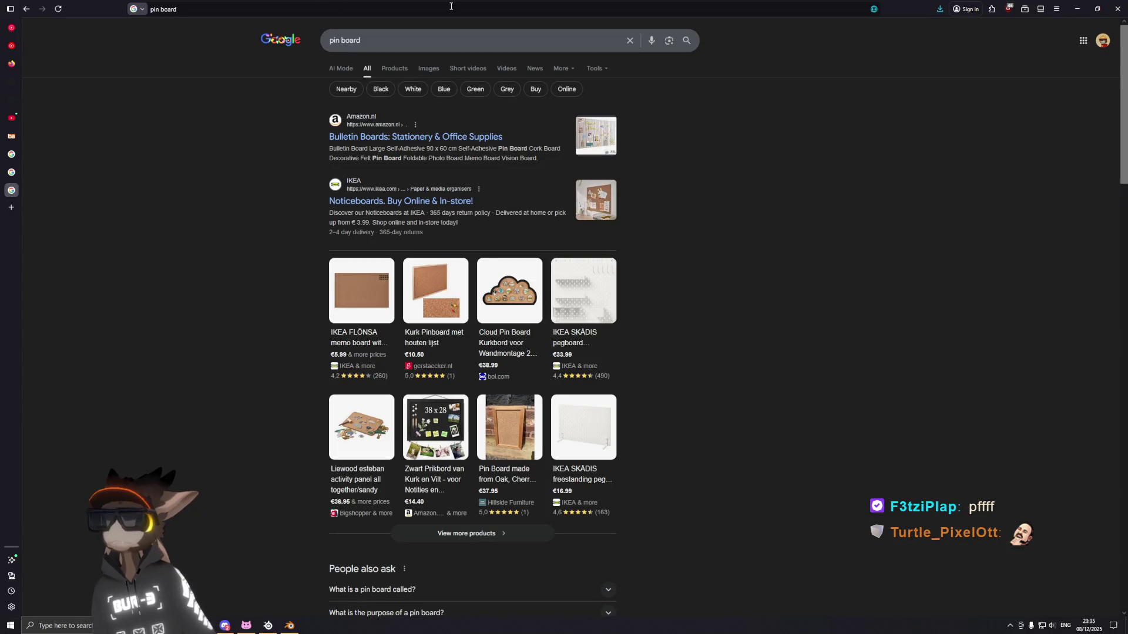
click(1077, 8)
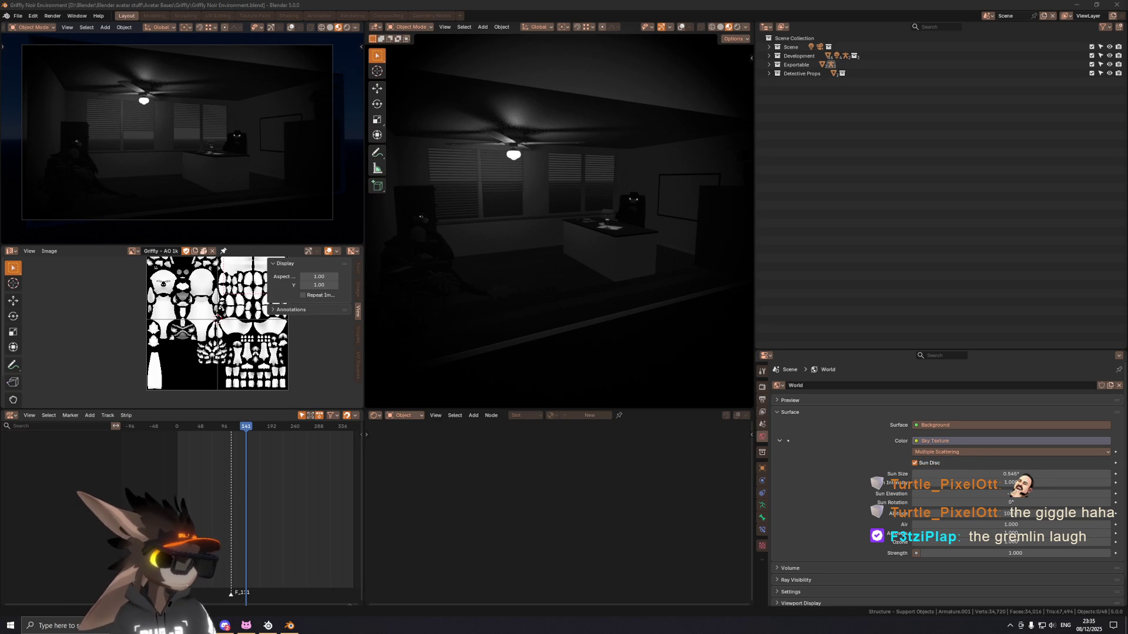
key(super+e)
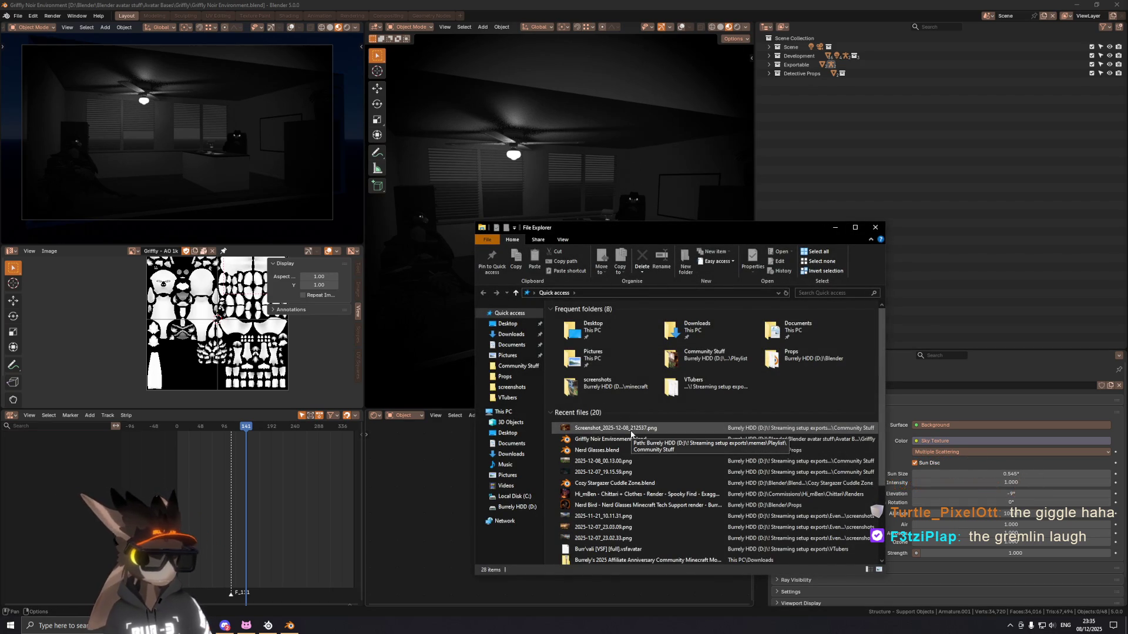
Step: Locate the recent screenshot's folder and view 2025-12-07_19.15.59.png
right_click(631, 431)
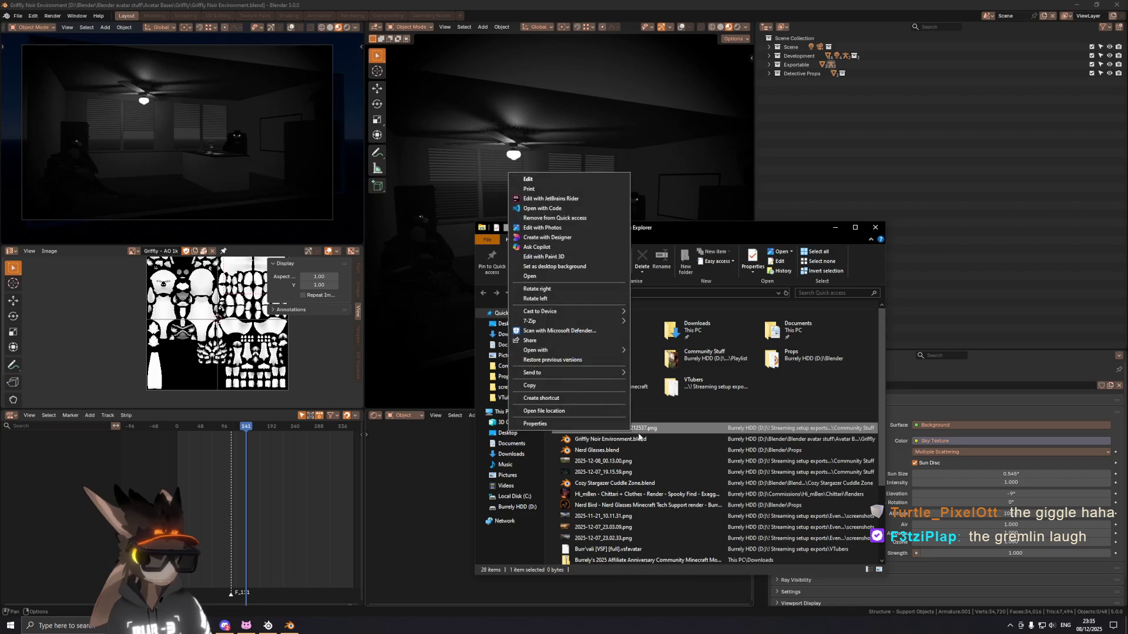
click(609, 411)
double_click(573, 336)
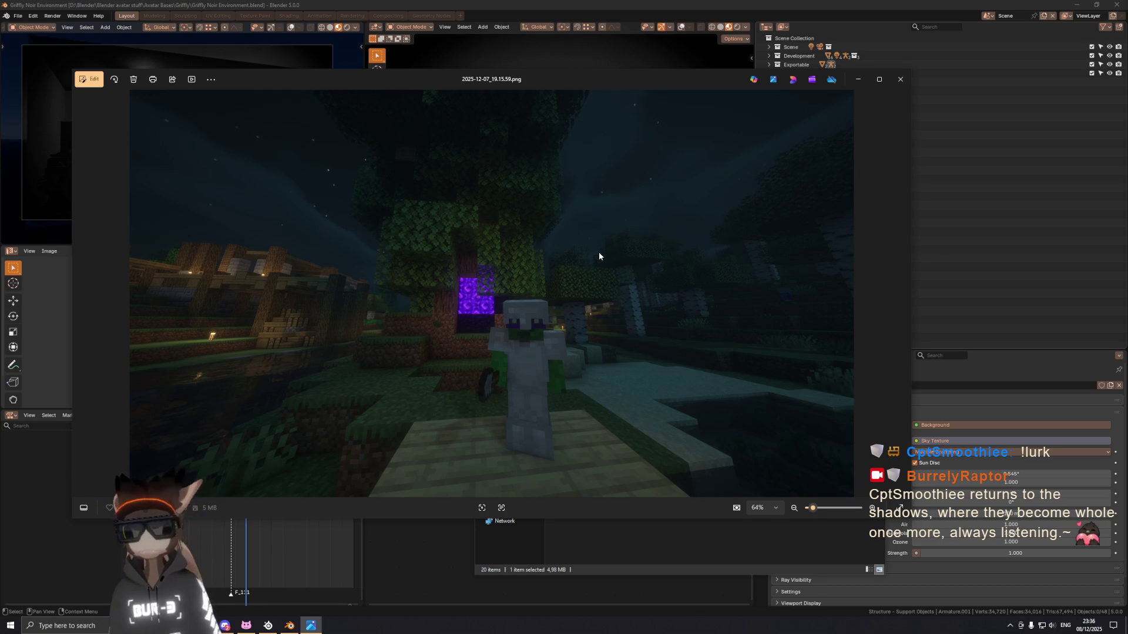
Step: Step through the next few Minecraft screenshots, then close the Photos viewer
key(Right)
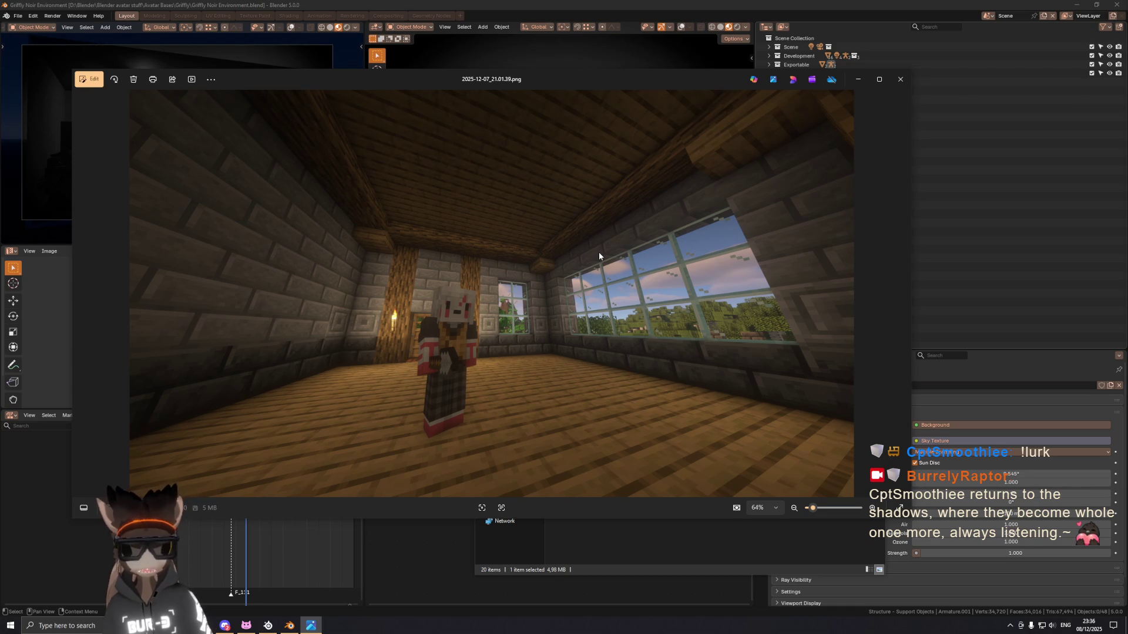
key(Right)
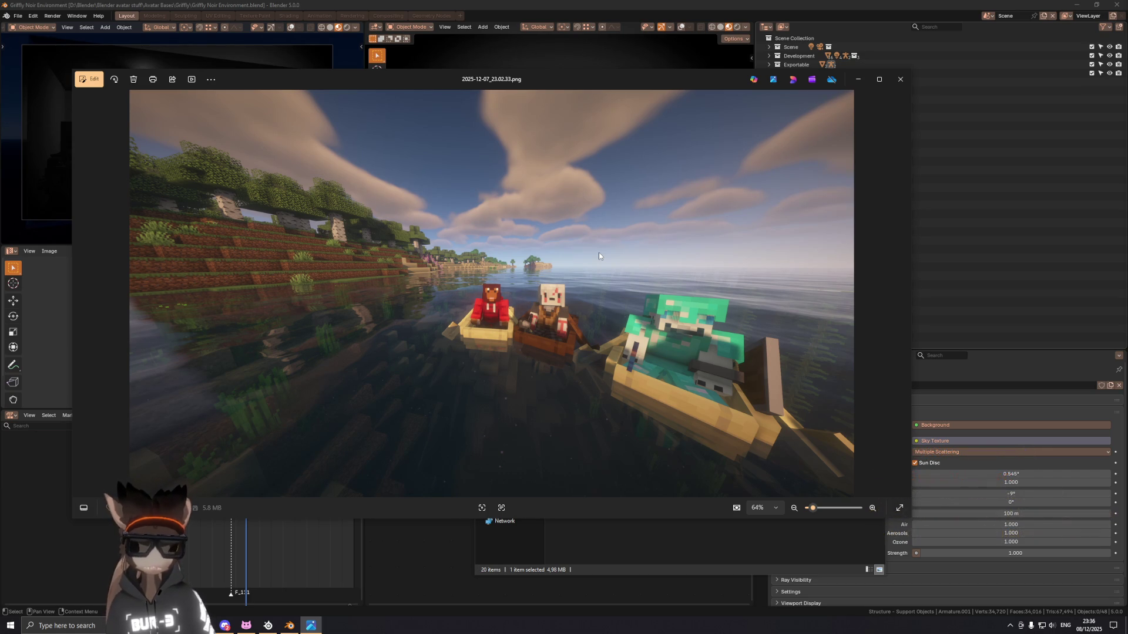
key(Right)
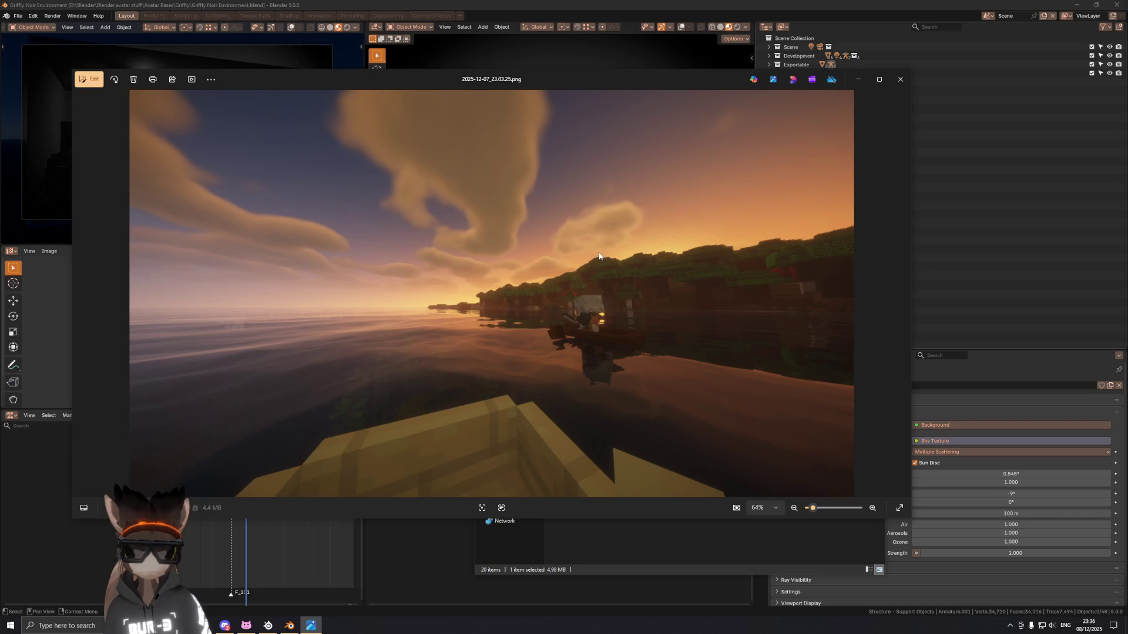
key(Right)
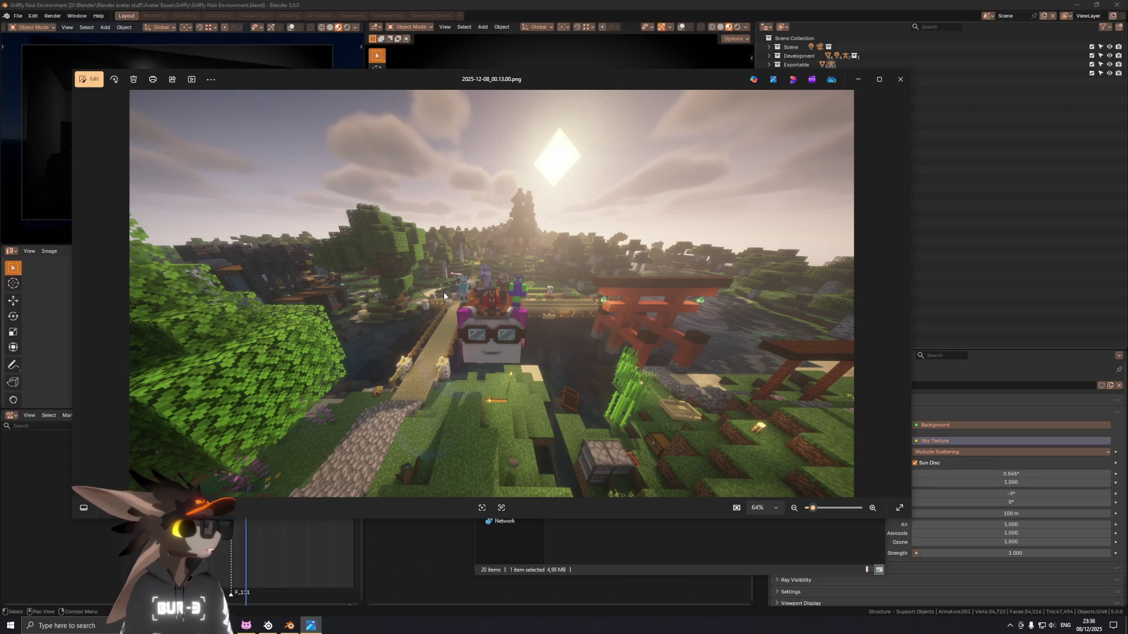
scroll(523, 308, up, 1)
scroll(511, 282, up, 2)
scroll(494, 256, up, 2)
scroll(474, 224, up, 1)
scroll(474, 225, down, 2)
scroll(477, 221, down, 2)
scroll(478, 215, down, 1)
scroll(526, 214, down, 1)
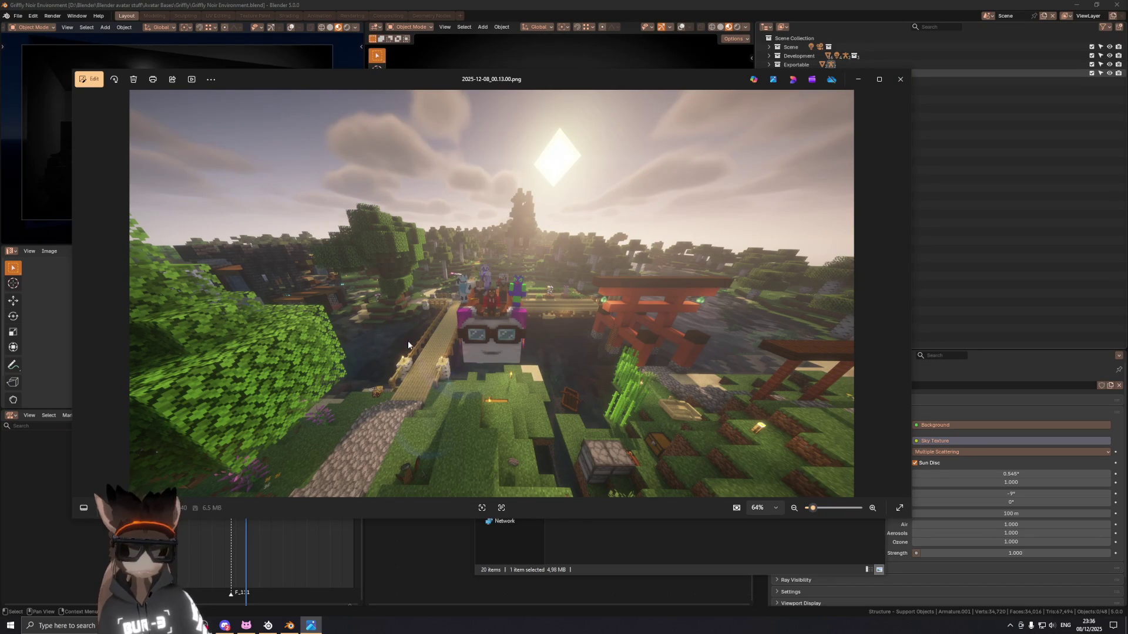
click(897, 78)
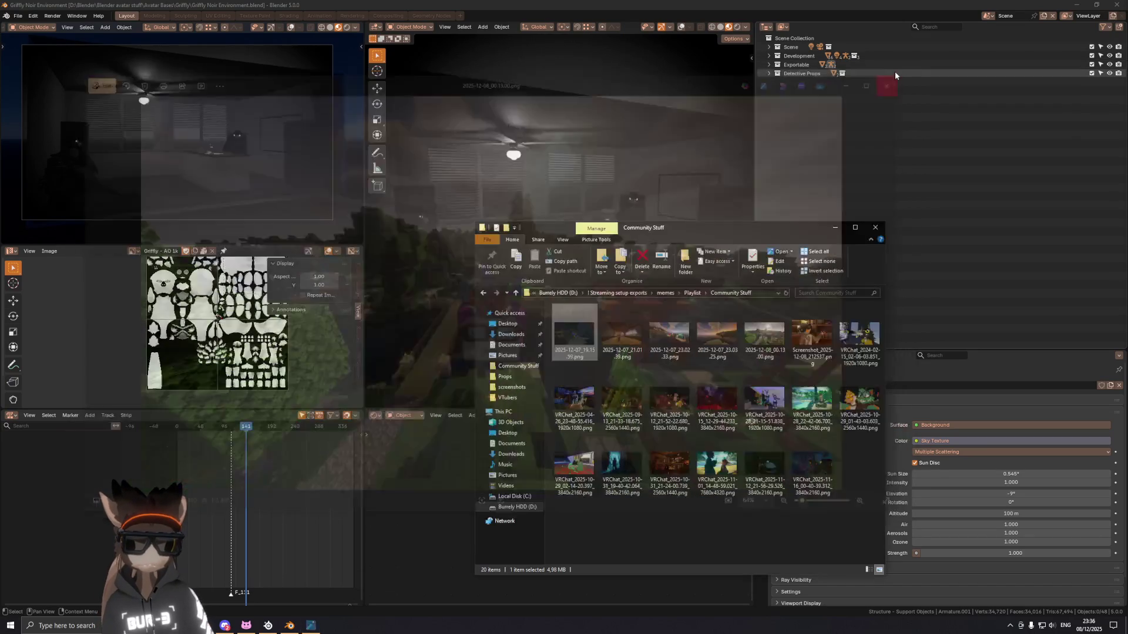
Step: Navigate from the streaming exports into Events > Community Game Events > Minecraft modpack > Prism Launcher
click(616, 293)
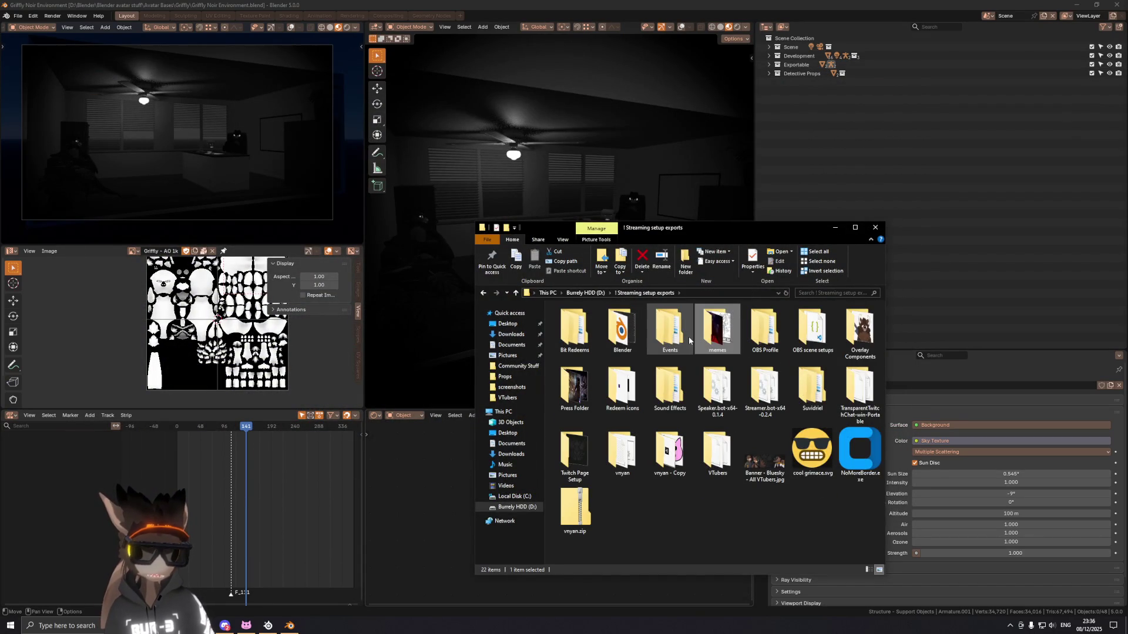
double_click(667, 335)
double_click(588, 320)
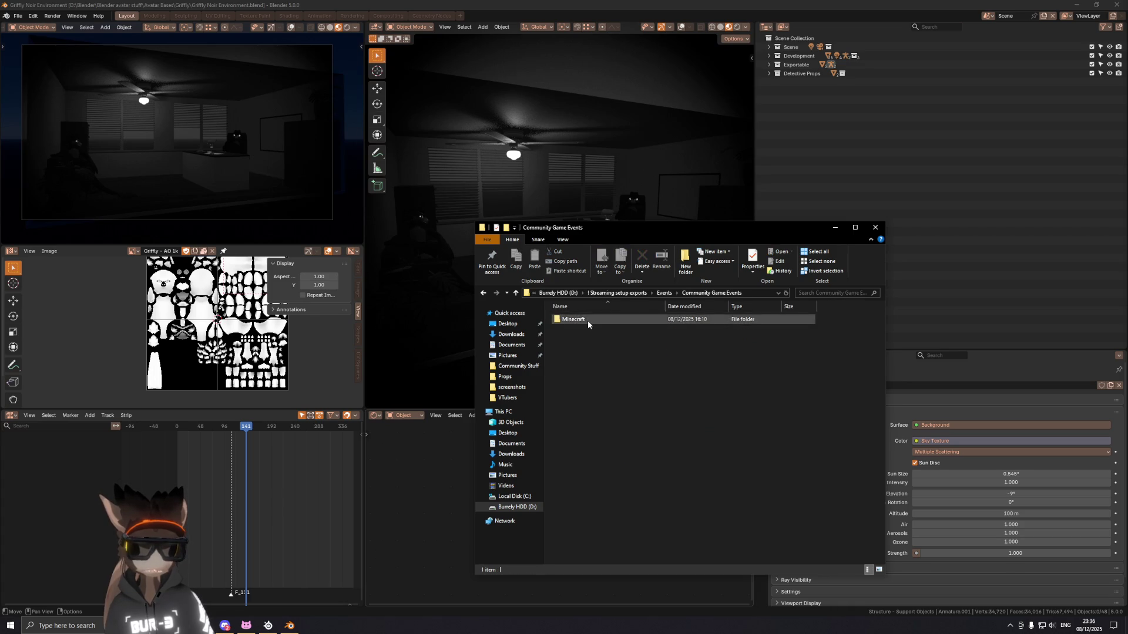
double_click(589, 320)
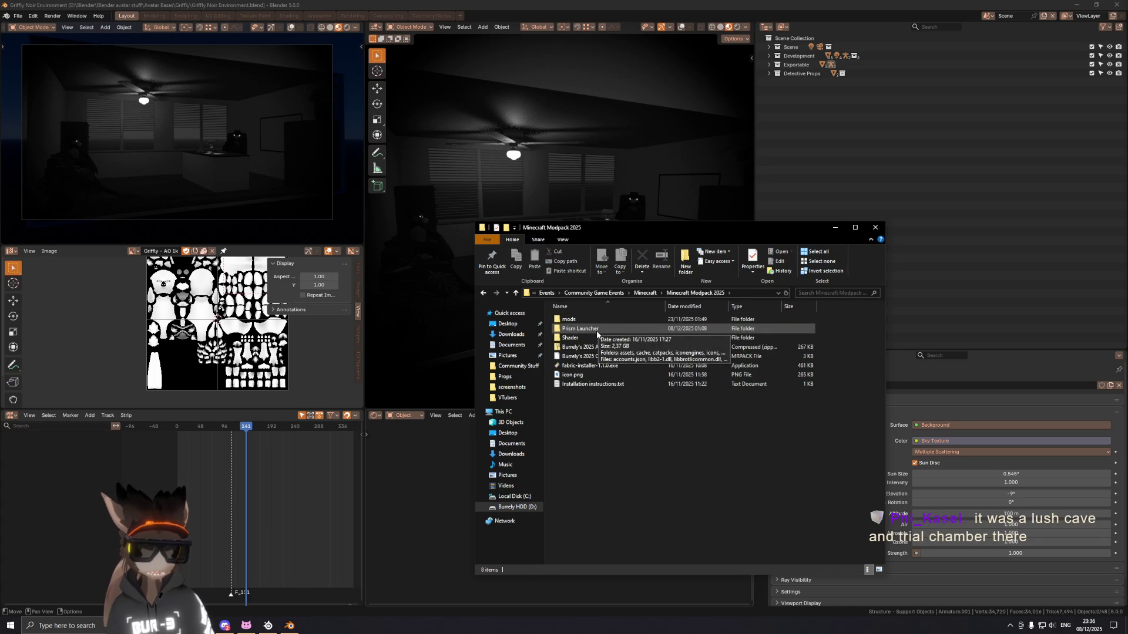
double_click(597, 329)
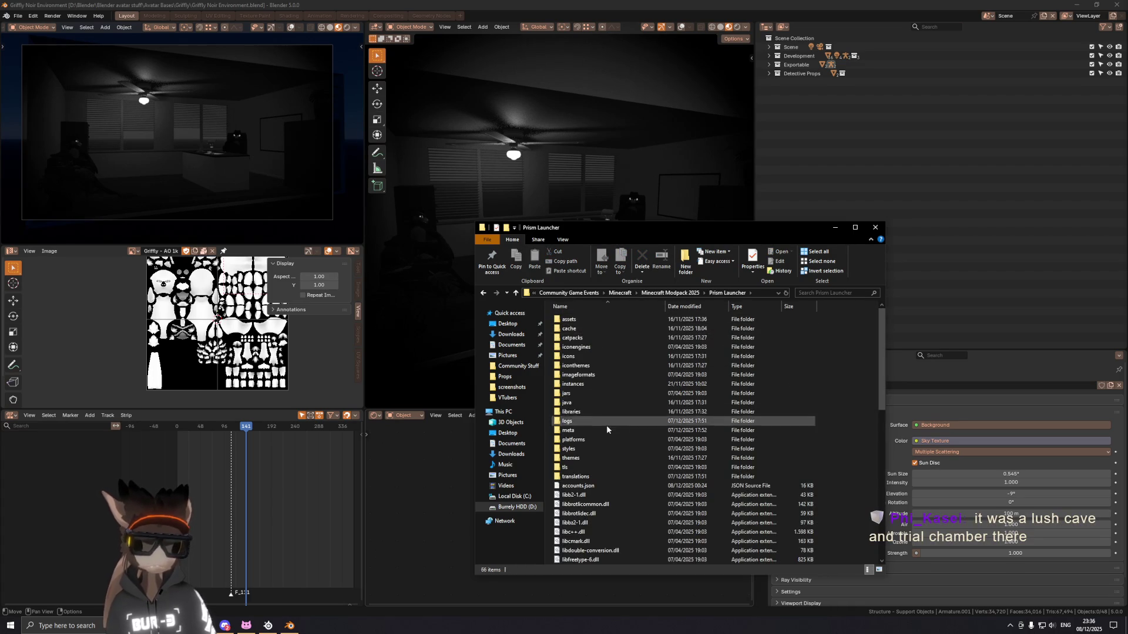
Step: Reach the 2025 community pack's minecraft screenshots folder and view its first image
double_click(612, 382)
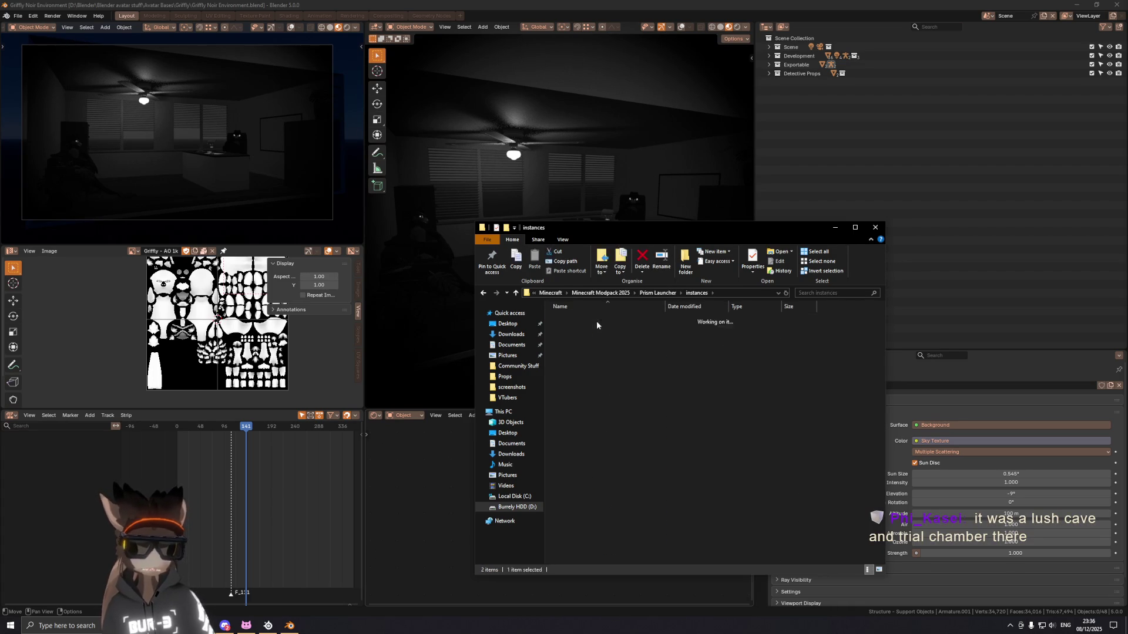
double_click(598, 320)
double_click(600, 319)
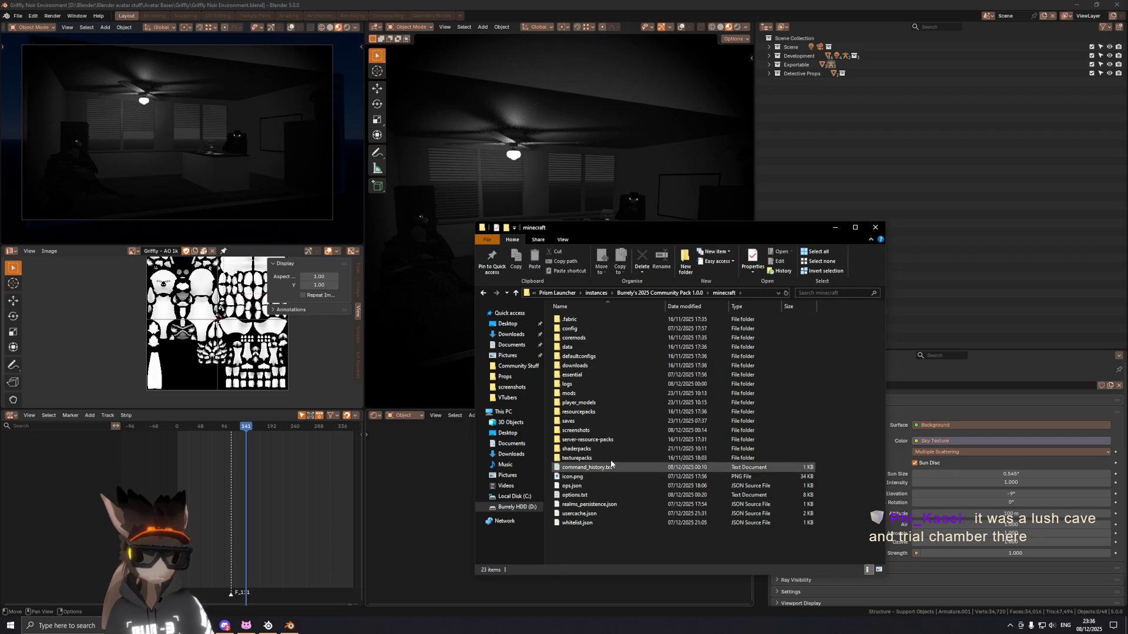
double_click(611, 430)
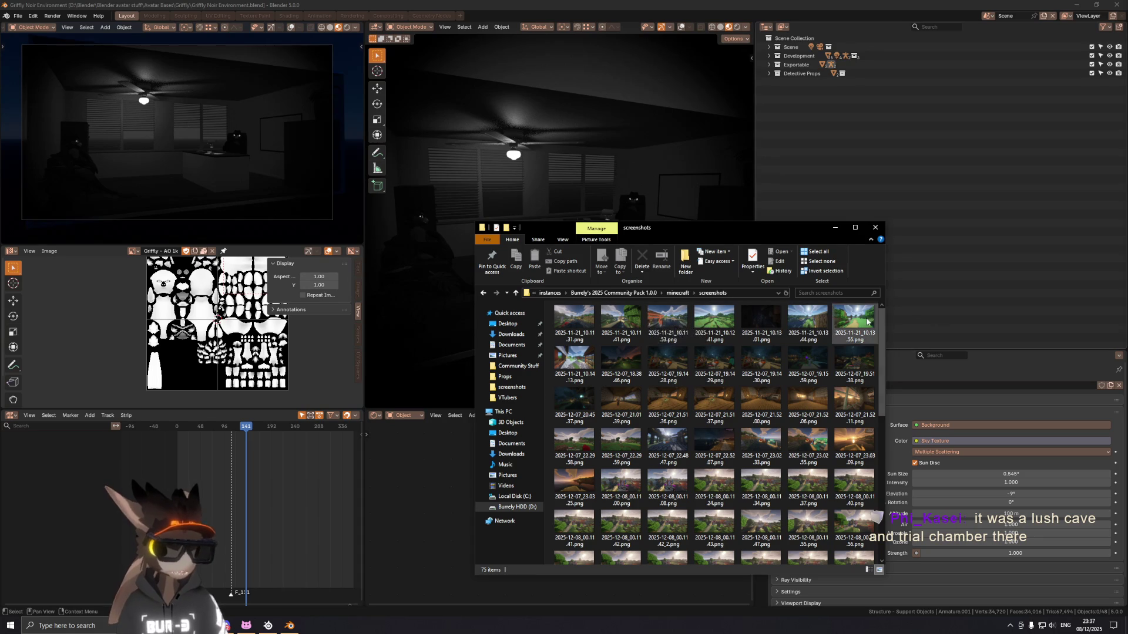
double_click(574, 319)
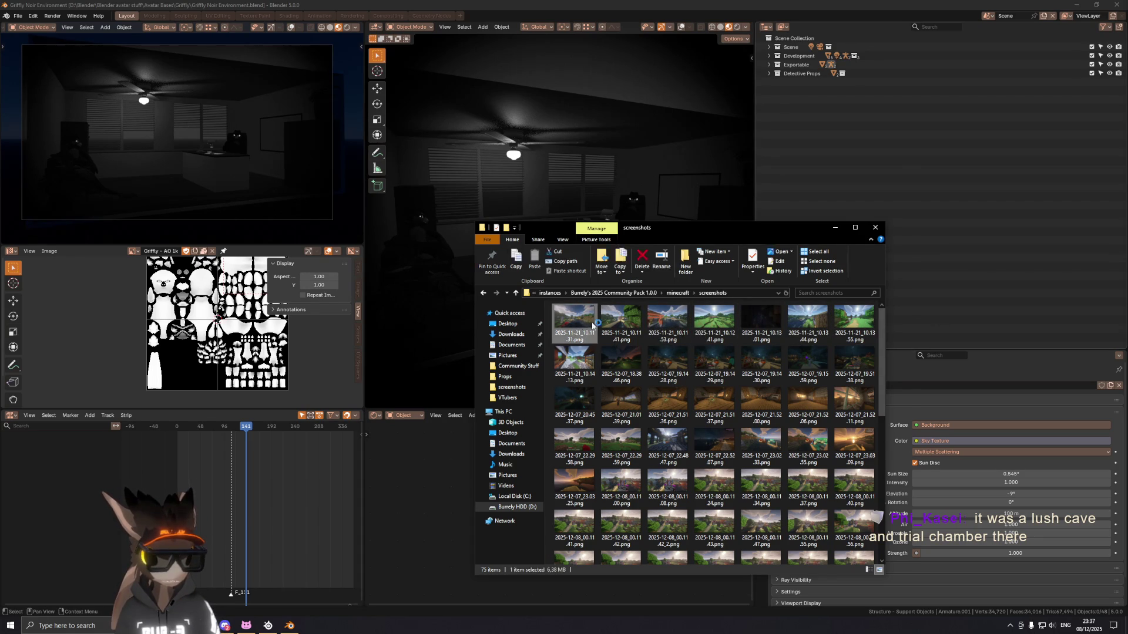
Step: Page forward and back through the pack's screenshots until 2025-12-07_22.29.59.png is shown
key(Right)
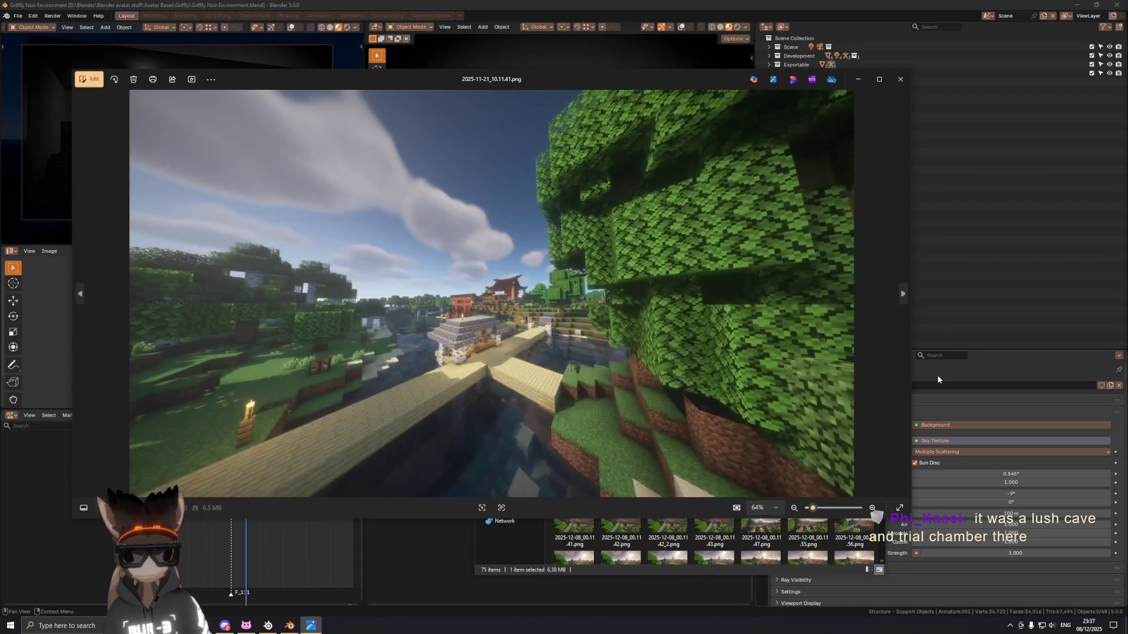
key(Right)
key(Right)
key(Right)
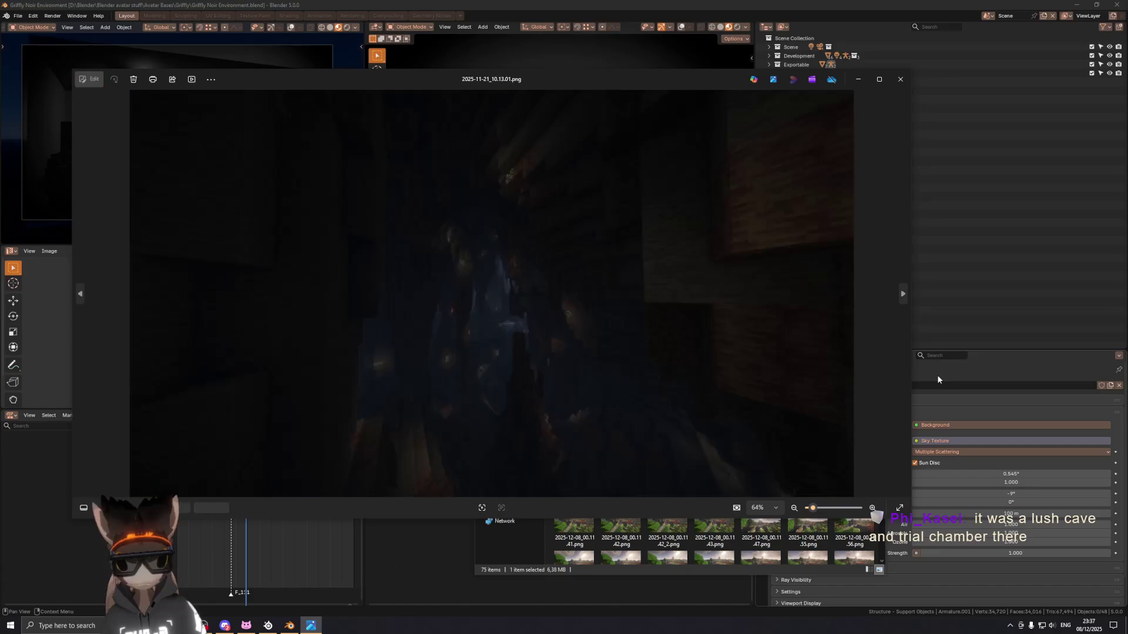
key(Right)
key(Right)
key(Right)
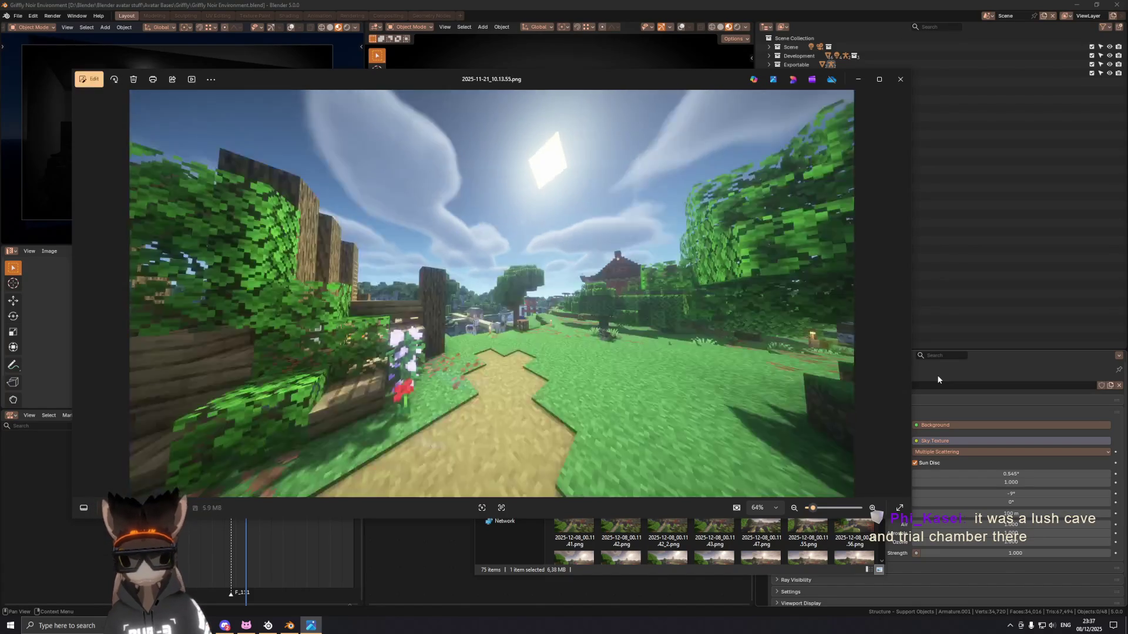
key(Right)
key(Right)
key(Right)
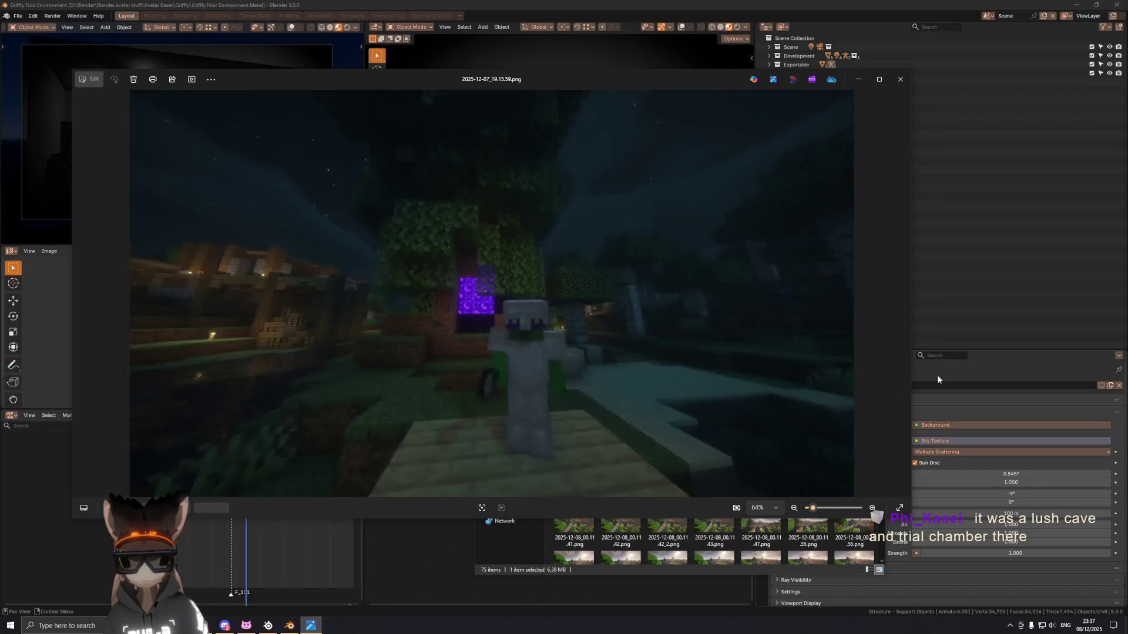
key(Right)
key(Right)
key(Right)
key(Right)
key(Right)
key(Right)
key(Right)
key(Right)
key(Left)
key(Right)
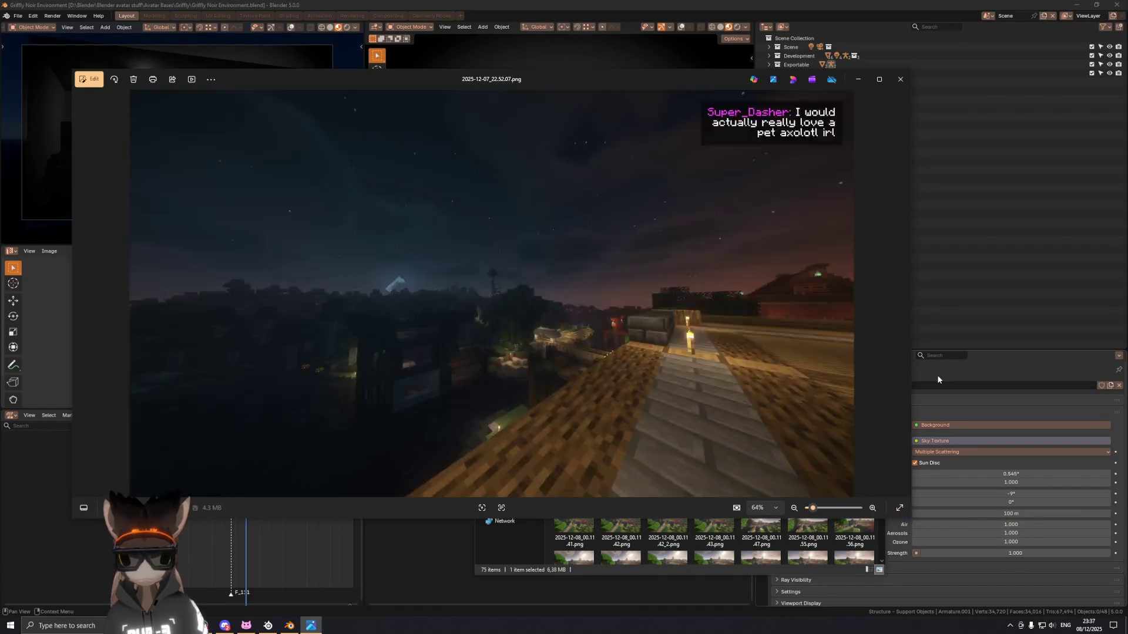
key(Right)
key(Right)
key(Right)
key(Right)
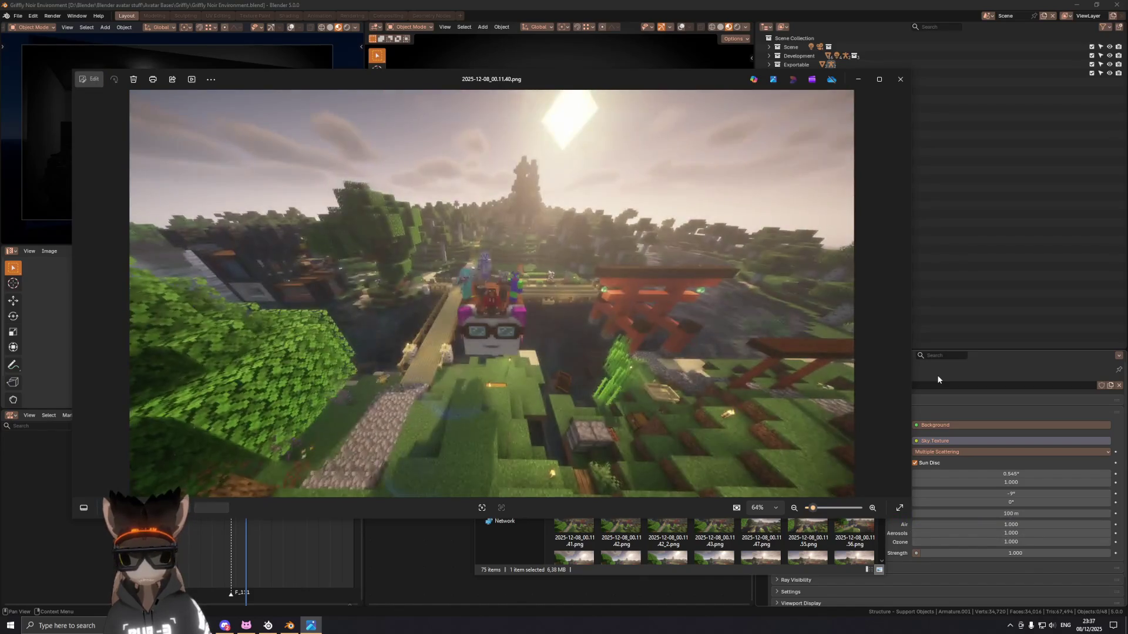
key(Right)
key(Right)
key(Right)
key(Right)
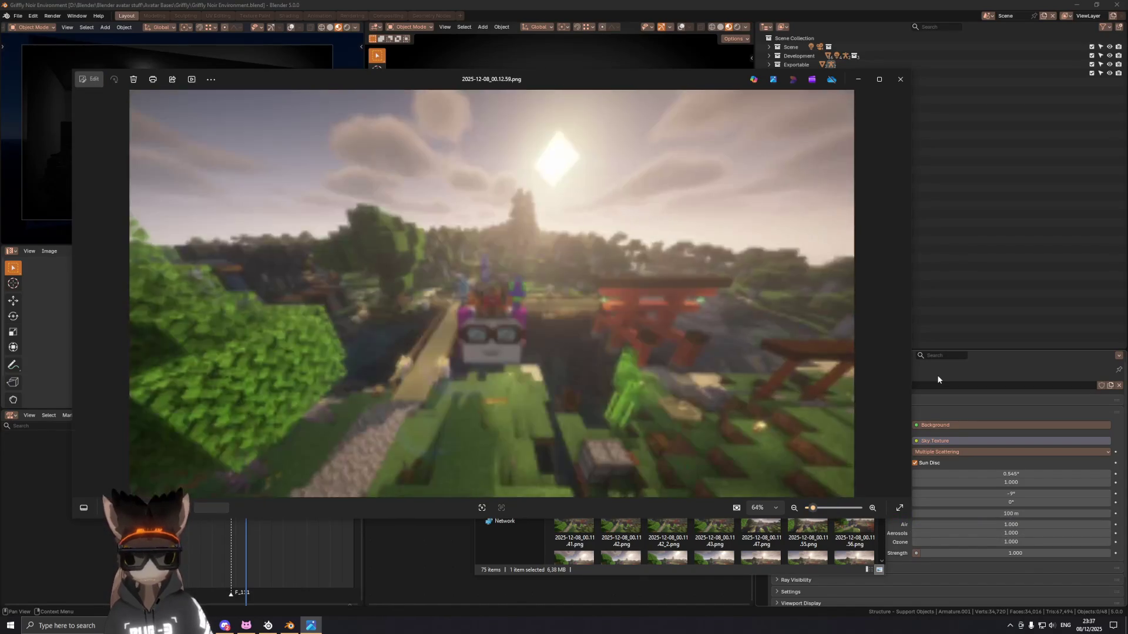
key(Right)
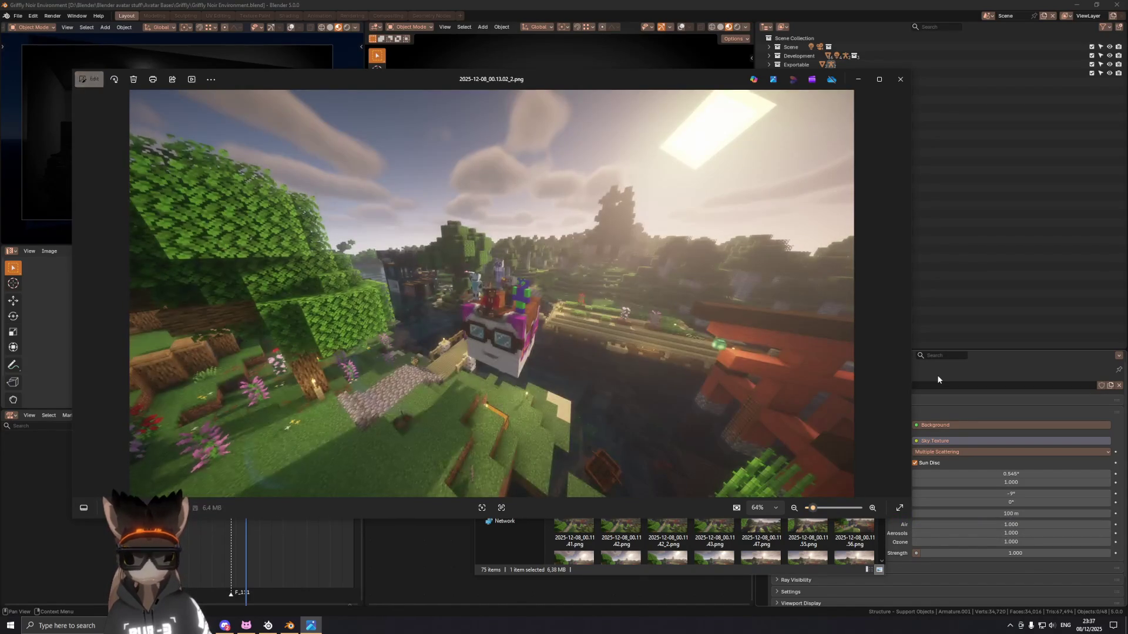
key(Left)
key(Left)
key(Left)
key(Left)
key(Left)
key(Left)
key(Left)
key(Left)
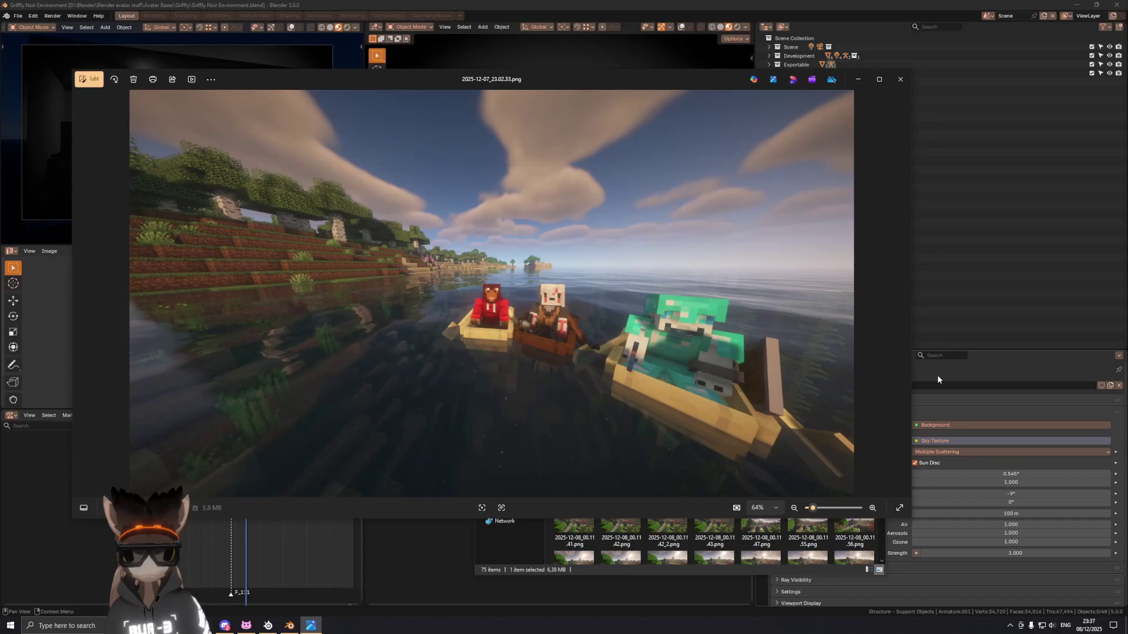
key(Left)
key(Left)
key(Left)
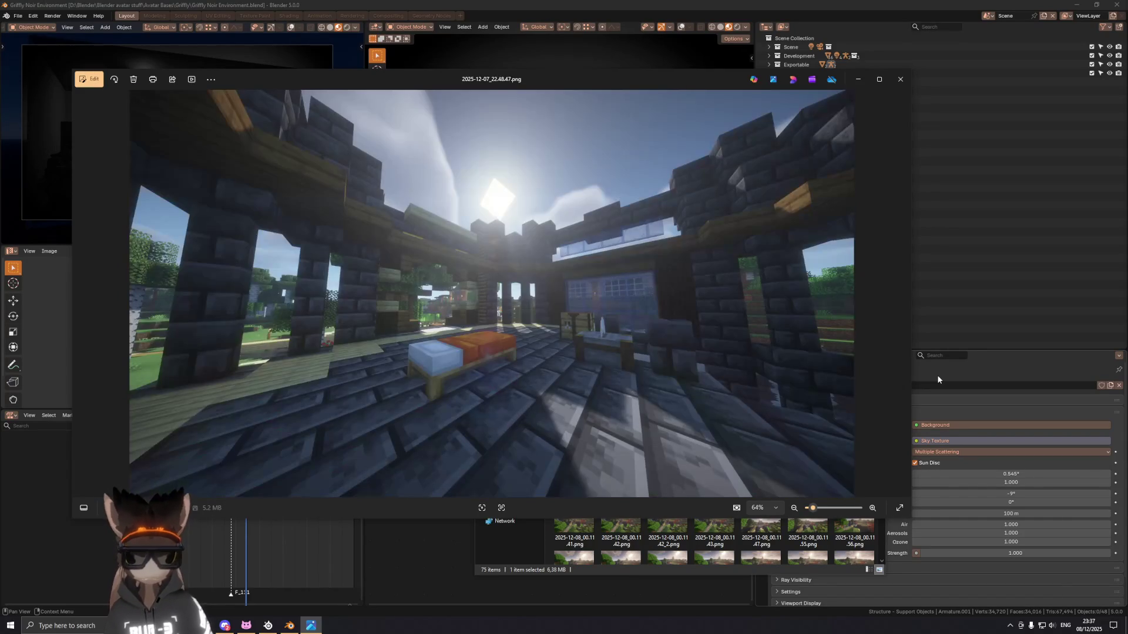
key(Left)
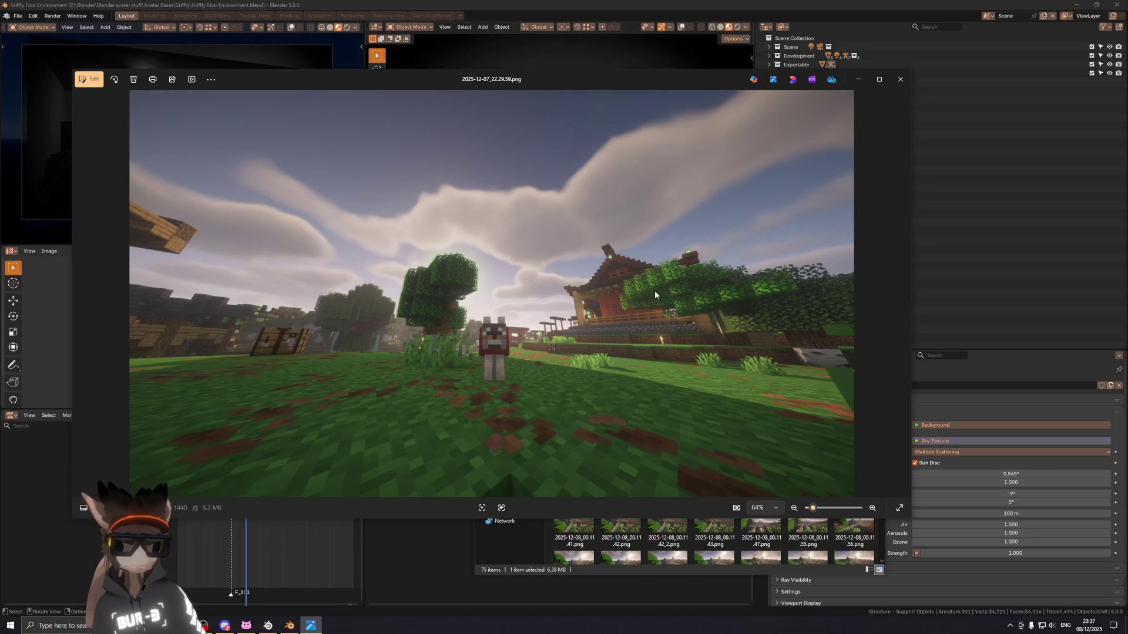
scroll(817, 367, up, 3)
scroll(786, 227, up, 2)
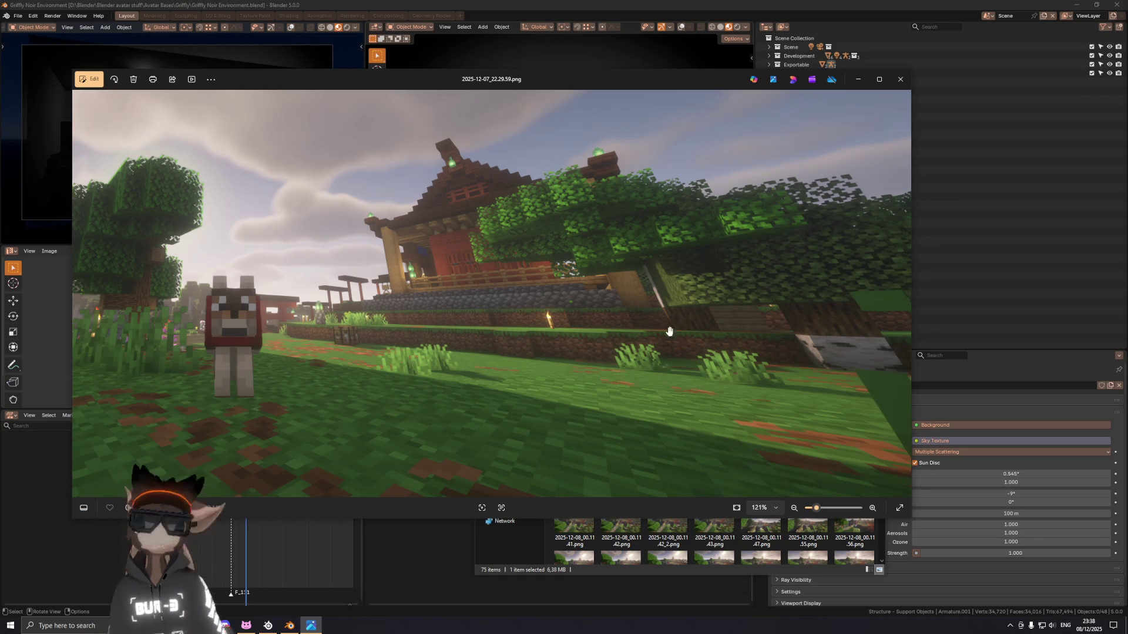
Step: Move the Photos window aside and close it, returning to the screenshots folder
drag(493, 80, 1127, 401)
key(alt+F4)
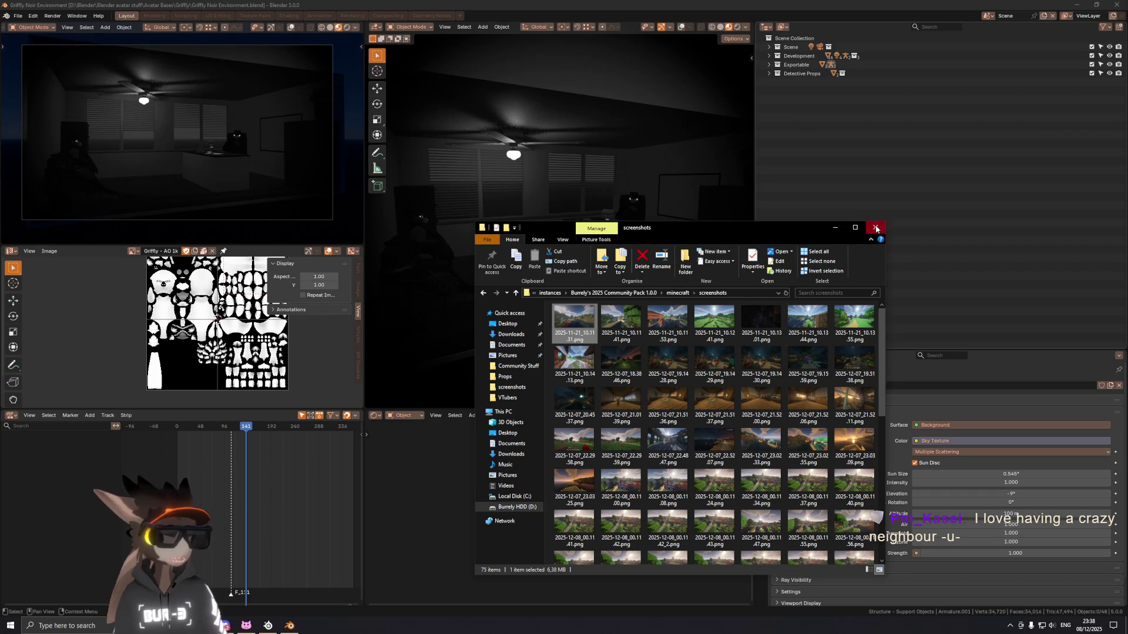
Step: Close File Explorer so the noir office scene shows, and bring up the outliner's collection options
click(876, 228)
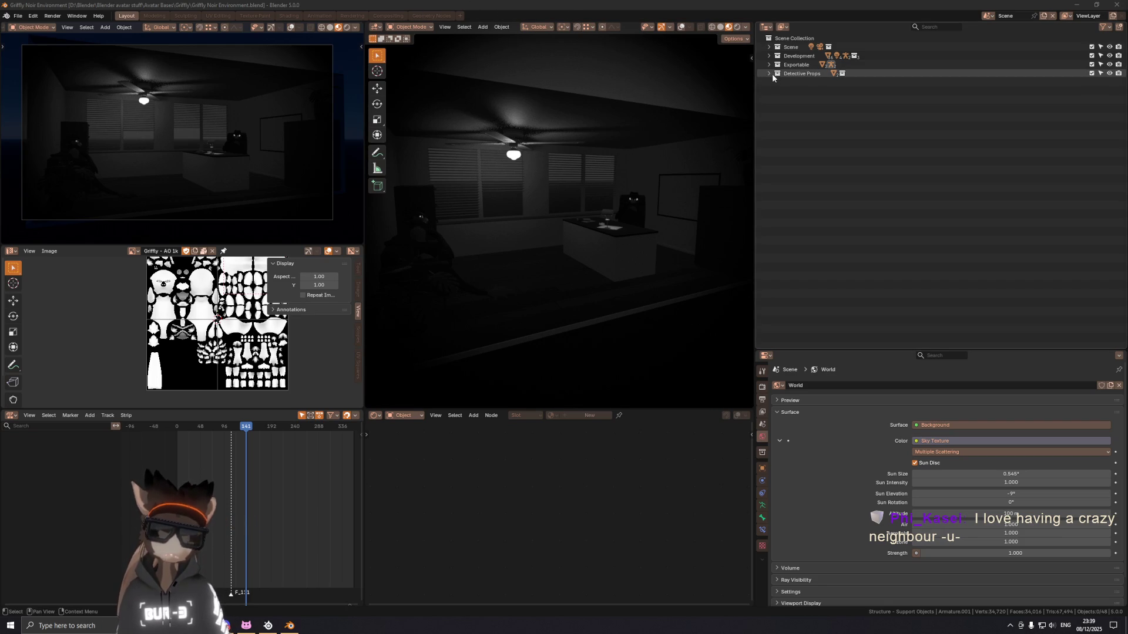
right_click(771, 113)
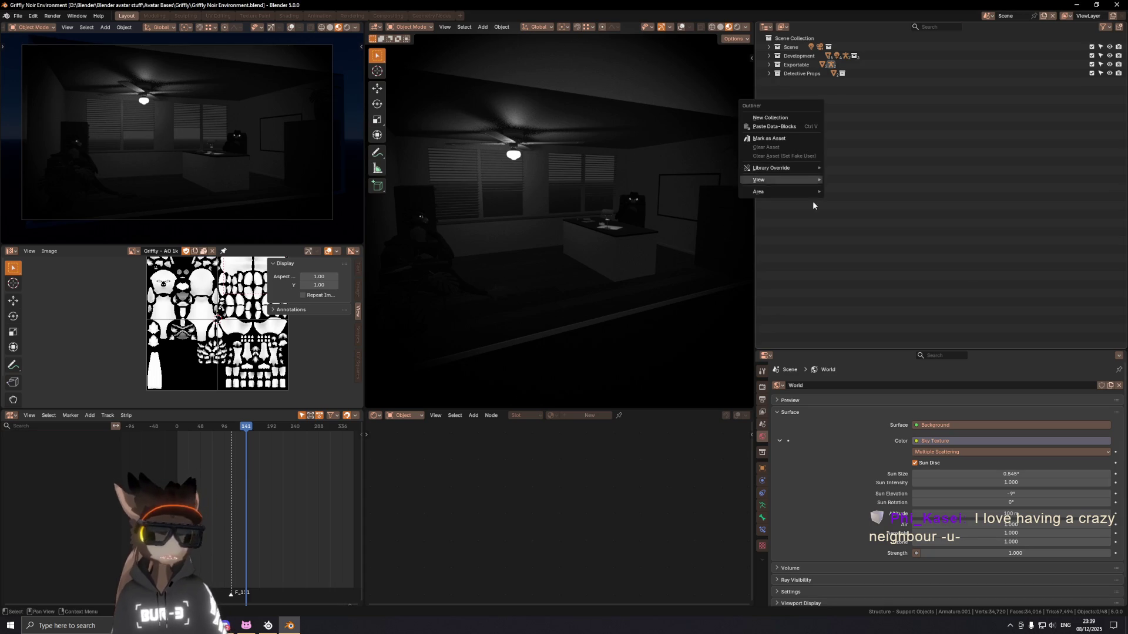
Step: Add a cube to the scene via the Shift+A search
key(shift+a)
key(space)
text(cube)
key(Return)
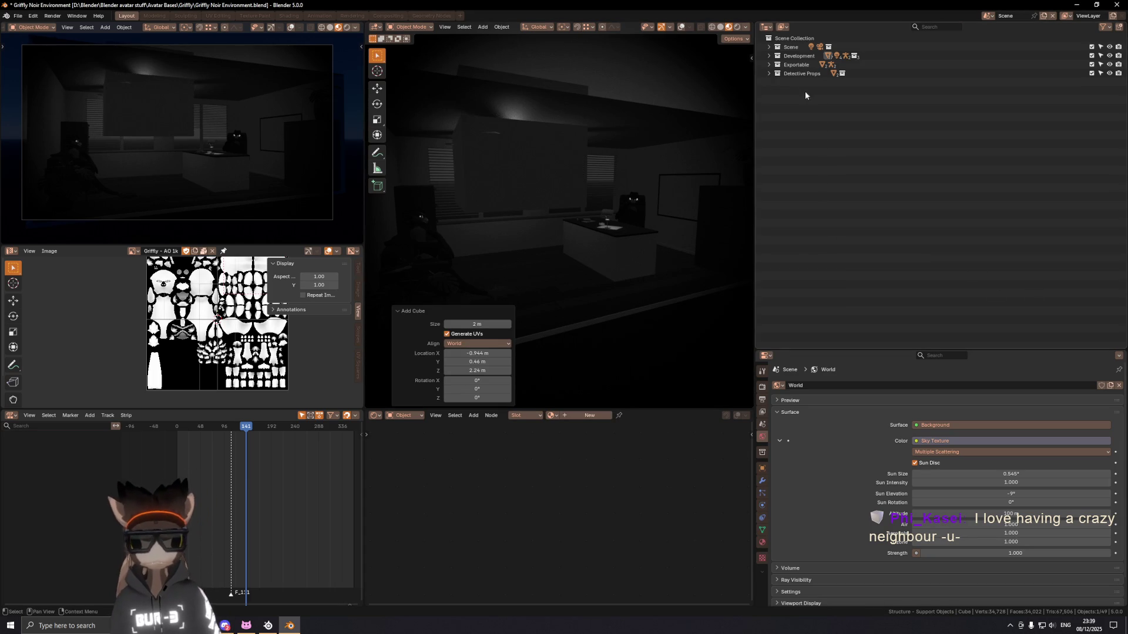
Step: Expand Development and Structure in the outliner and move the Cube into the Structure collection
click(770, 55)
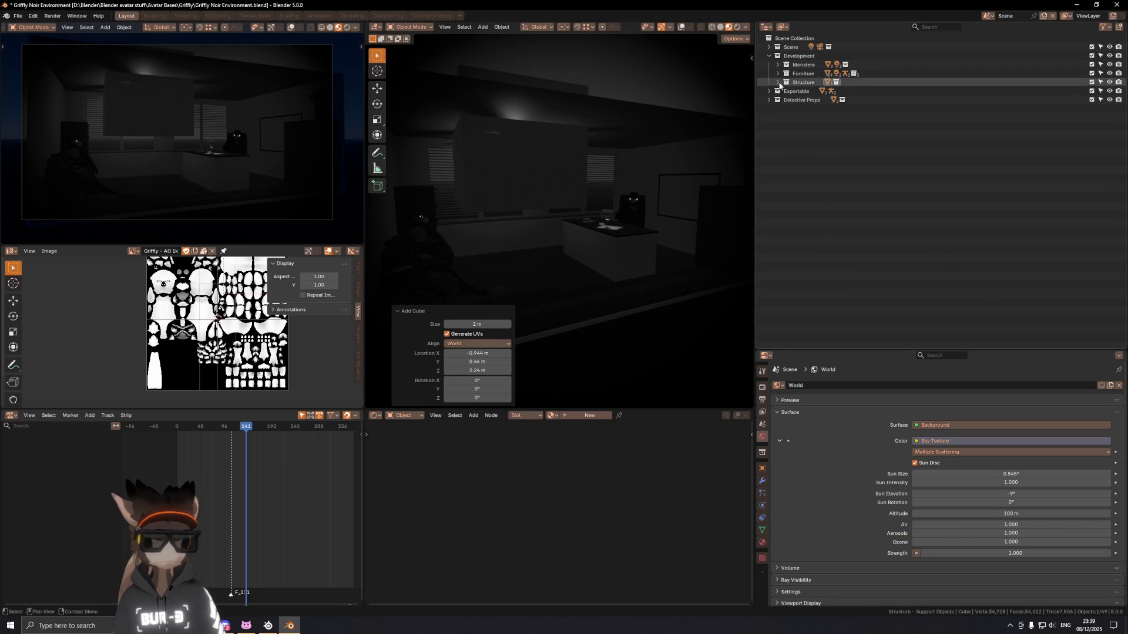
click(777, 82)
click(787, 91)
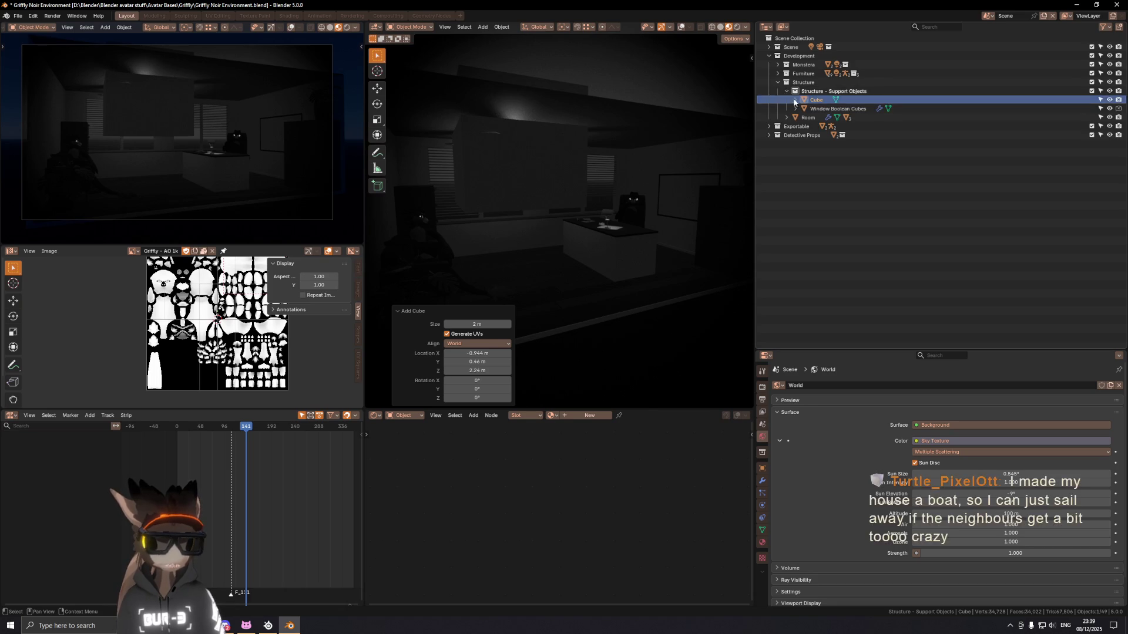
drag(806, 100, 787, 82)
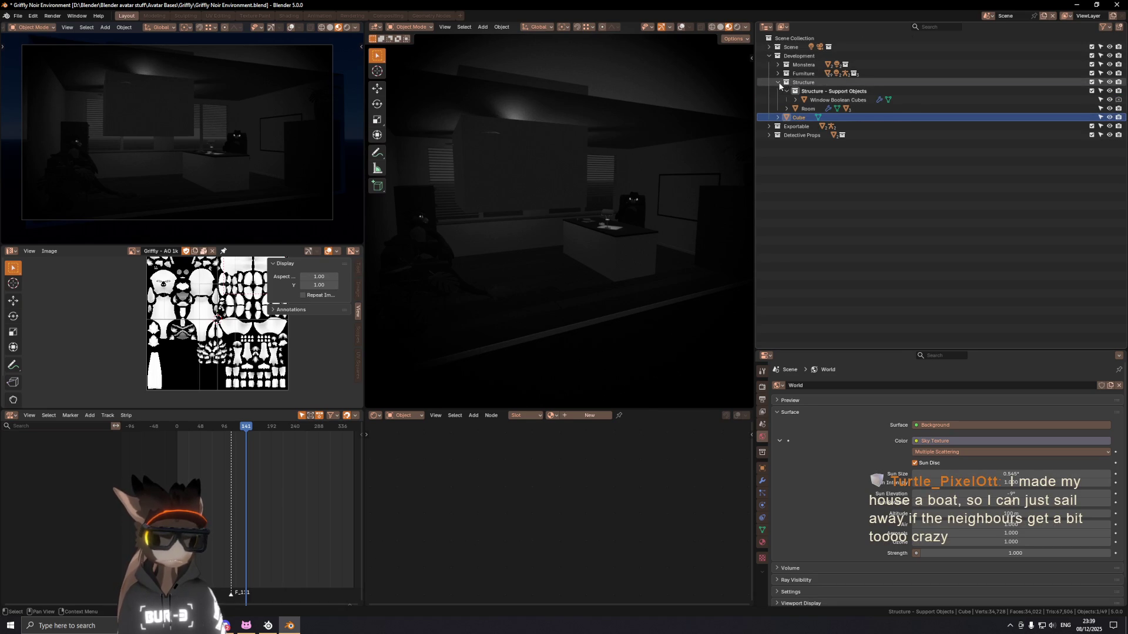